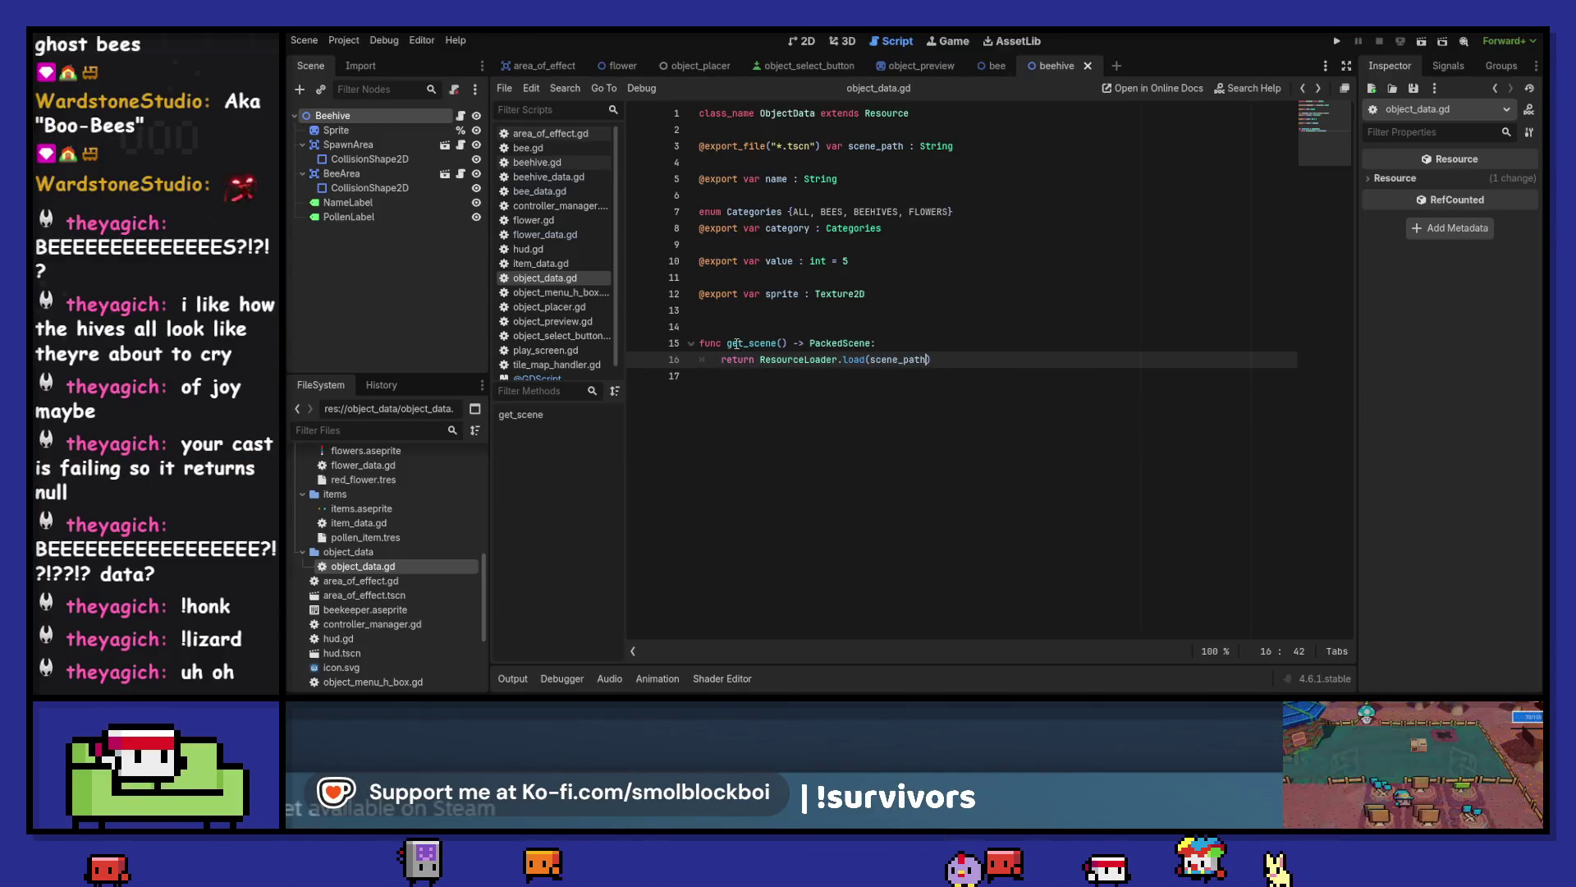
left_click_drag(727, 344, 738, 344)
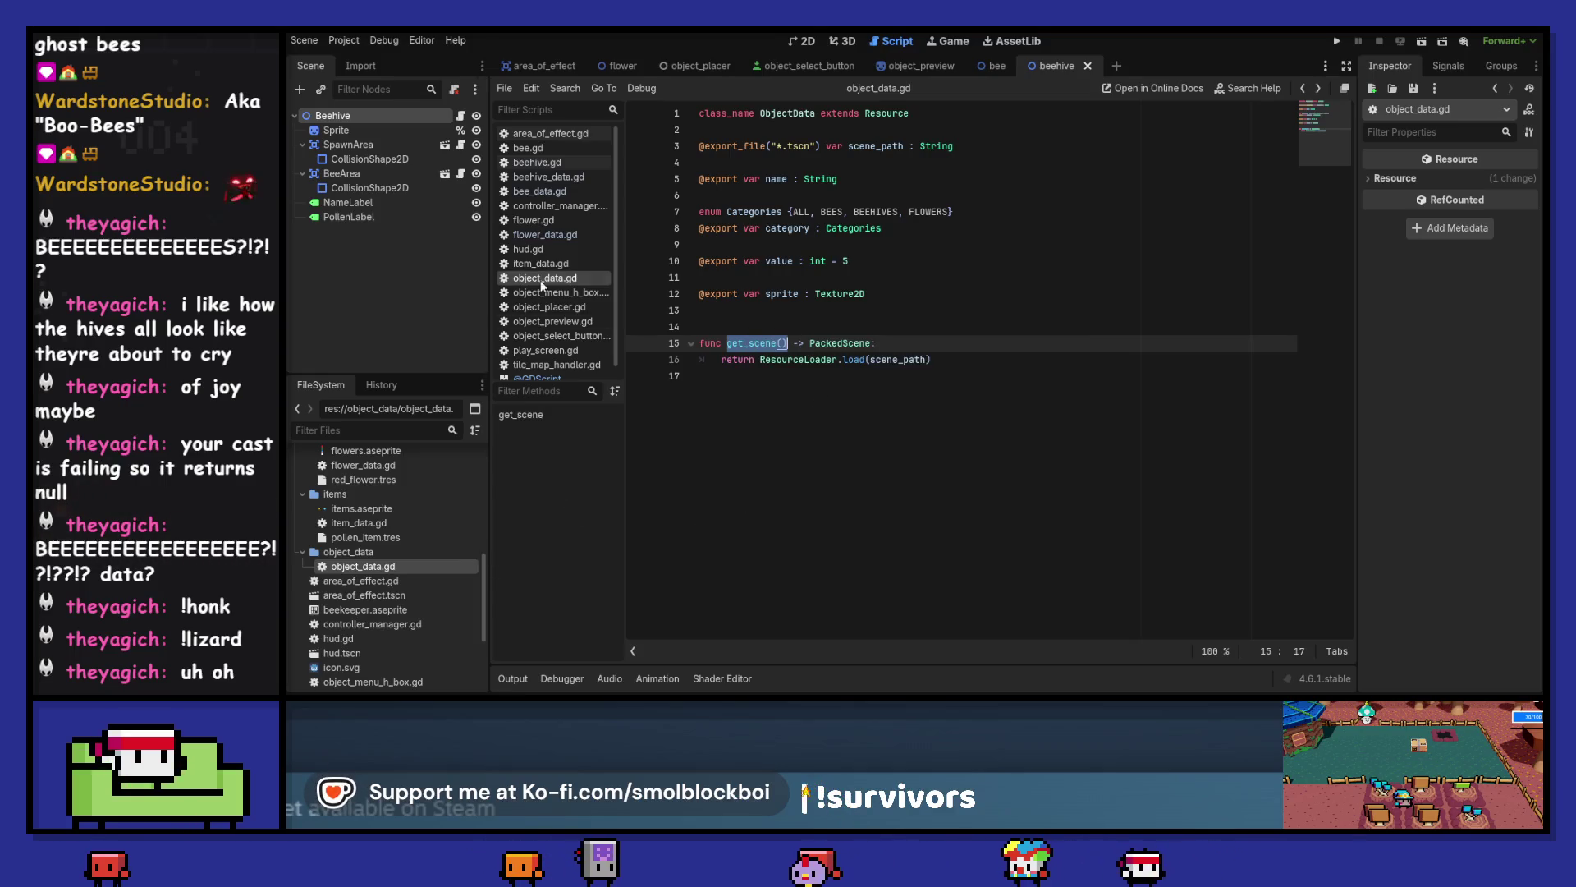
scroll(569, 376, "down", 1)
right_click(569, 376)
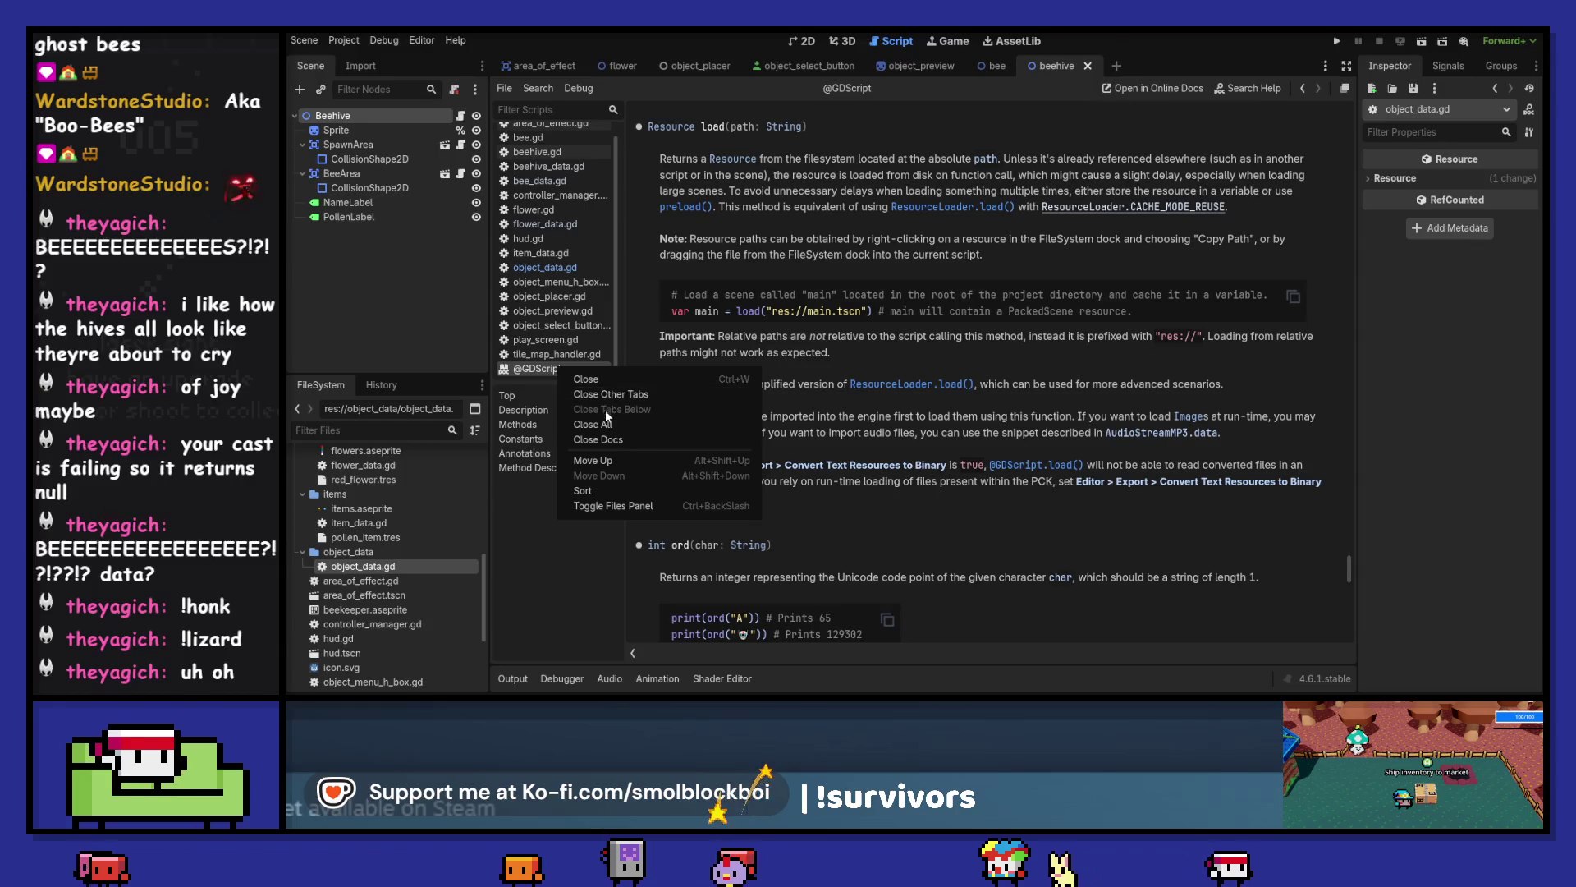
left_click(607, 444)
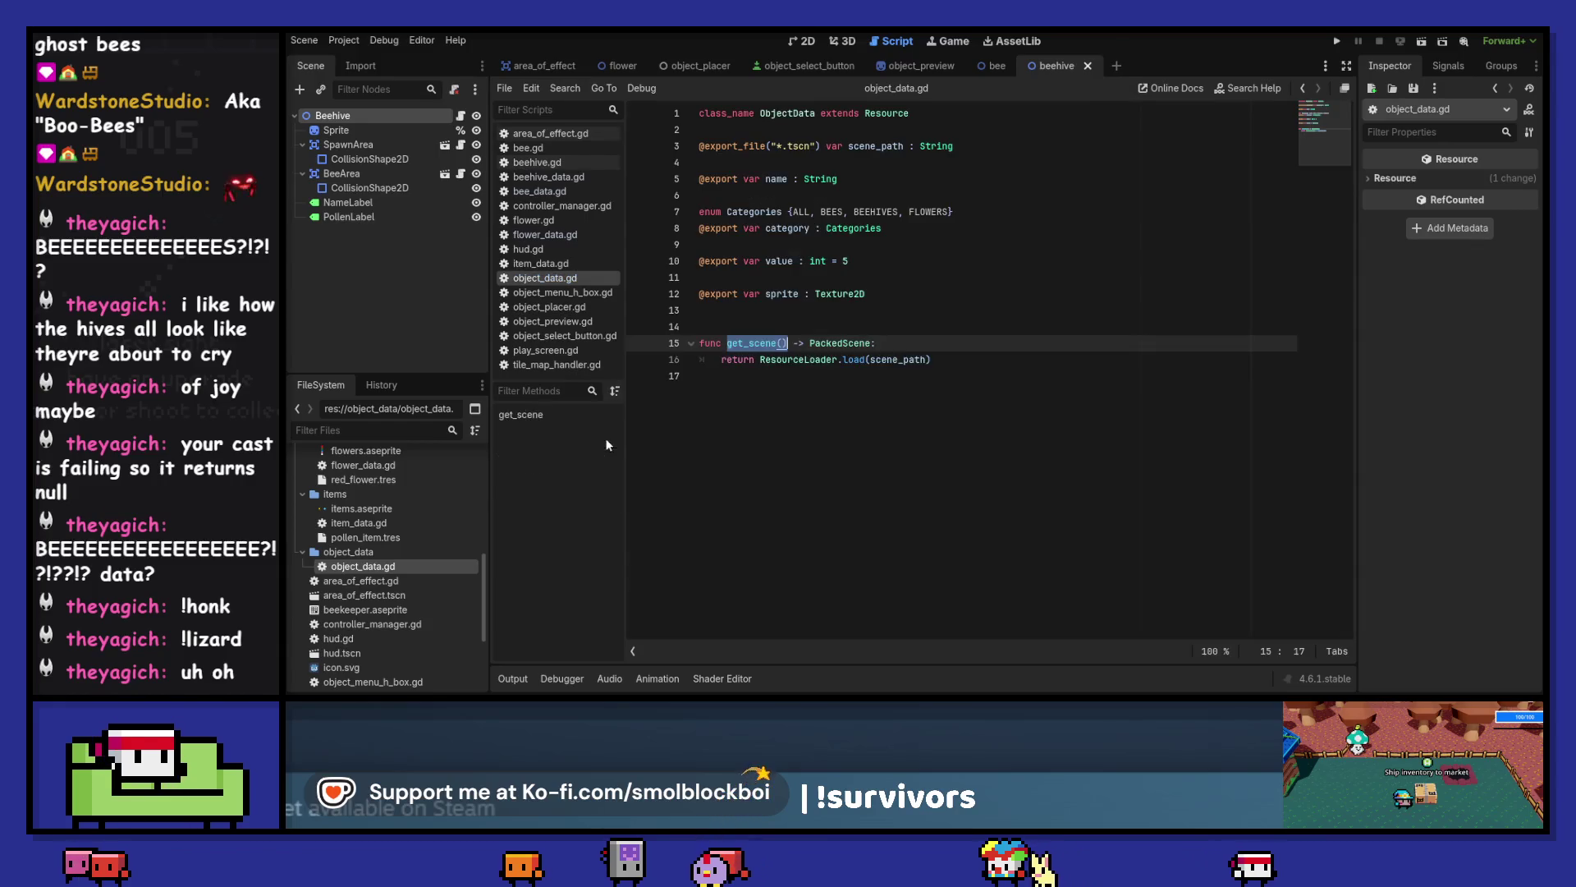
- From the object_placer scene, run the game, try placing a beehive, then stop the broken session
left_click(702, 66)
key("F5")
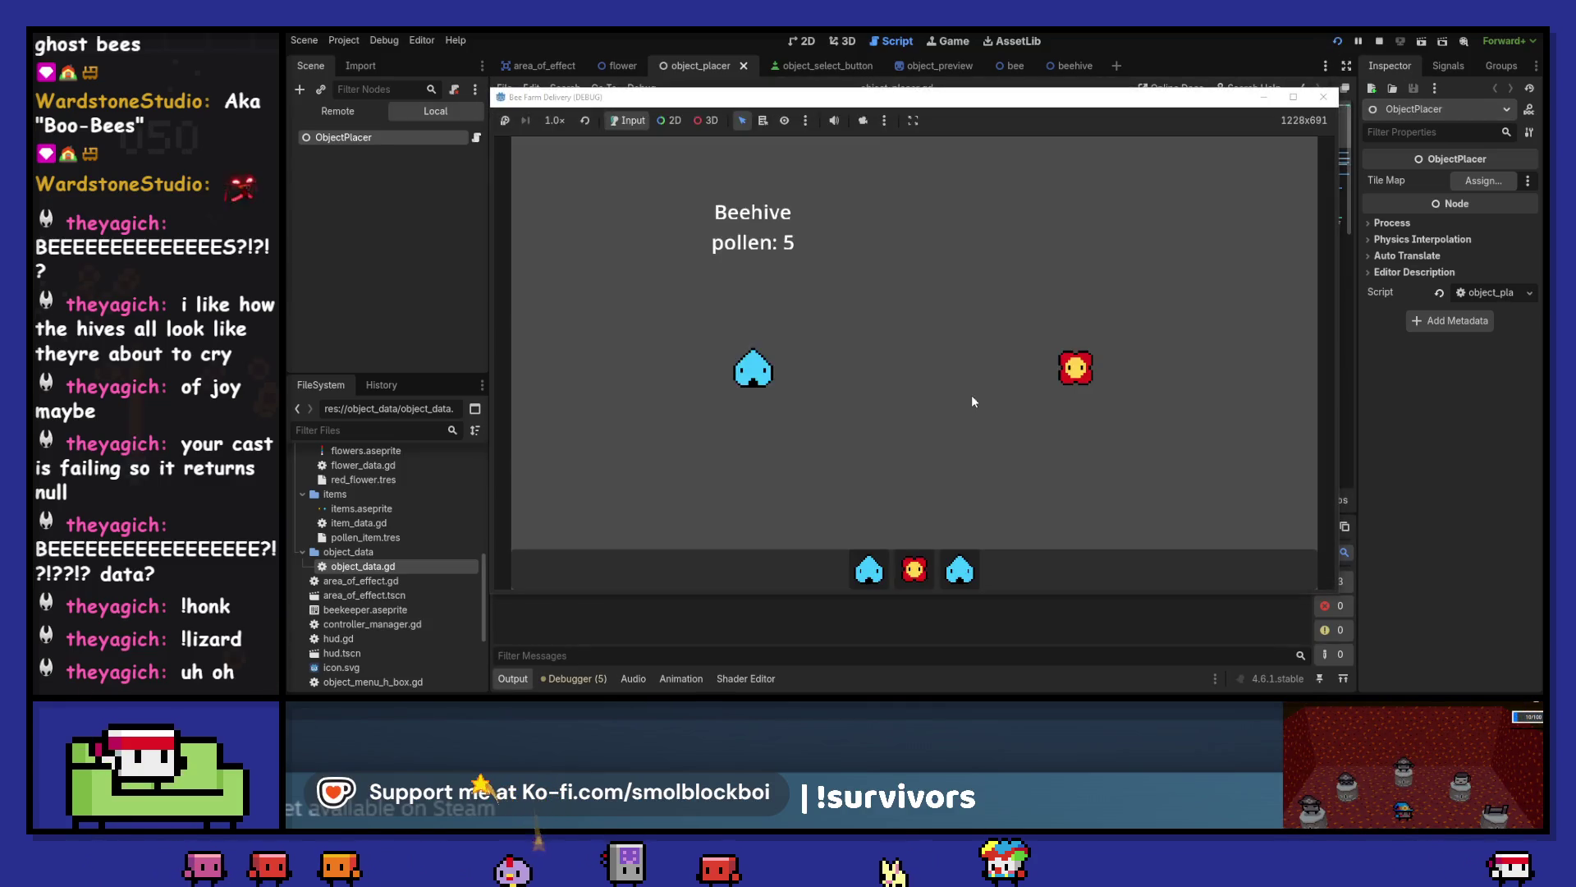
left_click(912, 376)
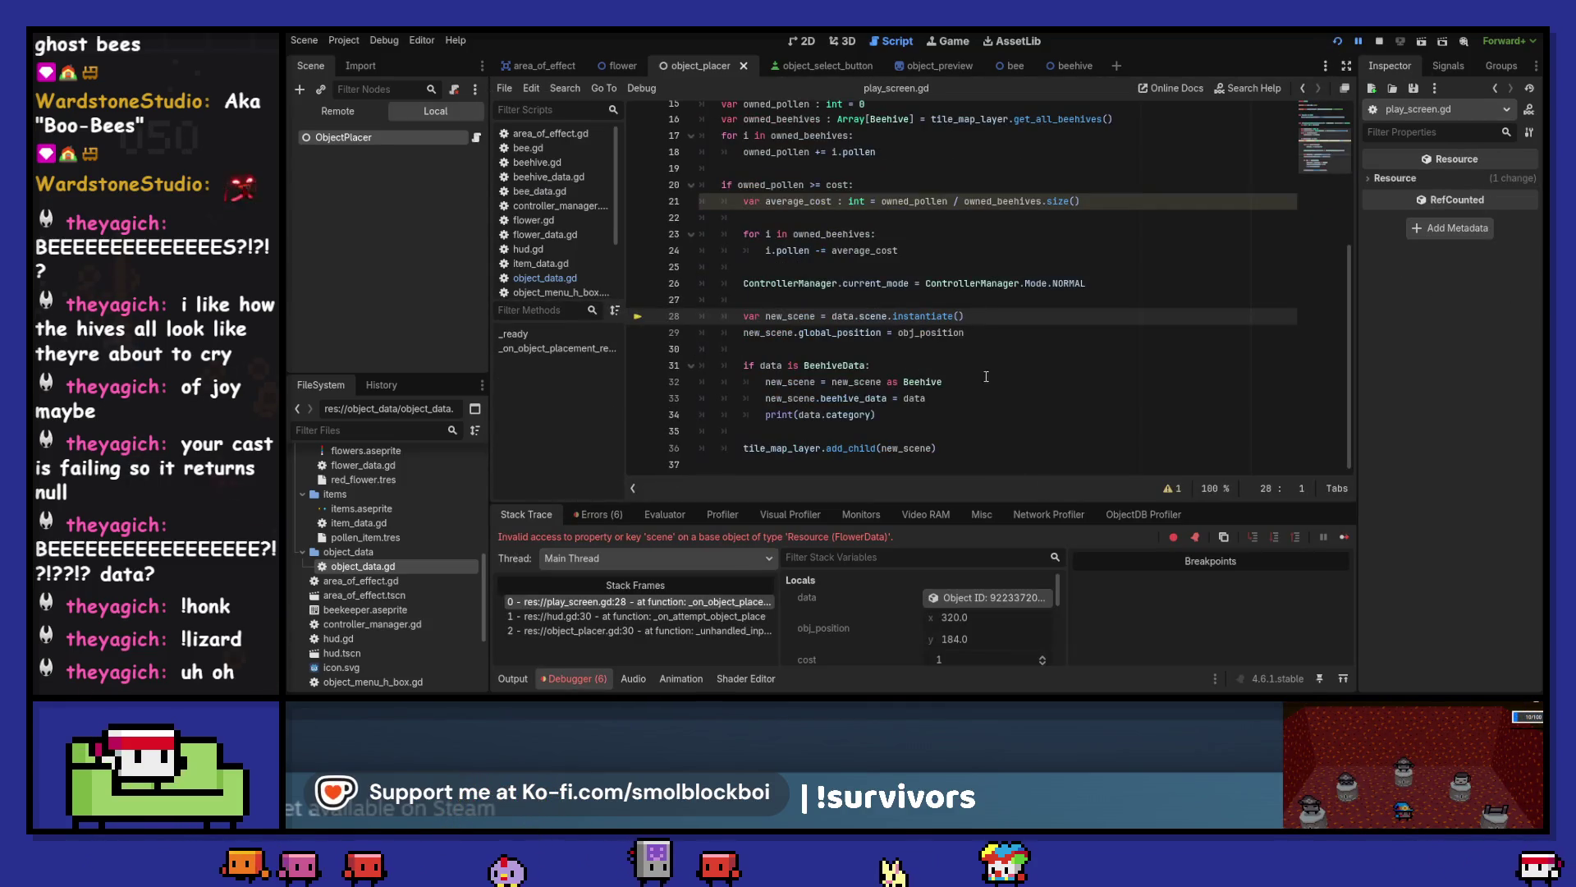
left_click(1380, 41)
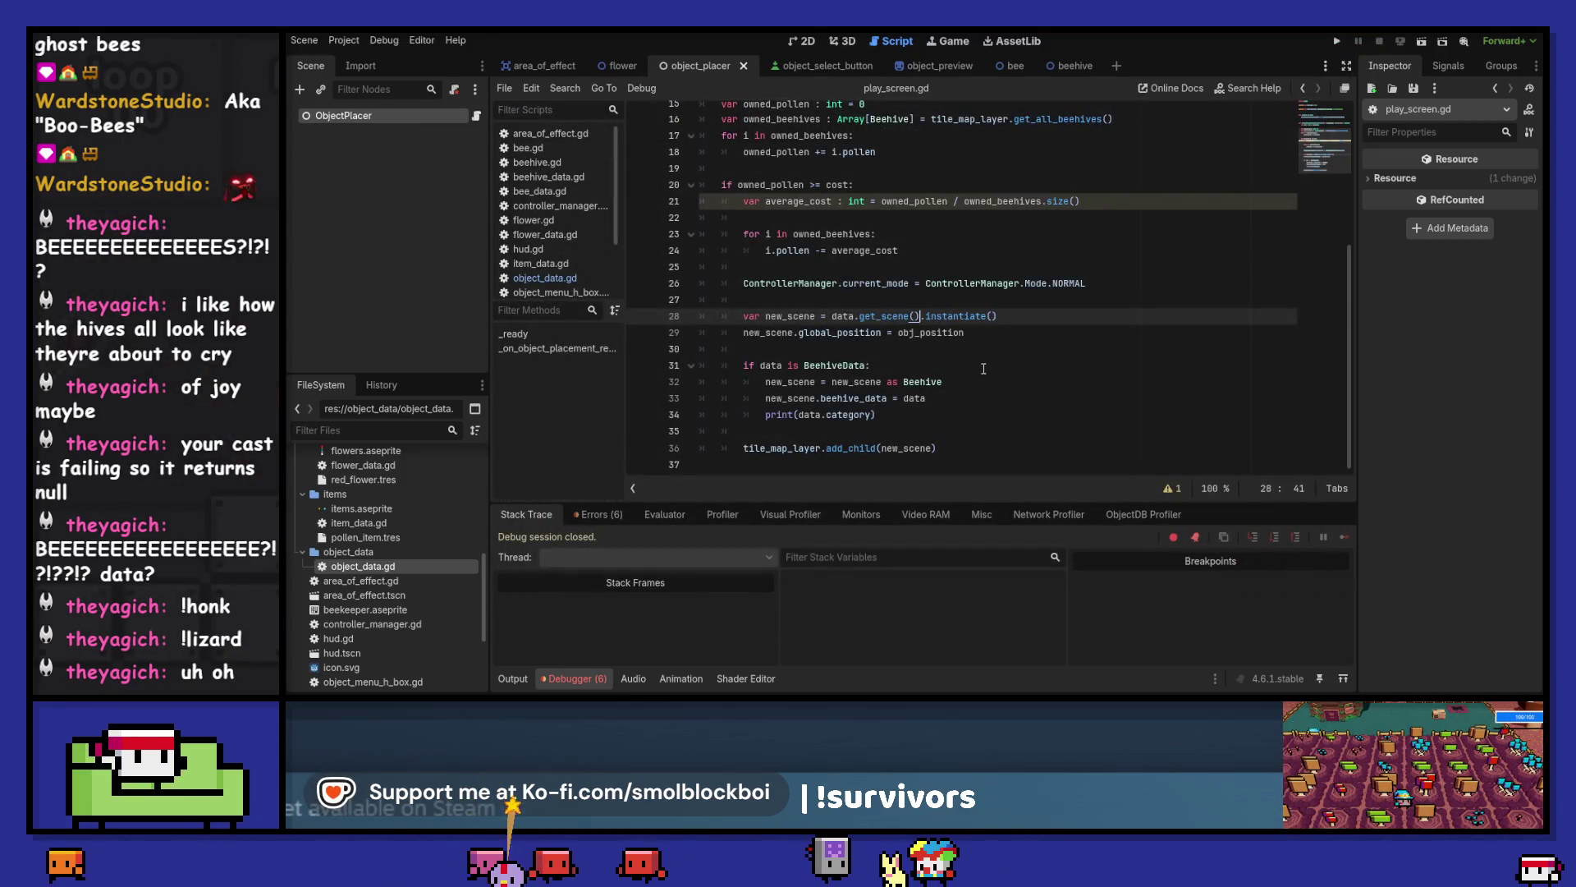
- Save play_screen.gd with the data.get_scene() fix and rerun the game to place a beehive
key("ctrl+s")
left_click(1336, 41)
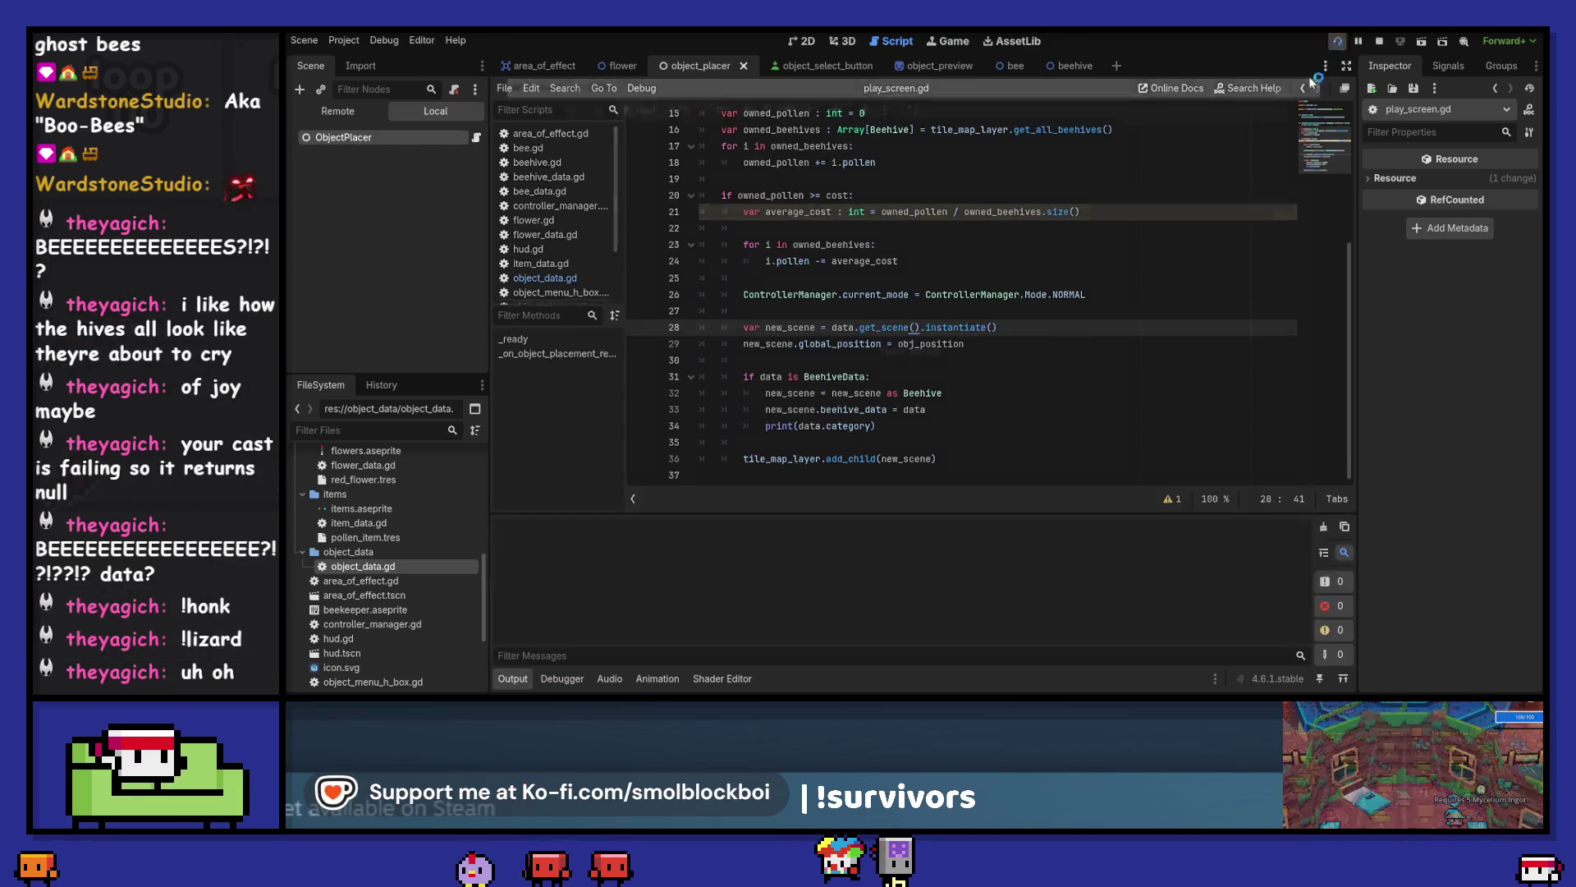
left_click(897, 391)
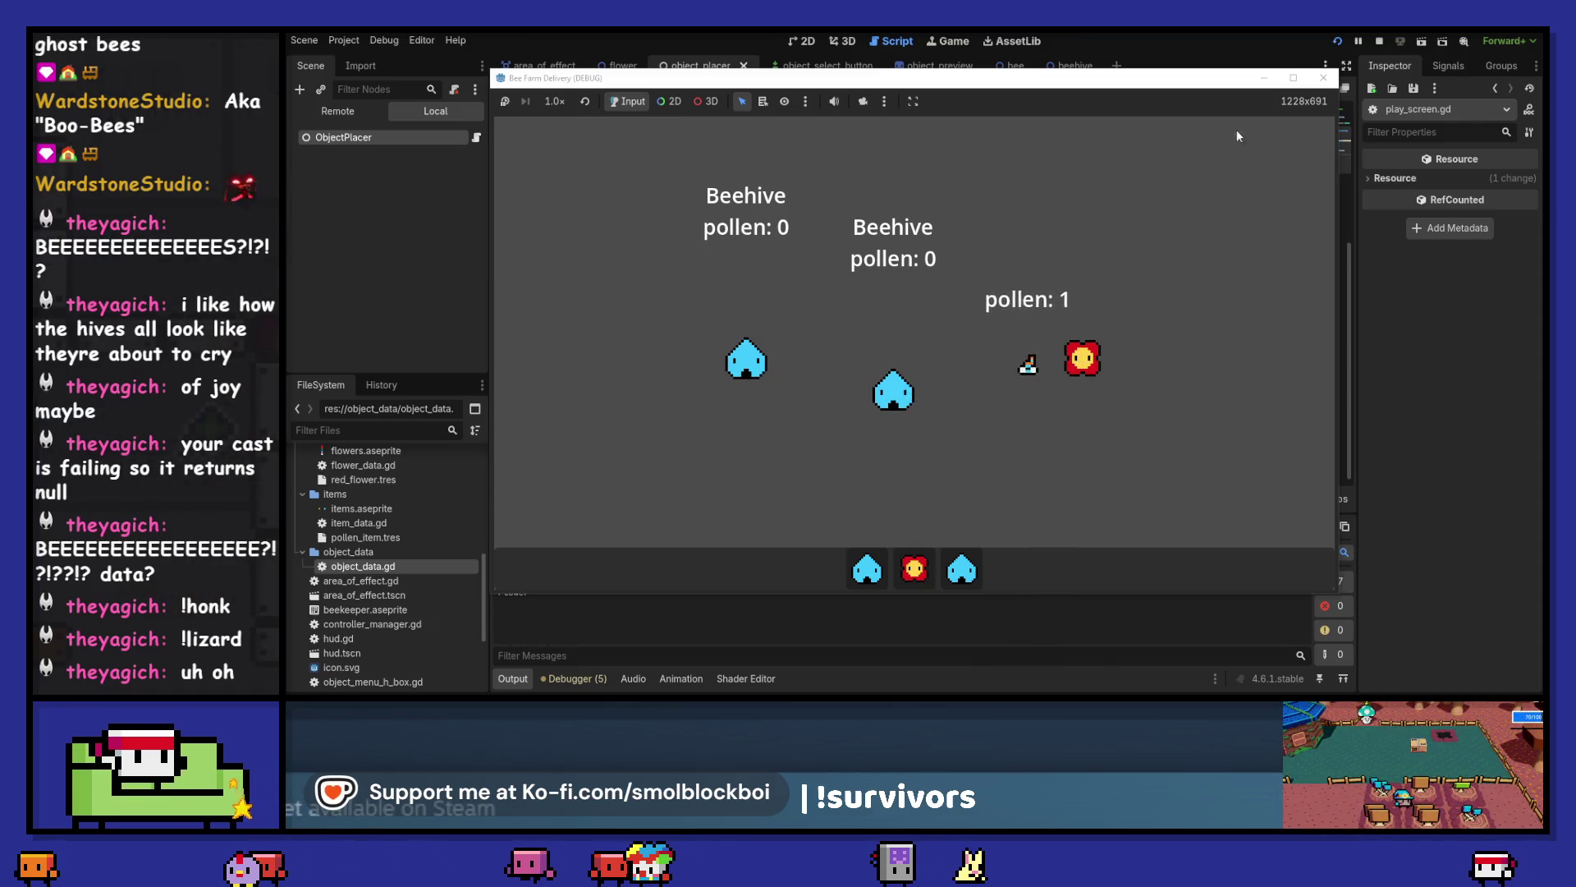
left_click(1322, 77)
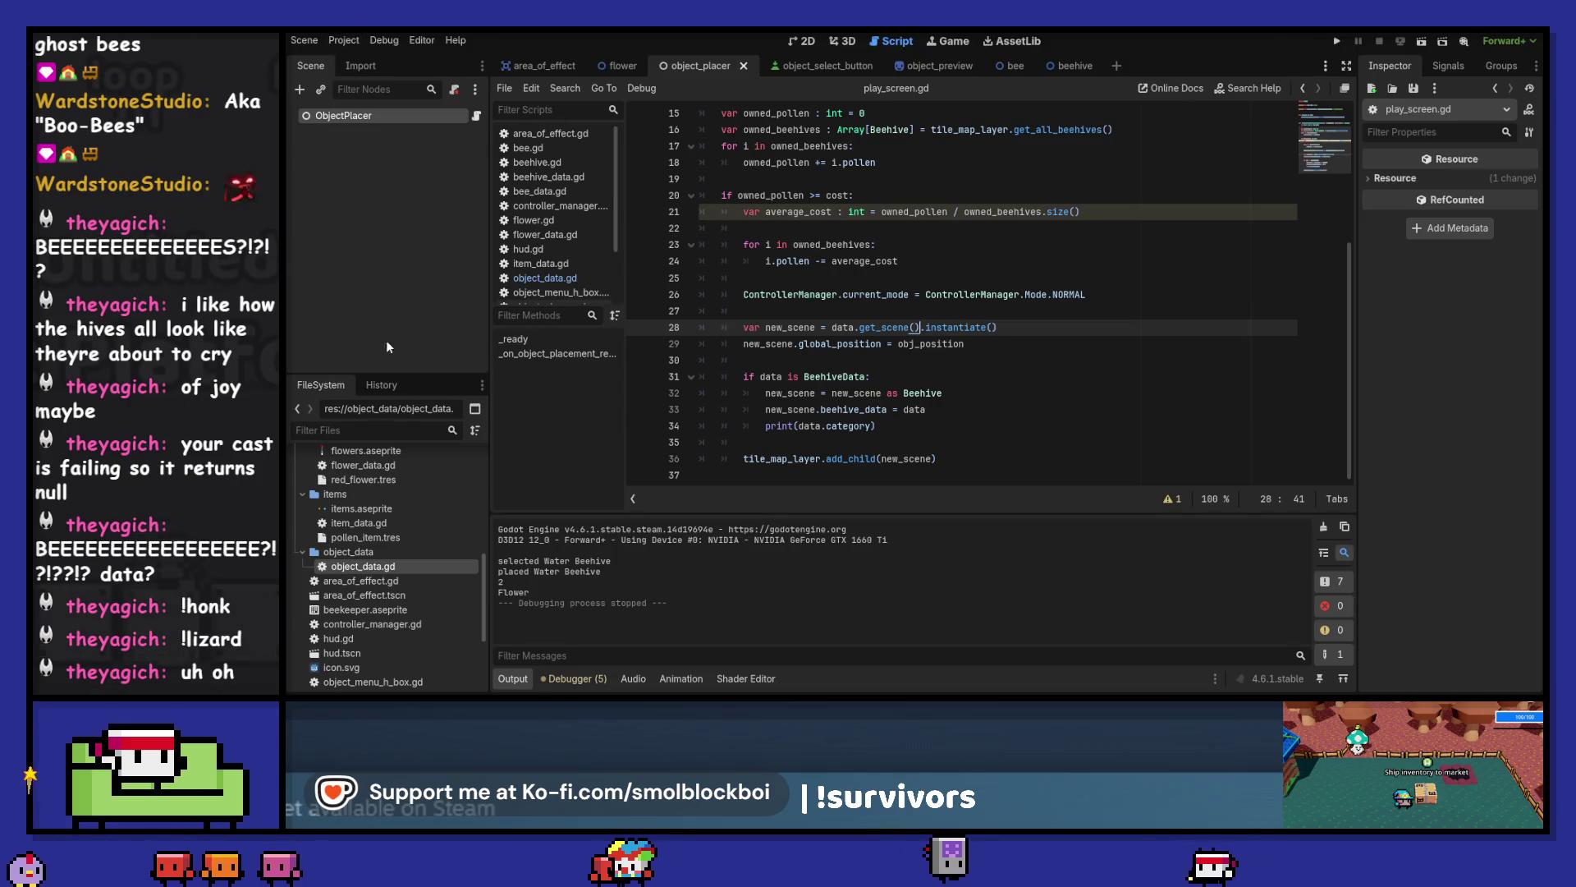
scroll(414, 541, "up", 10)
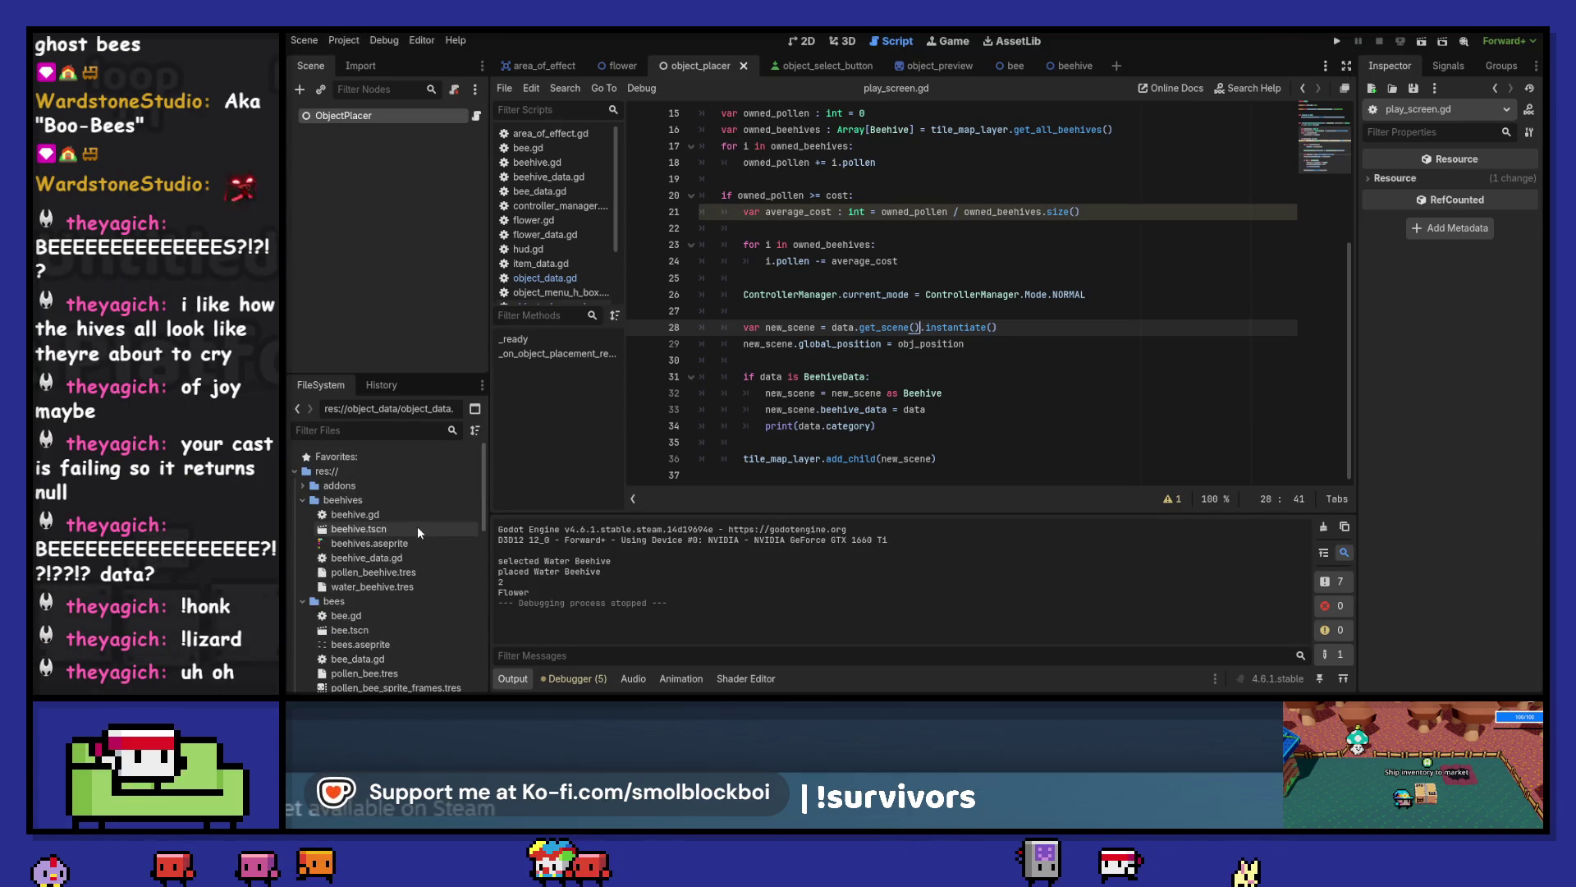
- Open the beehive scene in 2D and open the pollen_beehive.tres resource
double_click(417, 527)
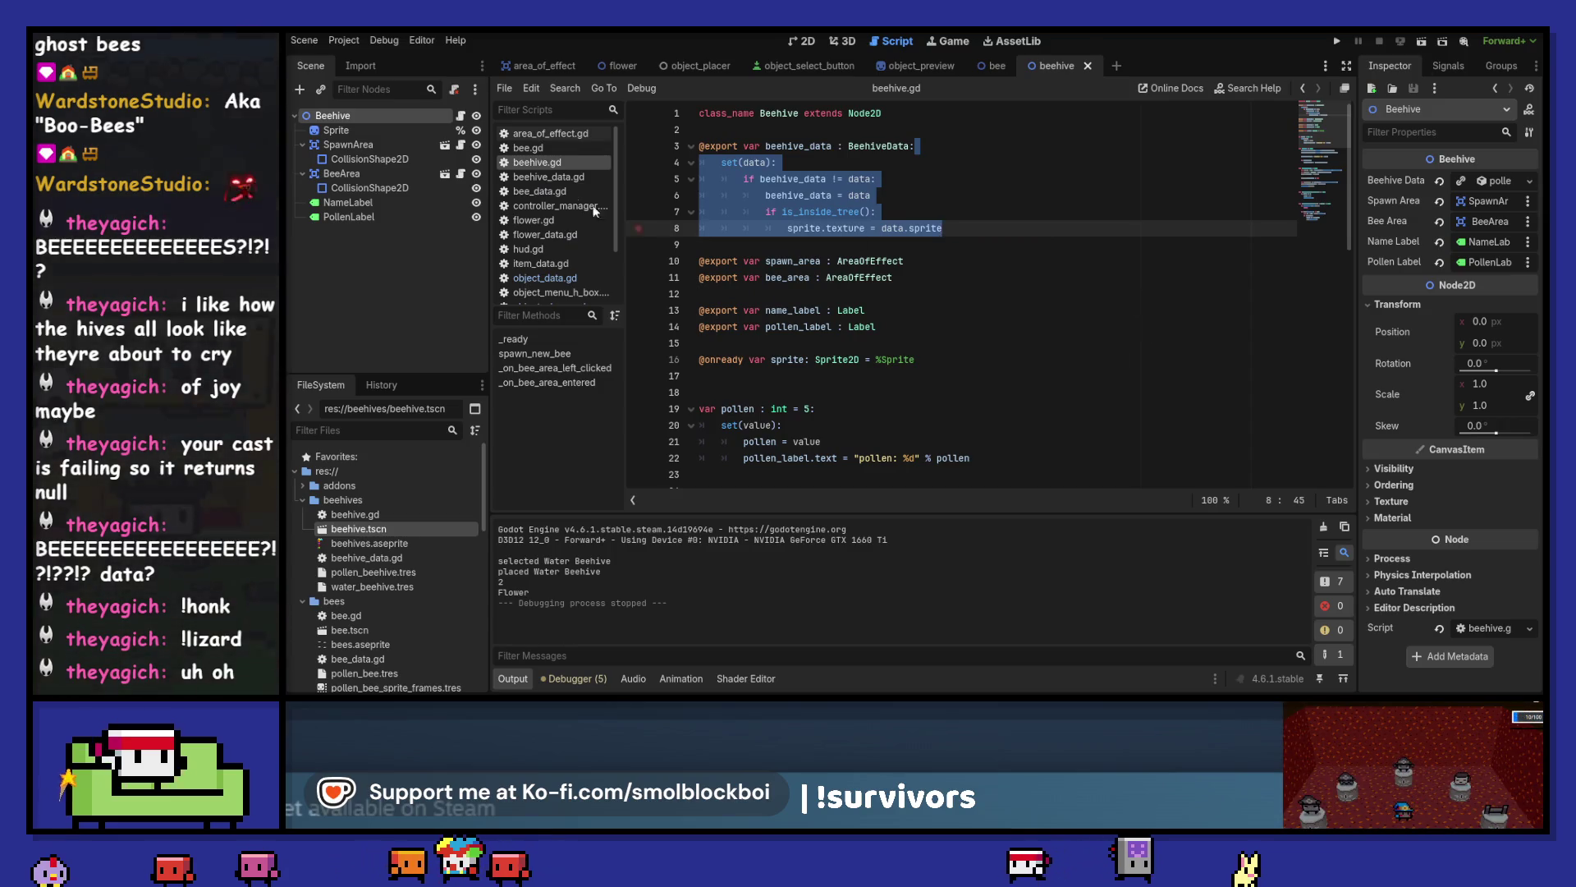
left_click(815, 42)
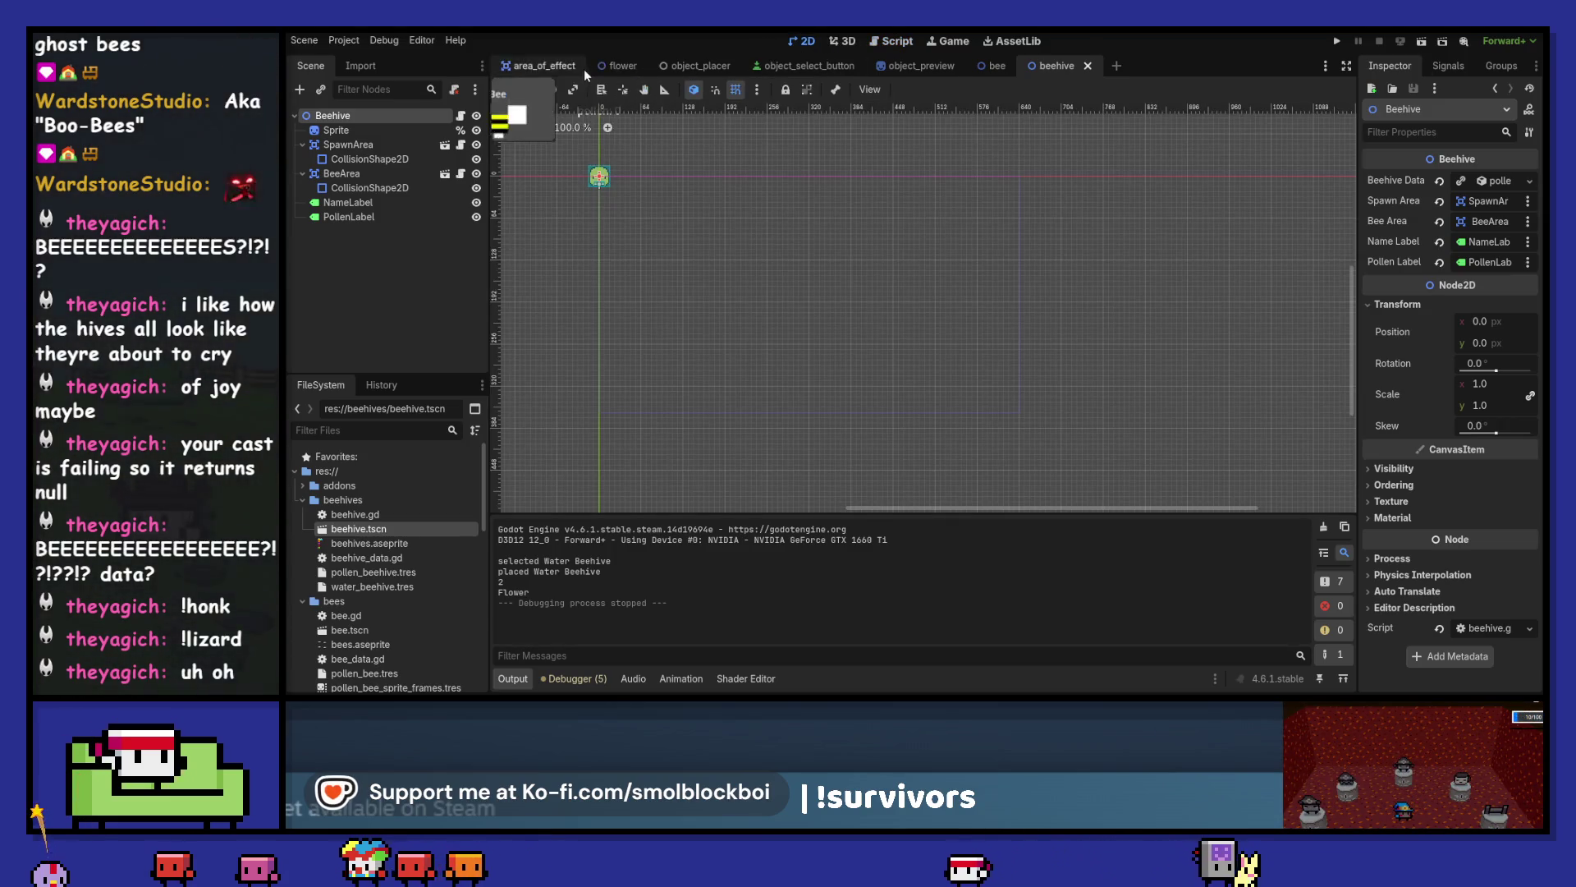
left_click(1492, 181)
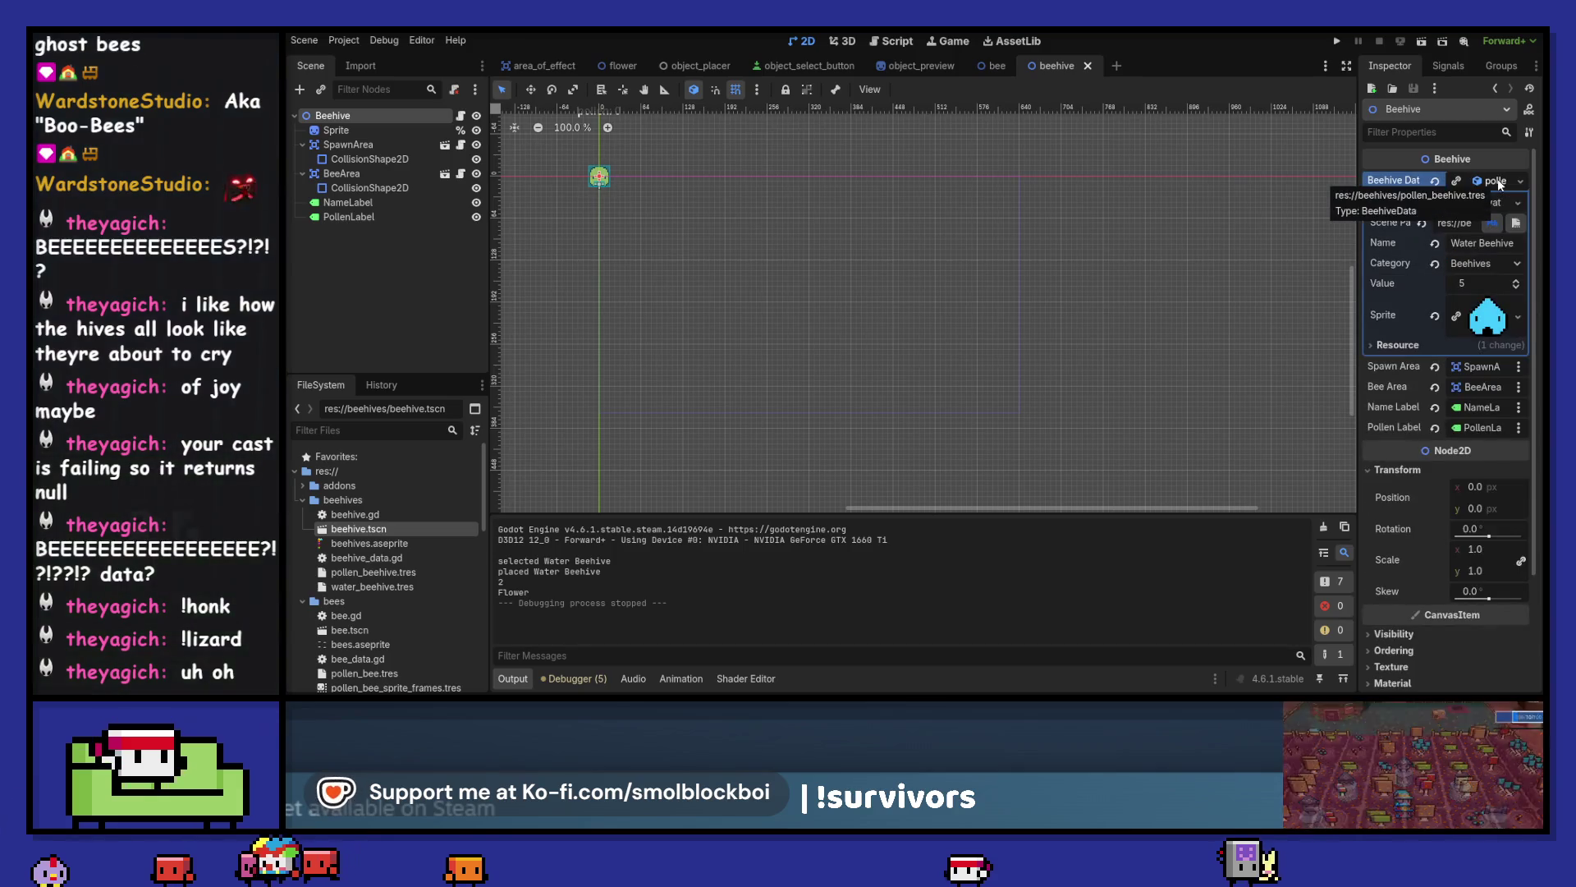
double_click(421, 571)
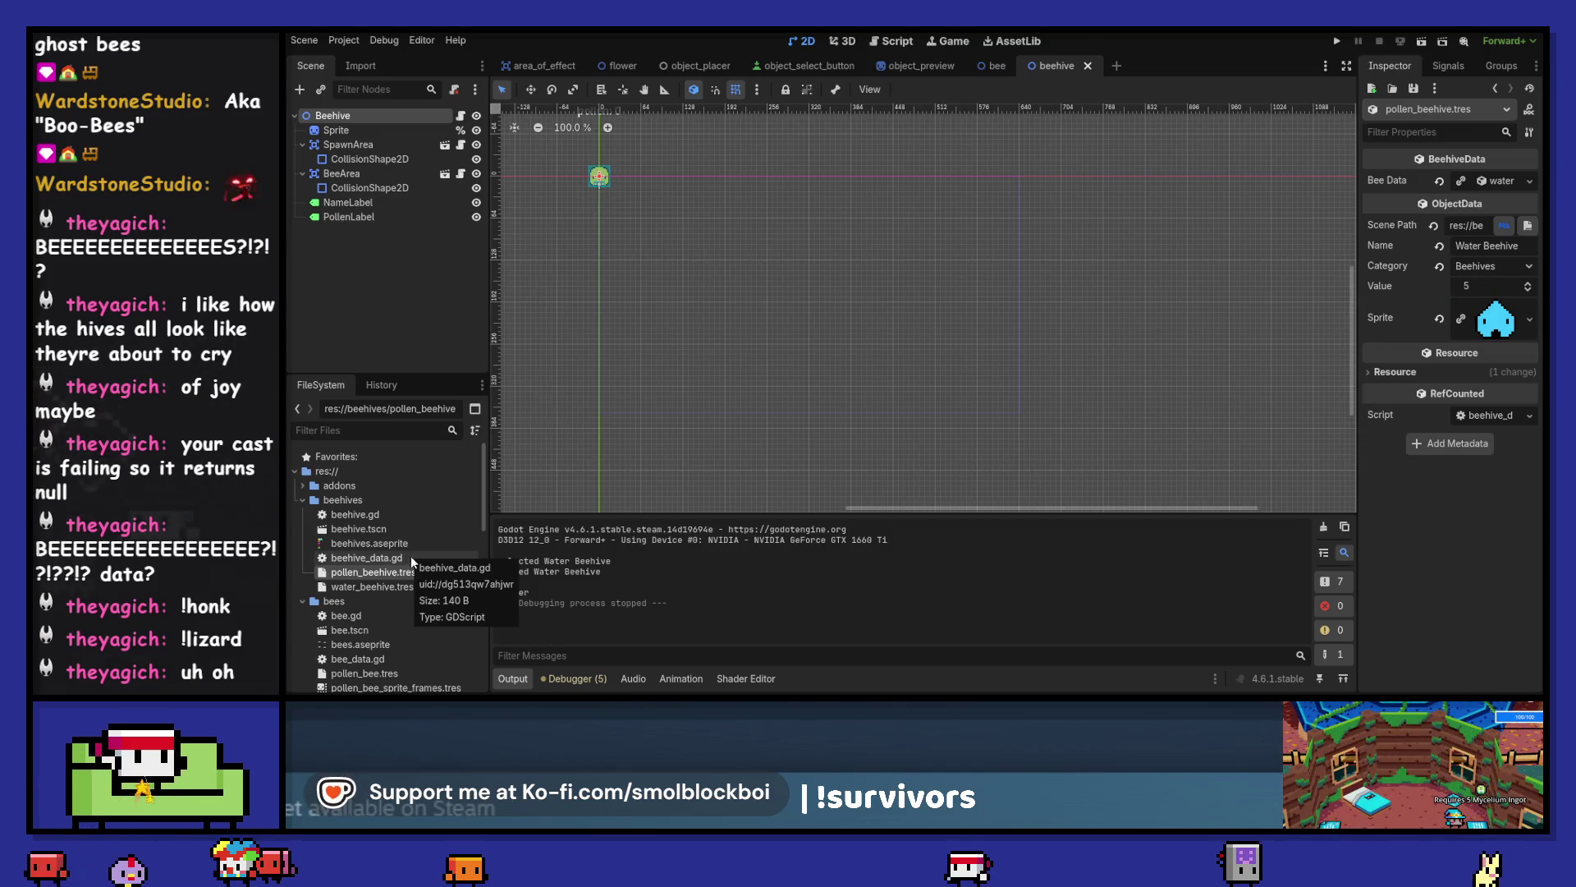
- Set the sprite's AtlasTexture region to the yellow hive in the Region Editor
scroll(411, 555, "down", 1)
scroll(411, 555, "up", 1)
left_click(1495, 320)
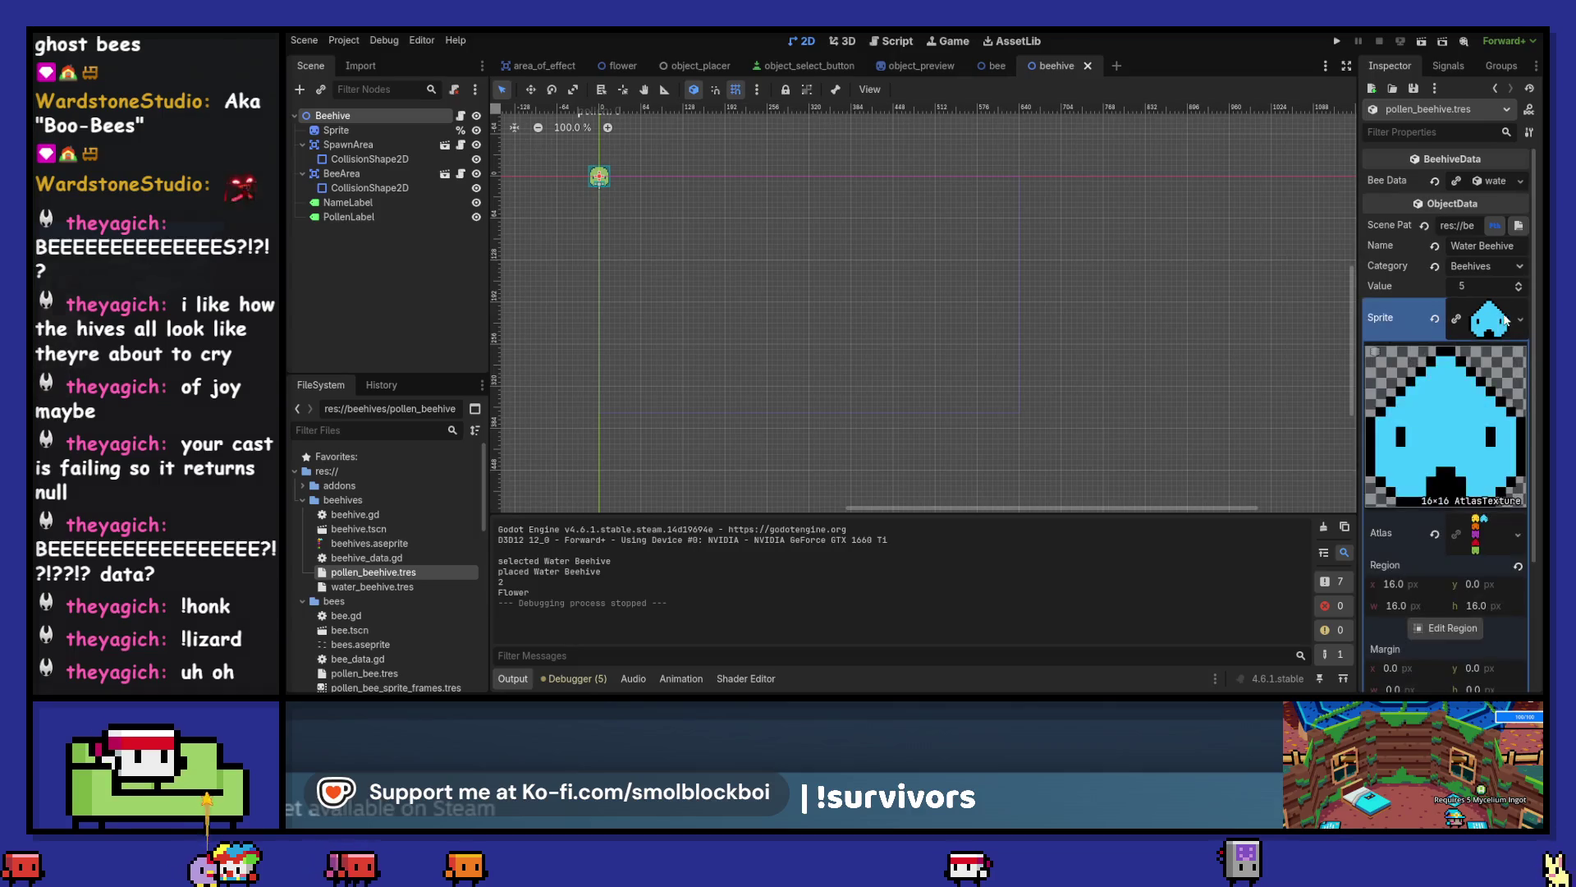
left_click(1434, 629)
scroll(894, 345, "up", 3)
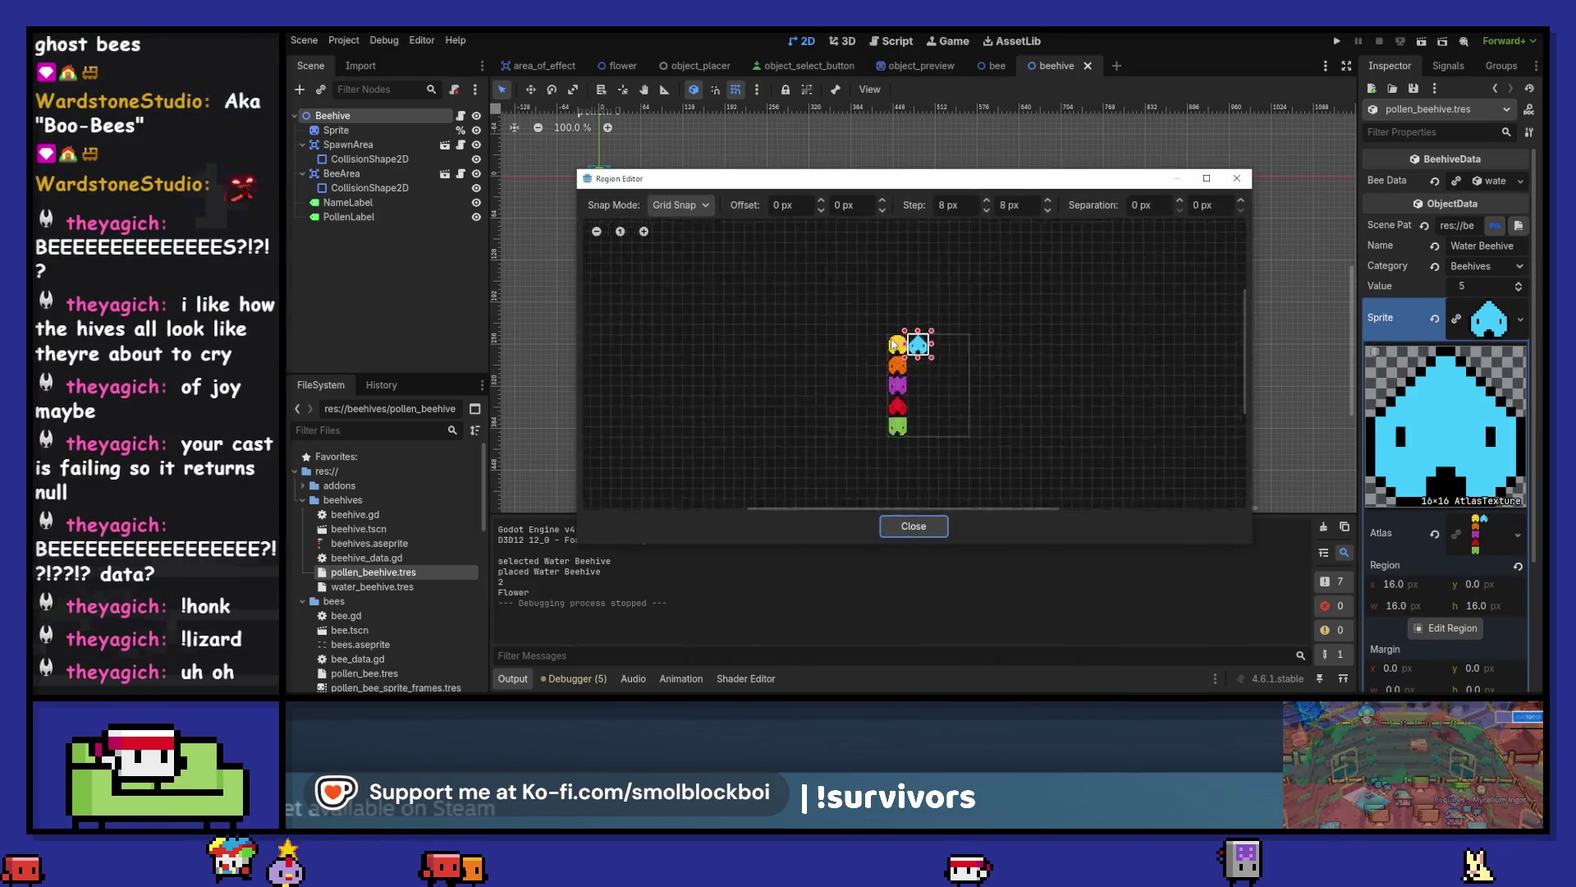
left_click_drag(886, 328, 936, 379)
left_click_drag(887, 328, 911, 381)
left_click(914, 526)
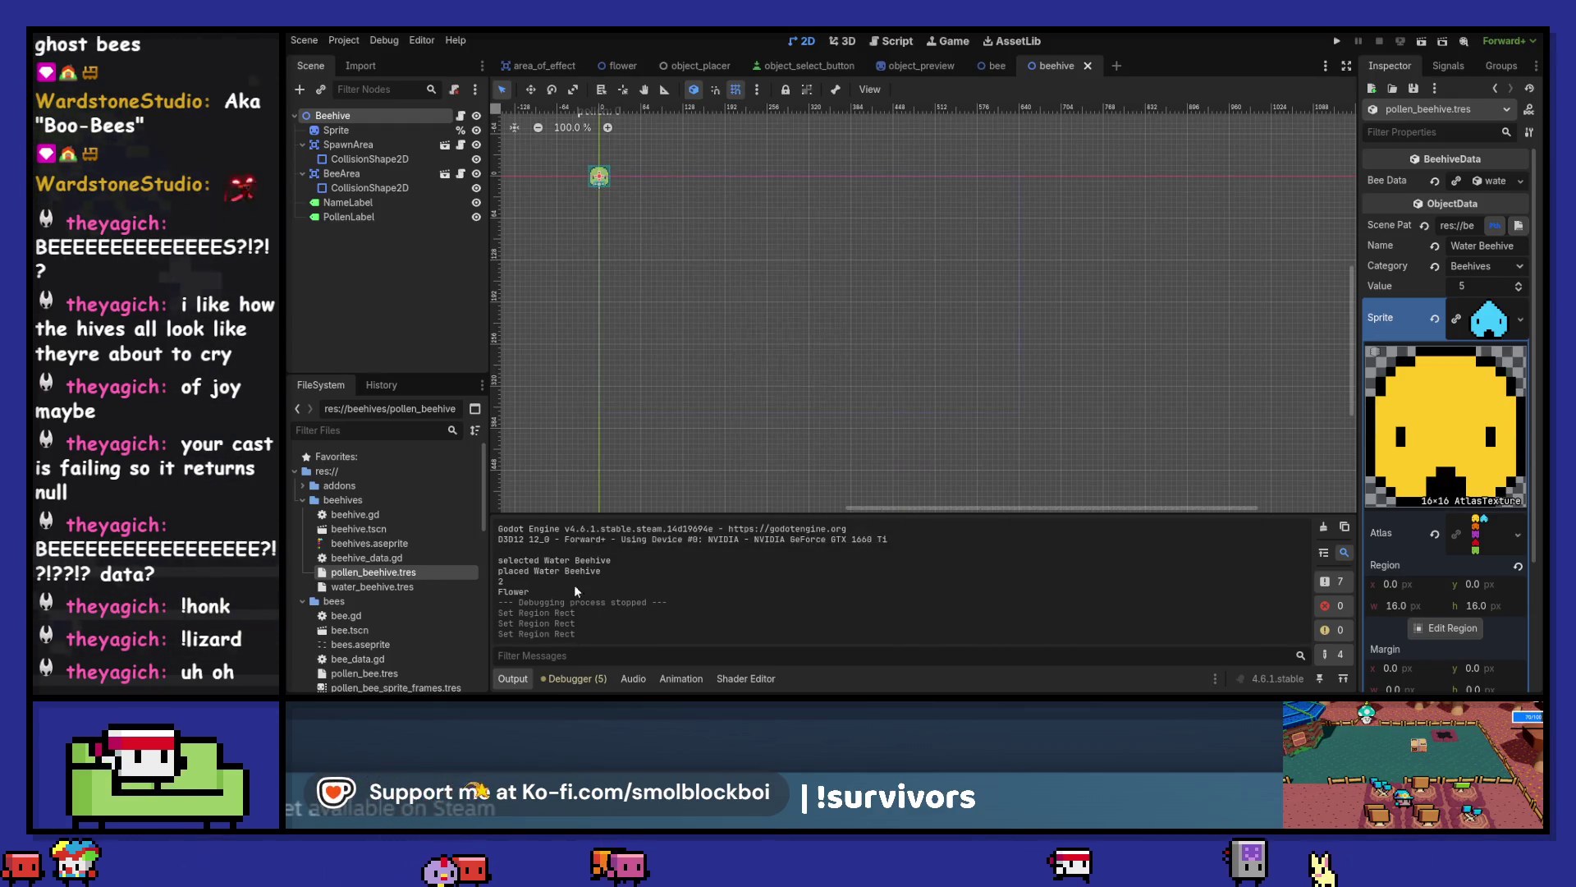
- Rename the resource from Water Beehive to Pollen Beehive and save
left_click(422, 584)
left_click(432, 571)
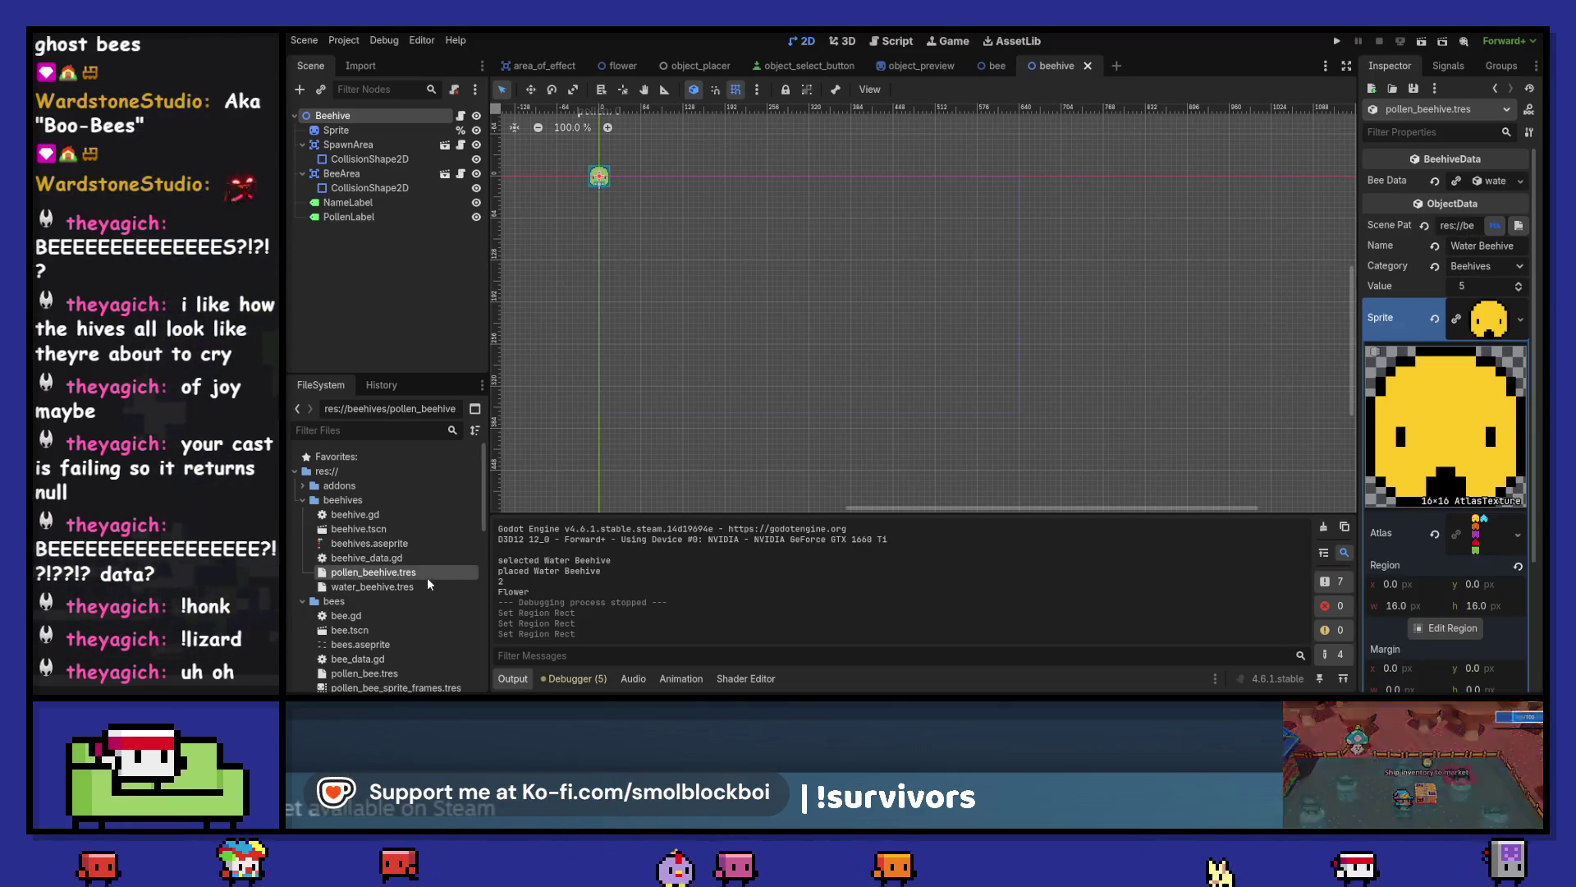
double_click(1465, 246)
type("Pollen")
key("ctrl+s")
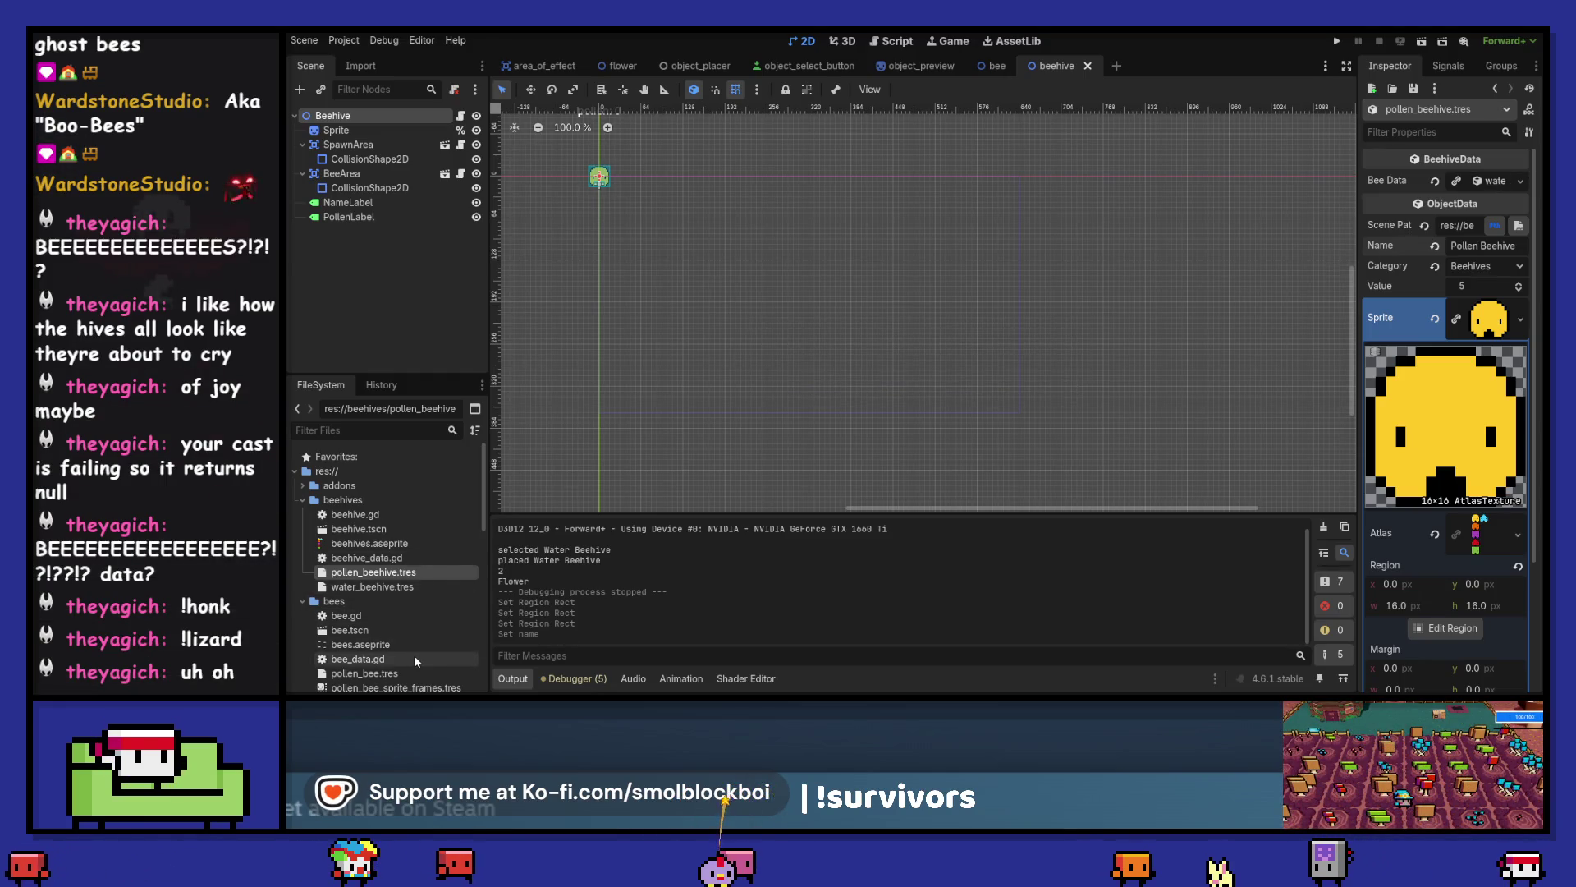
- Assign pollen_bee.tres as the beehive's Bee Data
scroll(416, 660, "down", 3)
mouse_move(404, 621)
left_mouse_down()
mouse_move(932, 475)
mouse_move(1487, 180)
left_mouse_up()
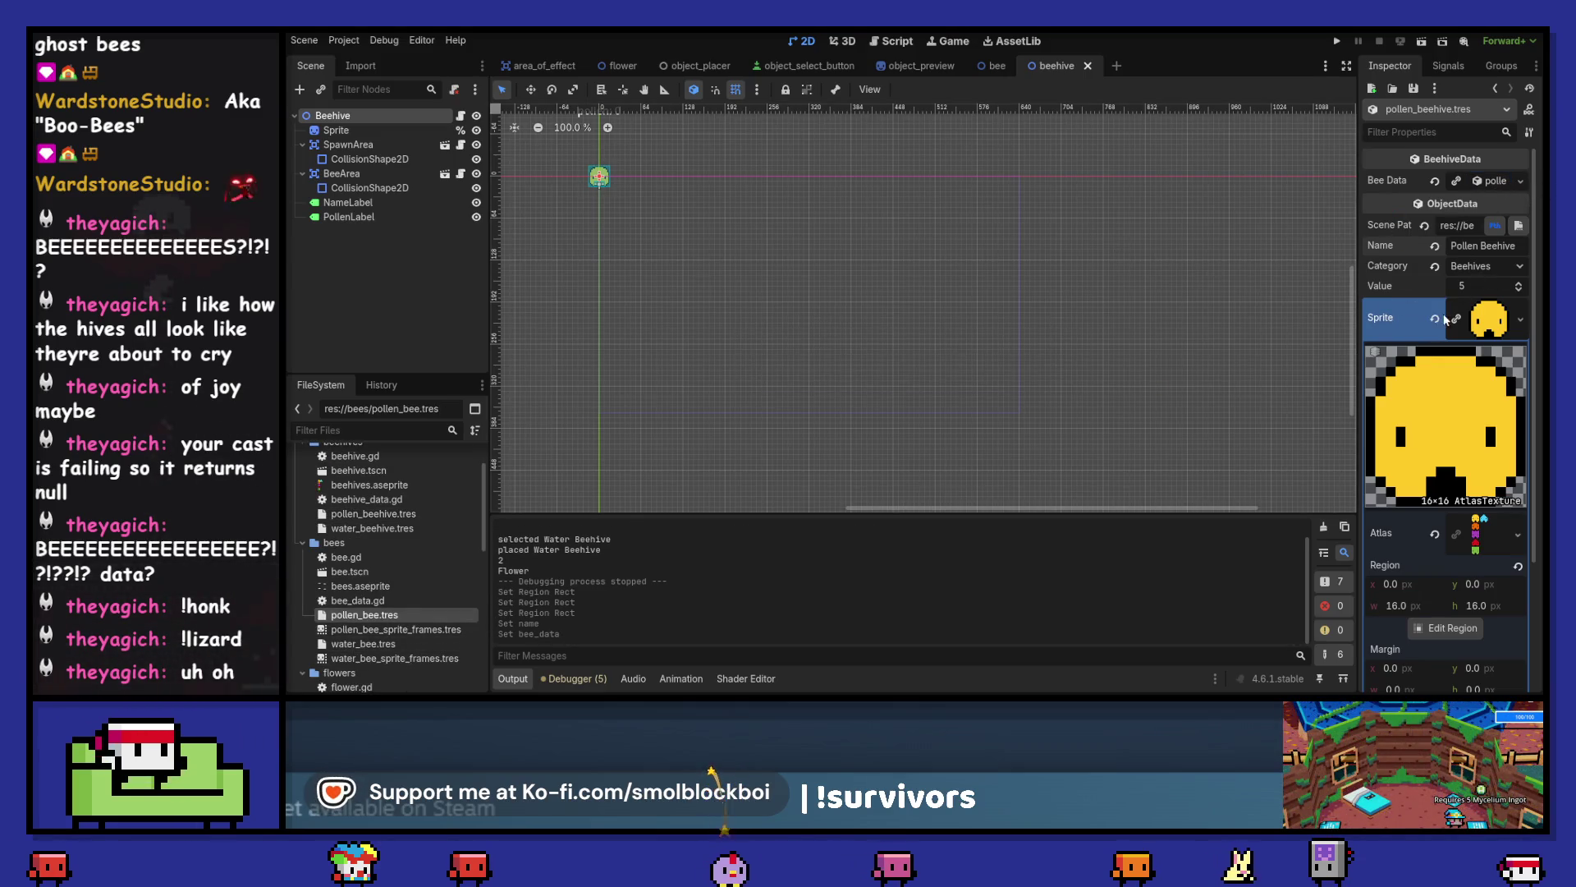
left_click(1507, 311)
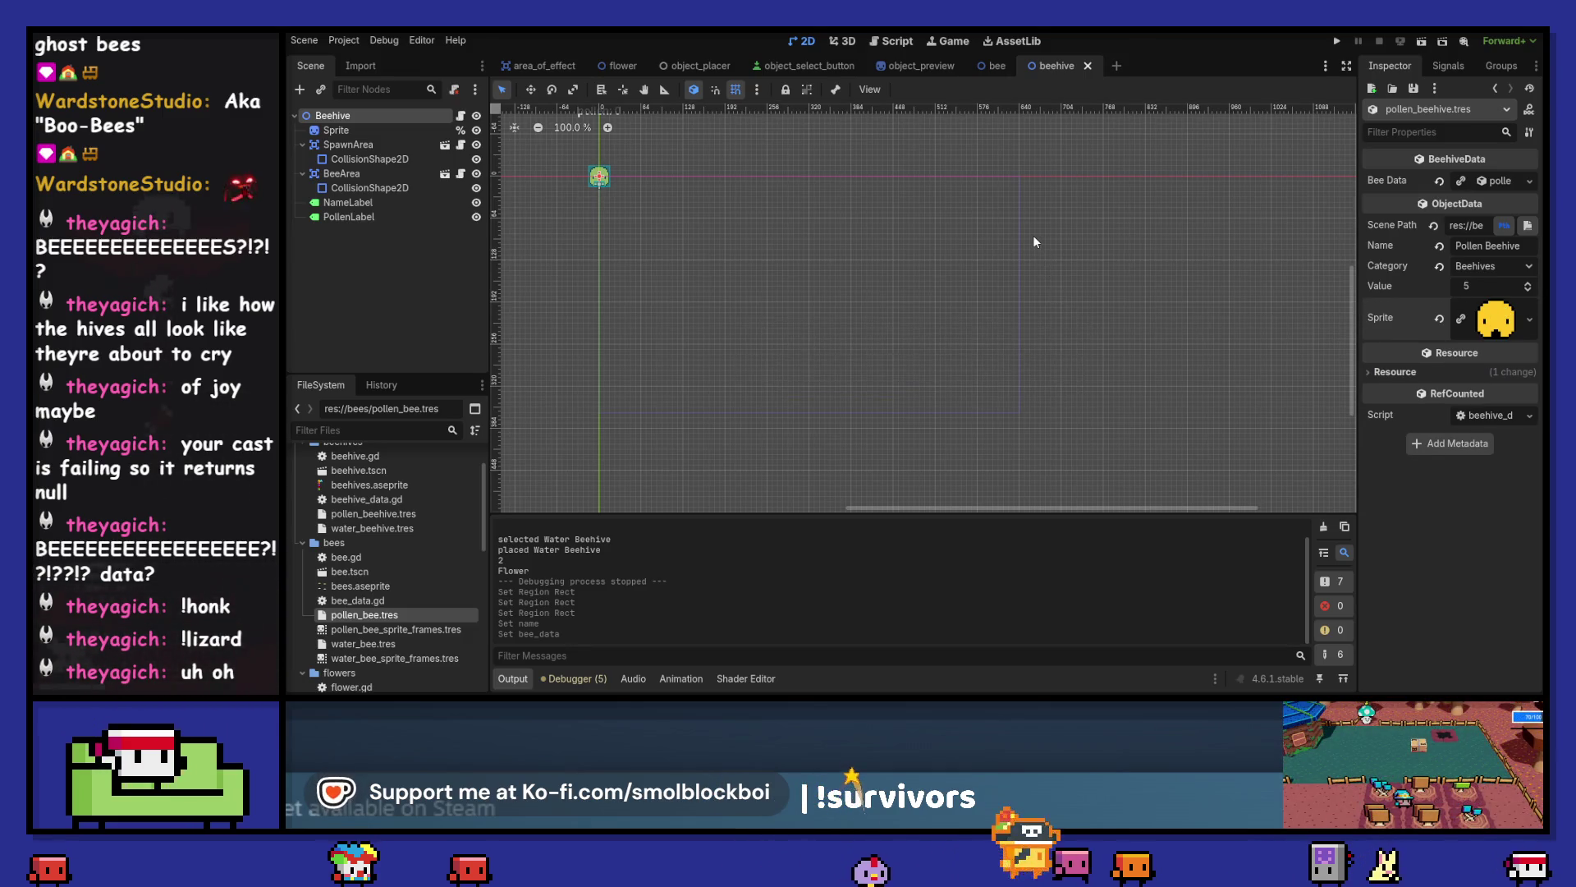
- Look over the object_preview and object_placer scripts and scenes, toggling the separate script window
left_click(914, 67)
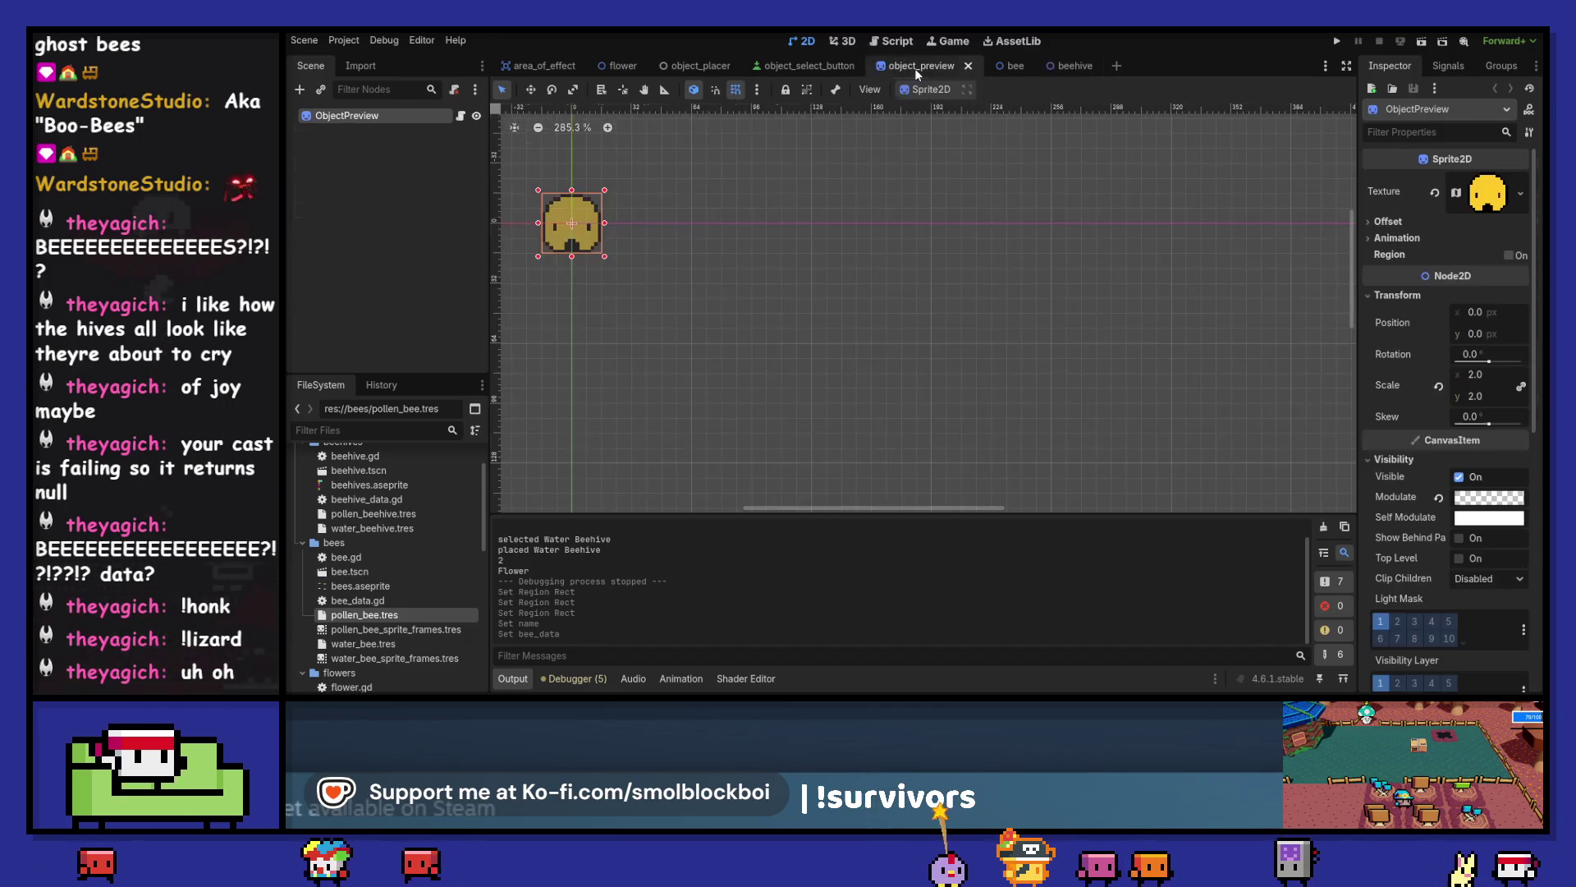
left_click(895, 41)
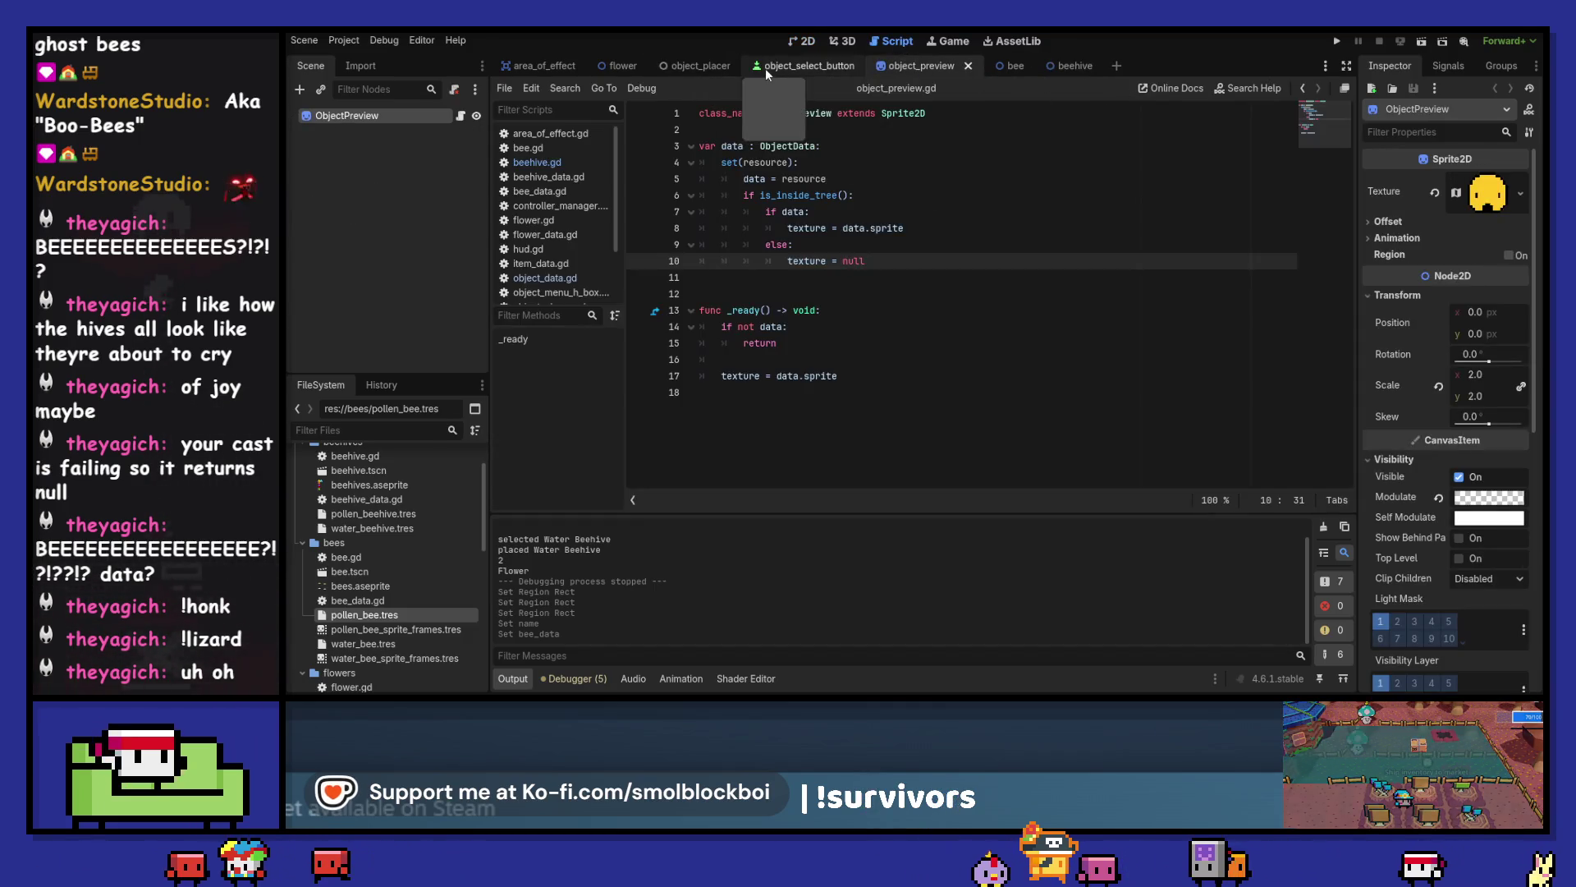
left_click(726, 66)
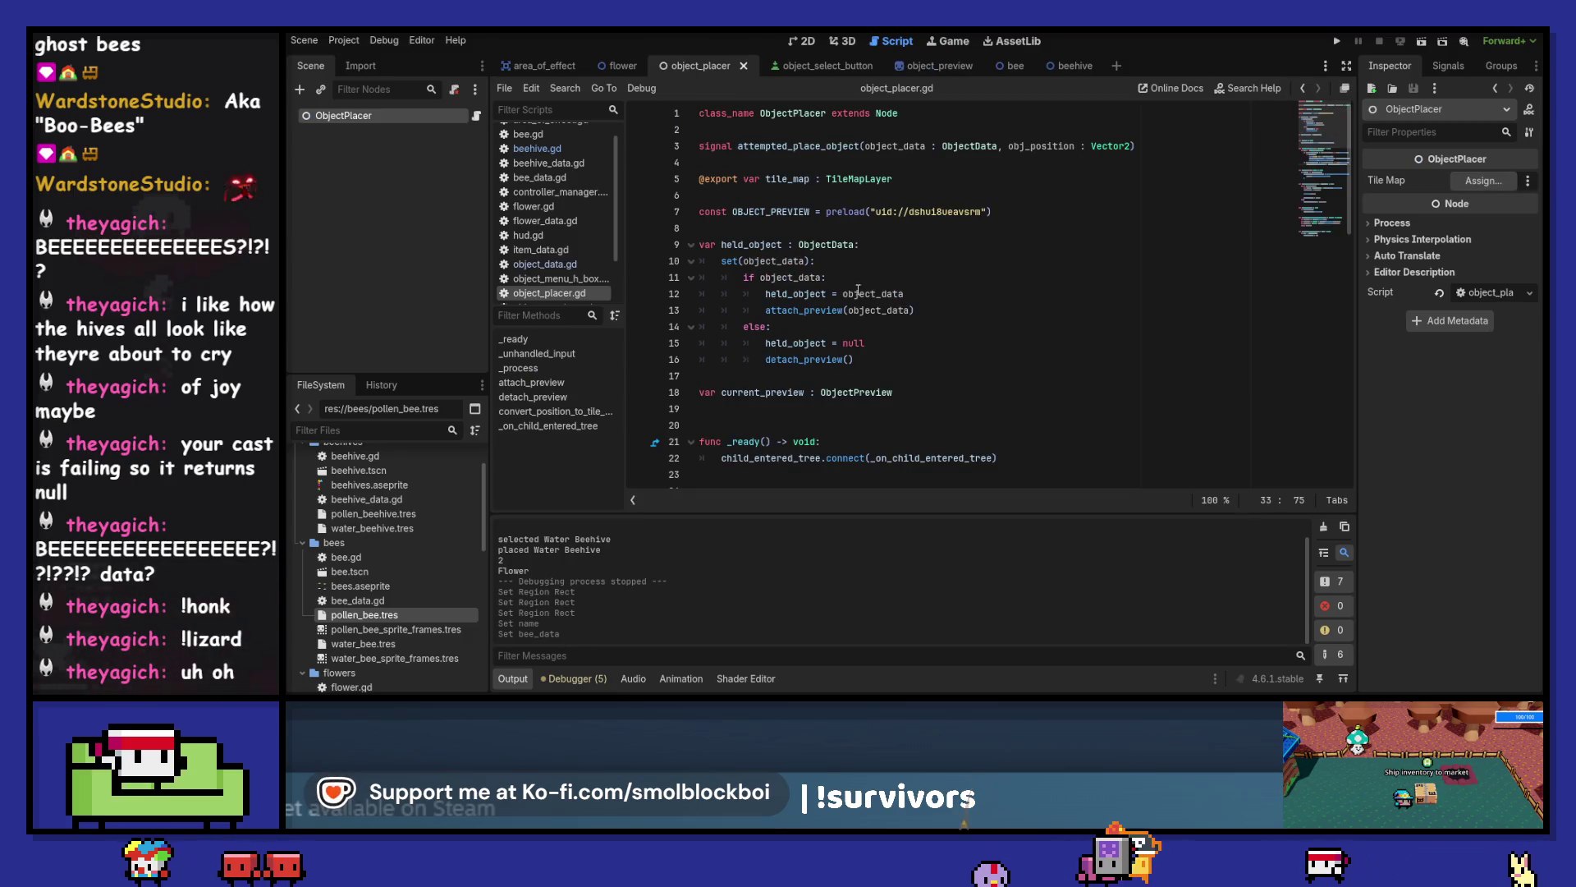
left_click(1330, 67)
left_click(1337, 90)
left_click(1338, 67)
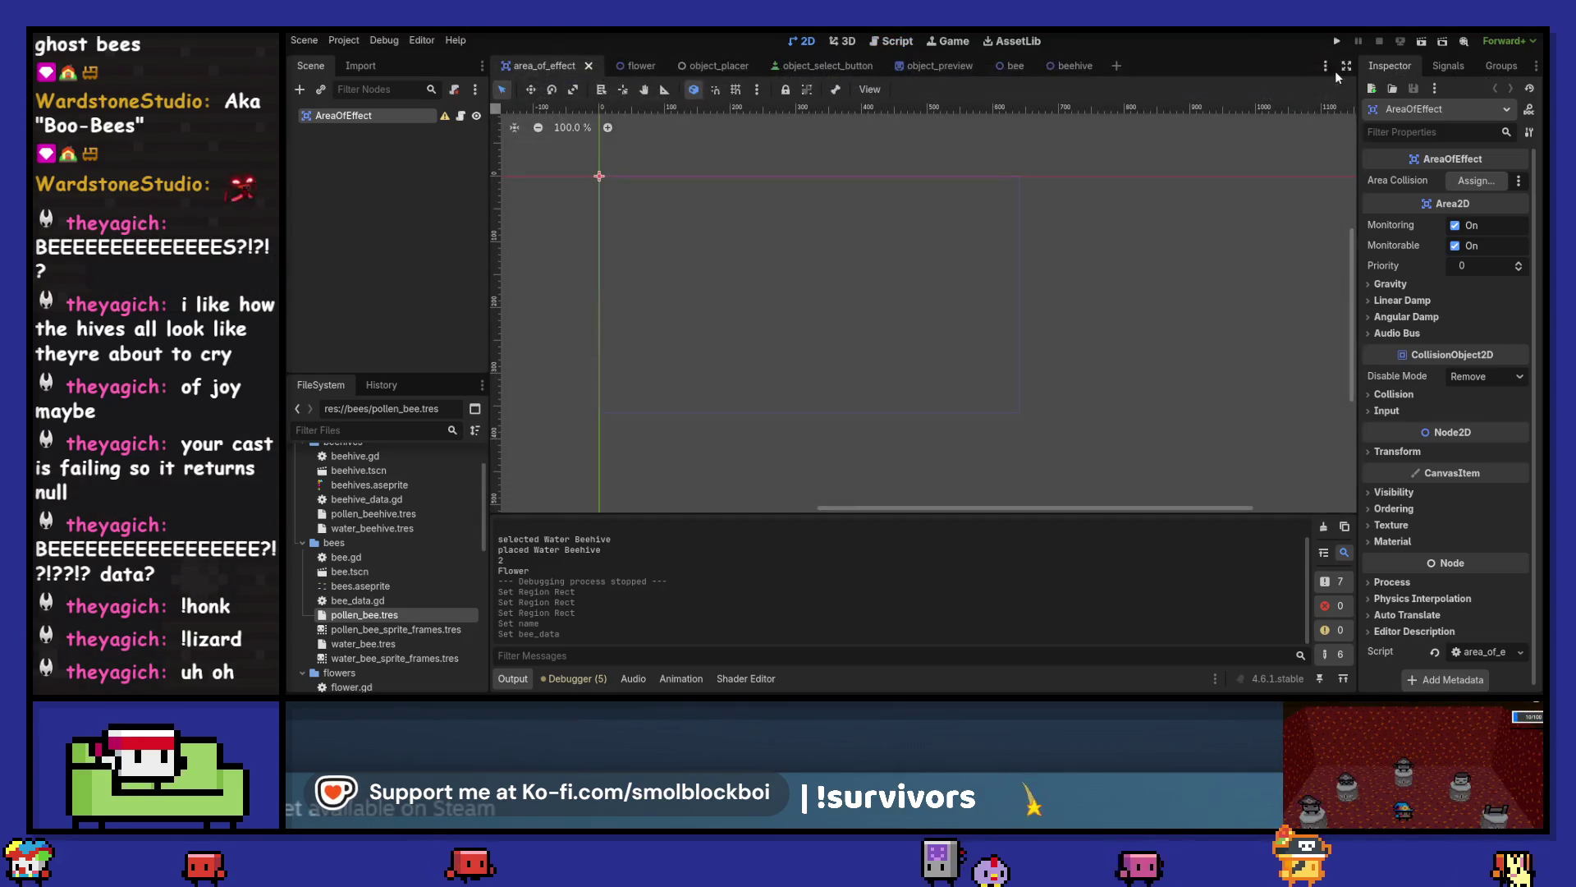
left_click(1323, 66)
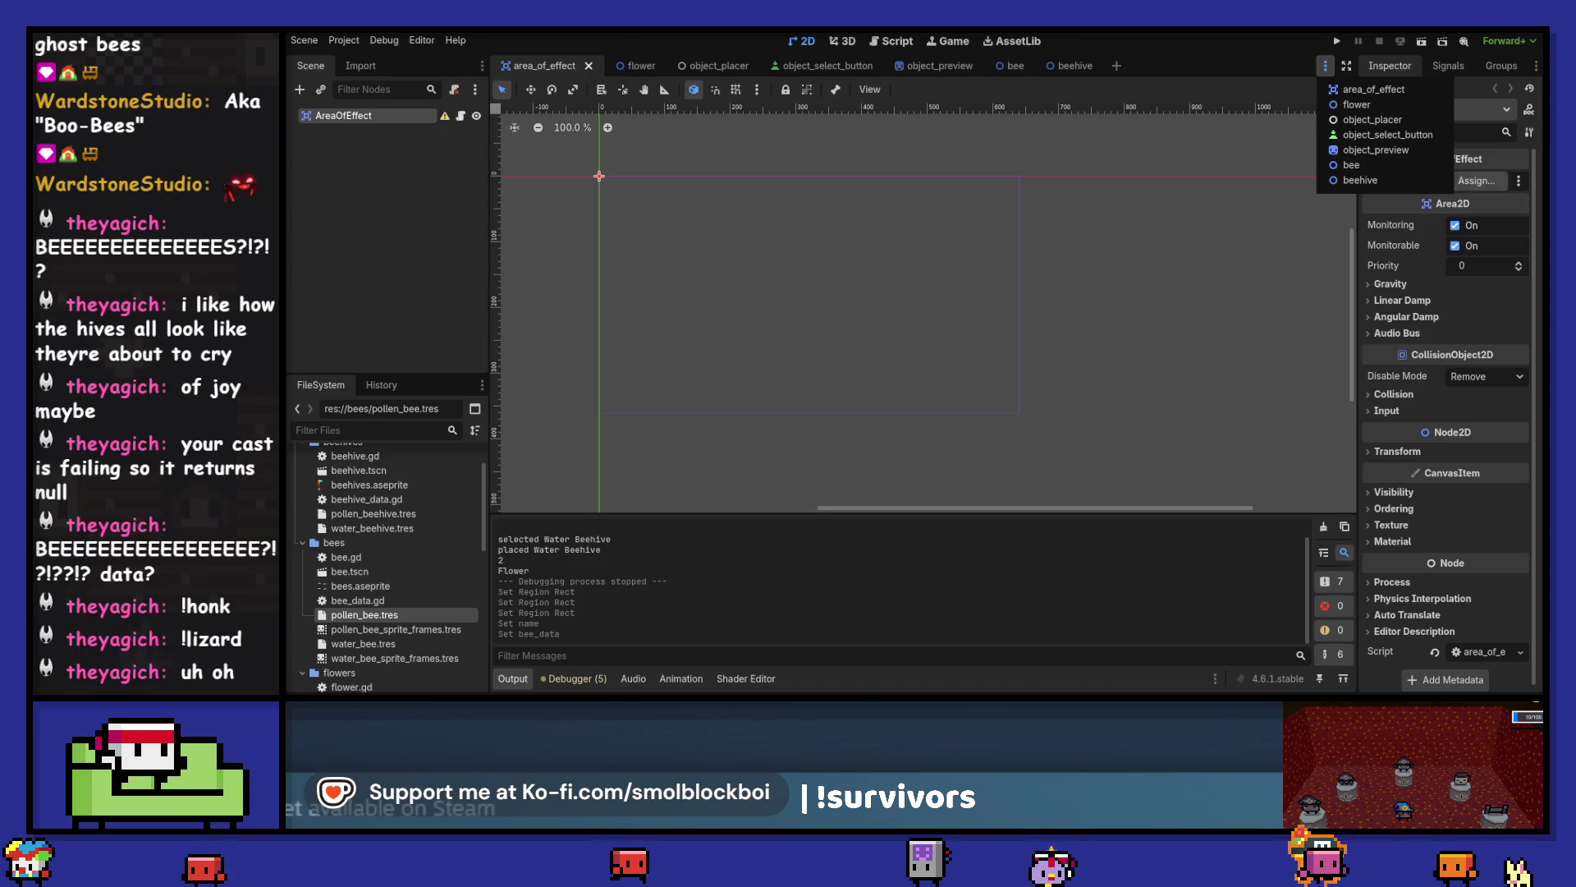
left_click(1382, 120)
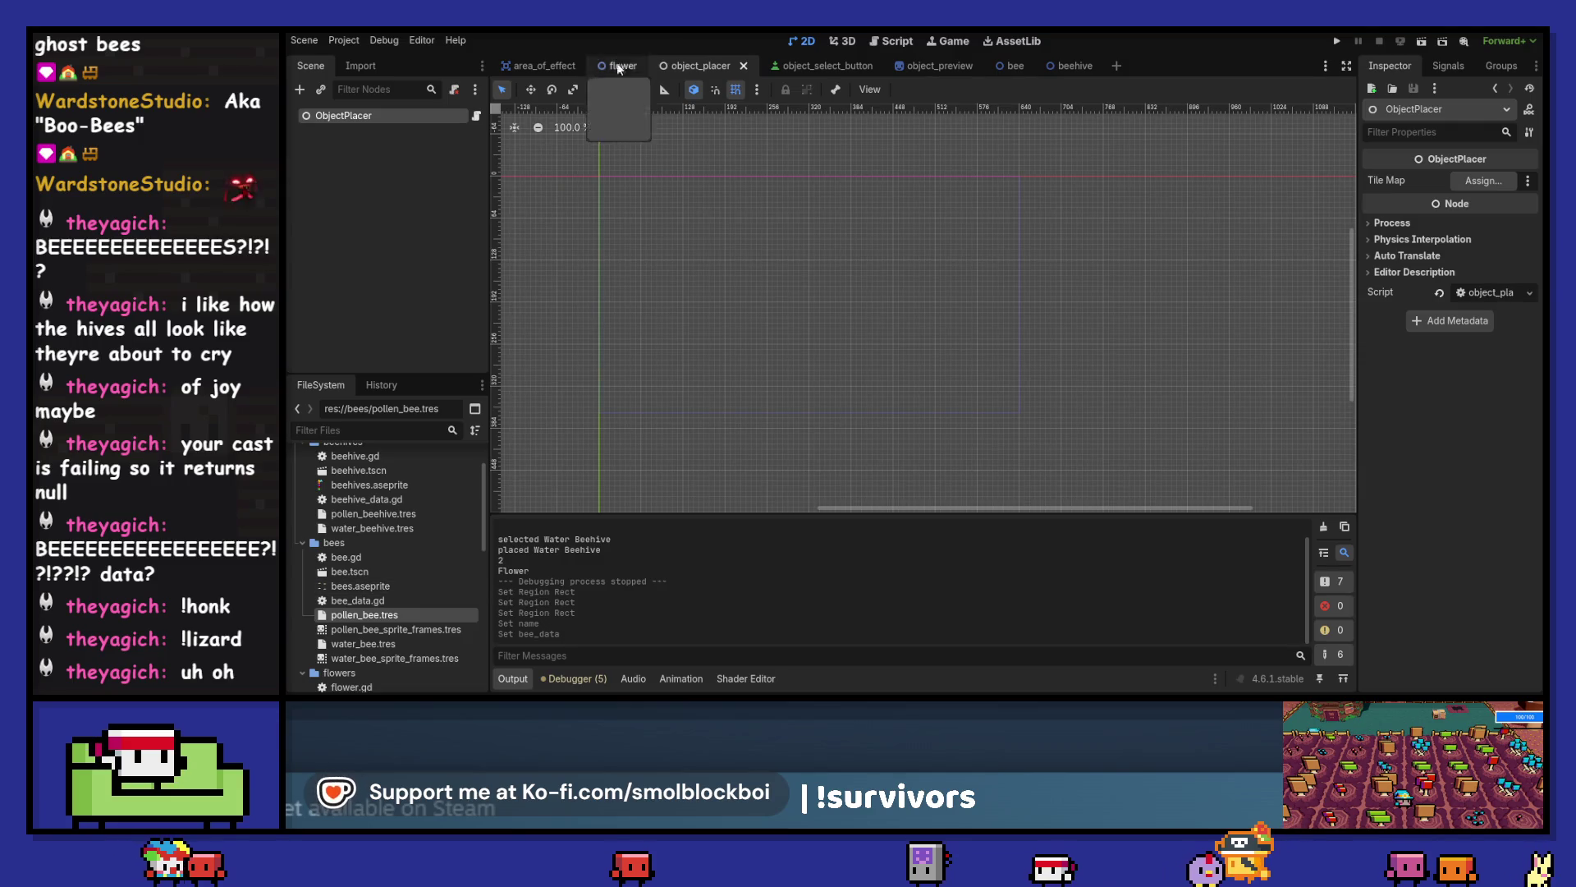
- Filter files for 'play', open play_screen.tscn and its script at the line-28 get_scene() call
scroll(376, 550, "up", 2)
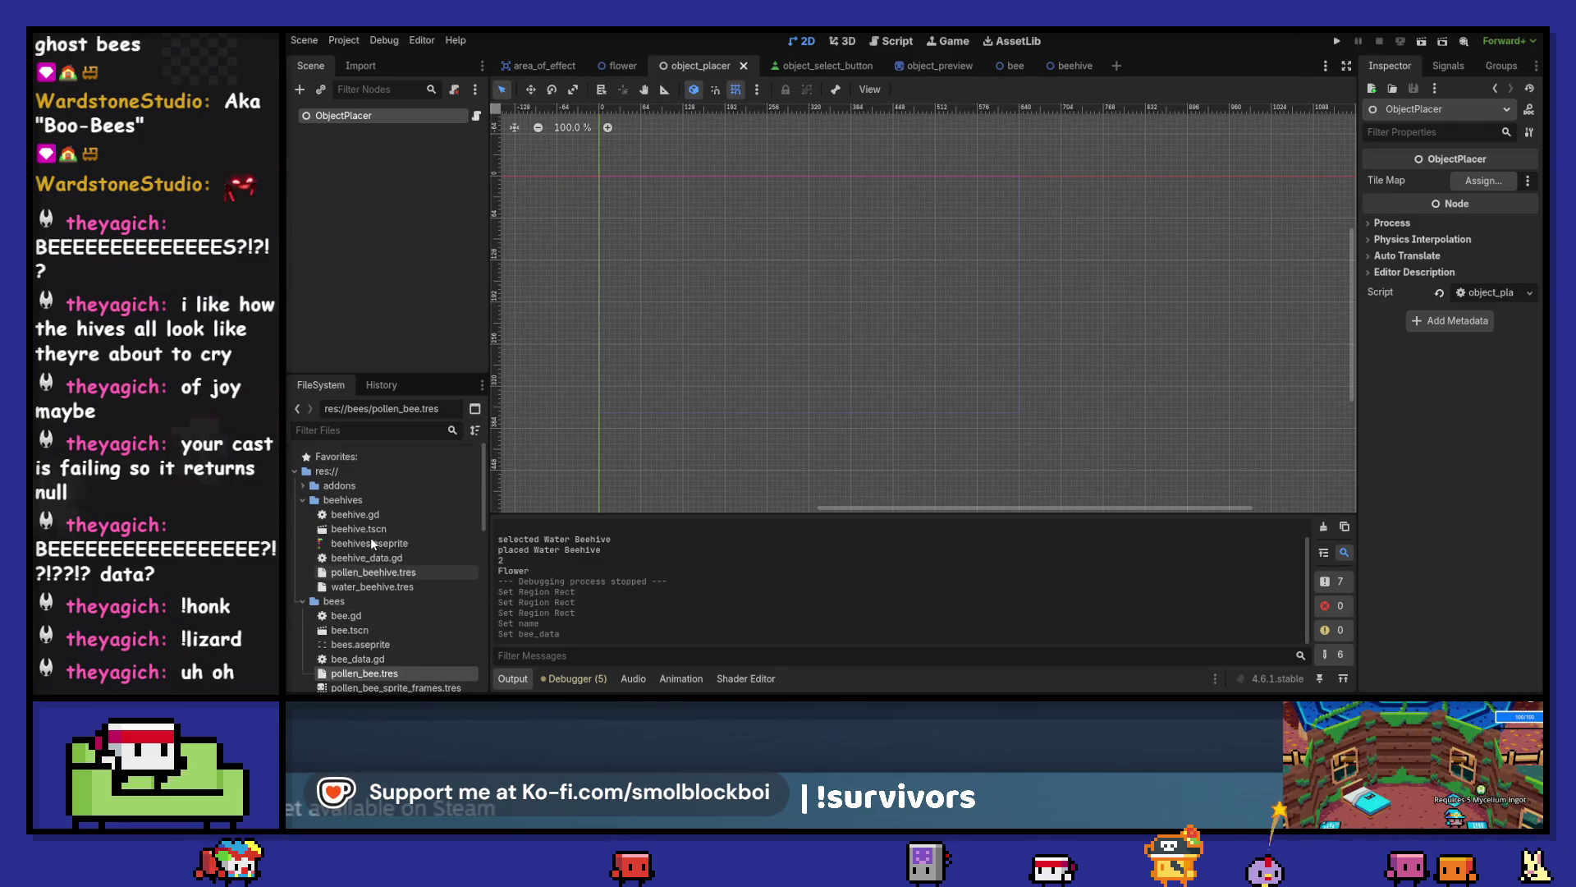
left_click(376, 431)
type("play")
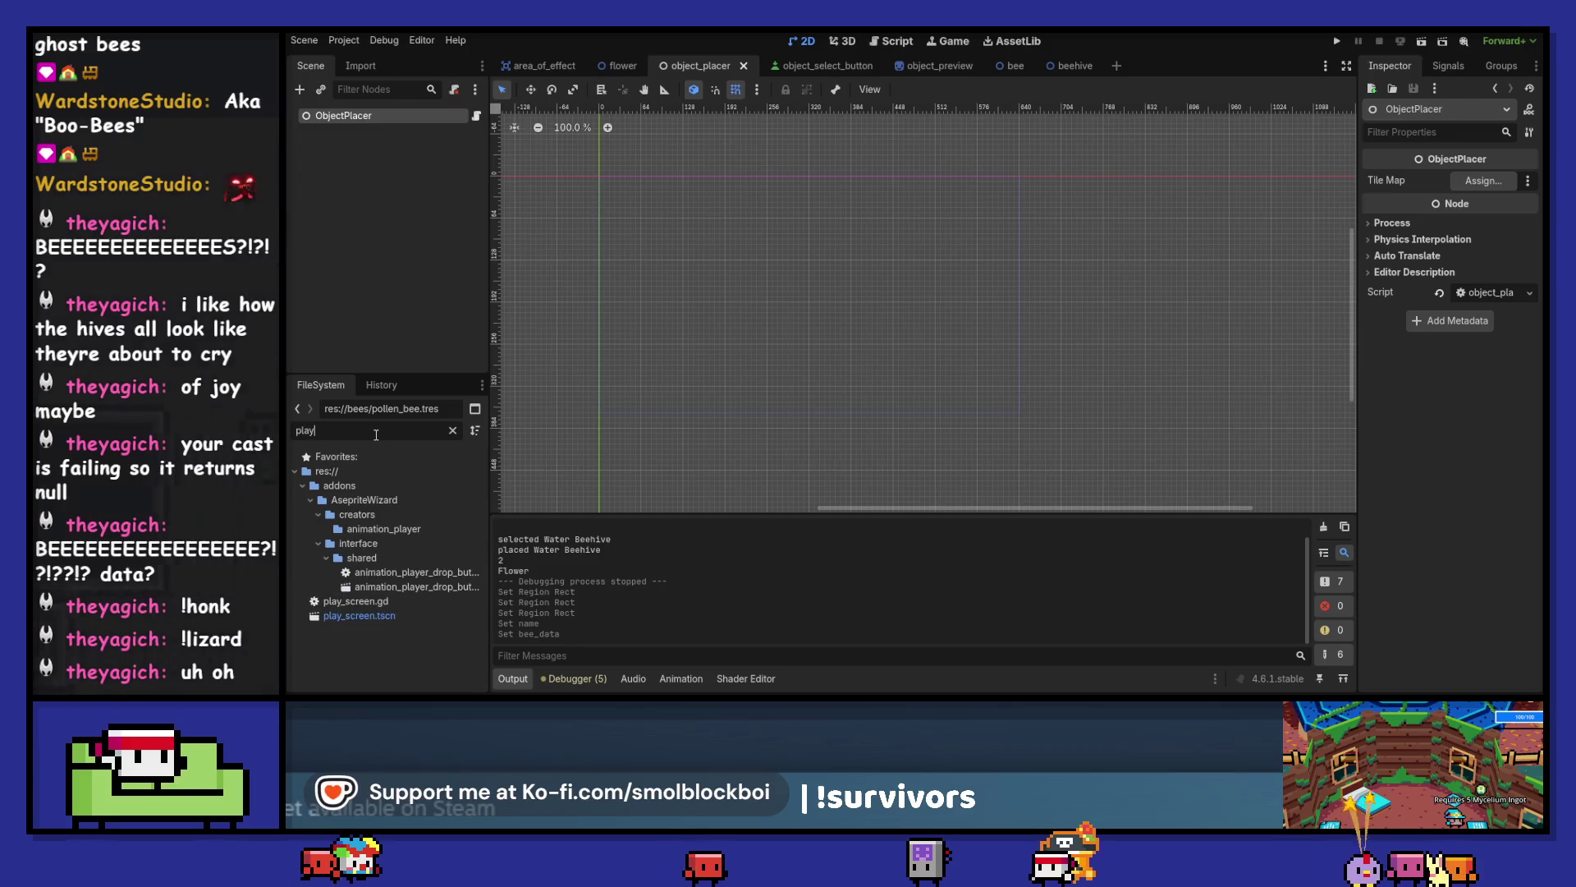
double_click(359, 615)
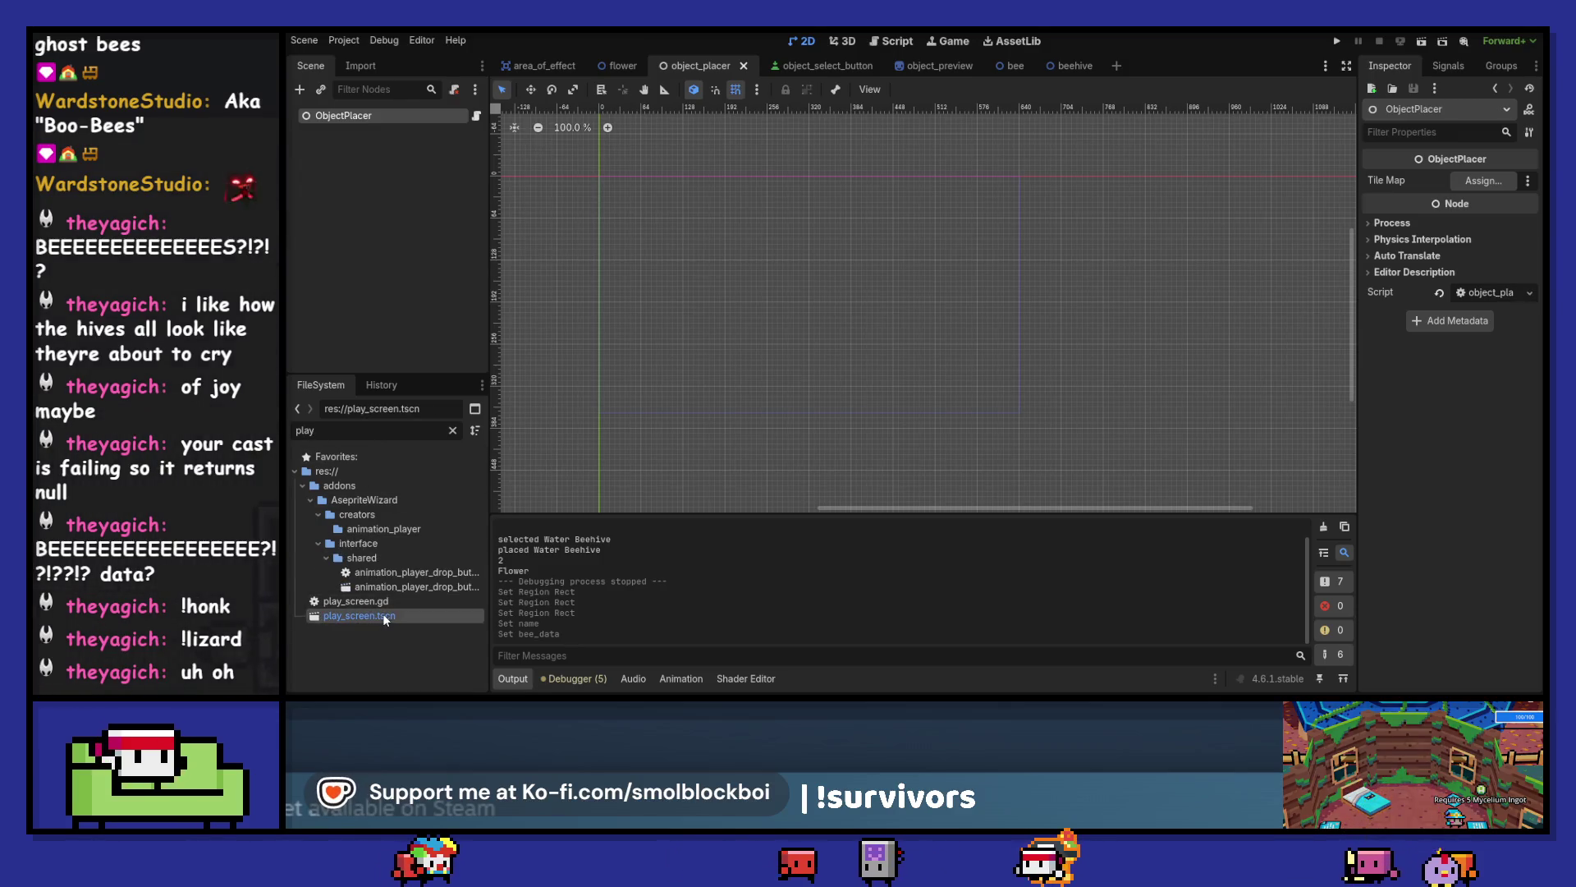
left_click(461, 116)
left_click(919, 327)
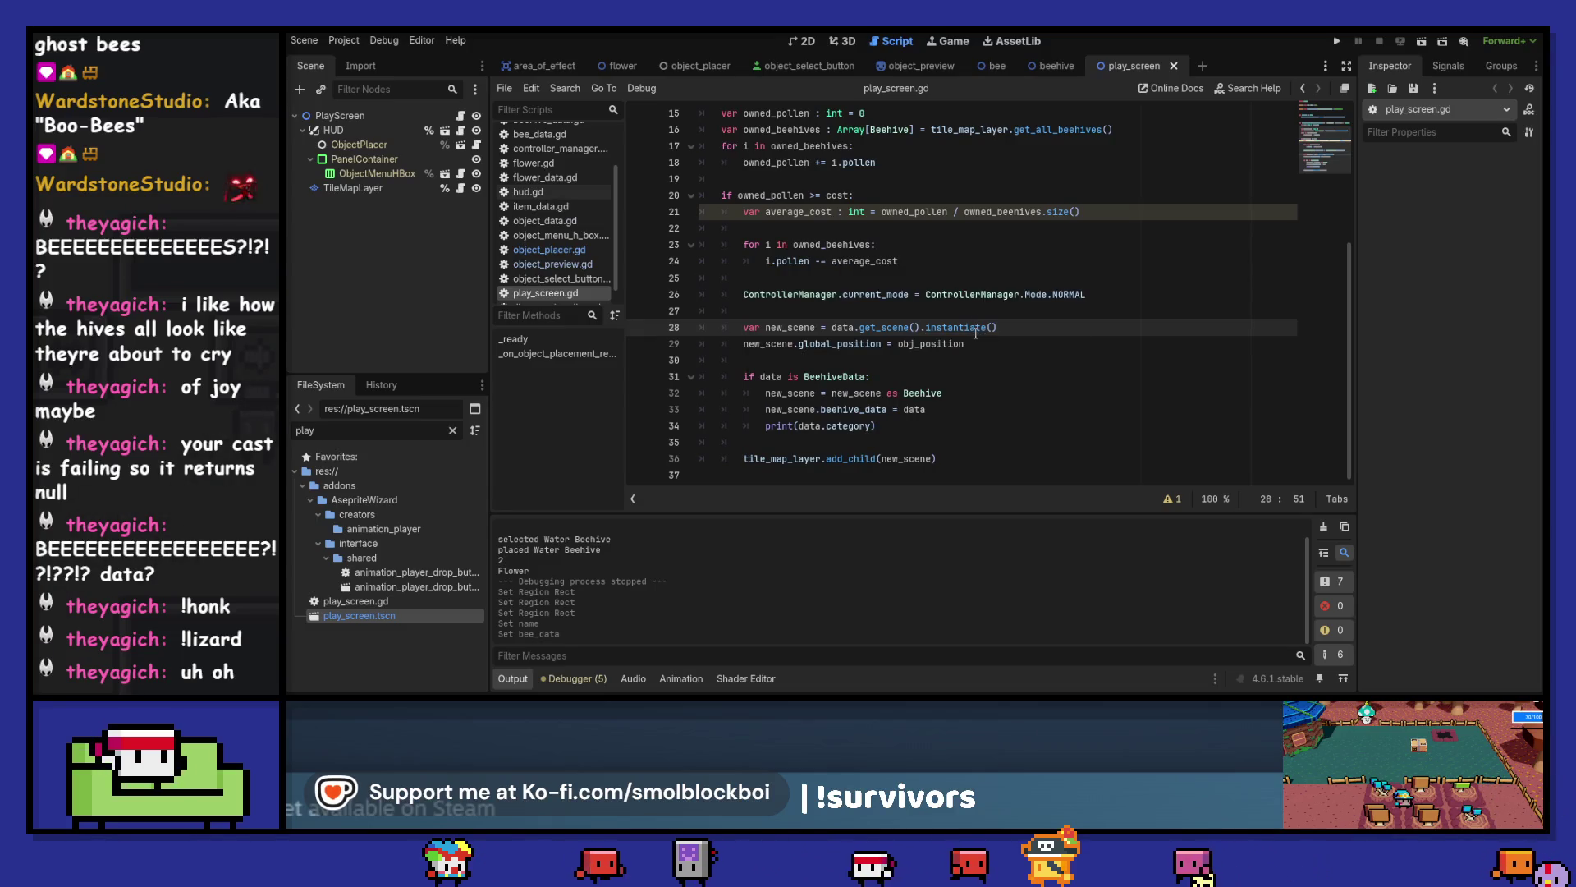
- Delete the print(data.category) debug line and save the script
left_click_drag(903, 426, 980, 408)
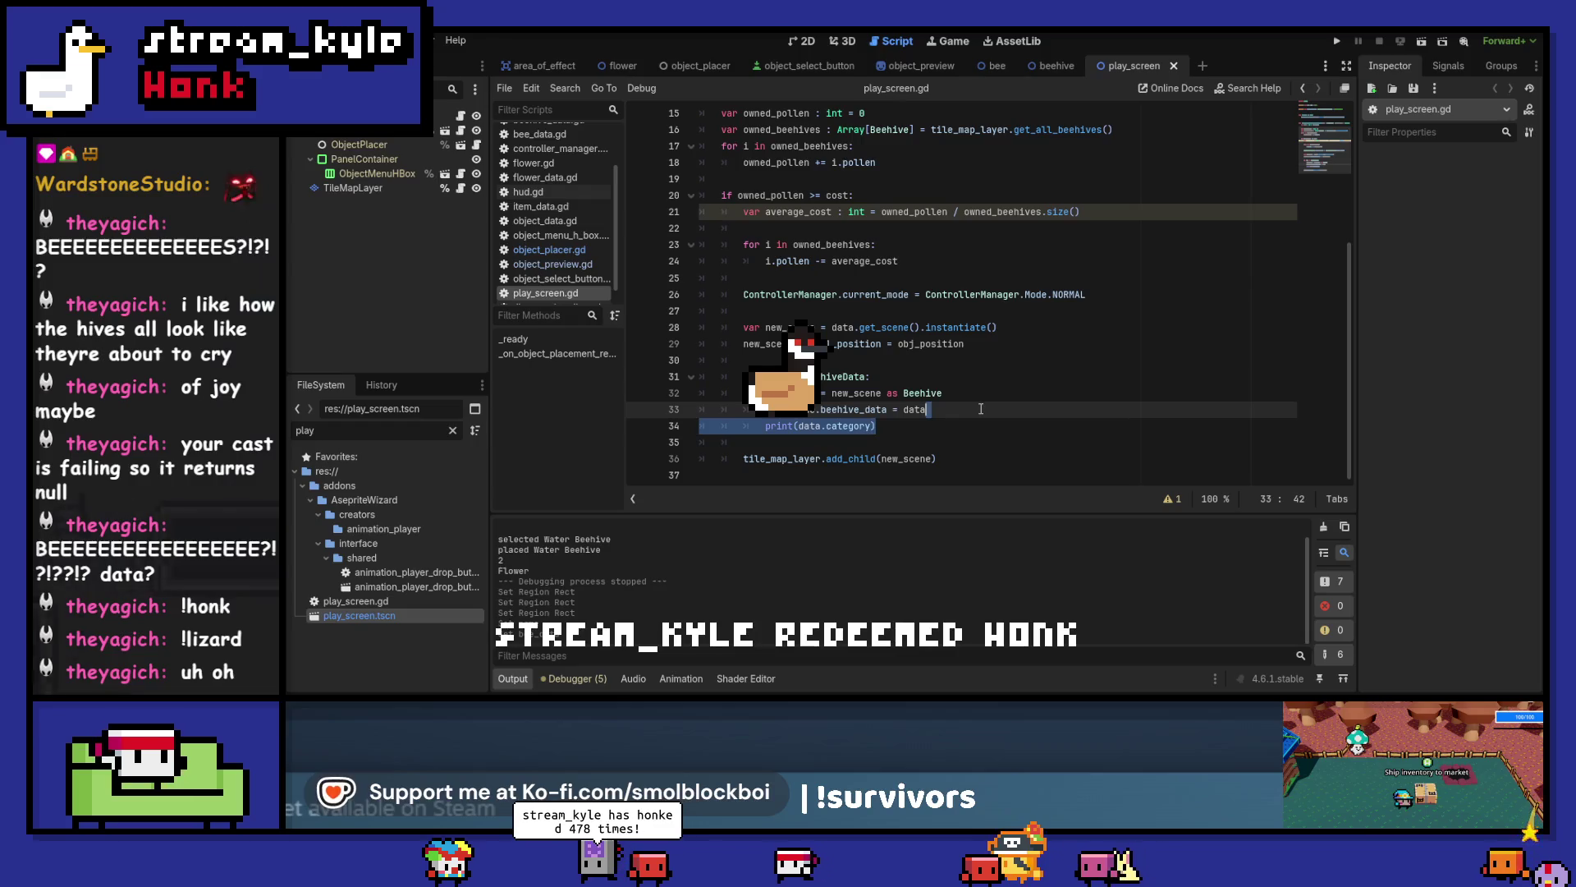
key("BackSpace")
key("ctrl+s")
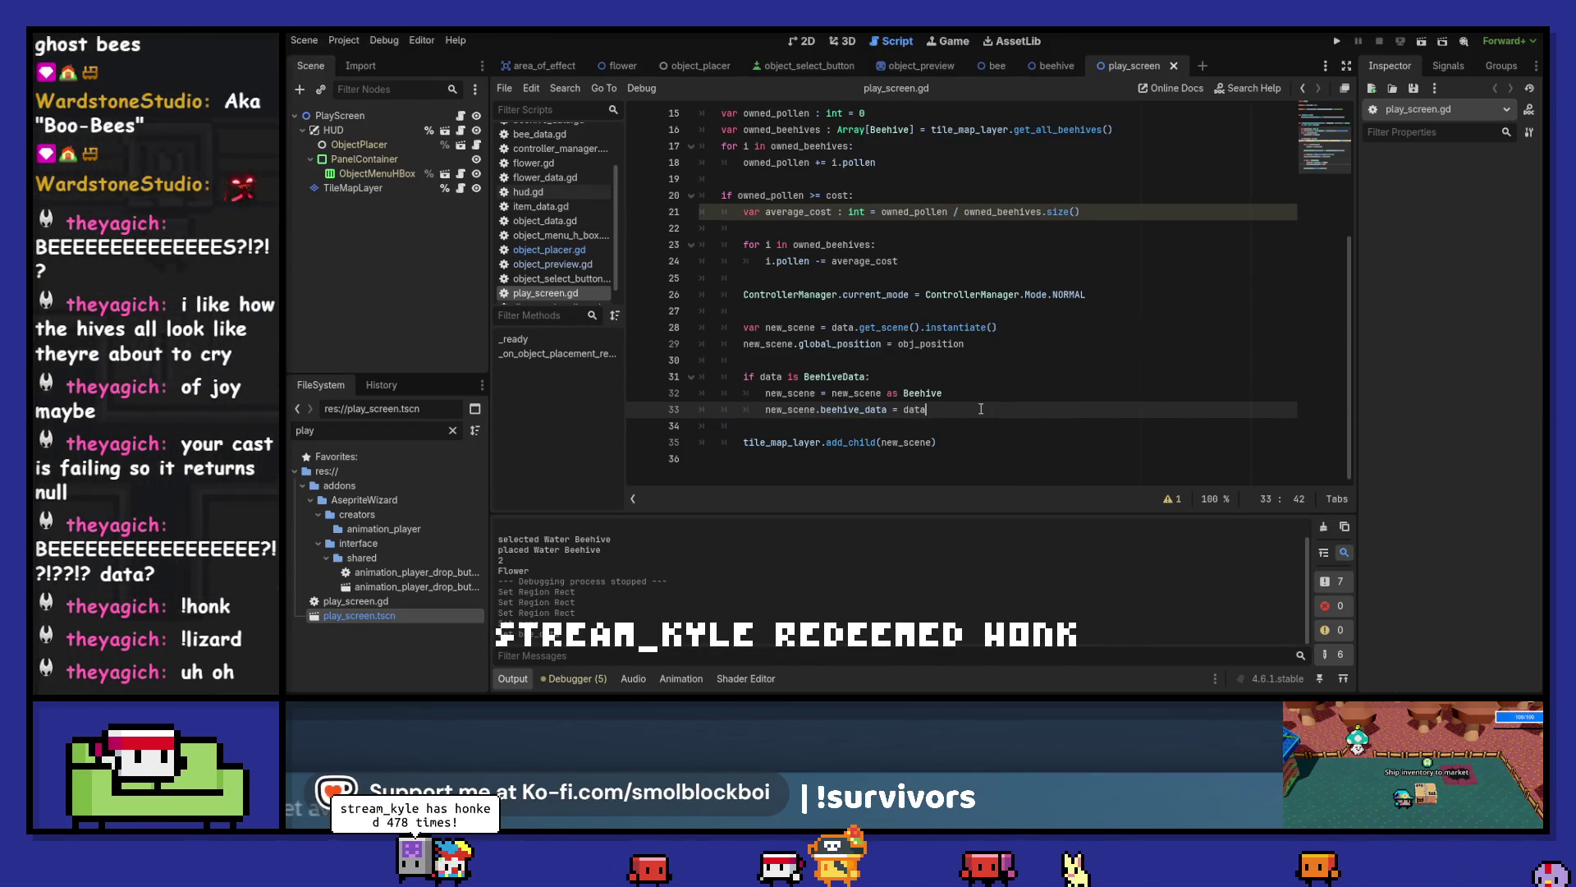
- Run the game to test placing a water beehive, then stop it
key("F5")
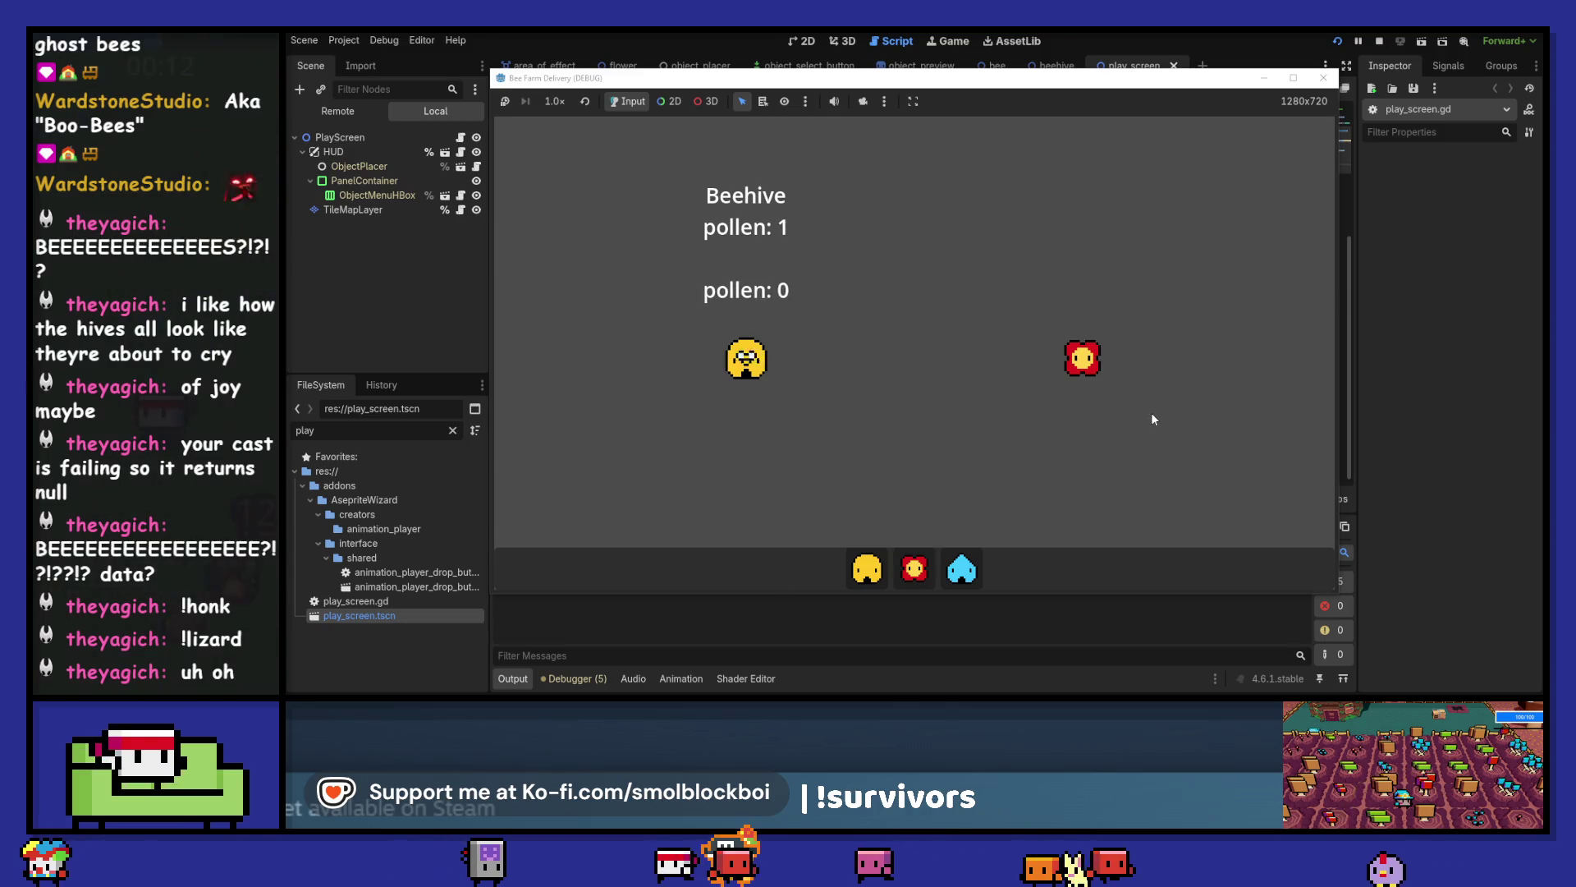
mouse_move(961, 567)
left_mouse_down()
mouse_move(960, 278)
mouse_move(910, 244)
left_mouse_up()
key("F8")
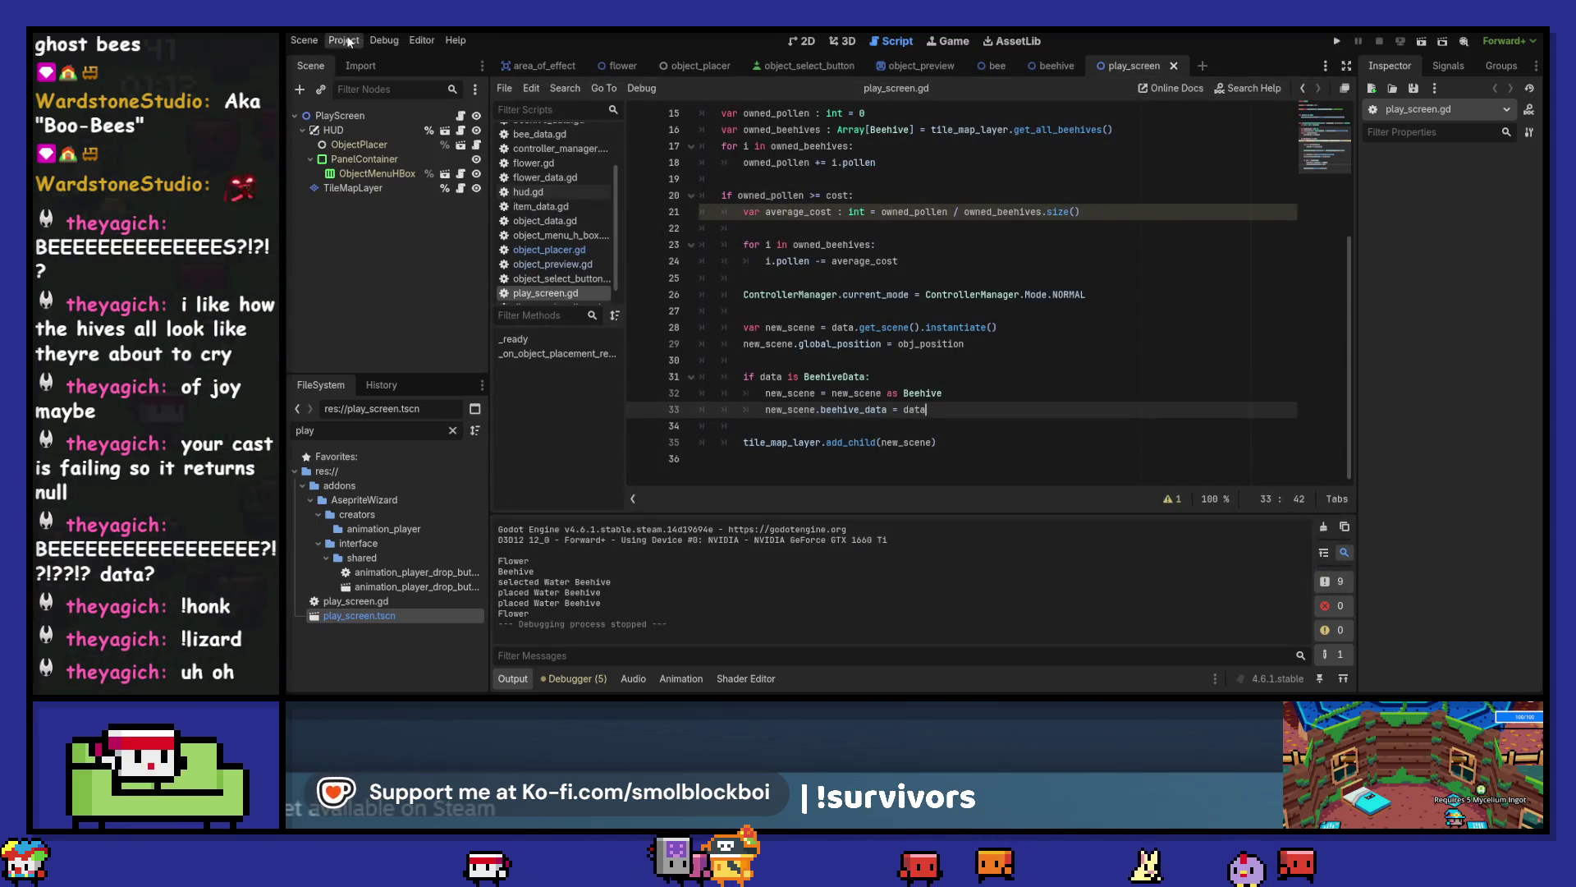
left_click(344, 41)
key("alt+Tab")
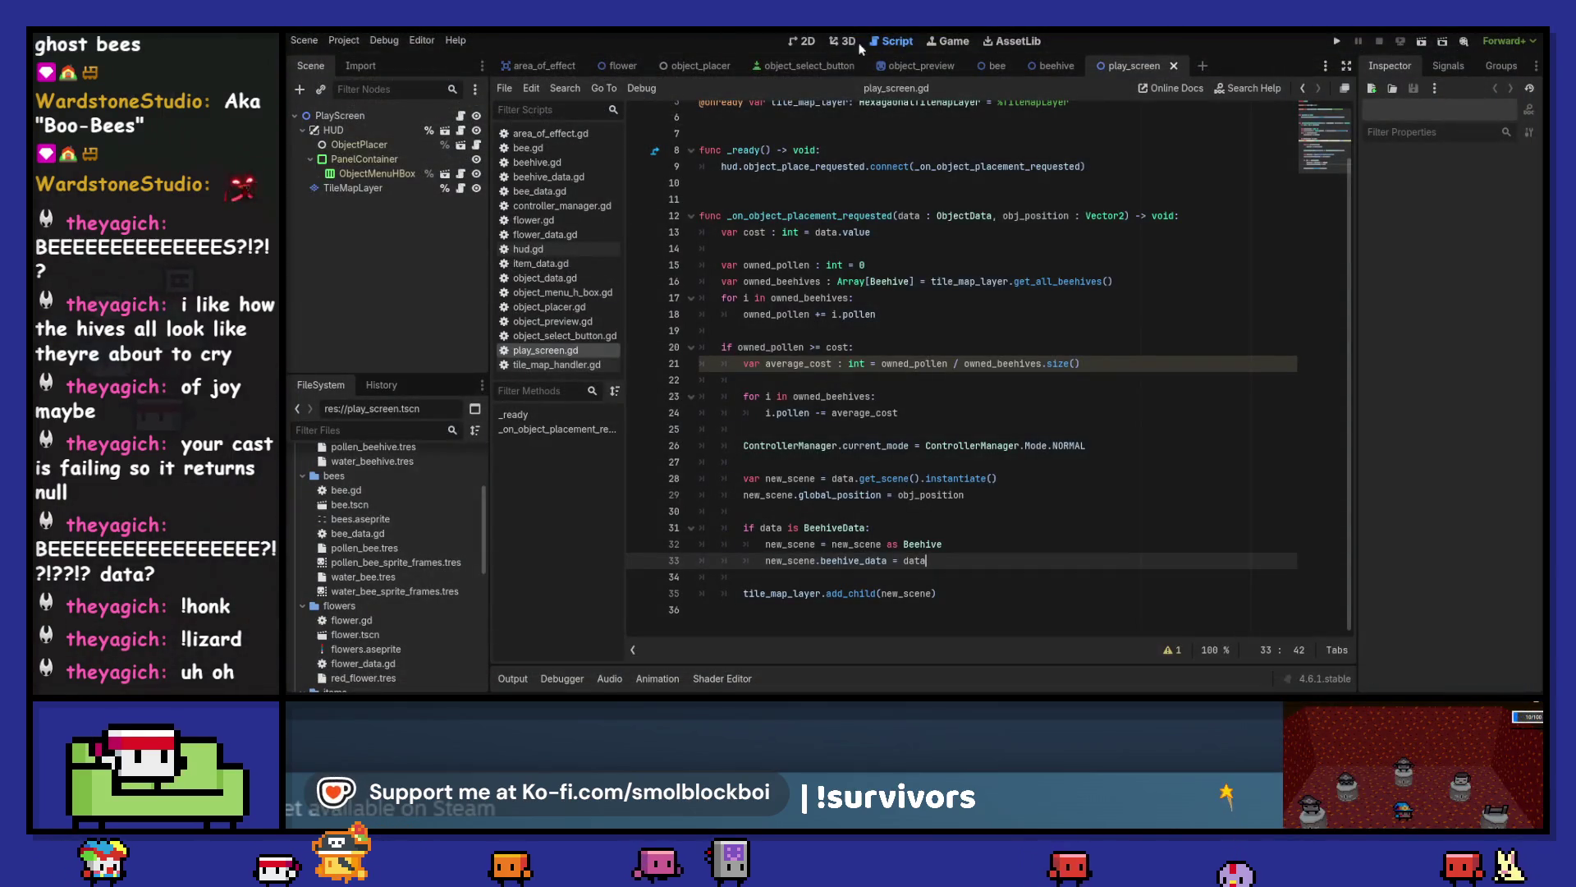
- Select the PlayScreen root node in the 2D view and run the game again
left_click(805, 42)
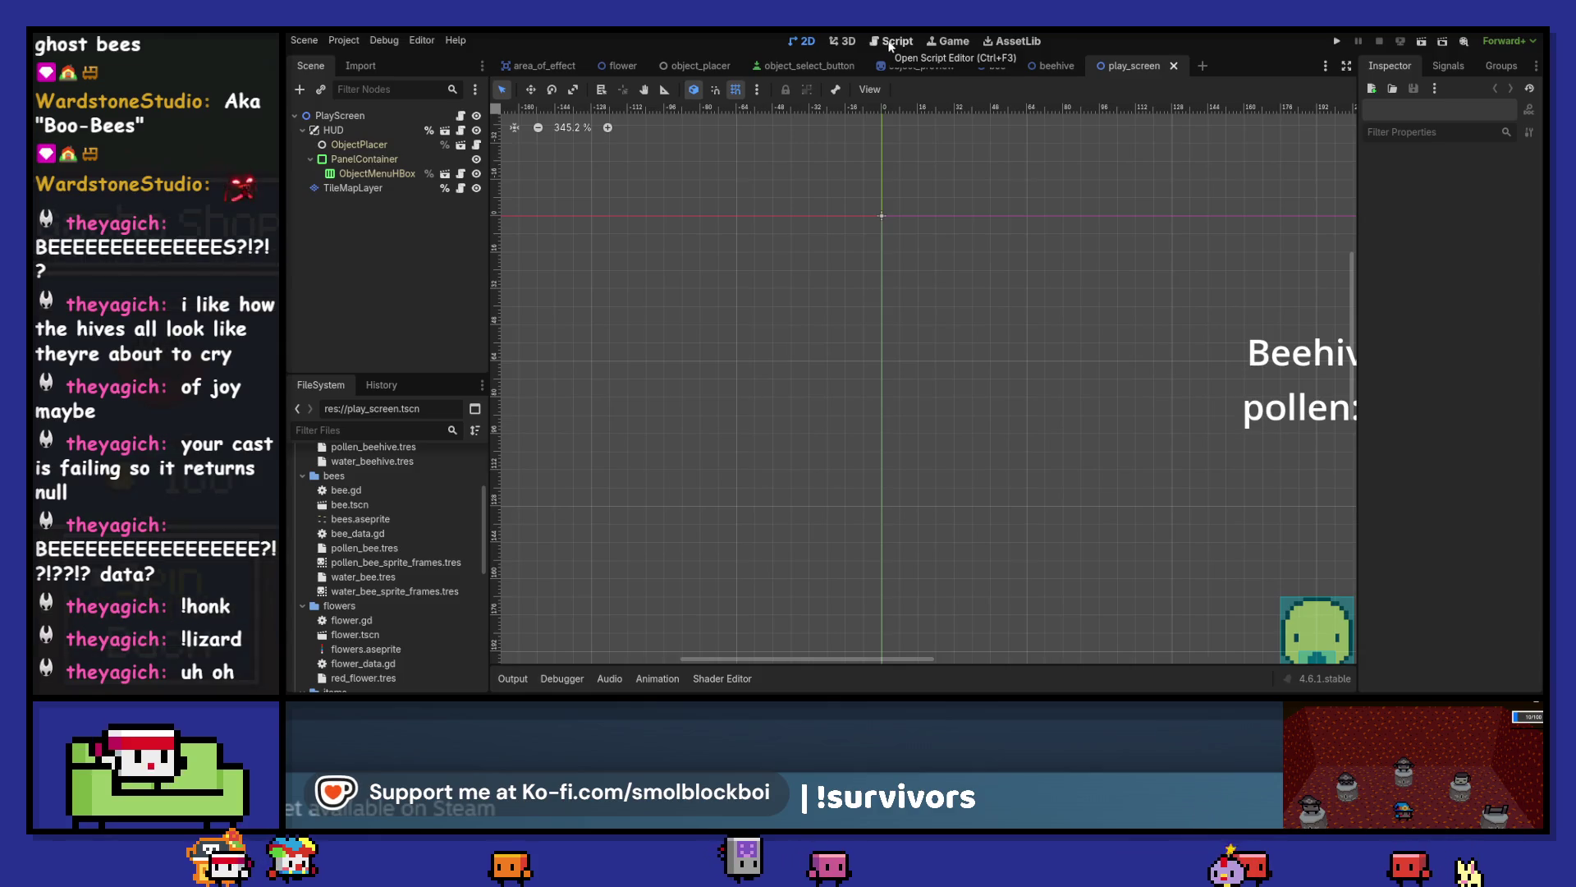
left_click(403, 118)
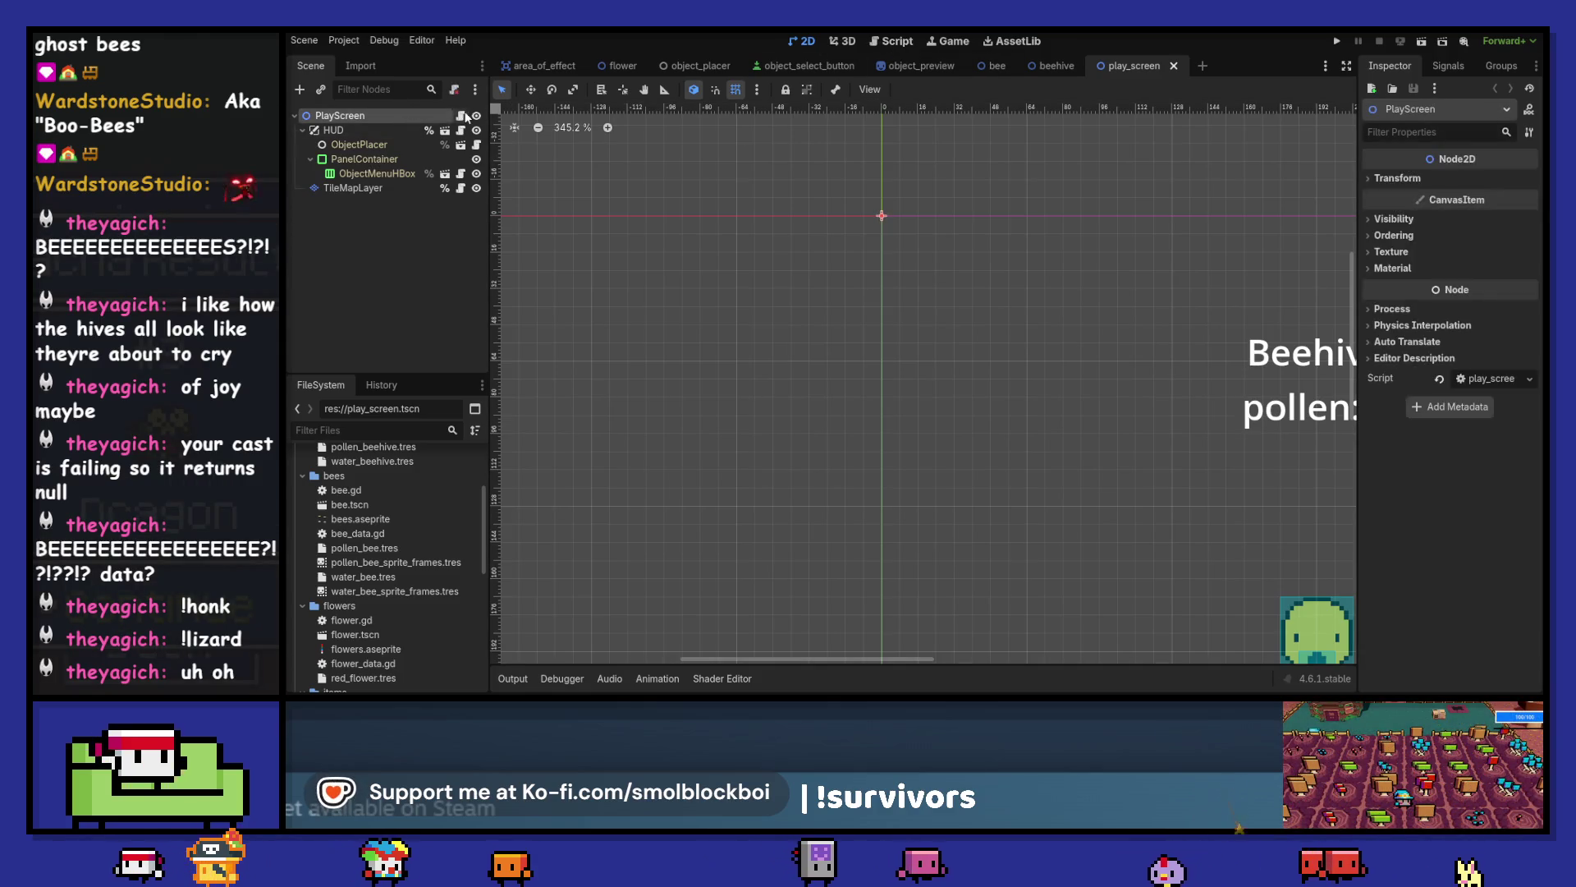
scroll(1070, 385, "down", 6)
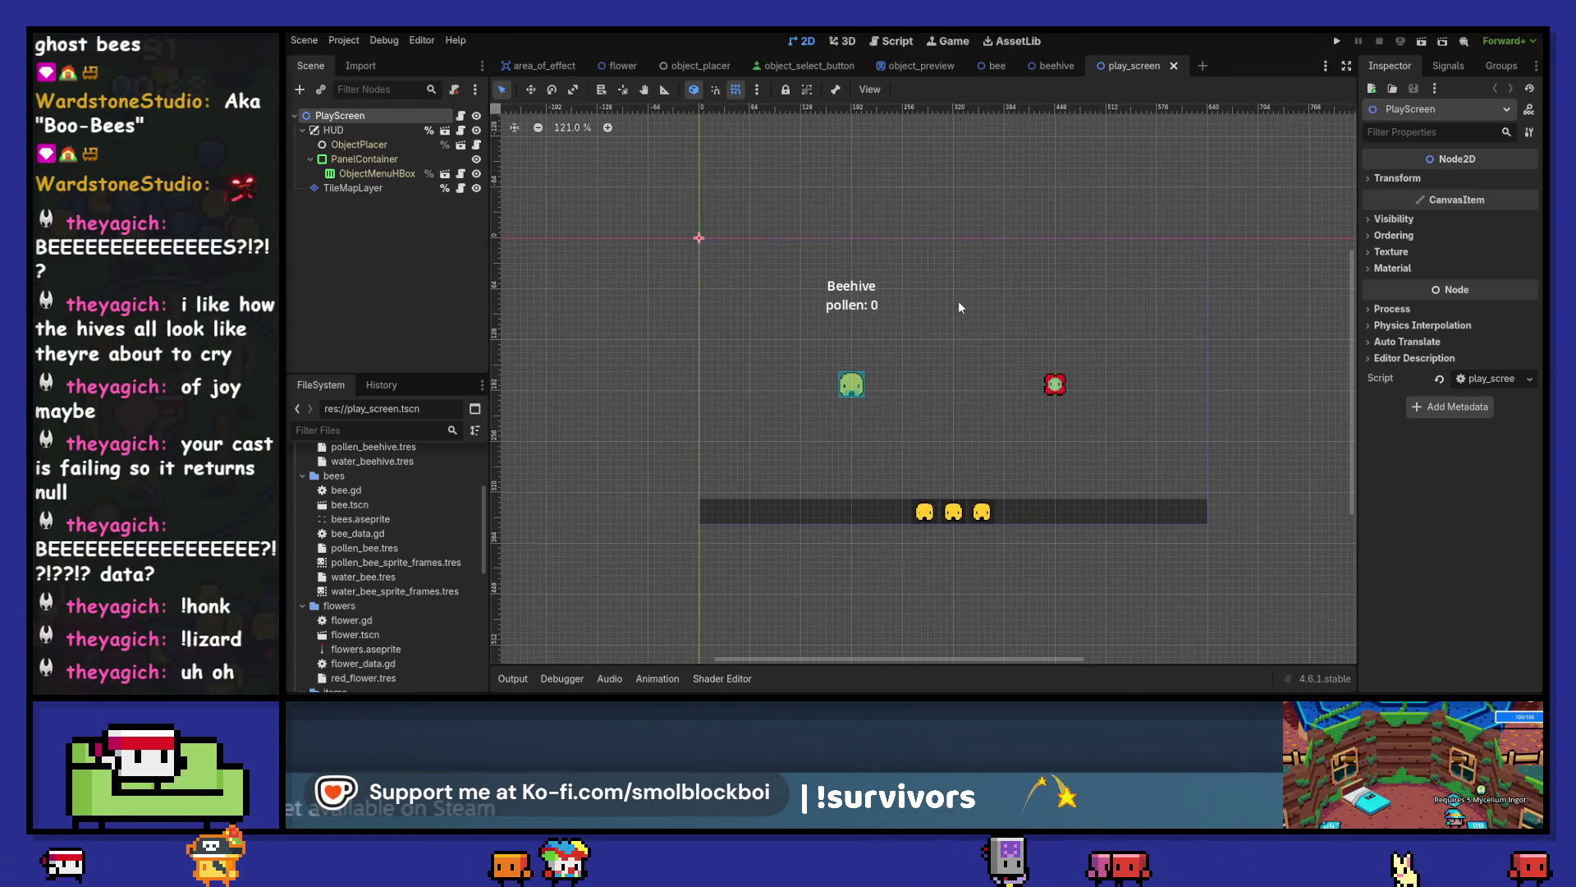
left_click(1333, 41)
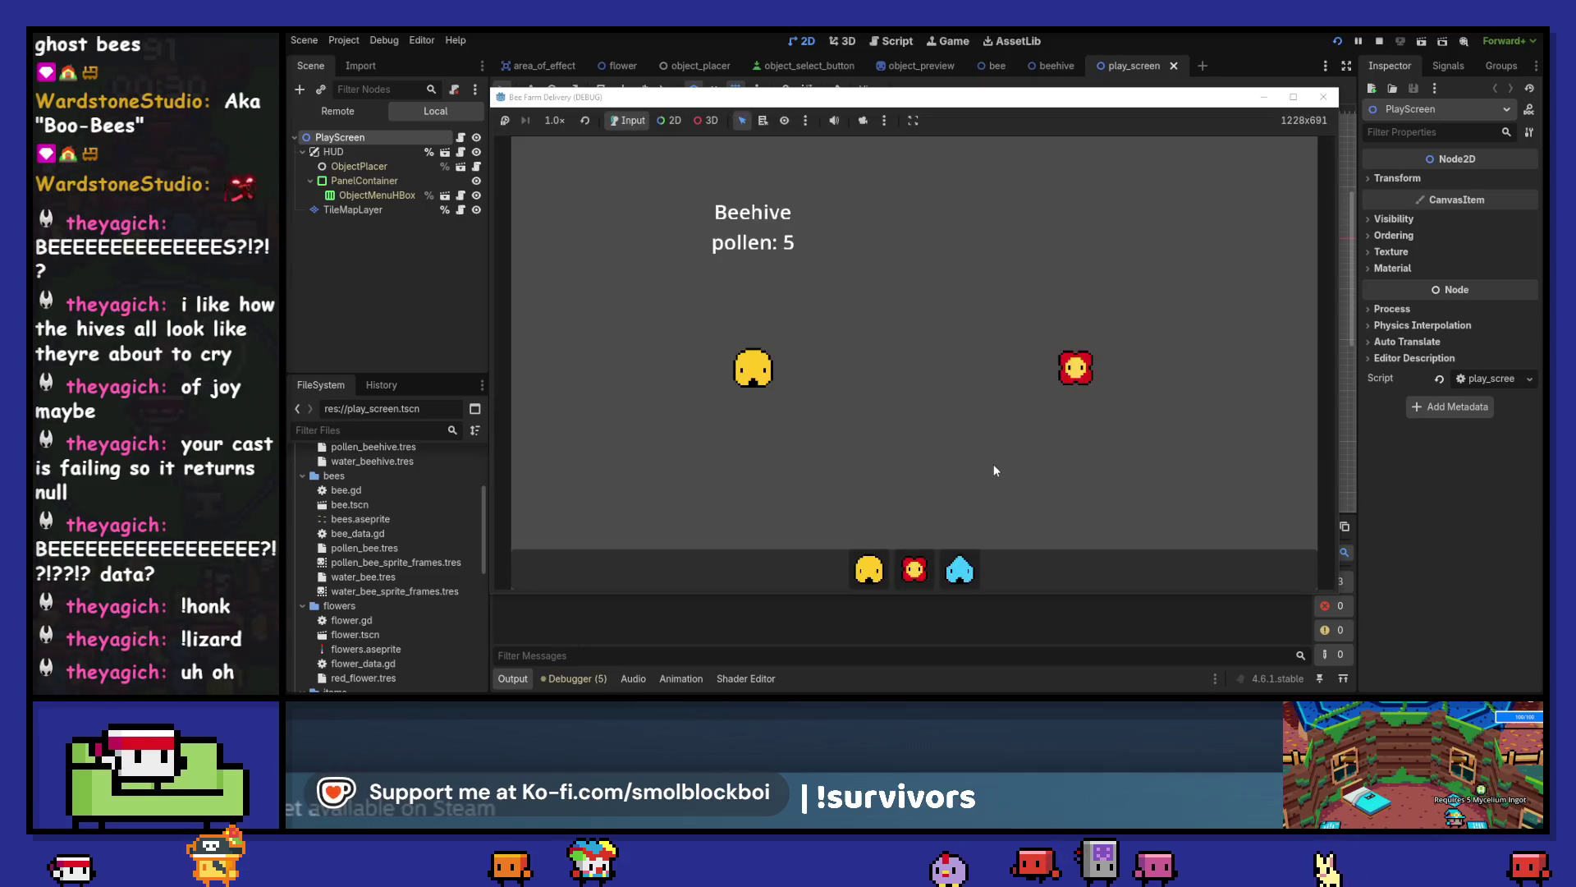
- Place a water beehive on the field to check pollen deduction, then close the game window
left_click(1333, 99)
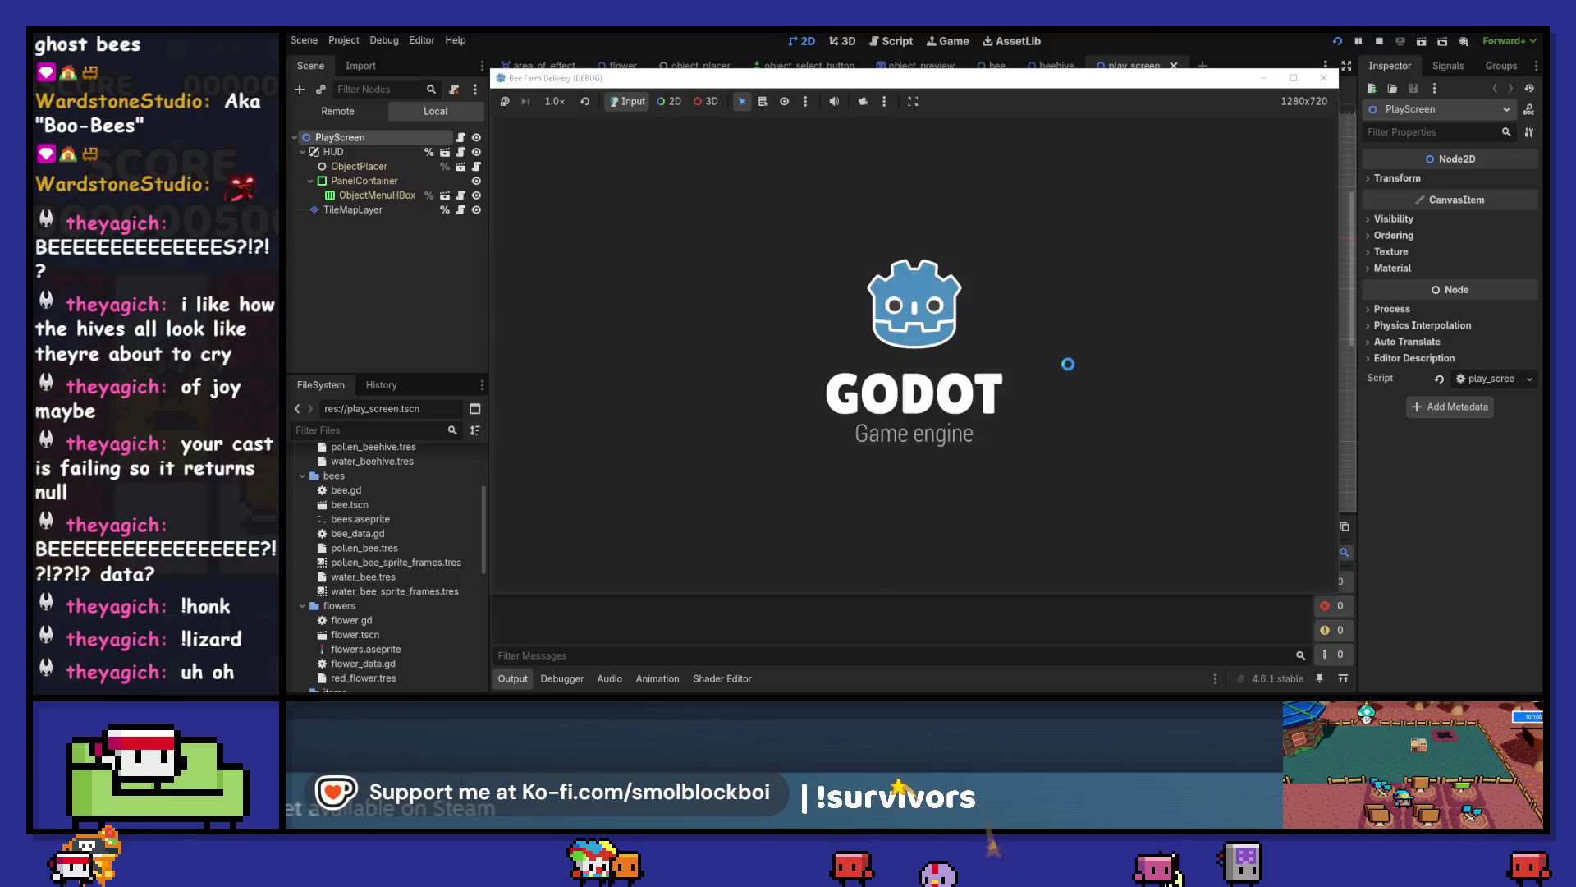
left_click(617, 441)
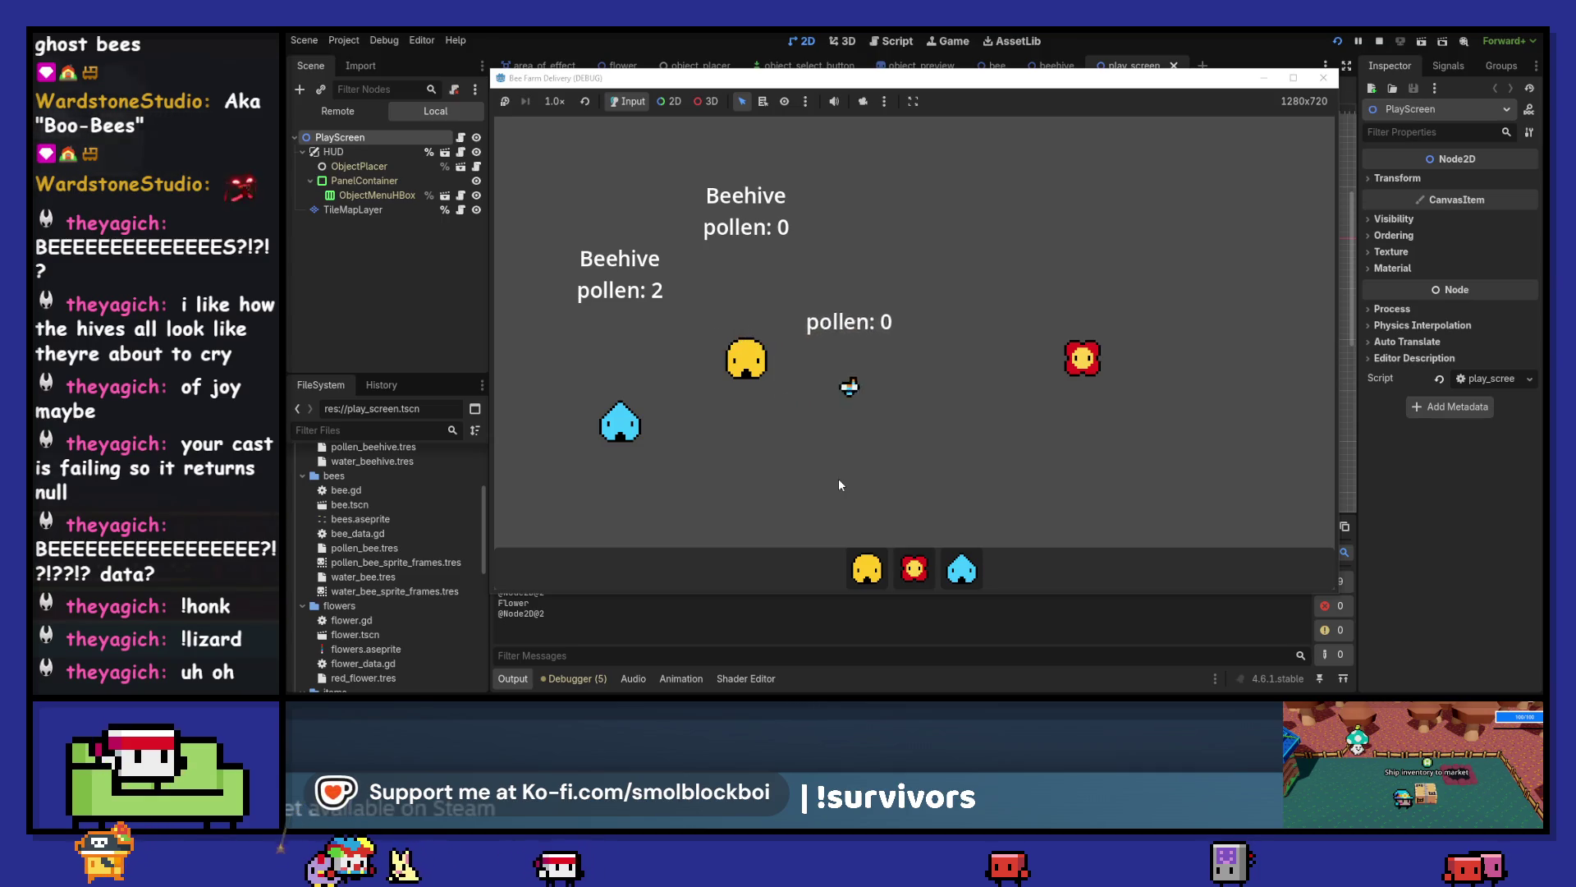
left_click(1323, 83)
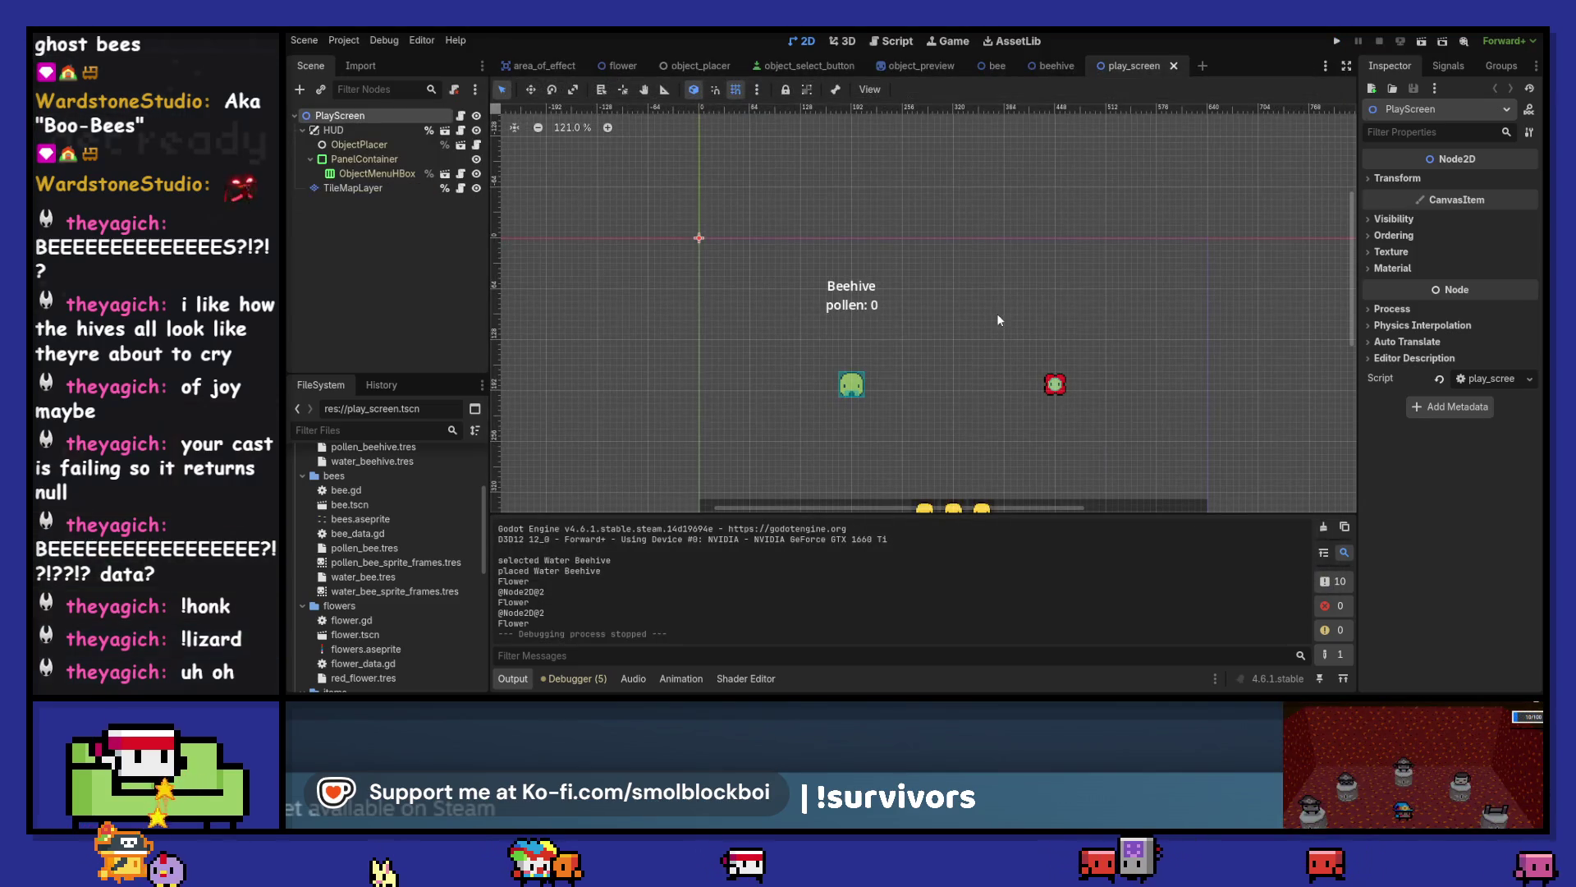
- Save the scene, then duplicate red_flower.tres as blue_flower.tres in the flowers folder
key("ctrl+s")
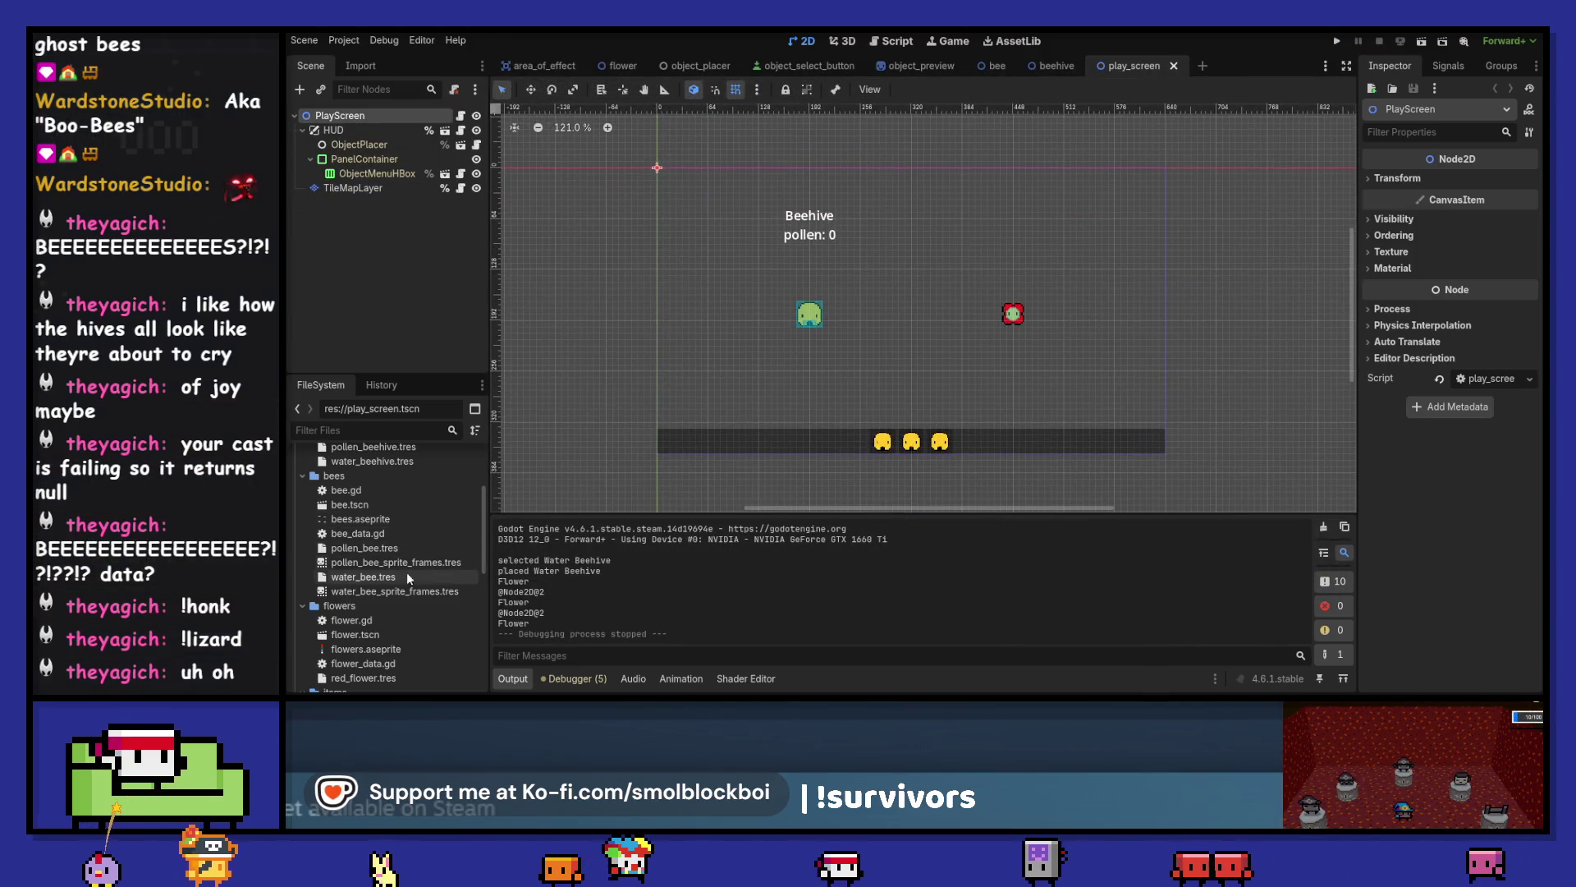
right_click(408, 580)
key("Escape")
scroll(411, 615, "down", 1)
left_click(417, 649)
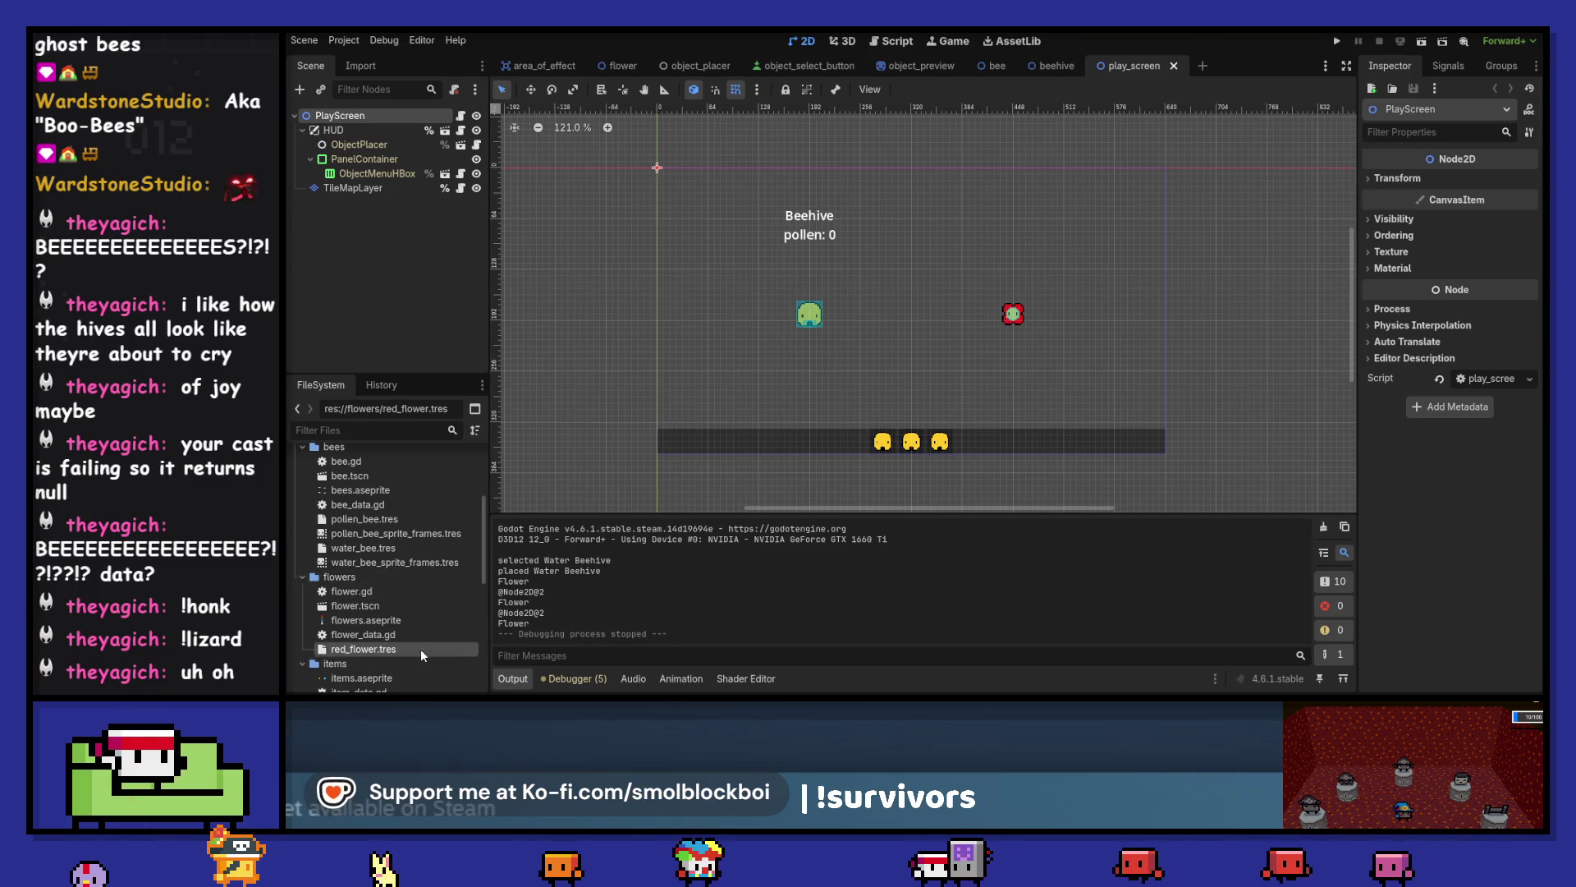
key("ctrl+d")
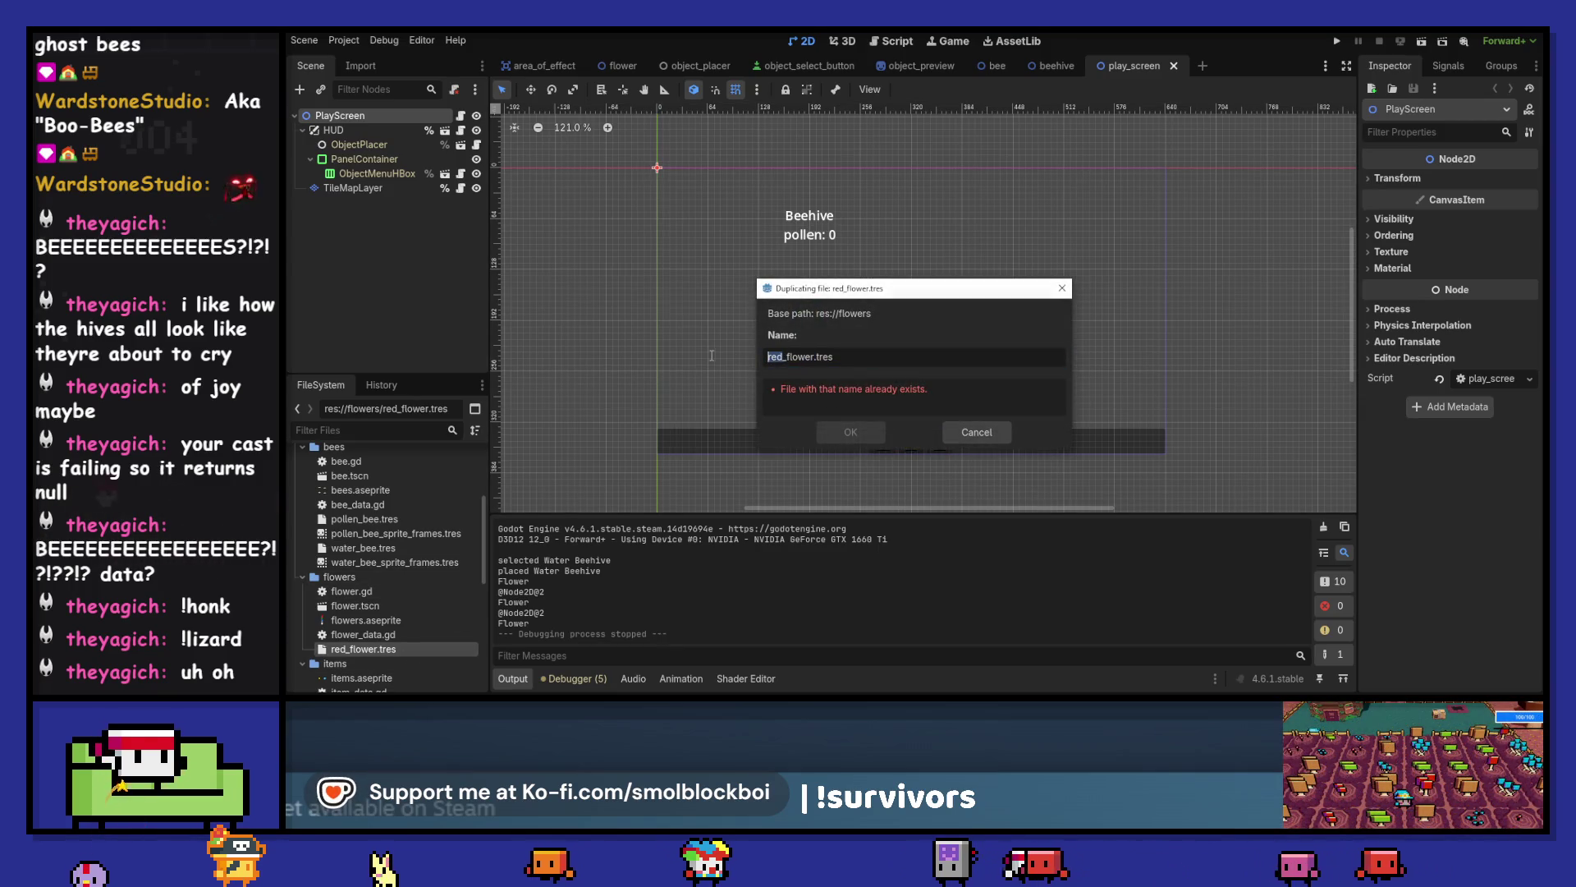
type("blue")
key("Return")
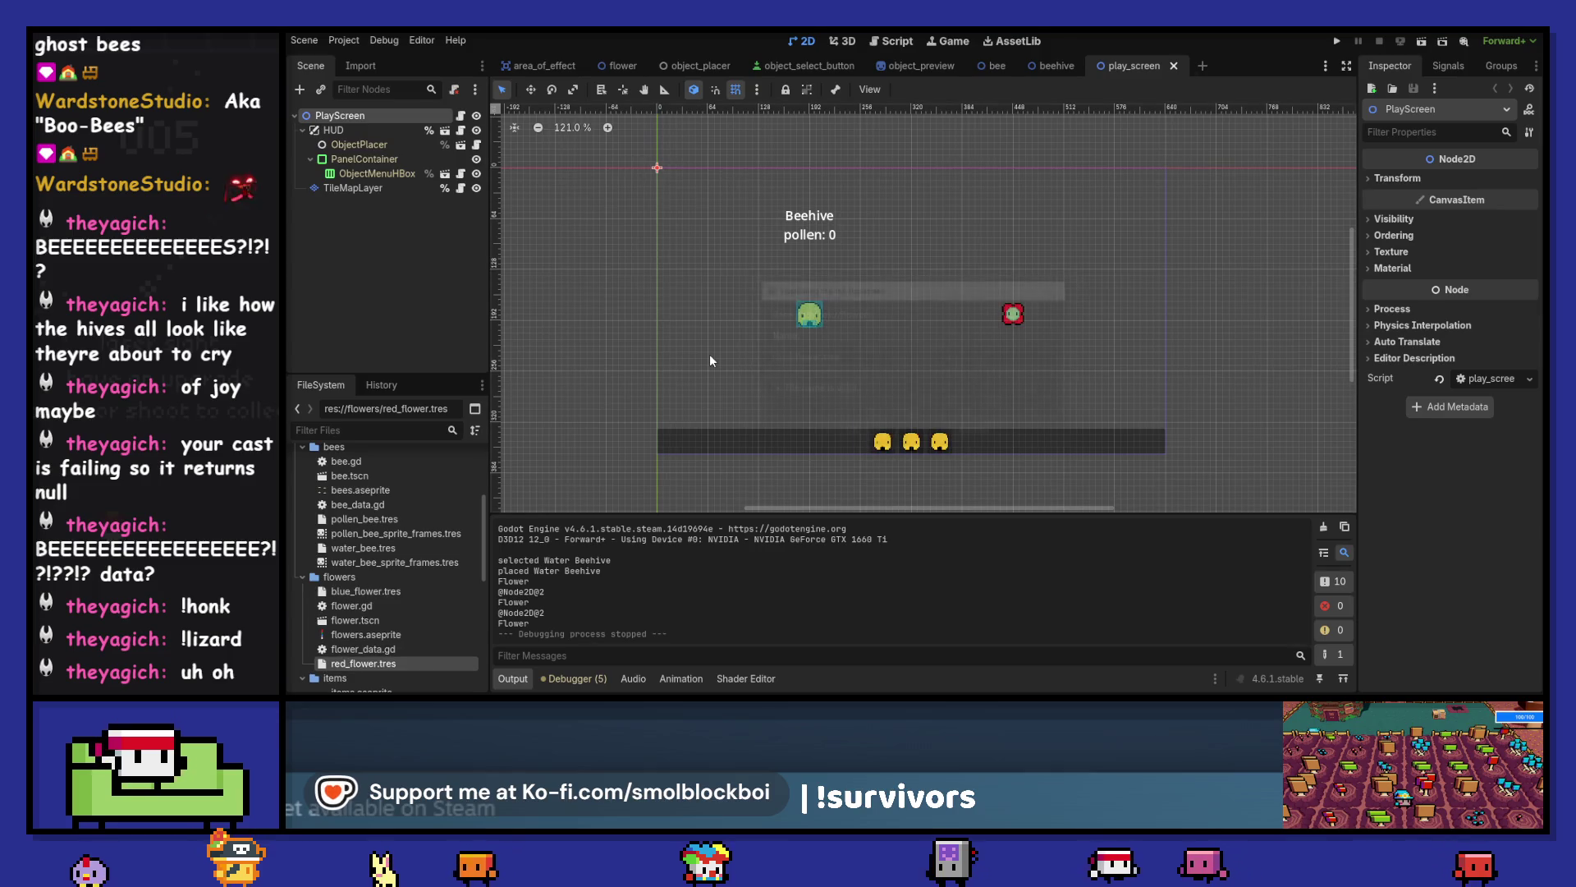
left_click(433, 593)
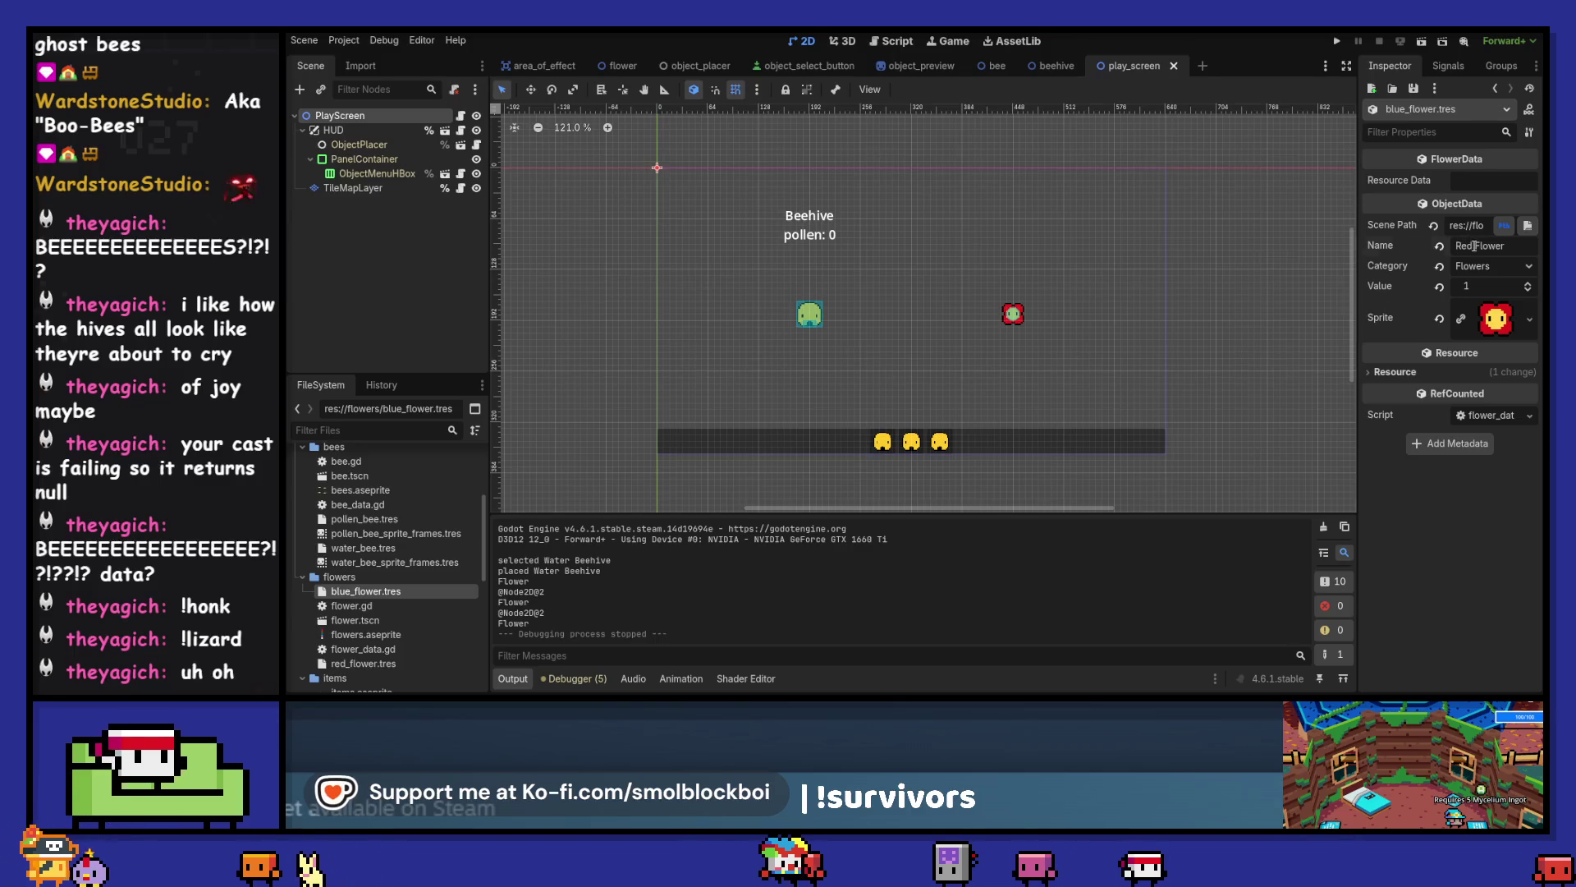
- Name the resource Blue Flower, set its sprite region to the blue flower frame, and save
type("Blue")
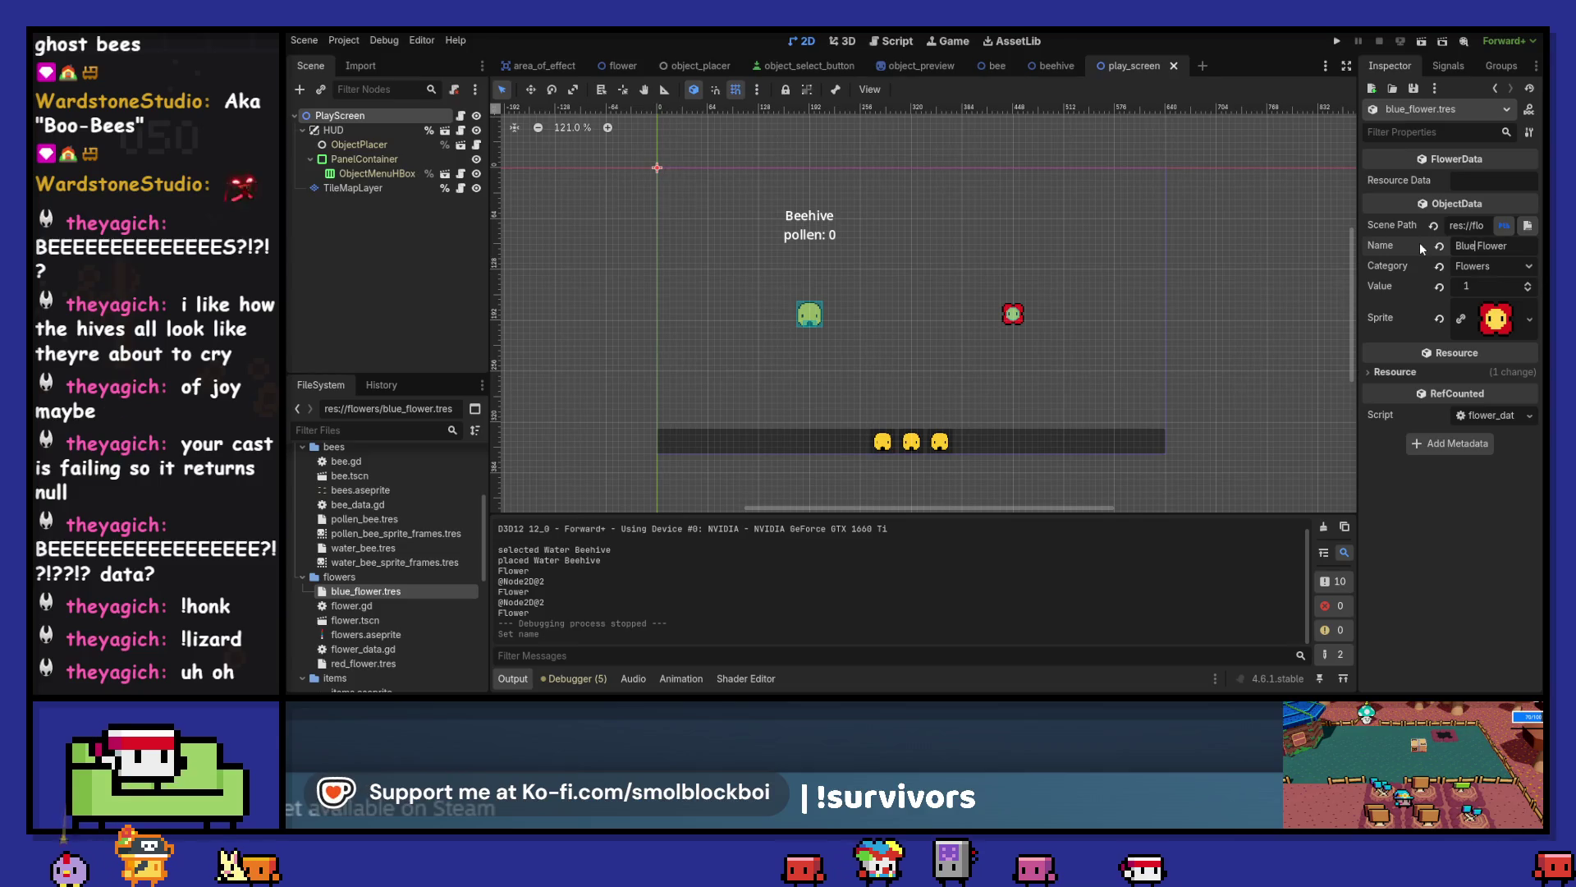
left_click(1495, 318)
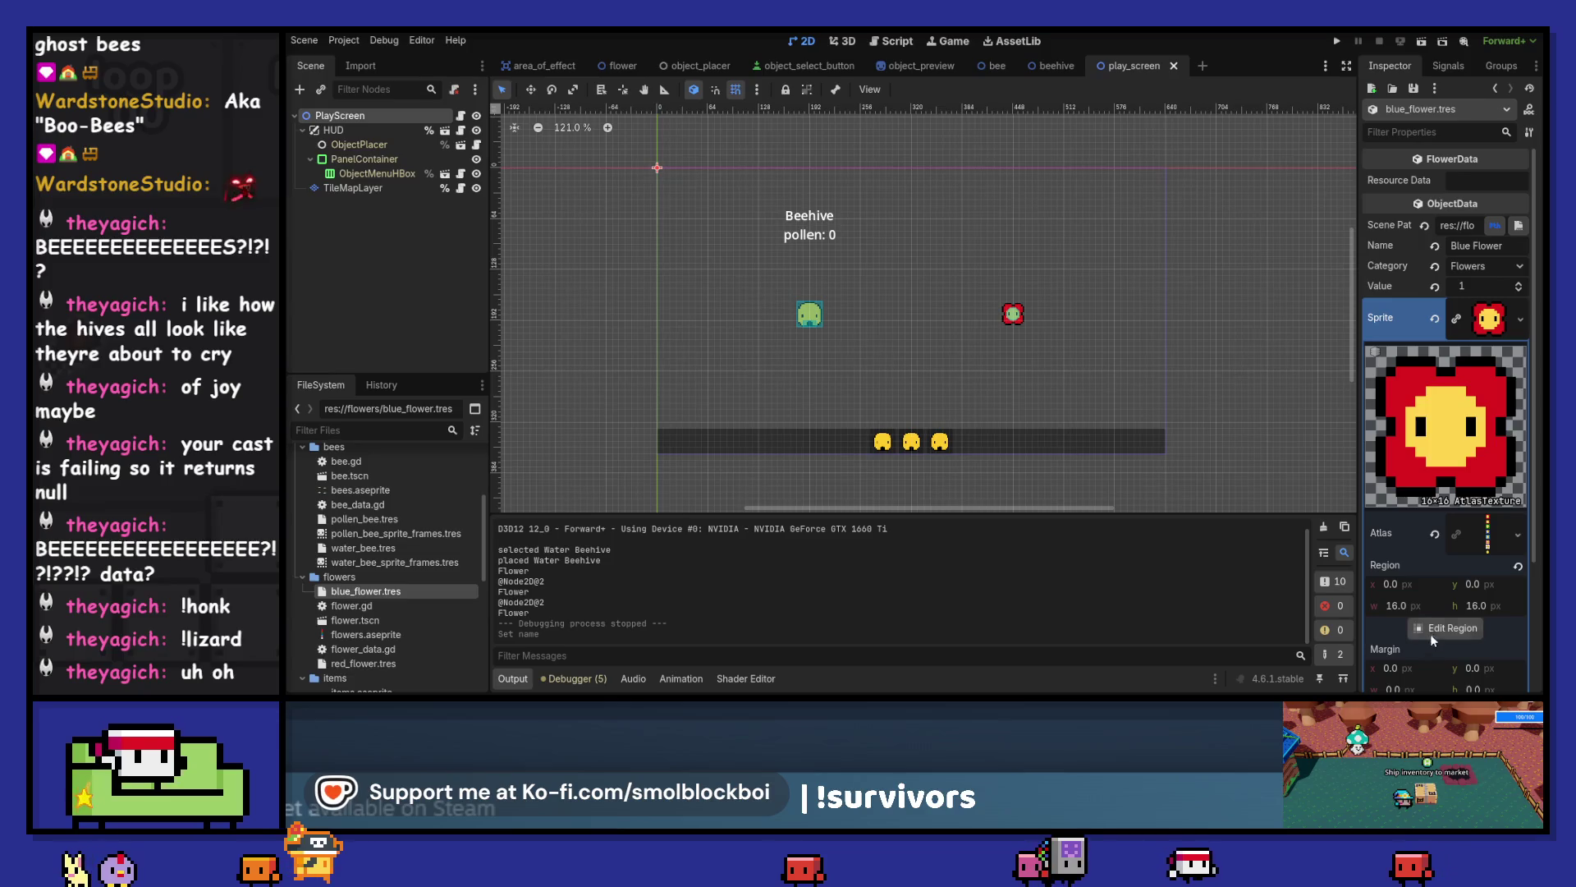
left_click(1430, 630)
scroll(905, 353, "up", 4)
left_click(846, 317)
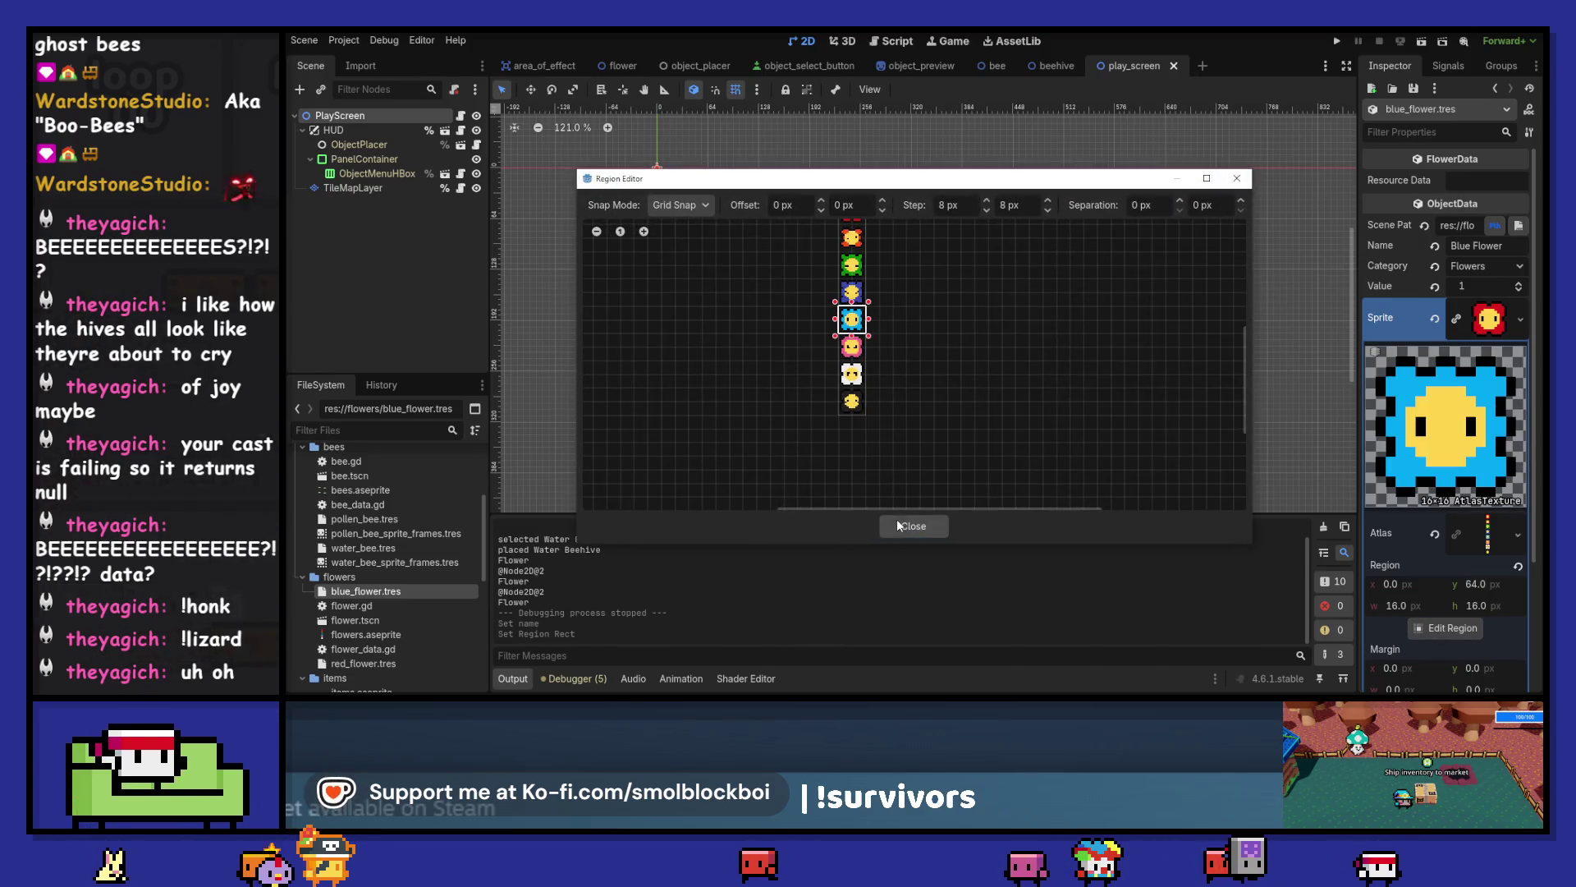
left_click(899, 526)
key("ctrl+s")
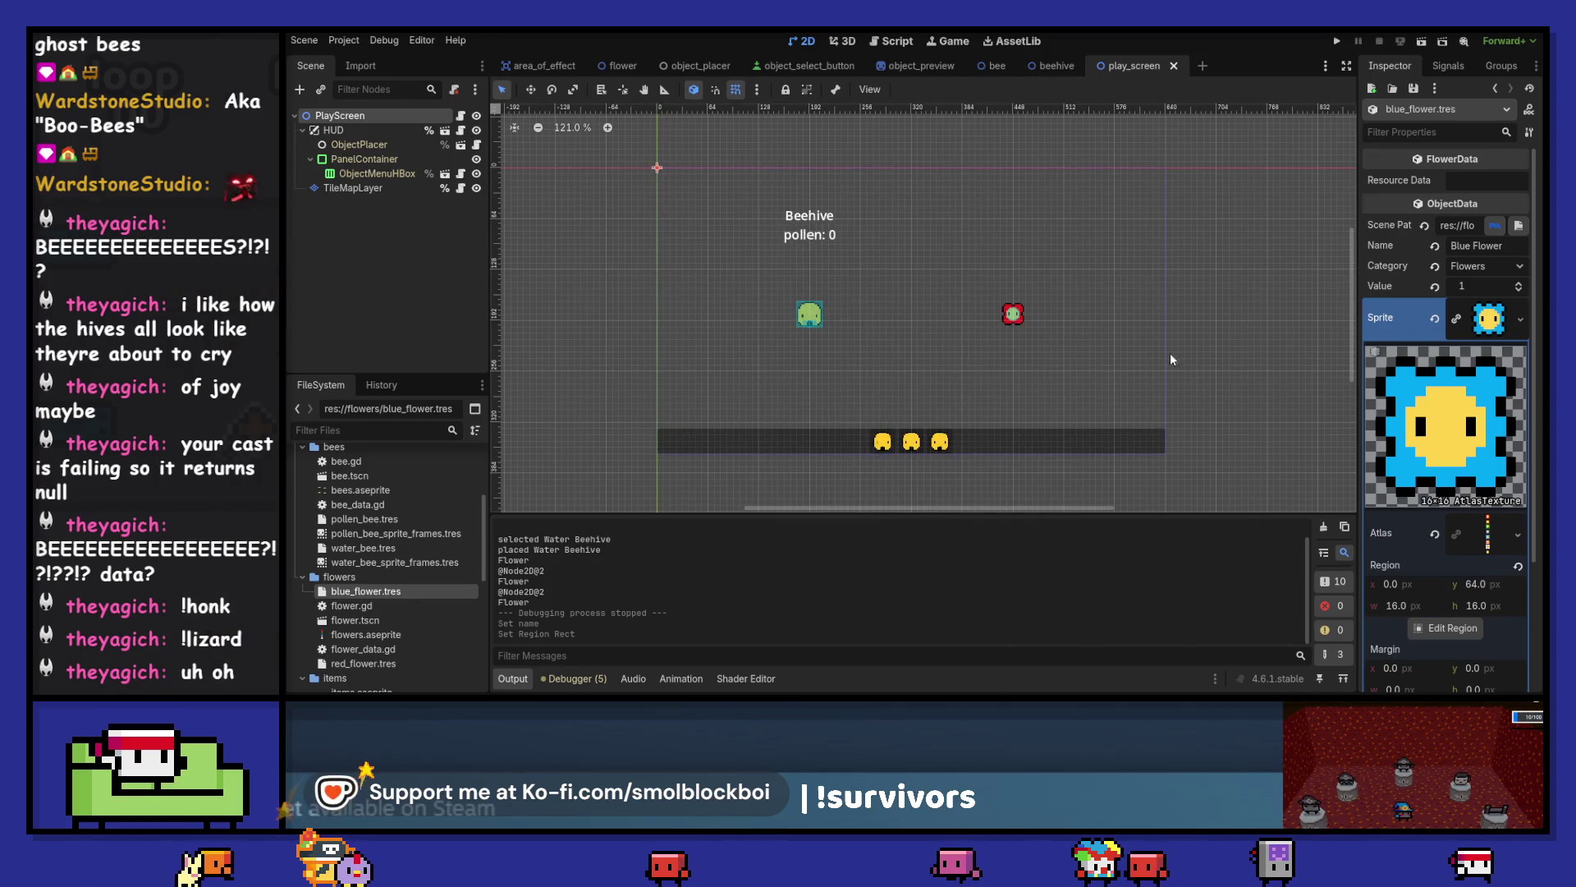
left_click(810, 66)
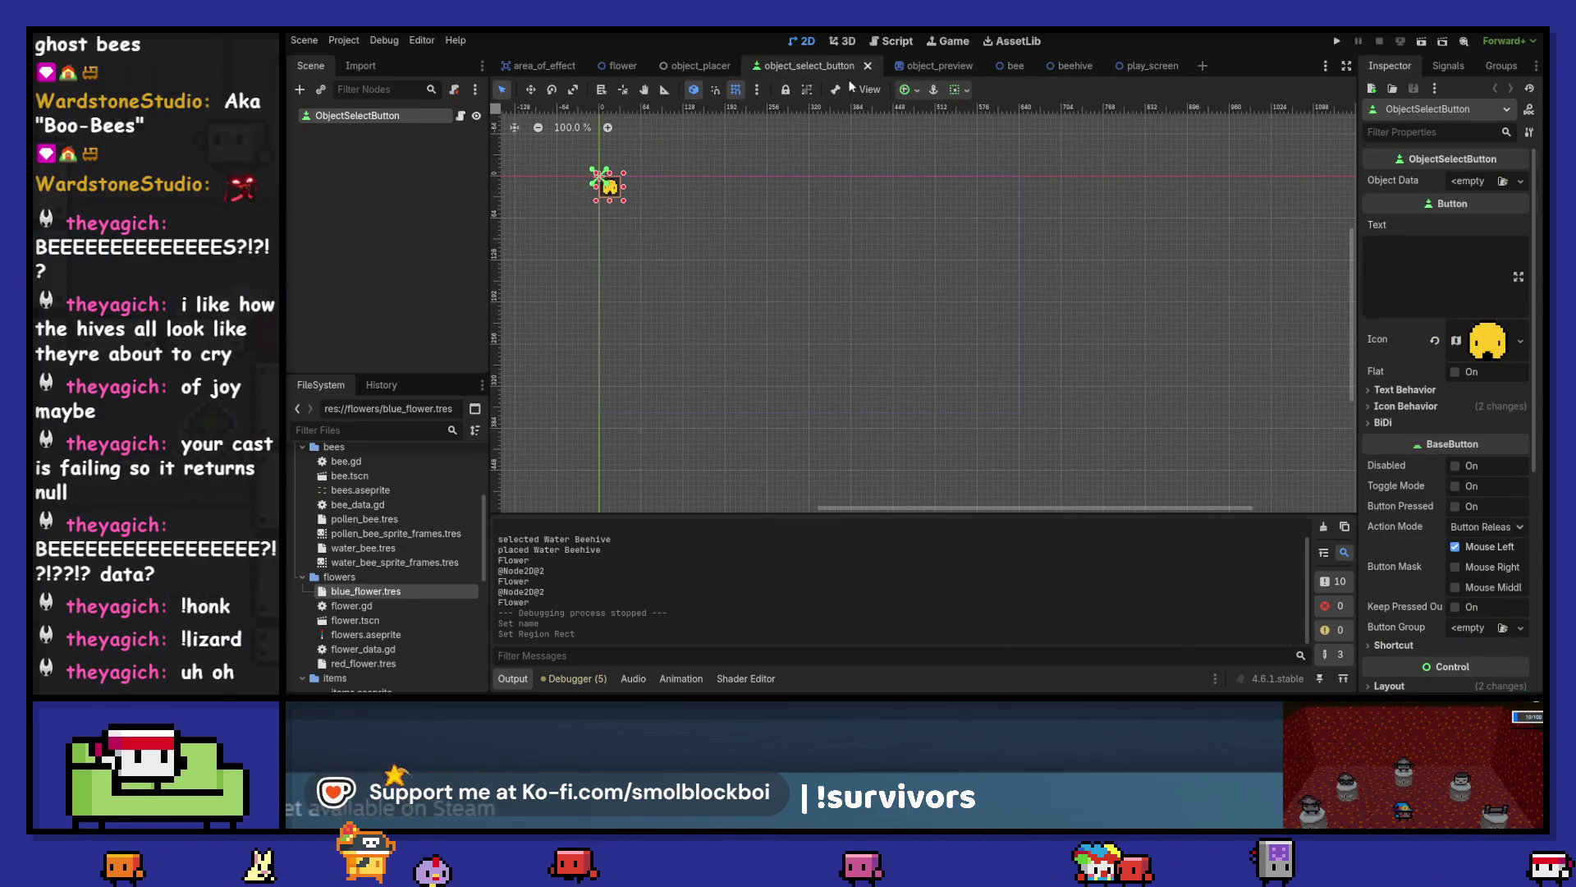
- Close the open scenes and open object_menu_h_box.tscn via the file filter
left_click(865, 66)
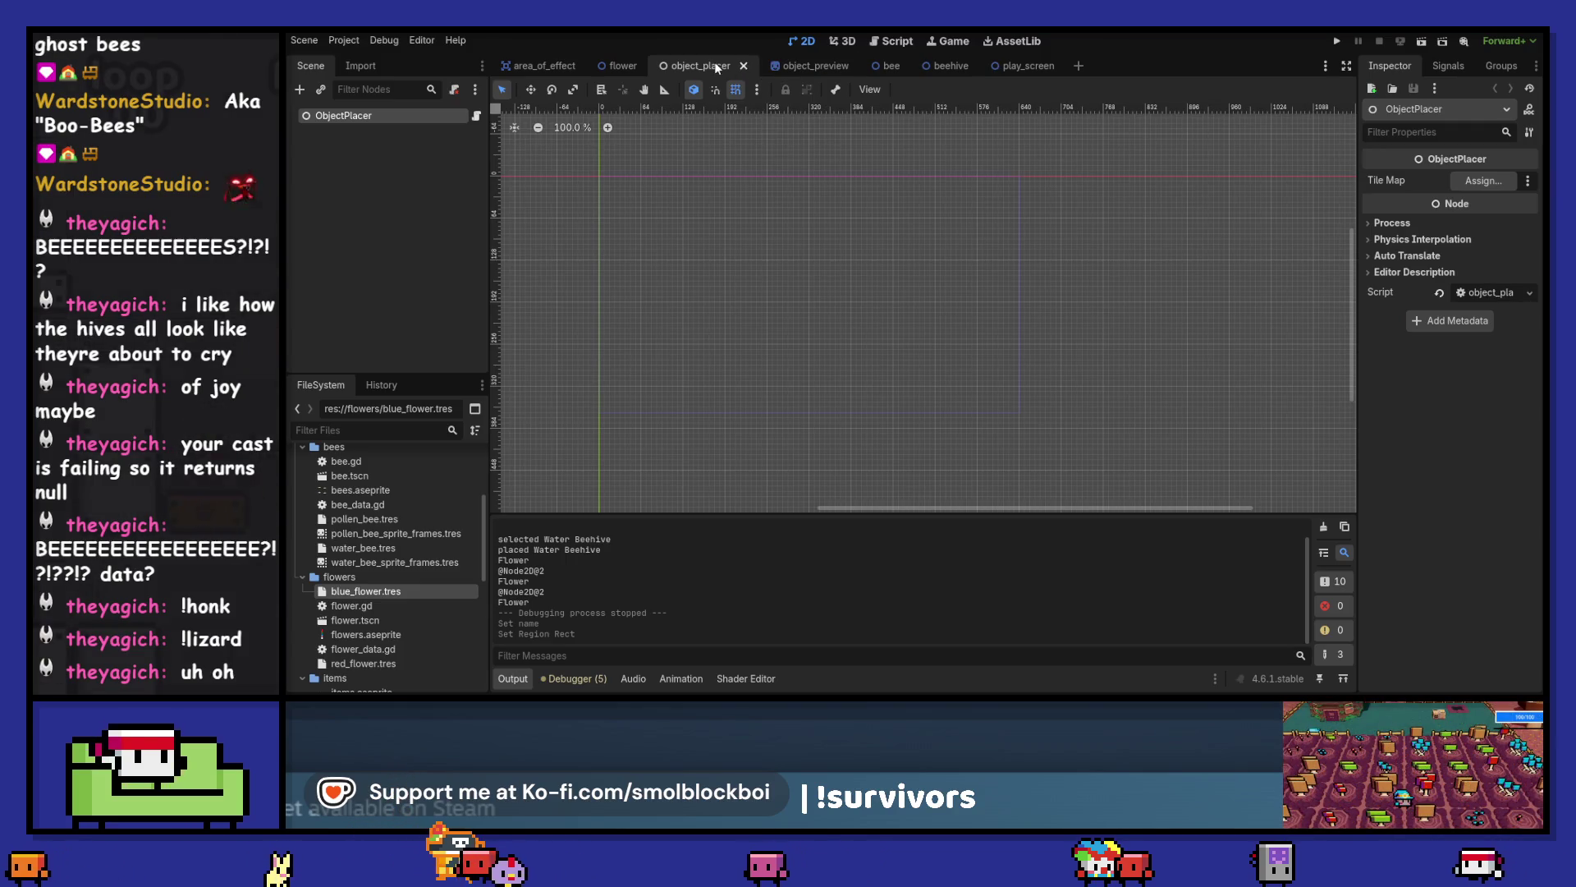
left_click(743, 66)
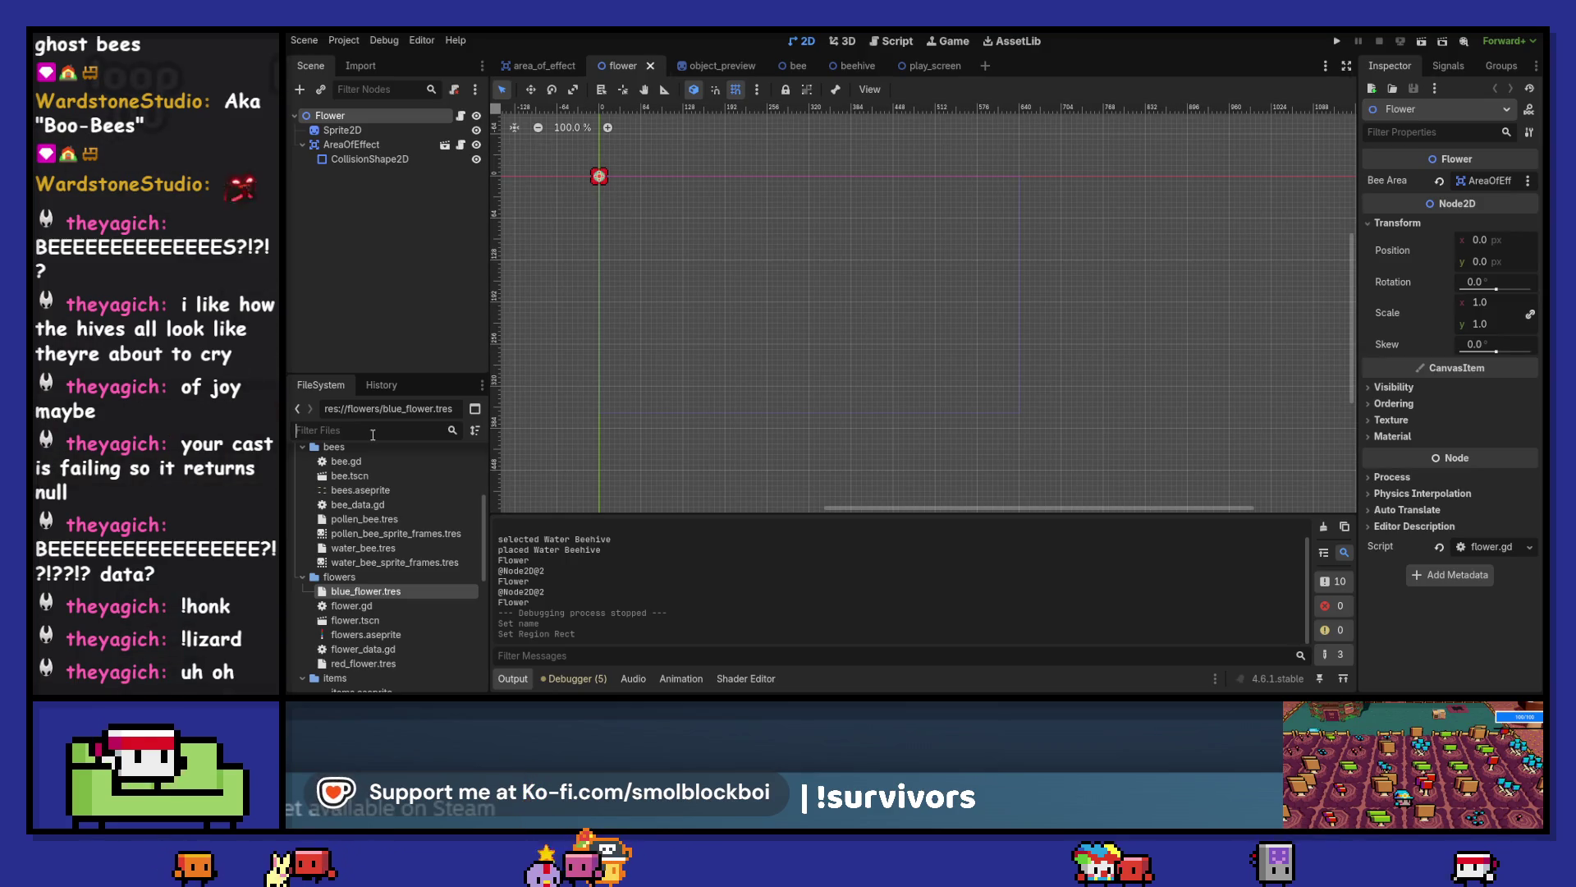
type("hb")
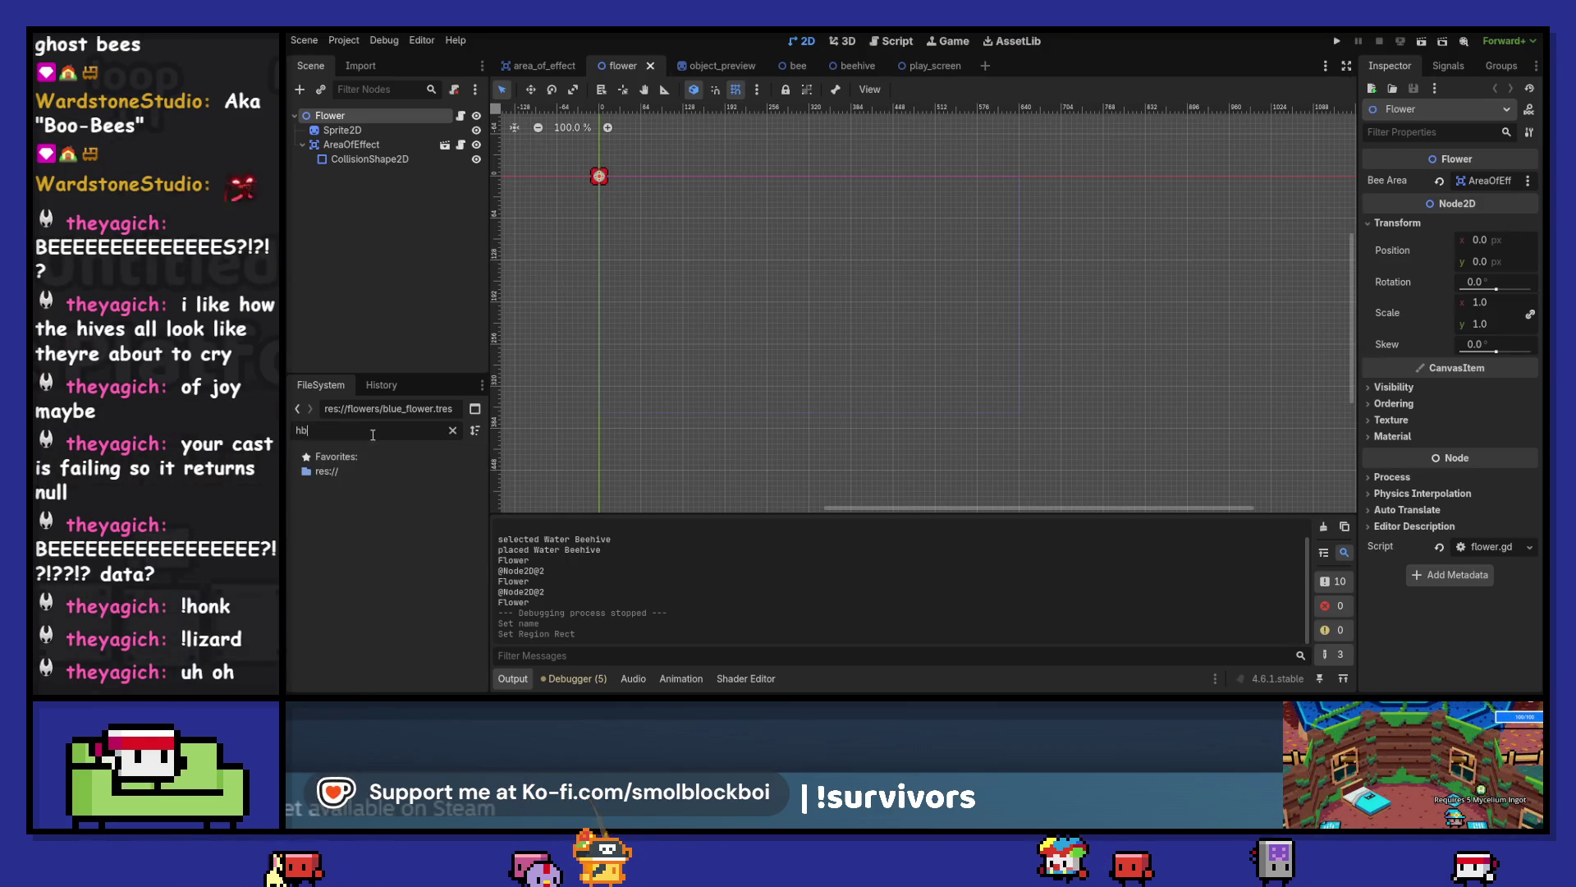
key("BackSpace")
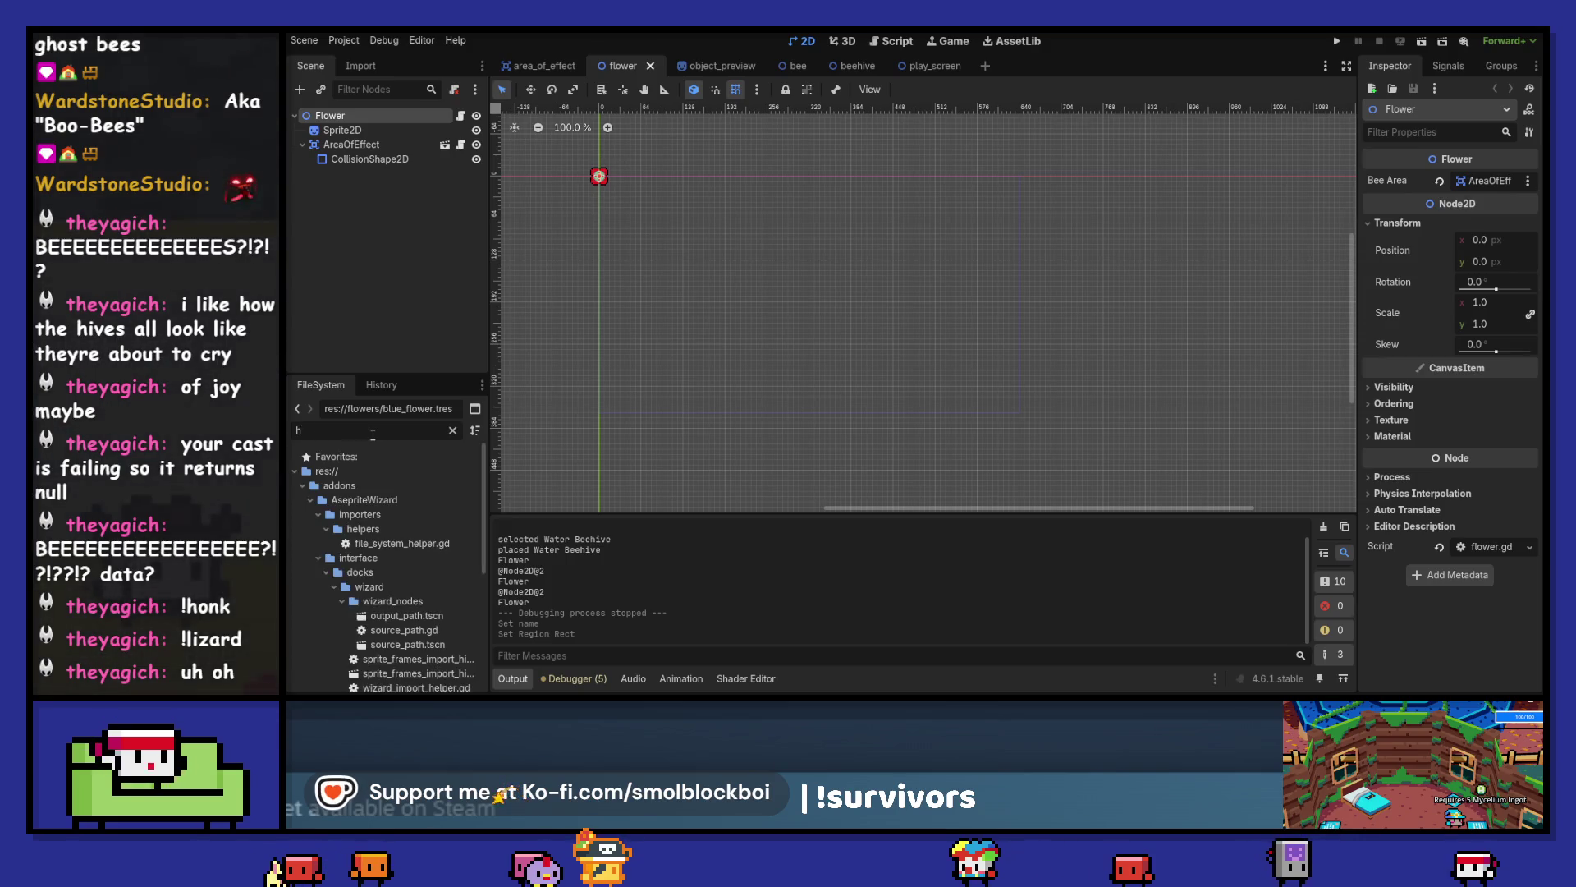
left_click(303, 485)
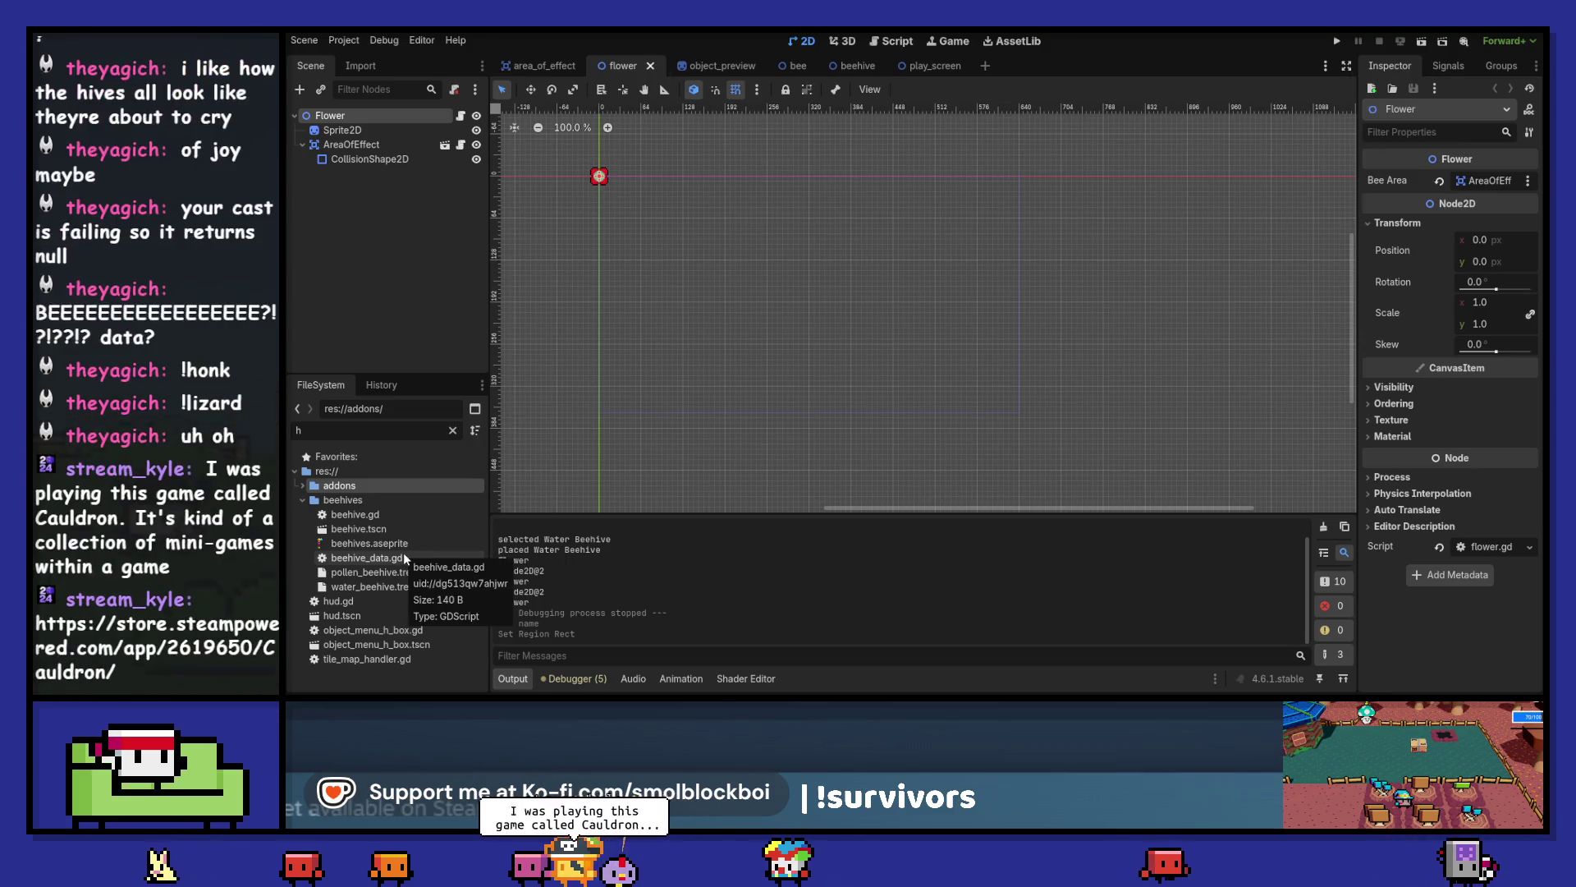
double_click(435, 645)
- Duplicate ObjectSelectButton3 and quick-load blue_flower.tres into the new button's Object Data
left_click(402, 159)
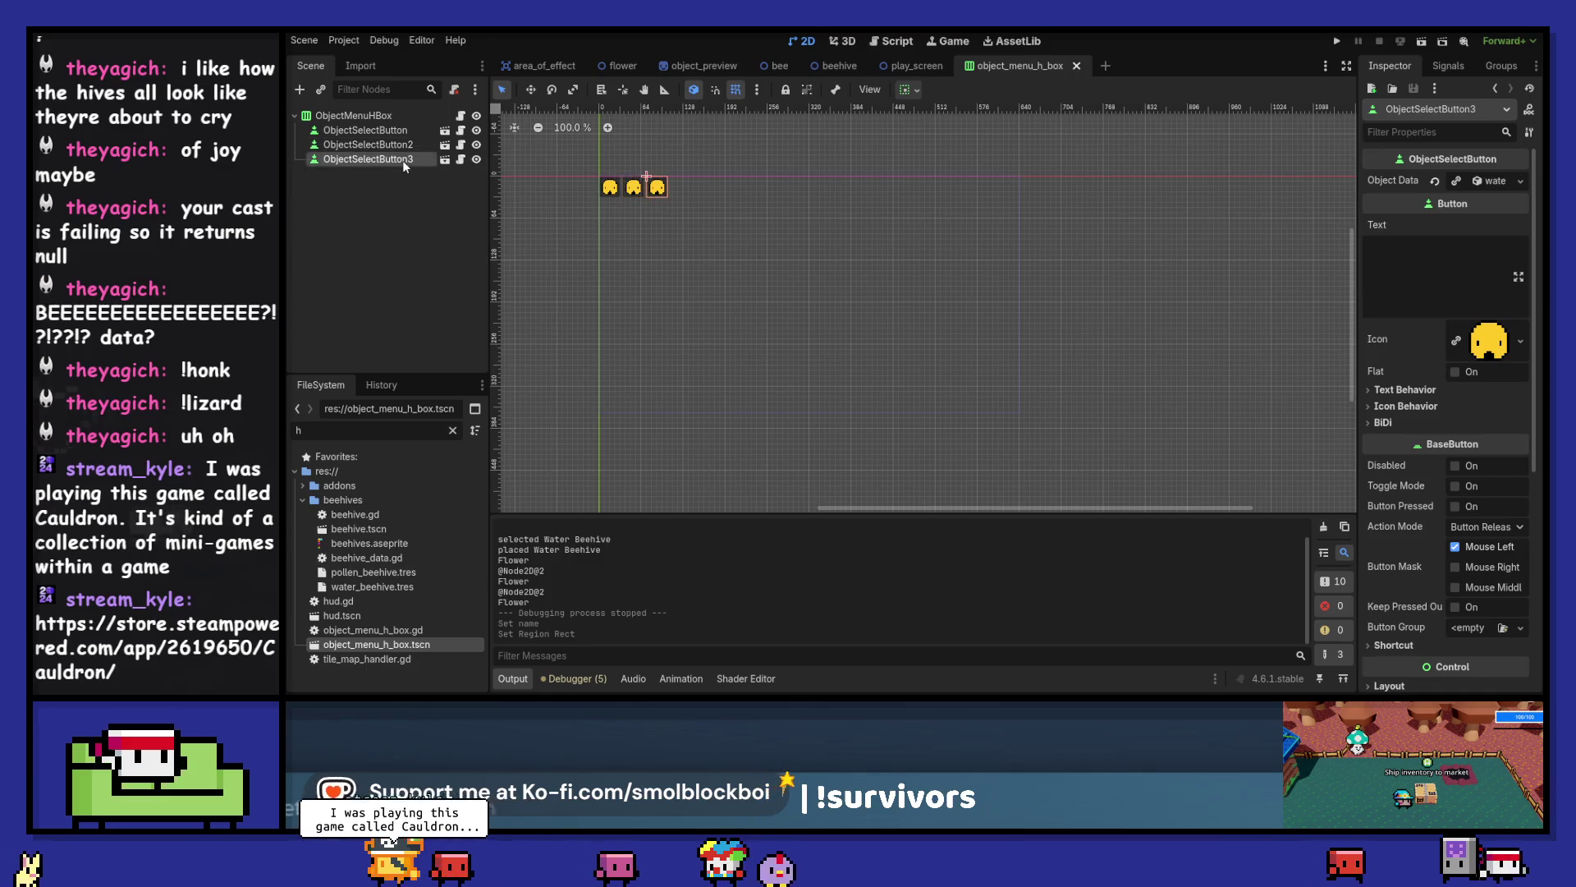
key("ctrl+d")
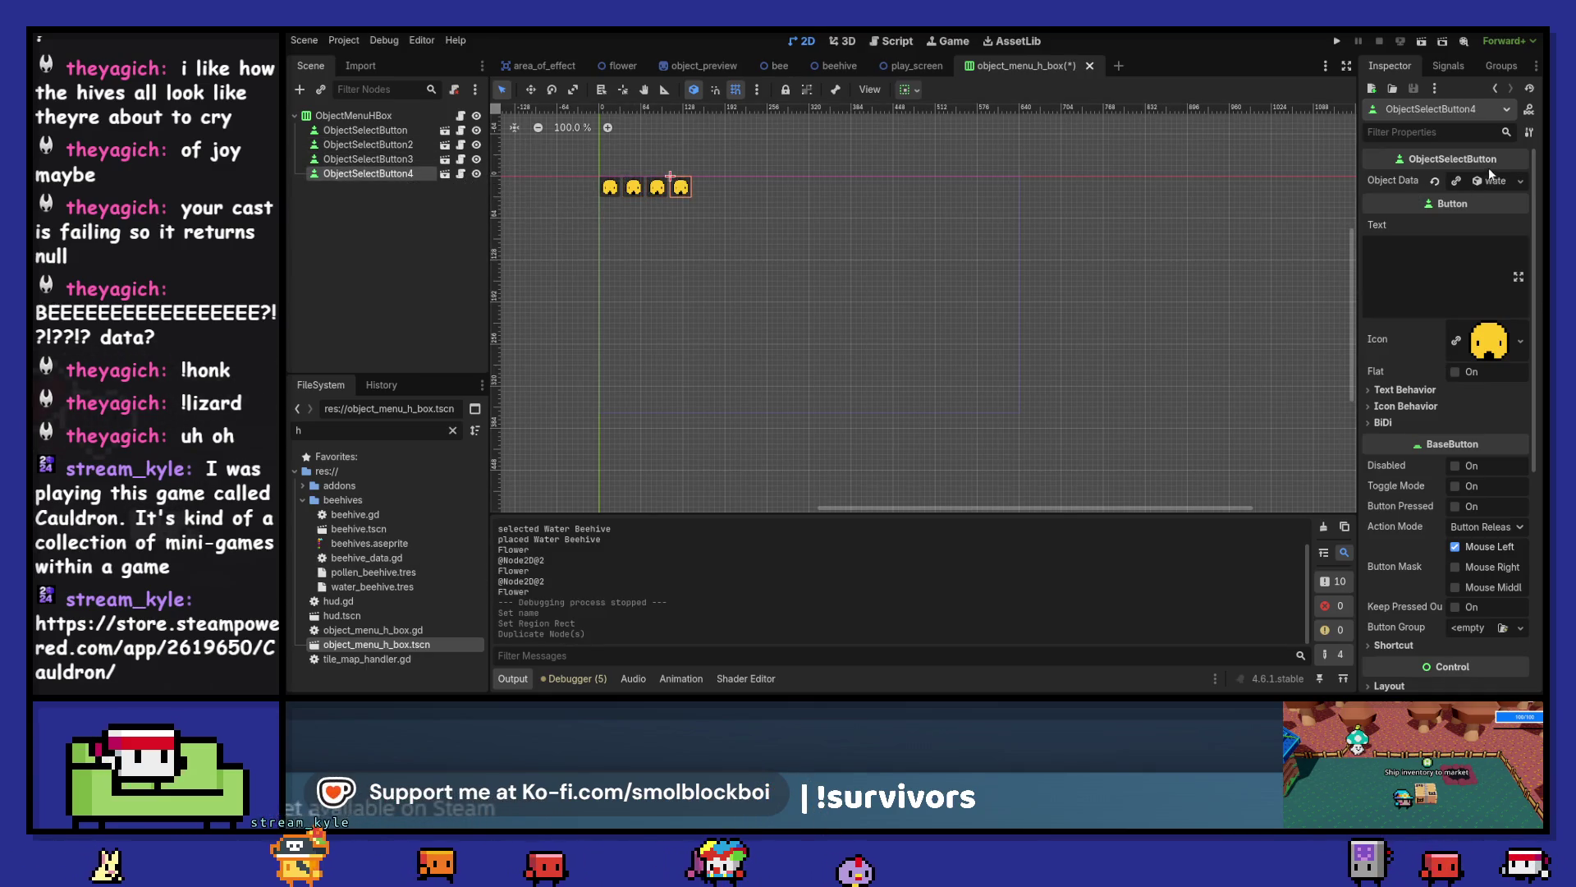
left_click(1519, 181)
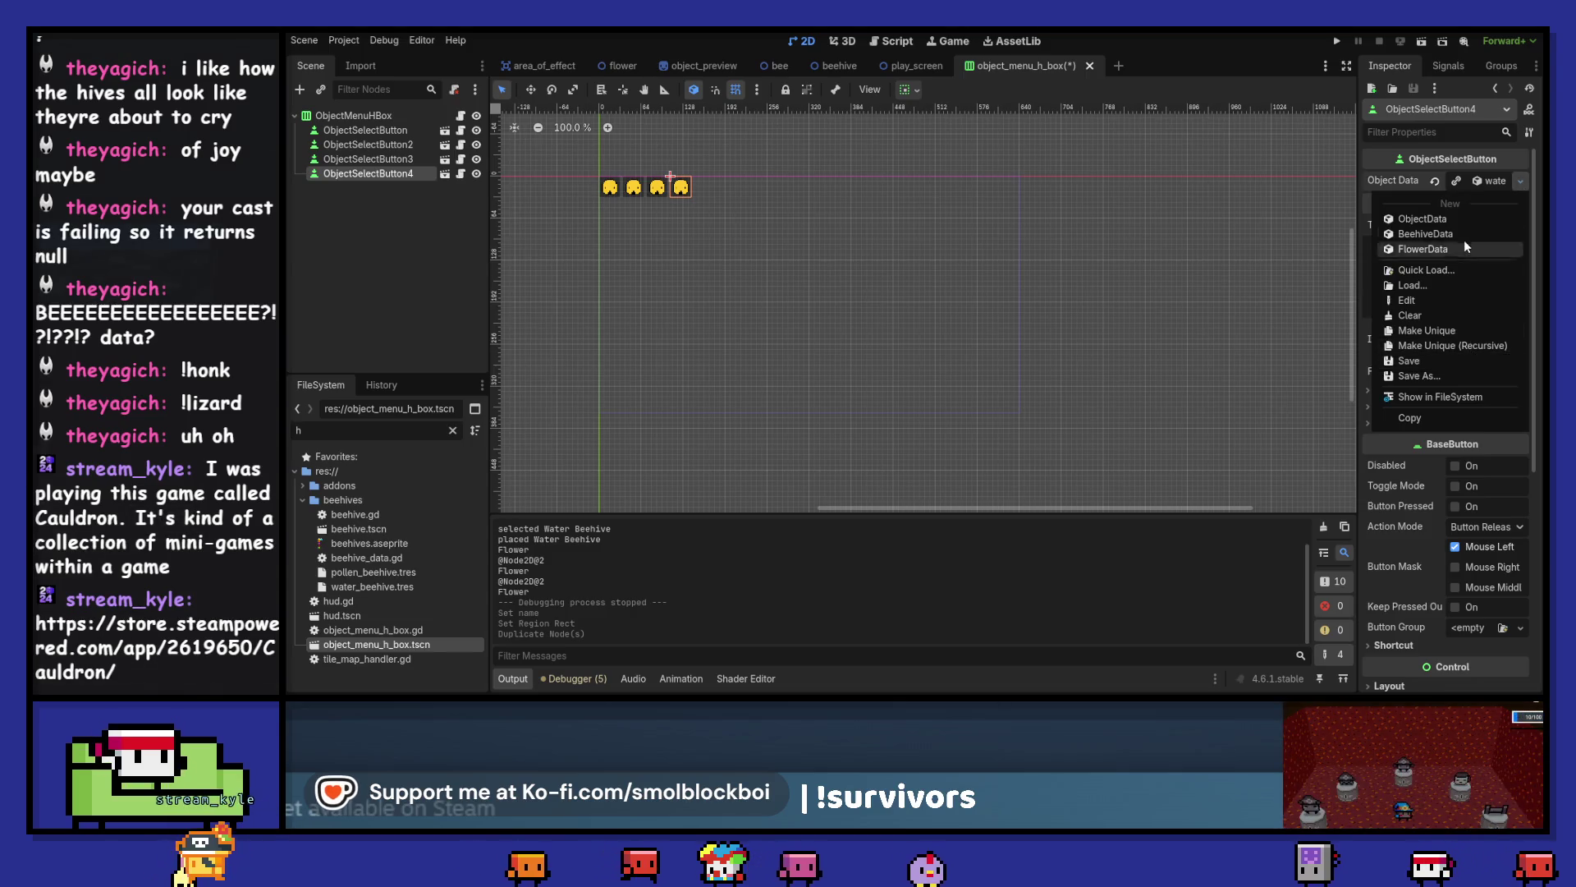
left_click(1461, 267)
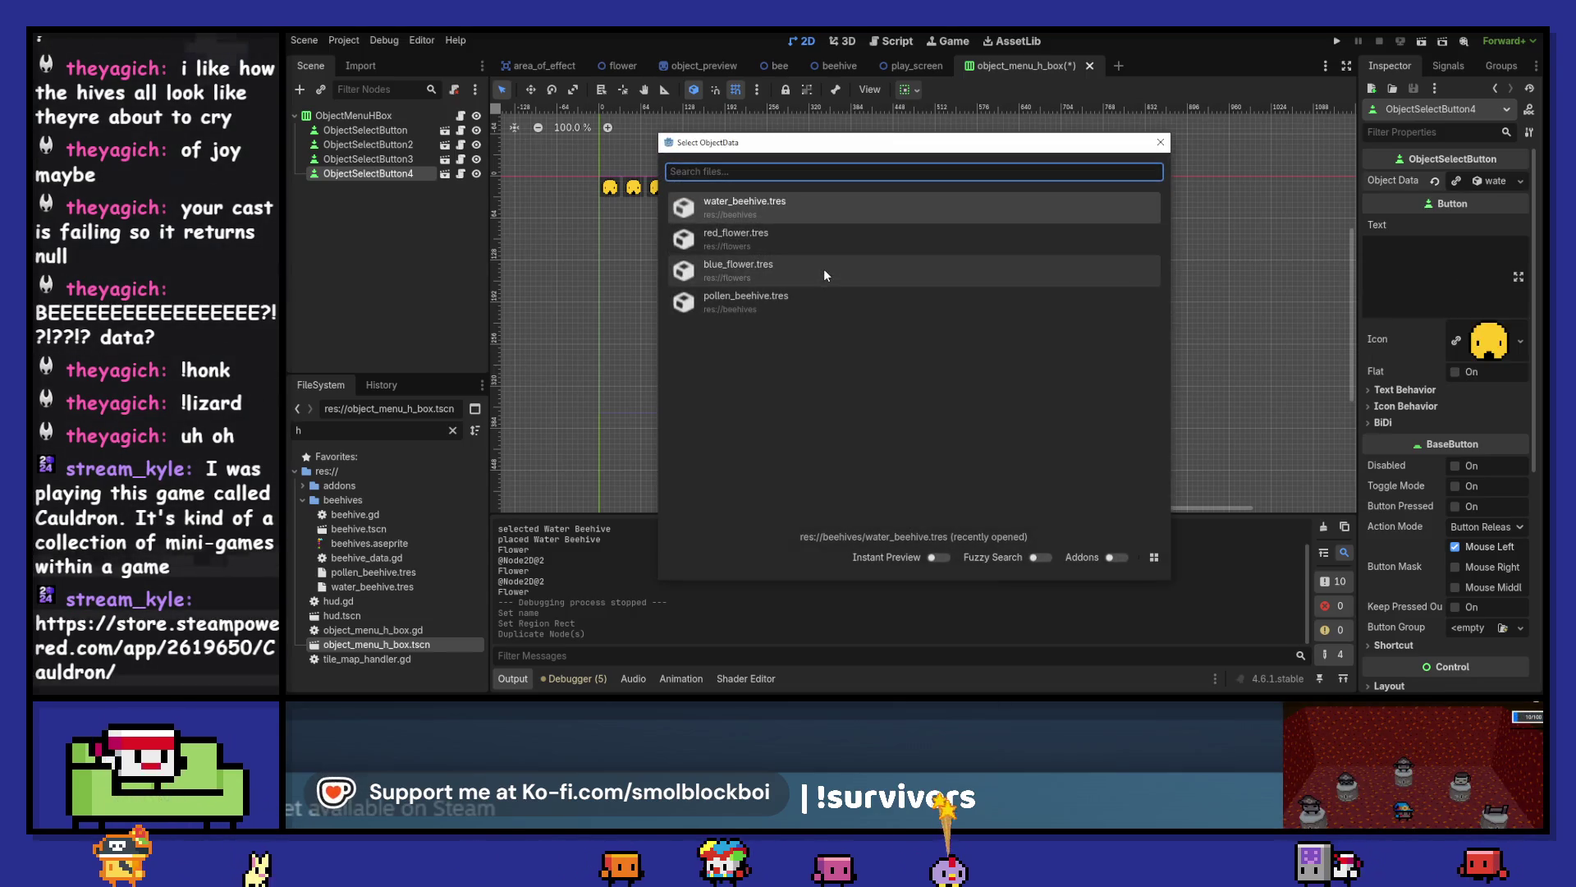
left_click(824, 268)
- Launch the game, place a Blue Flower from the new fourth button, then close the game
key("F5")
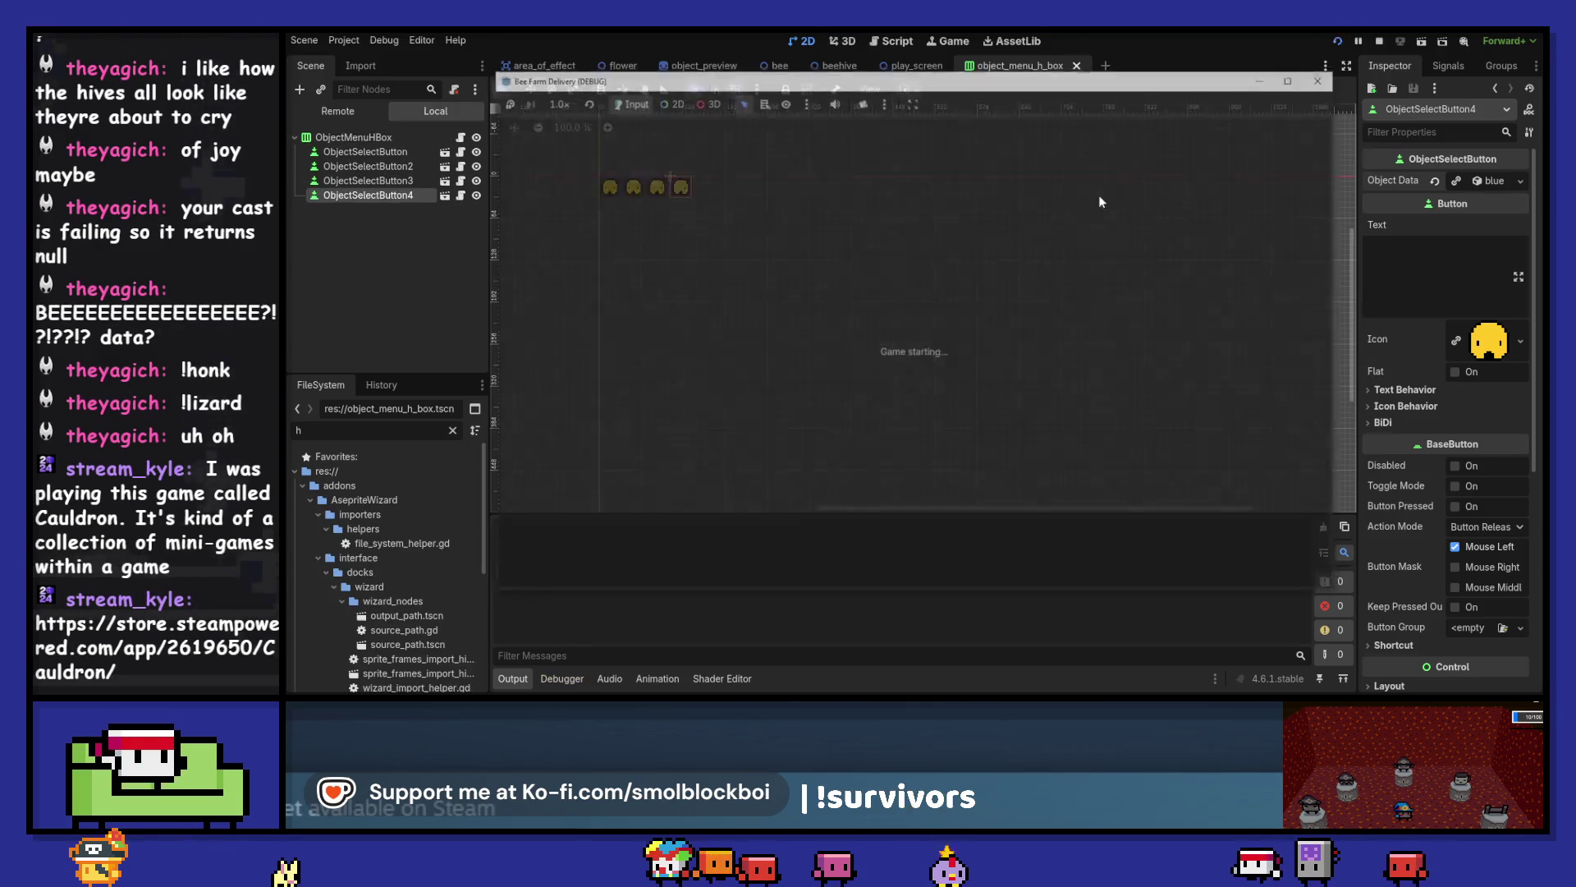
left_click_drag(986, 568, 998, 295)
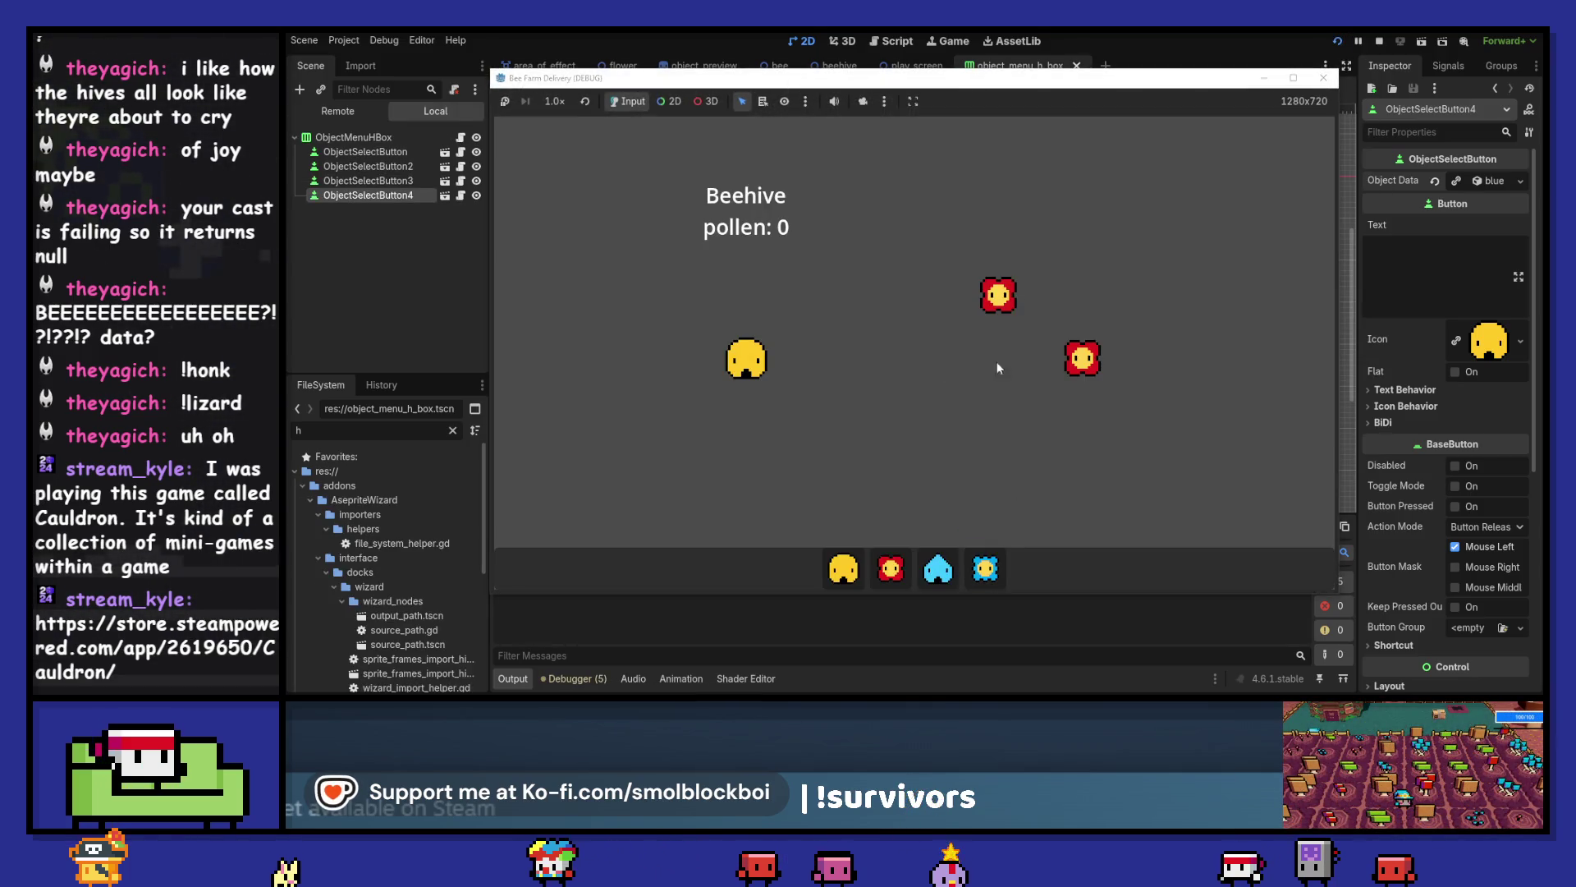
left_click(1322, 81)
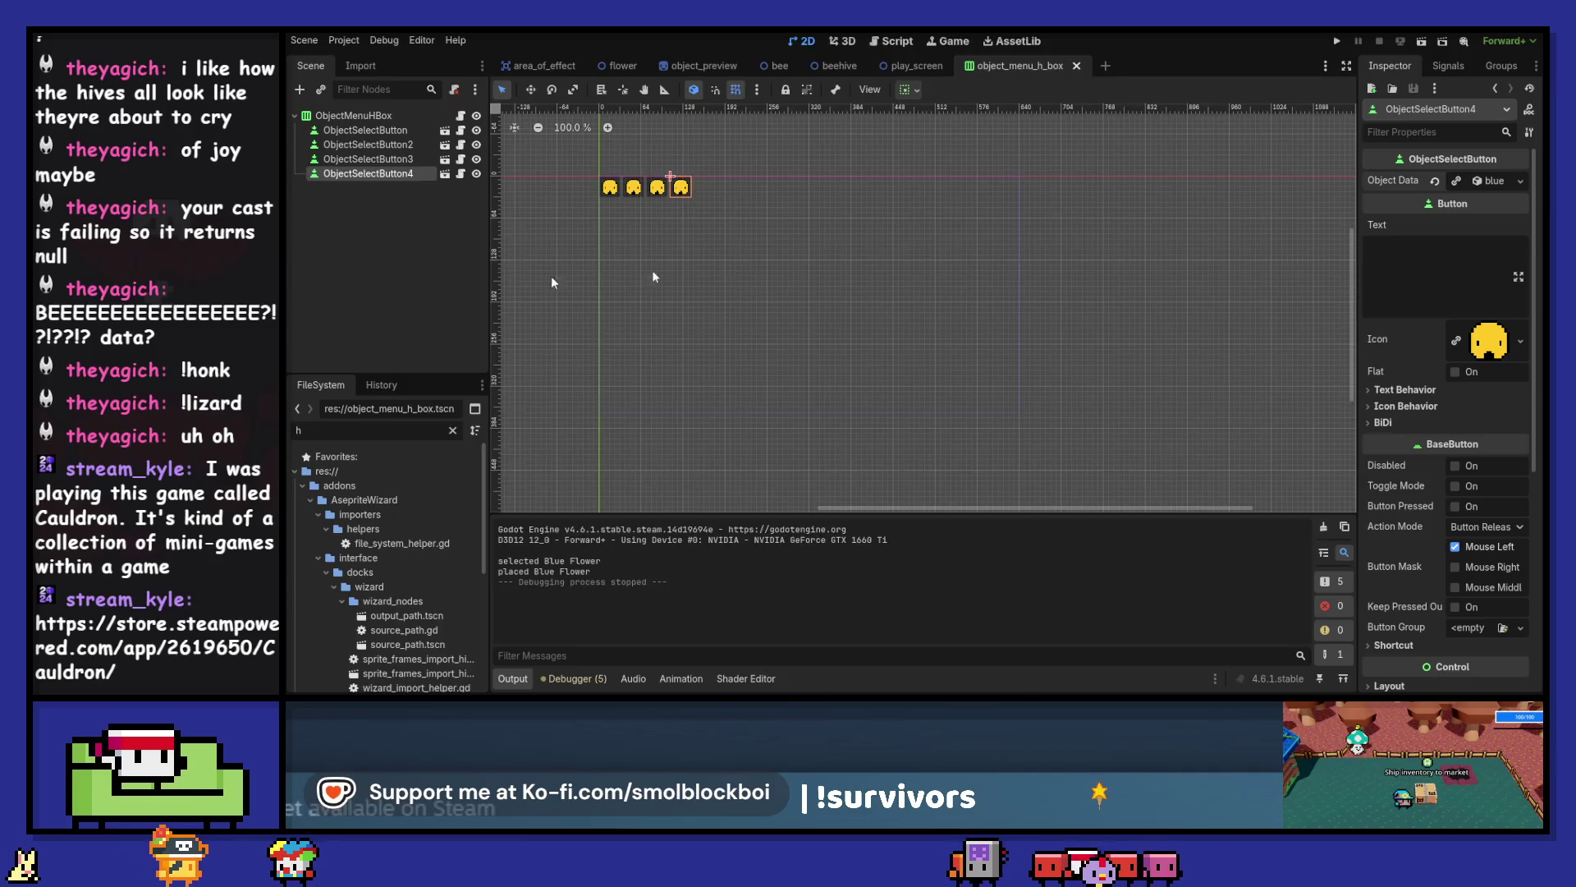
key("alt+Tab")
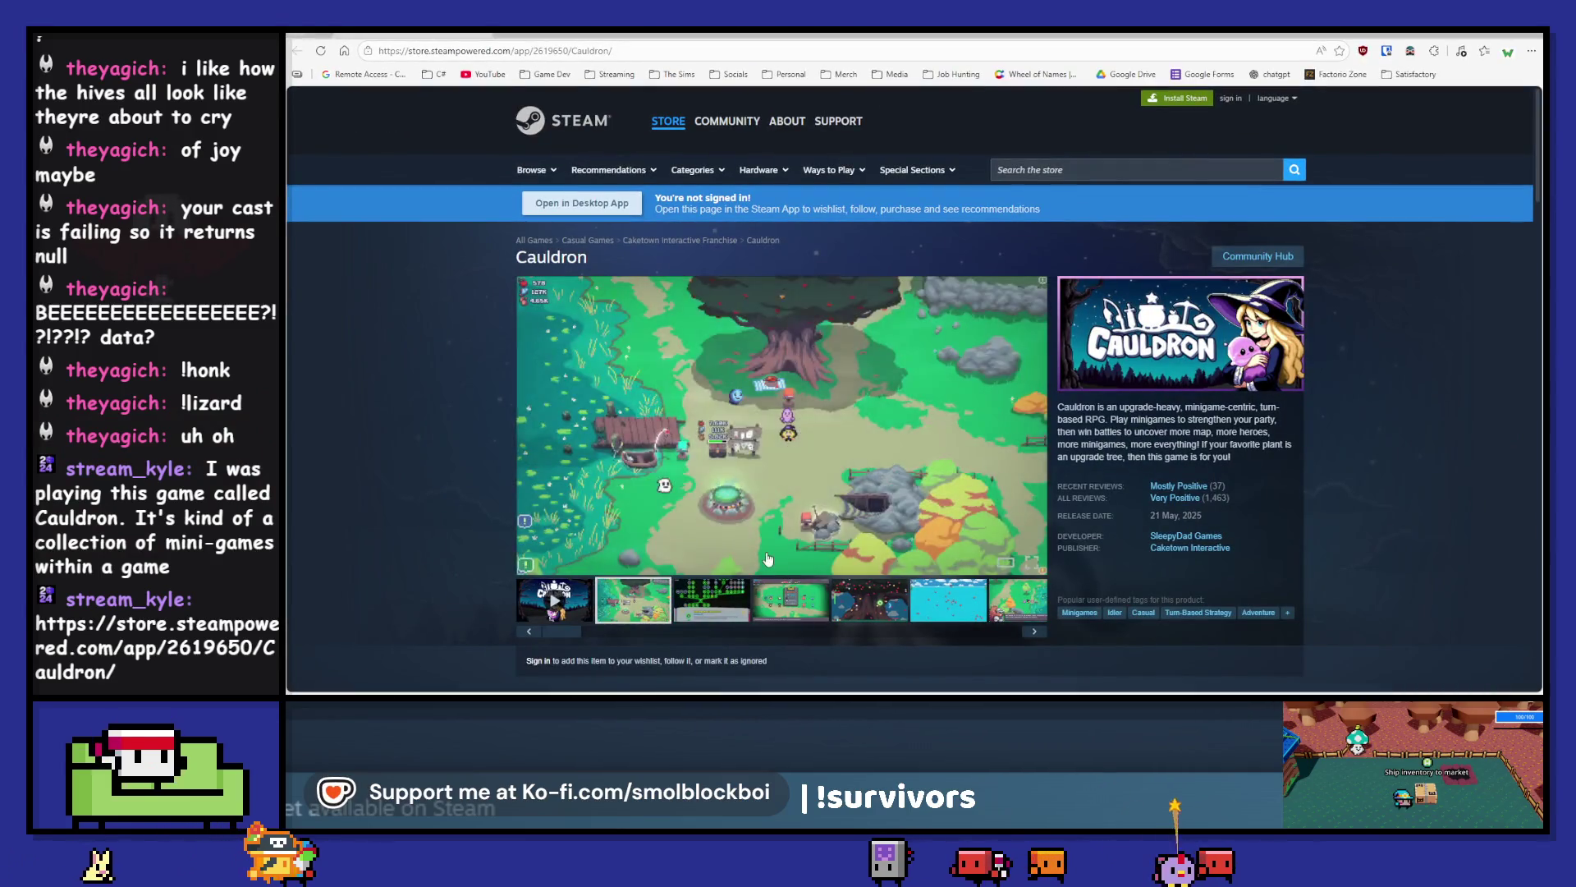
- Browse the Cauldron screenshots: skill tree, battle, fishing, map, Party Select, Brew!, Items screen
left_click(711, 603)
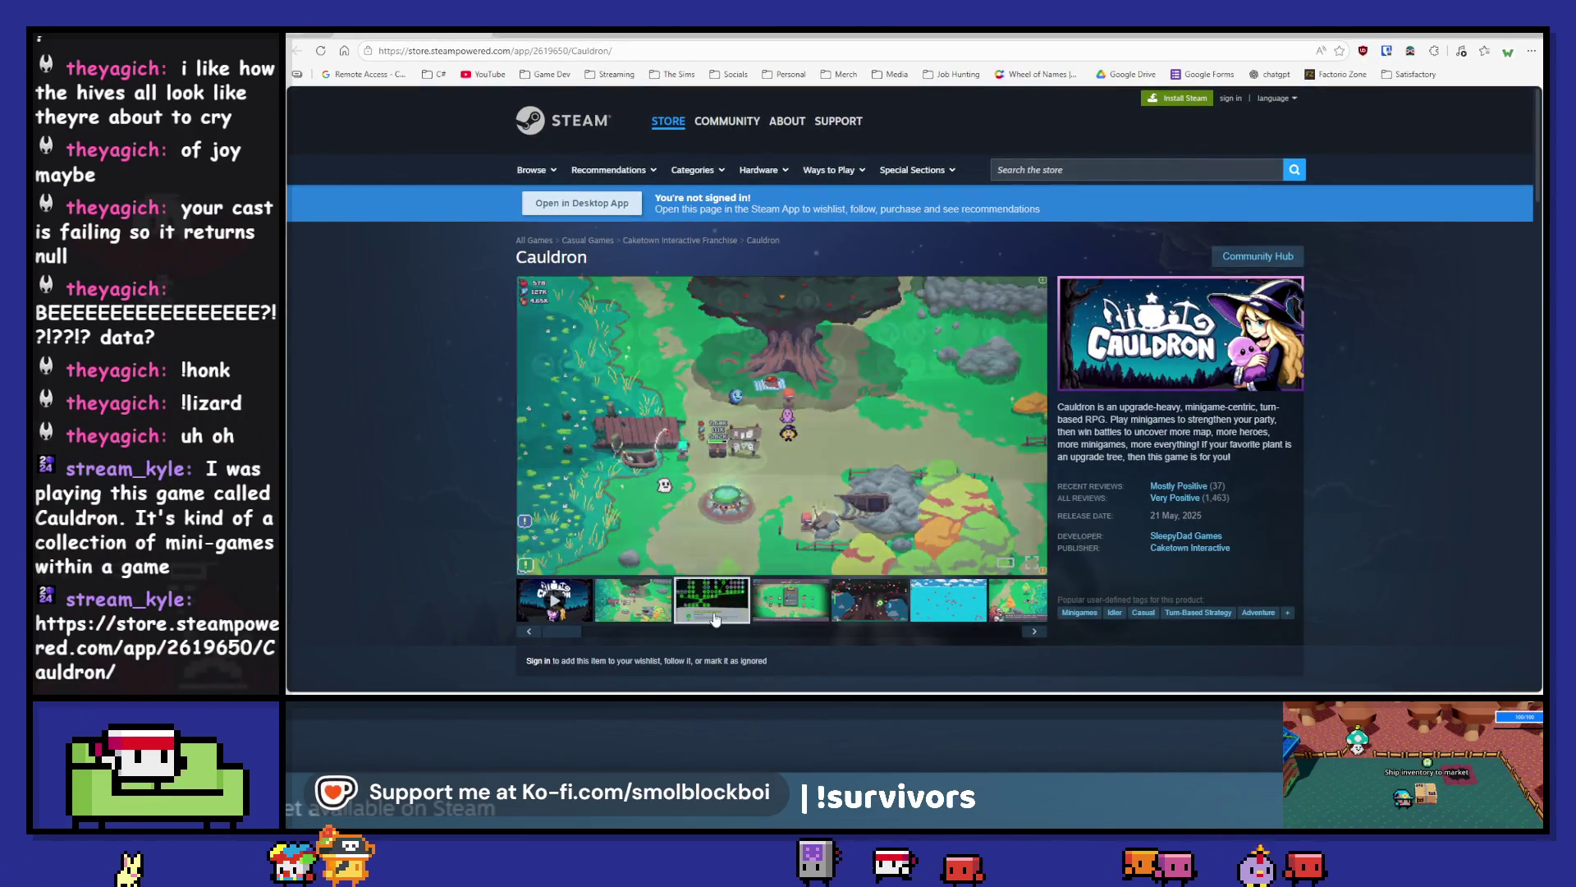
left_click(794, 603)
left_click(893, 607)
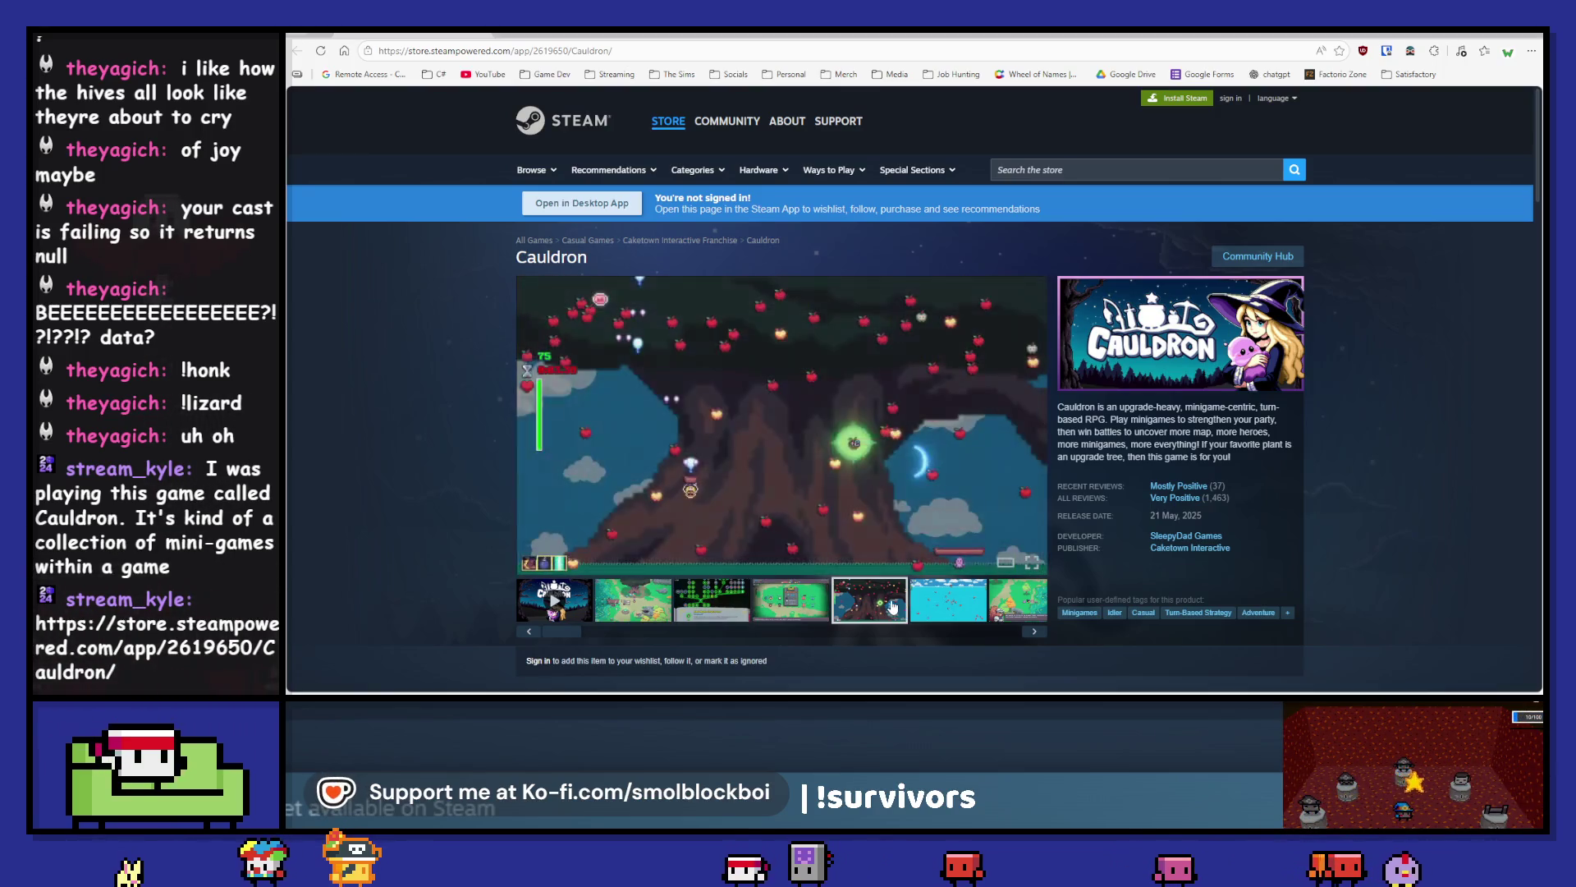
left_click(961, 605)
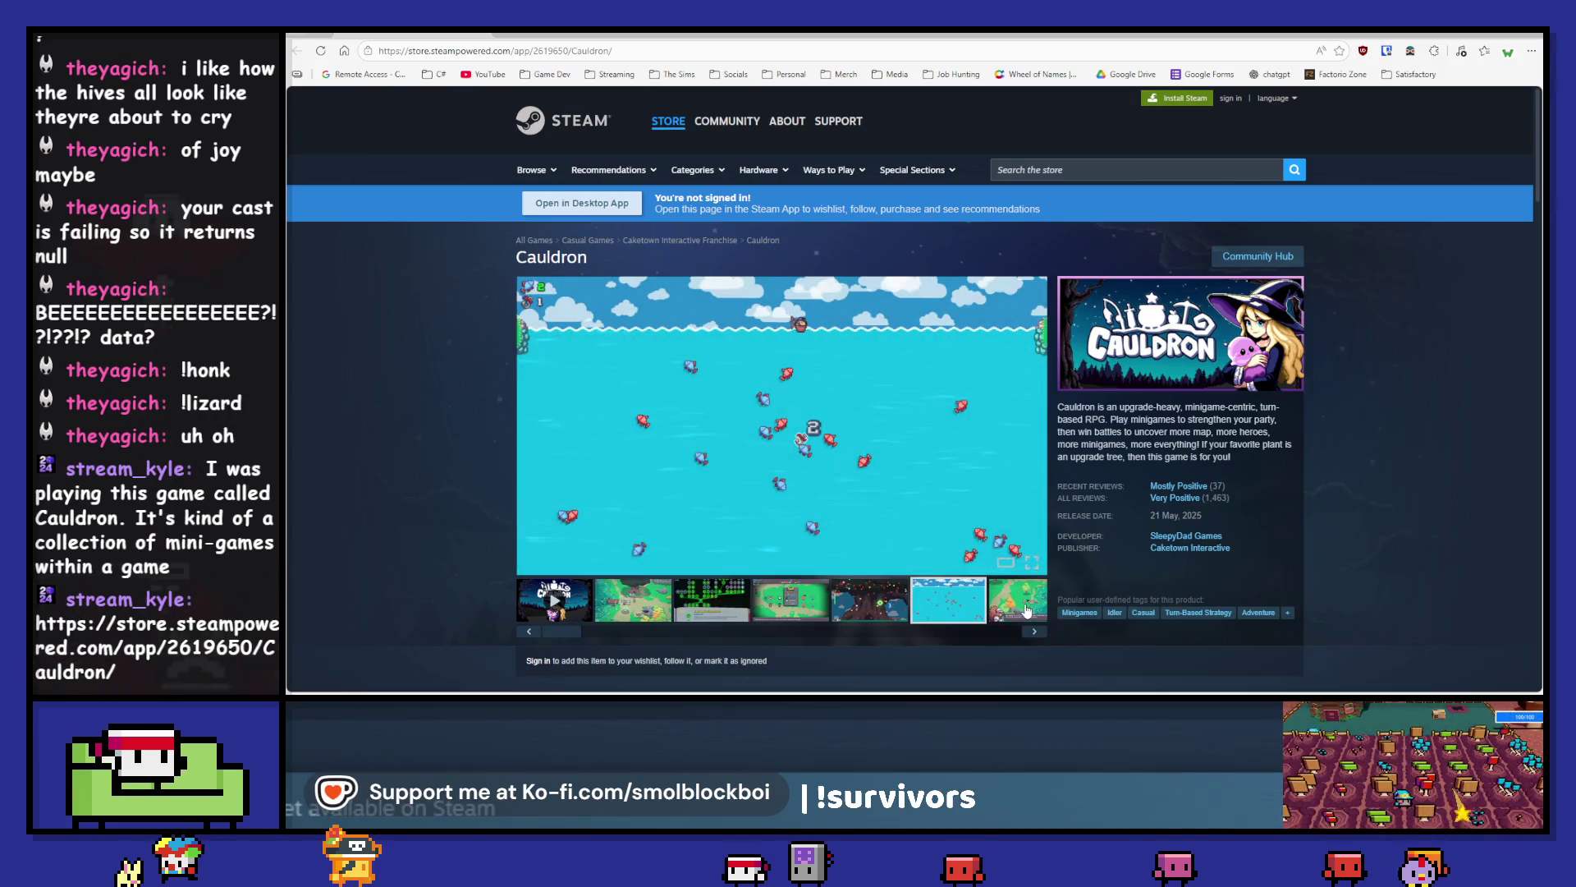
left_click(1026, 610)
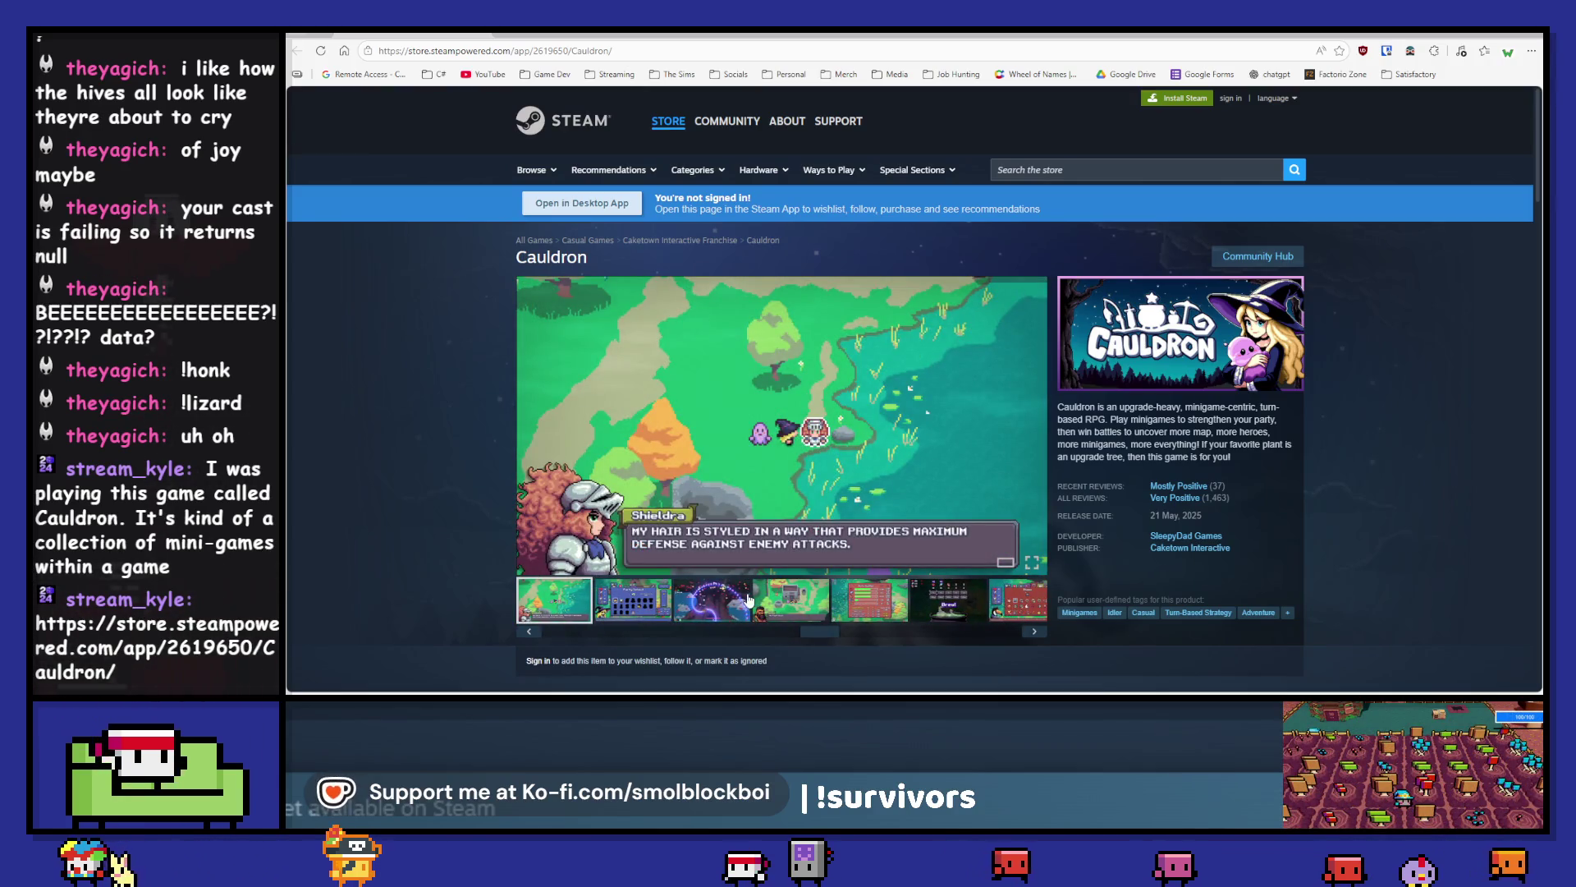
left_click(640, 611)
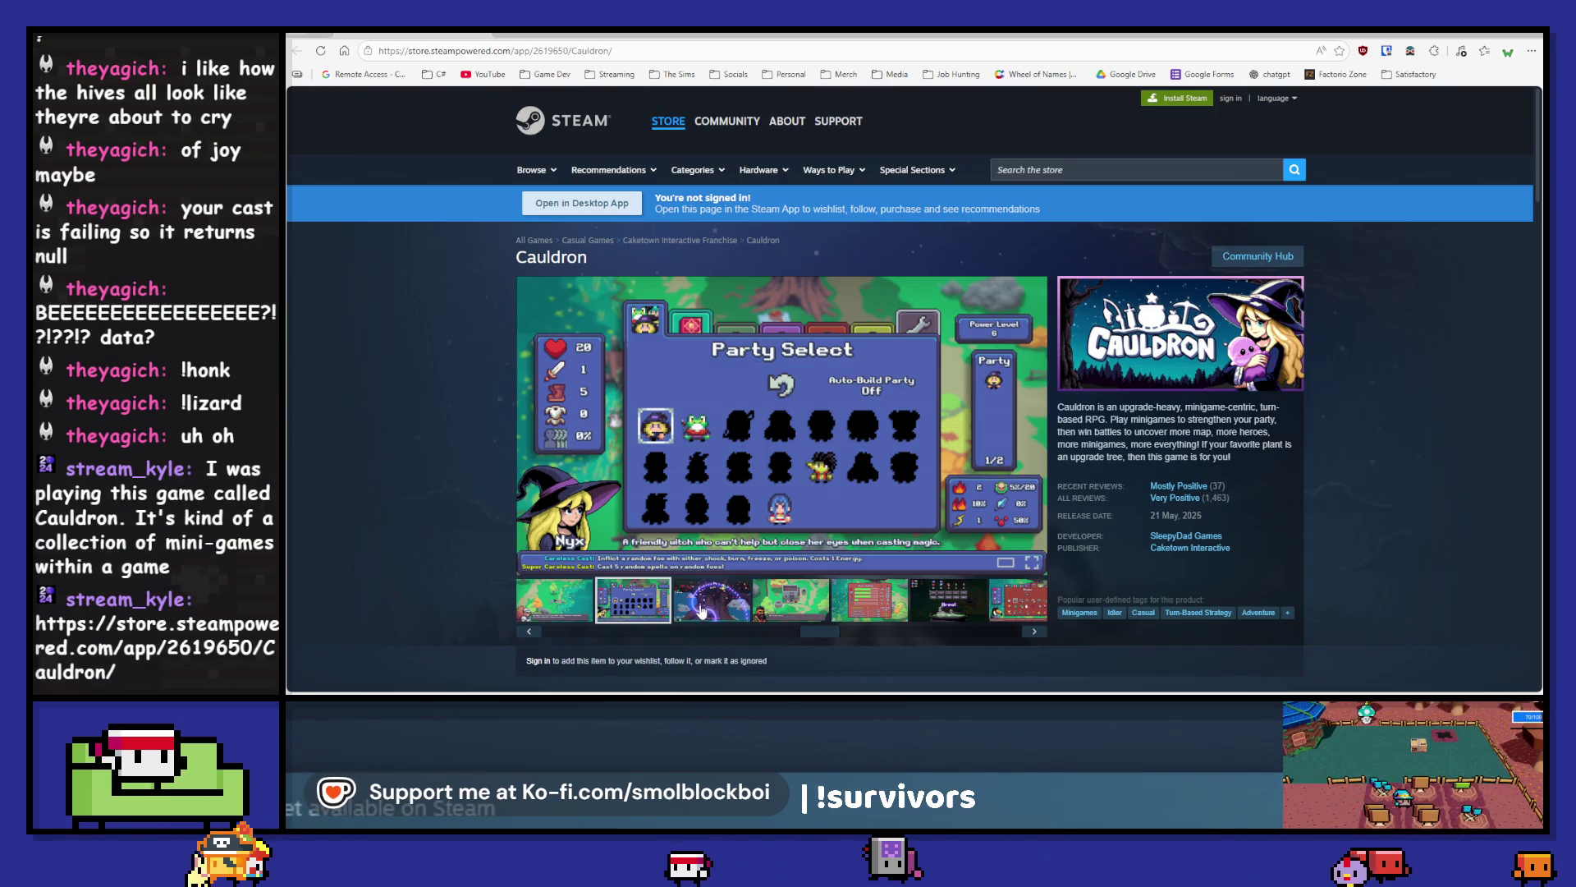
left_click(705, 612)
left_click(800, 608)
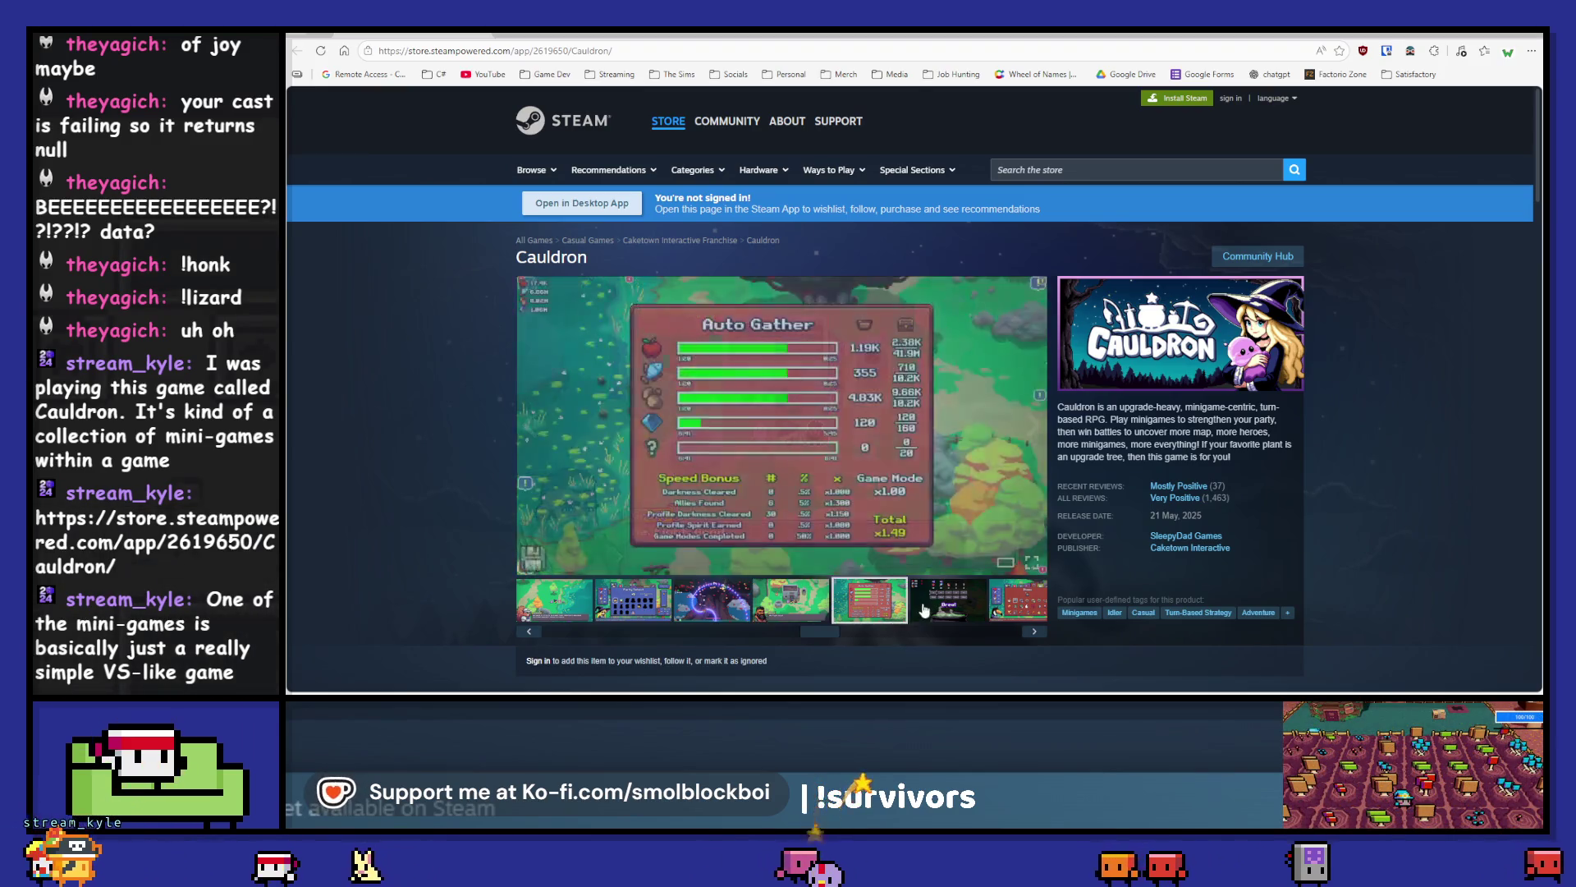
left_click(936, 605)
left_click(1018, 602)
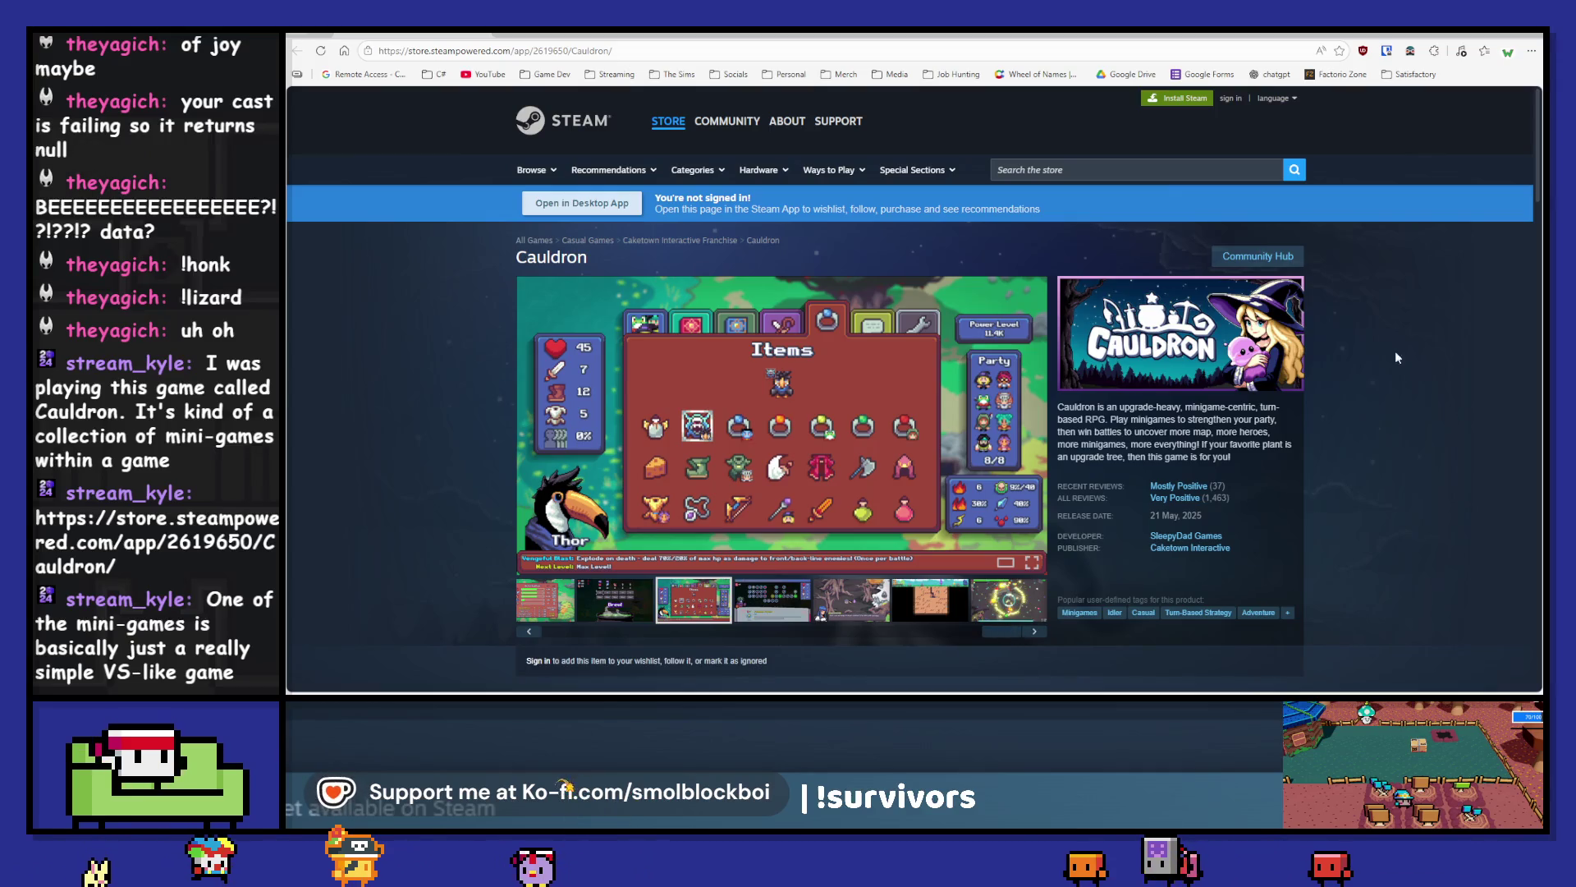
- Scroll through the Cauldron customer reviews, then return to the Godot editor
scroll(1391, 398, "down", 15)
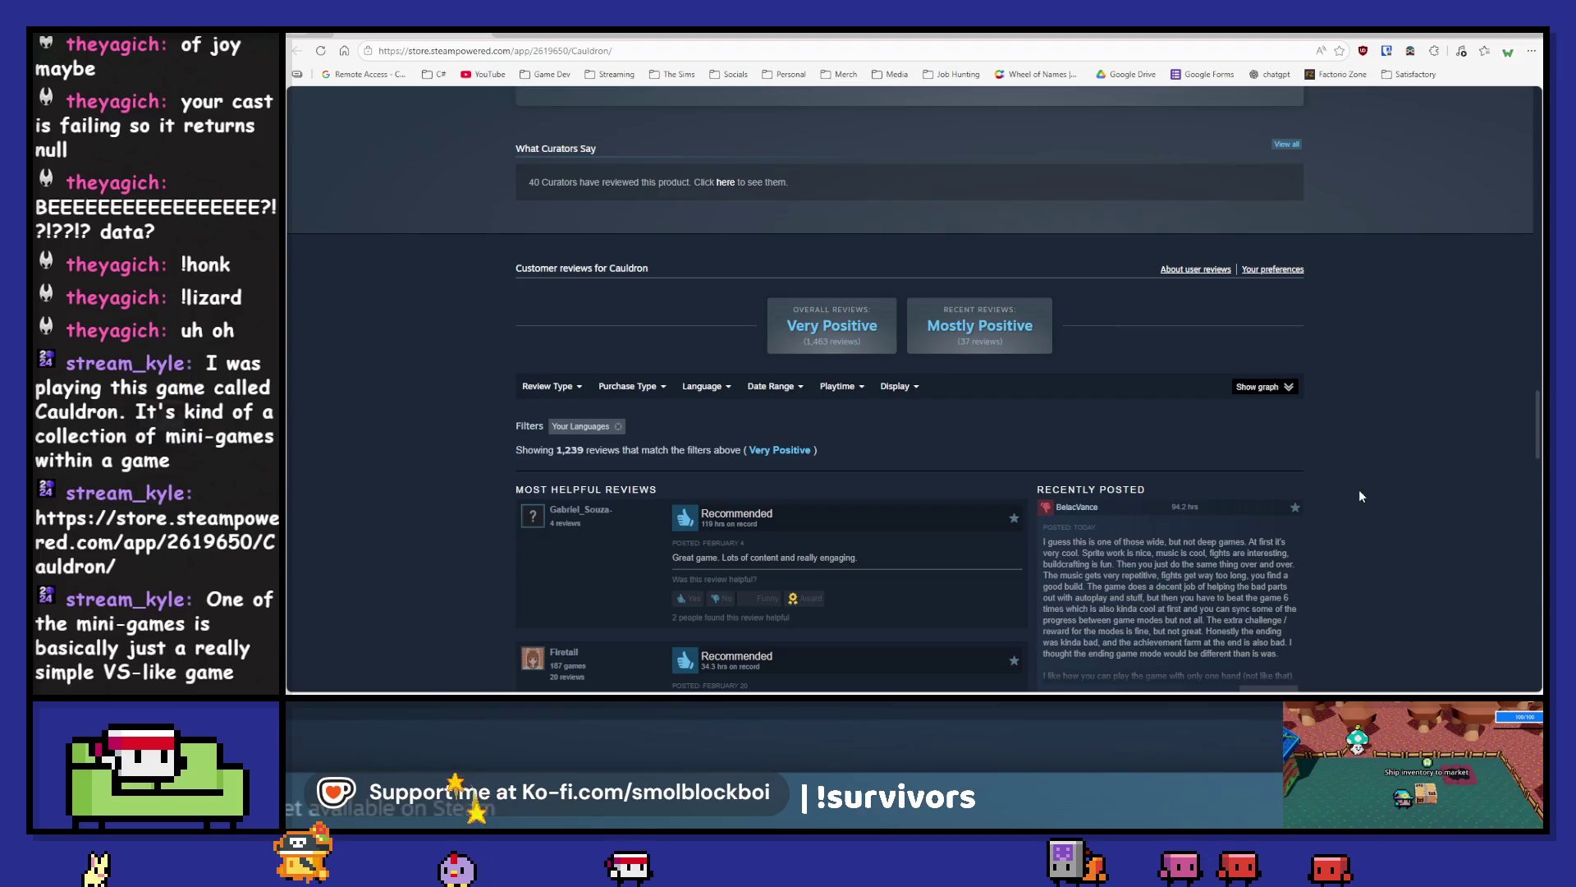
scroll(1393, 419, "down", 2)
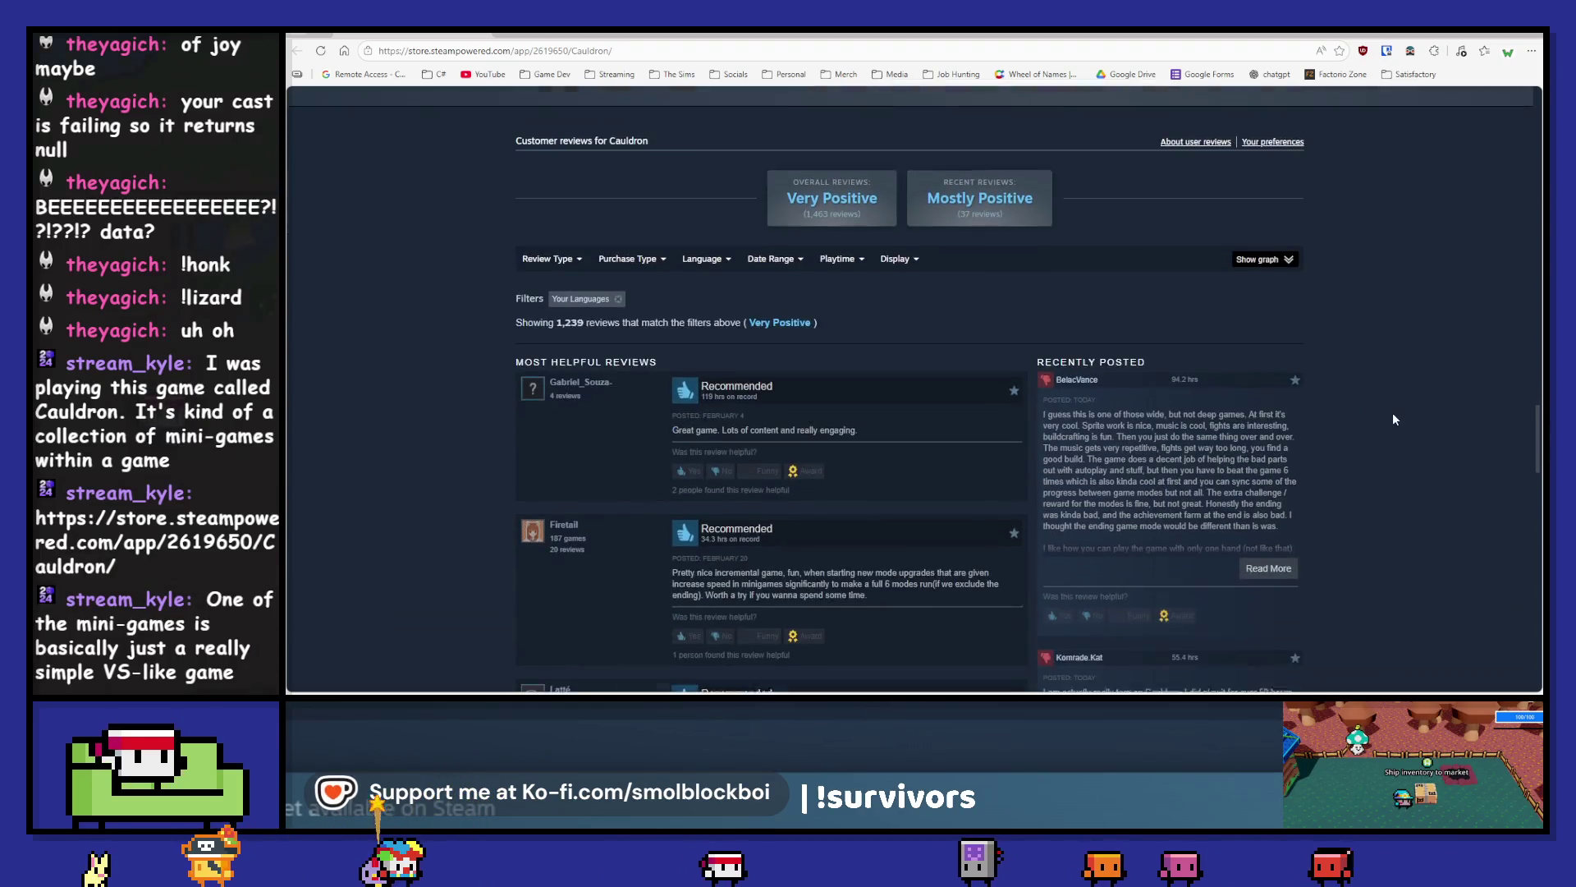
scroll(1393, 419, "down", 2)
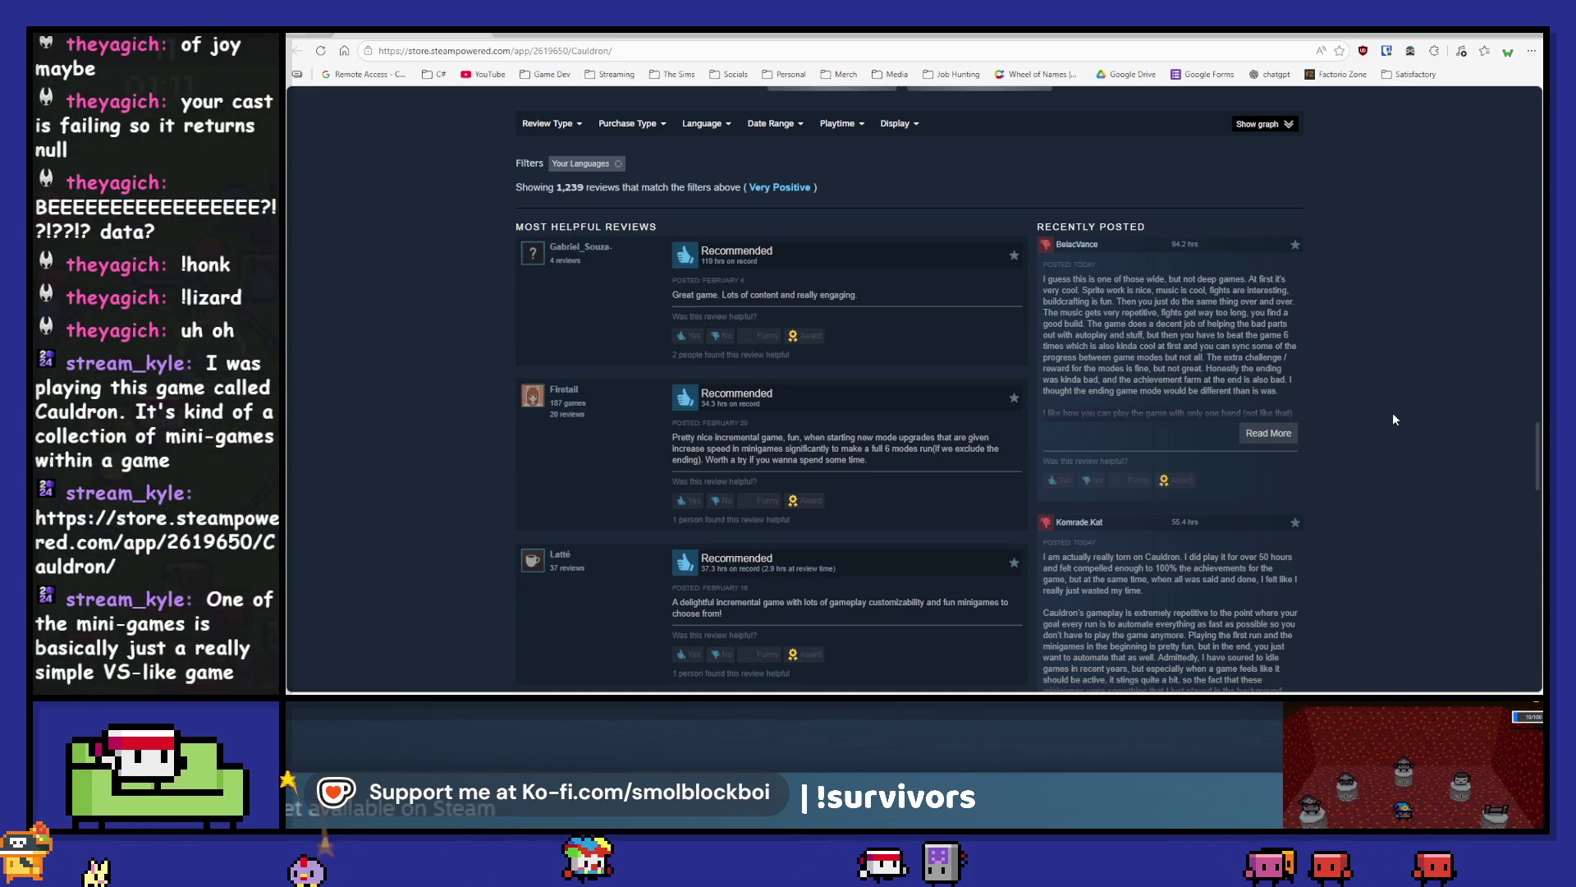
scroll(1396, 394, "up", 20)
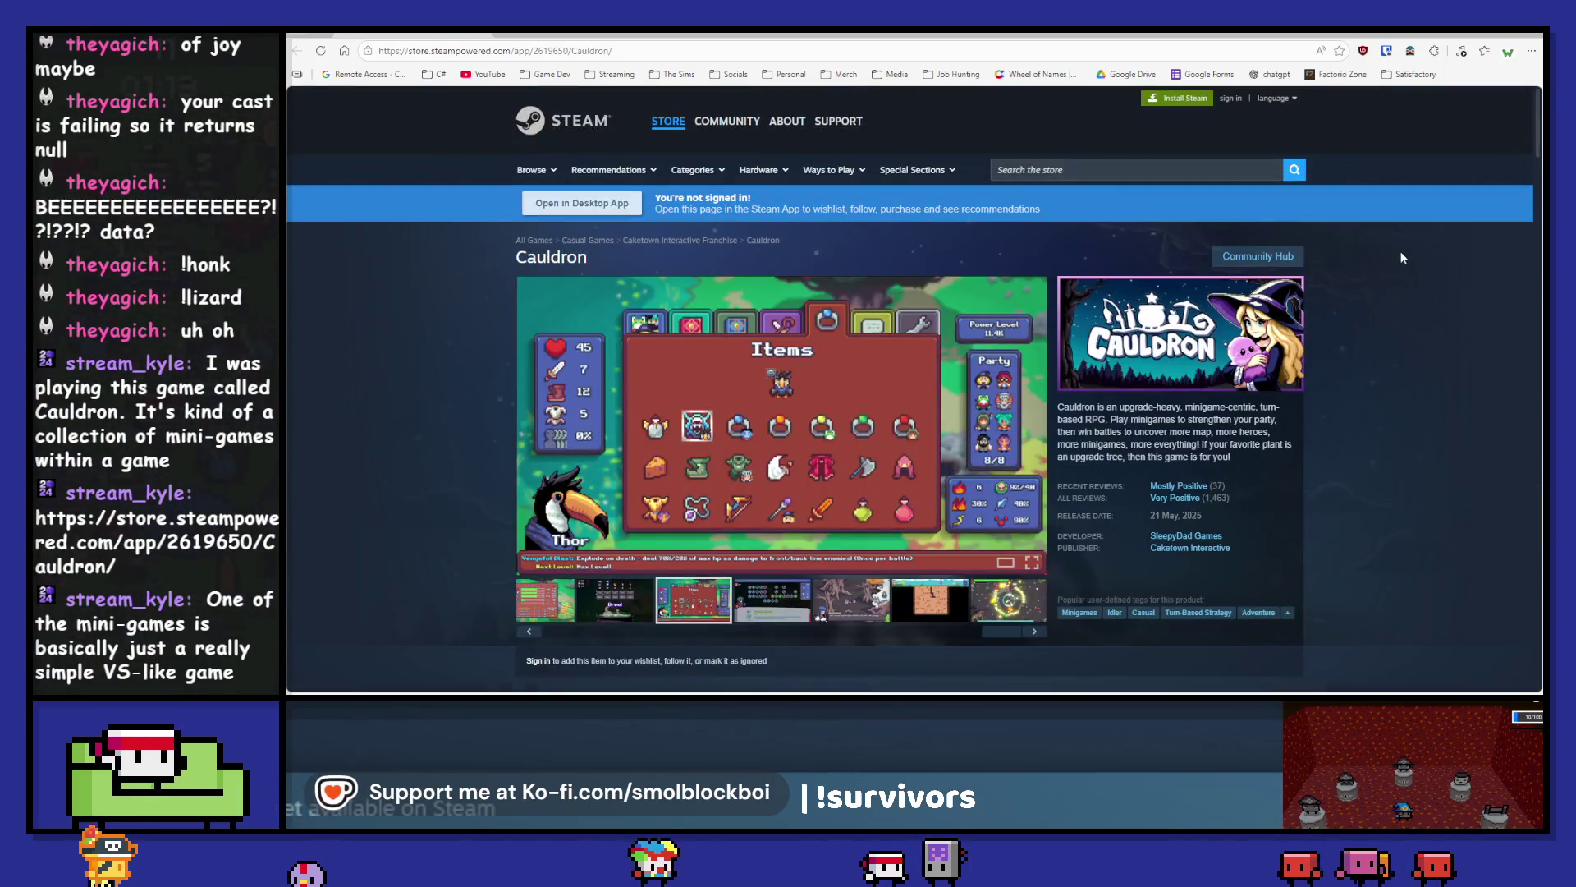
key("alt+Tab")
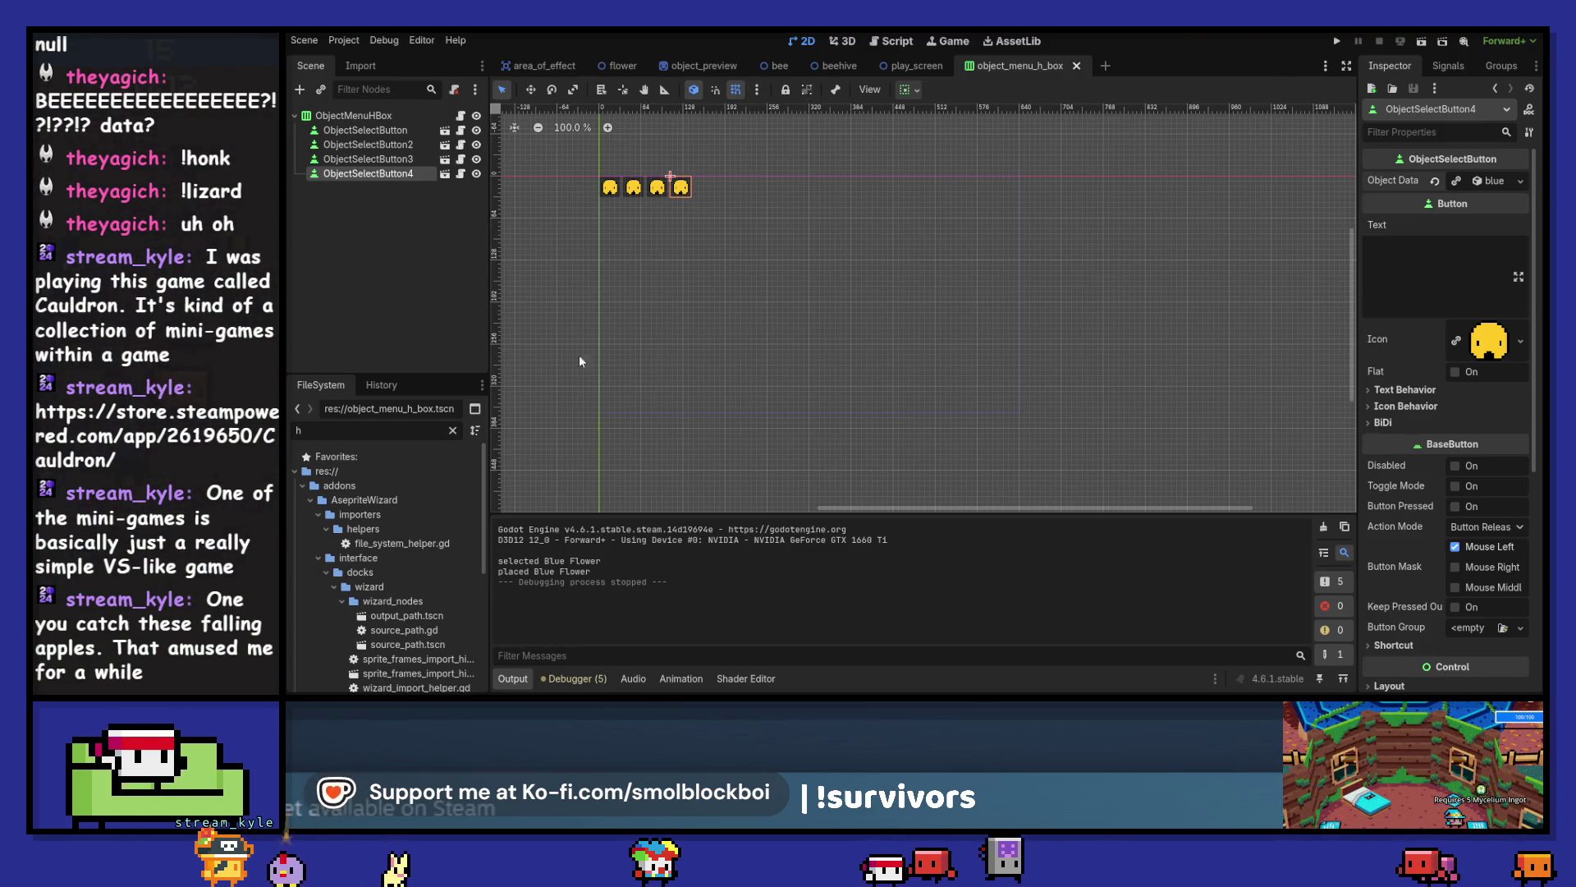
left_click(617, 65)
left_click(462, 115)
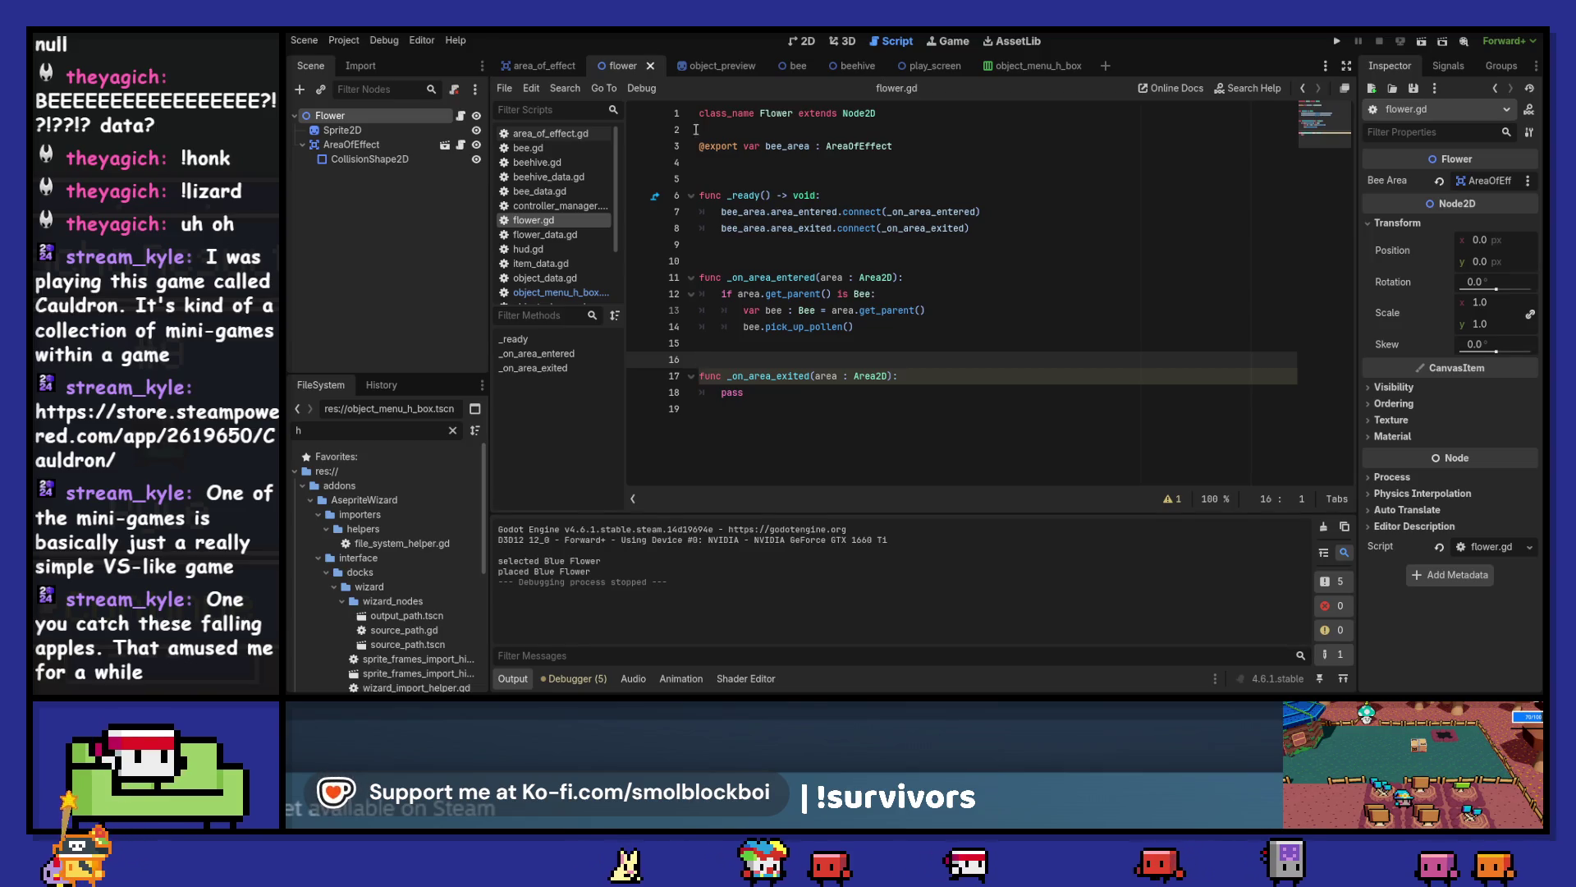
left_click(542, 65)
left_click(589, 66)
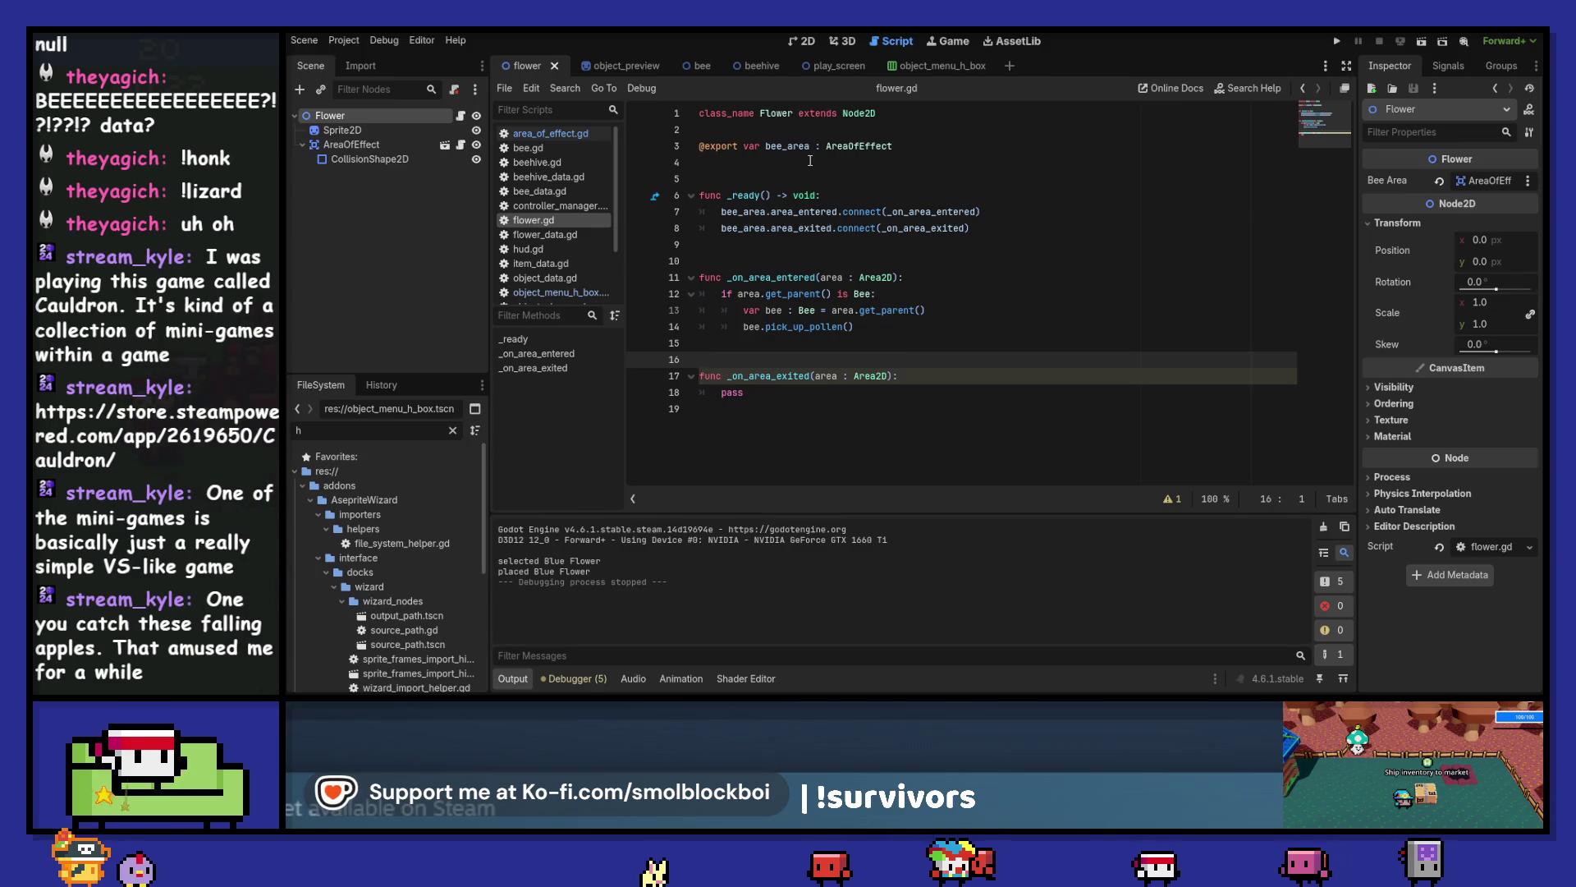
left_click(701, 67)
left_click(516, 73)
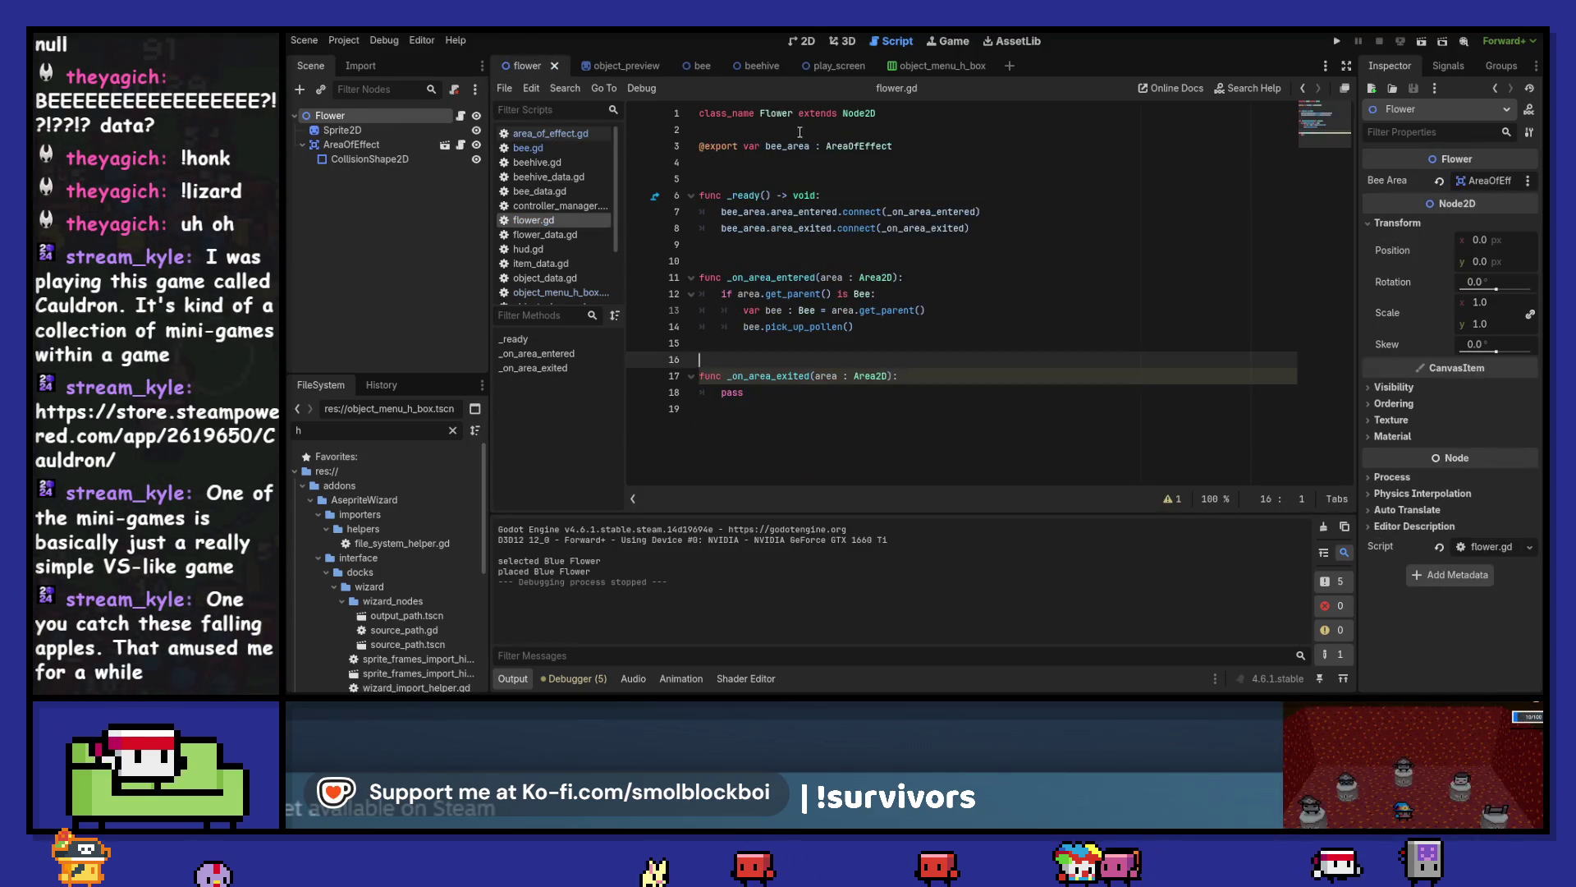
key("Return")
key("Up")
type("@expor")
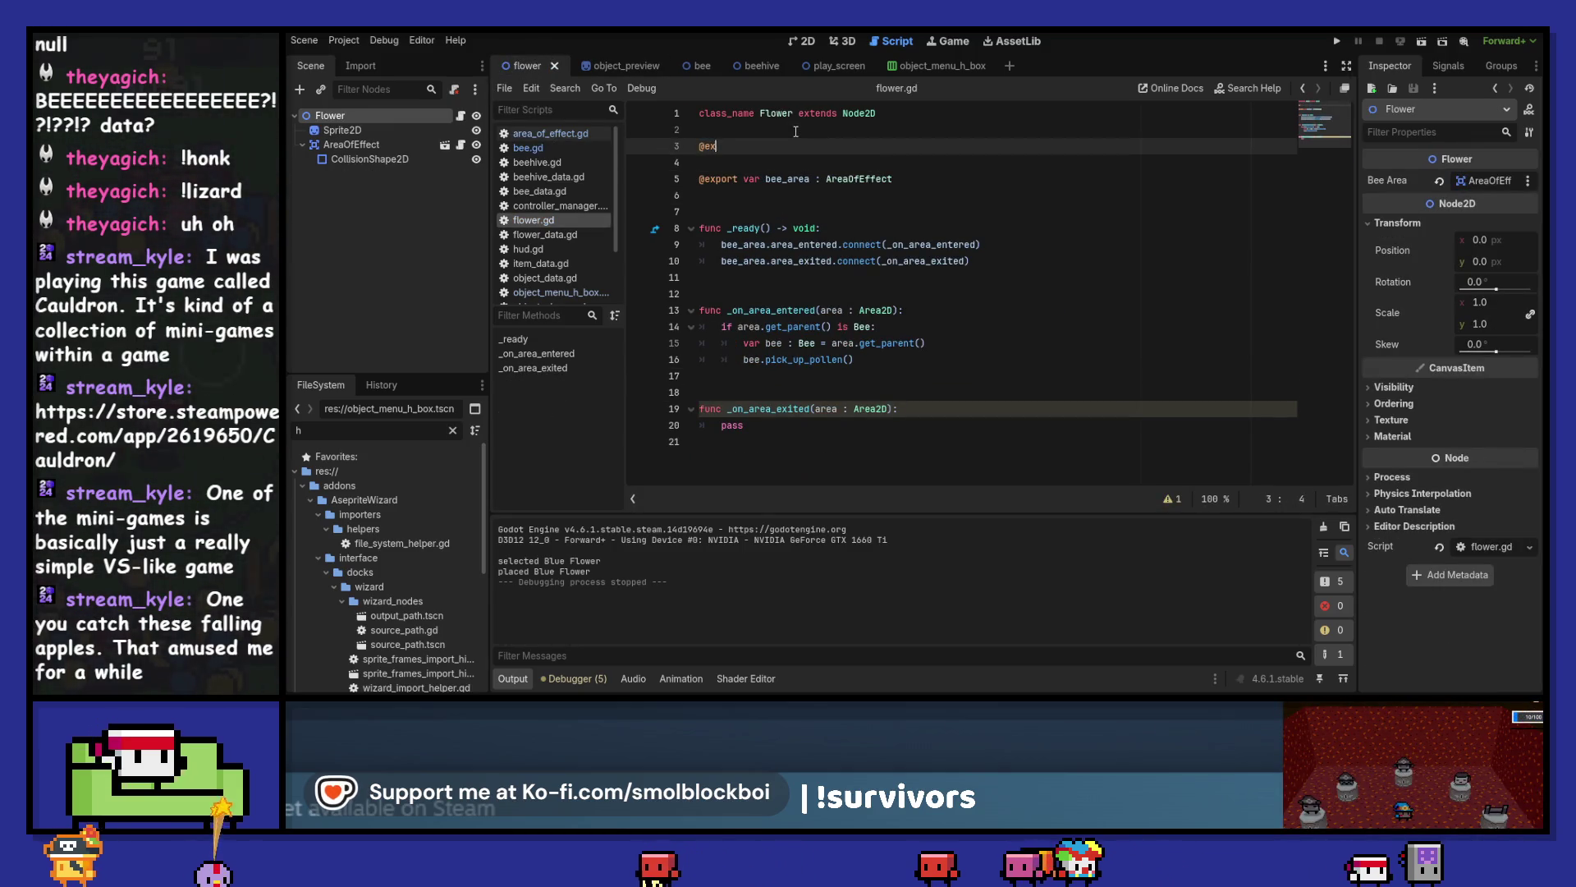
type("t var flower_data : Flower")
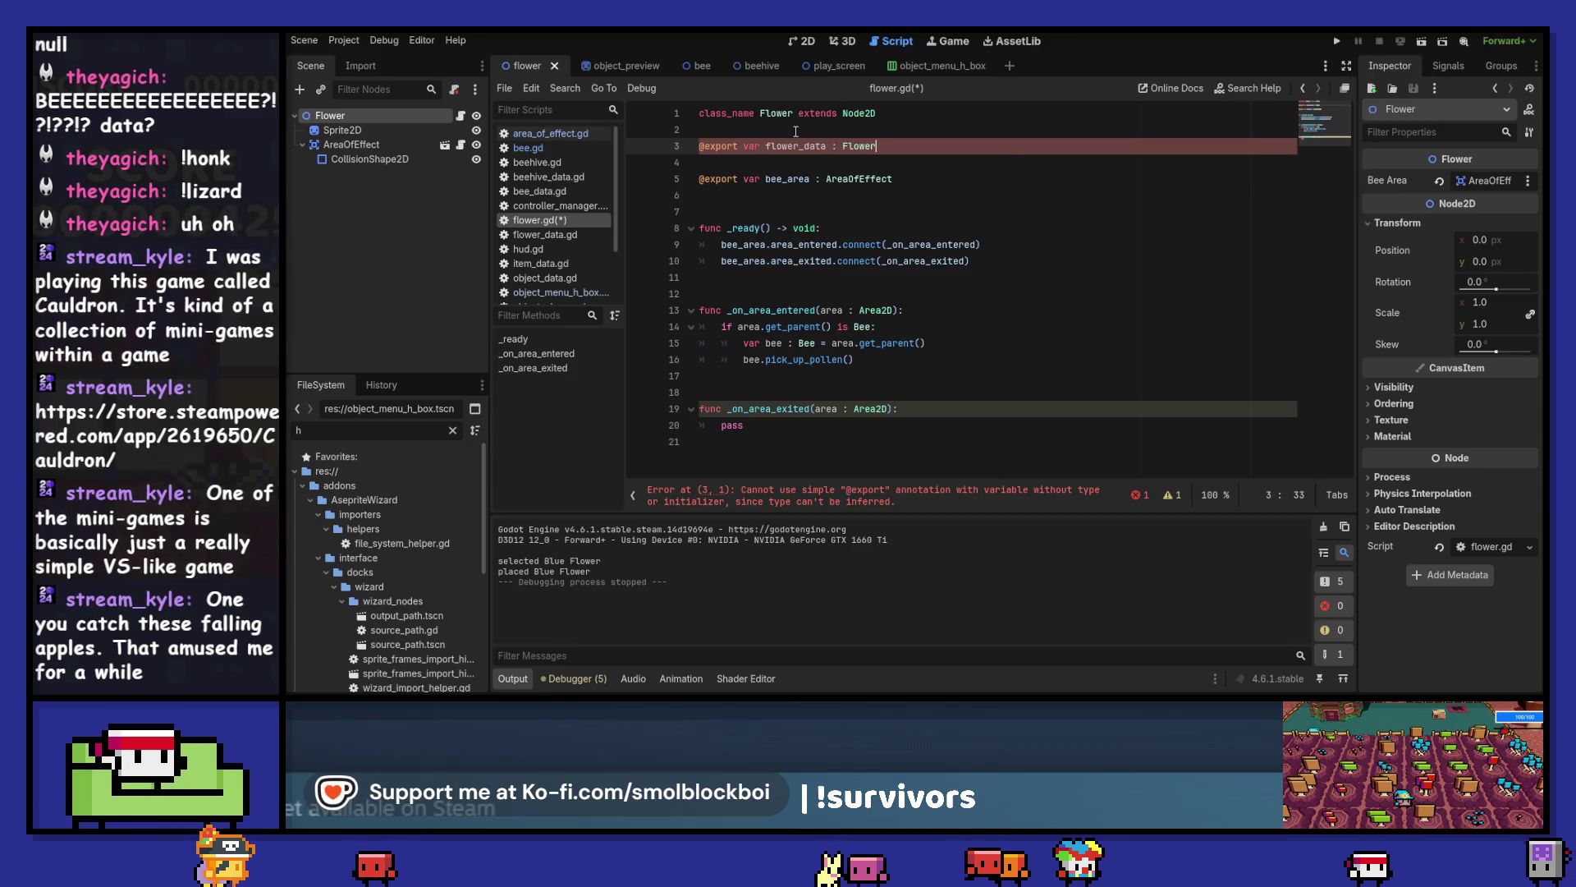
type("Data")
key("ctrl+s")
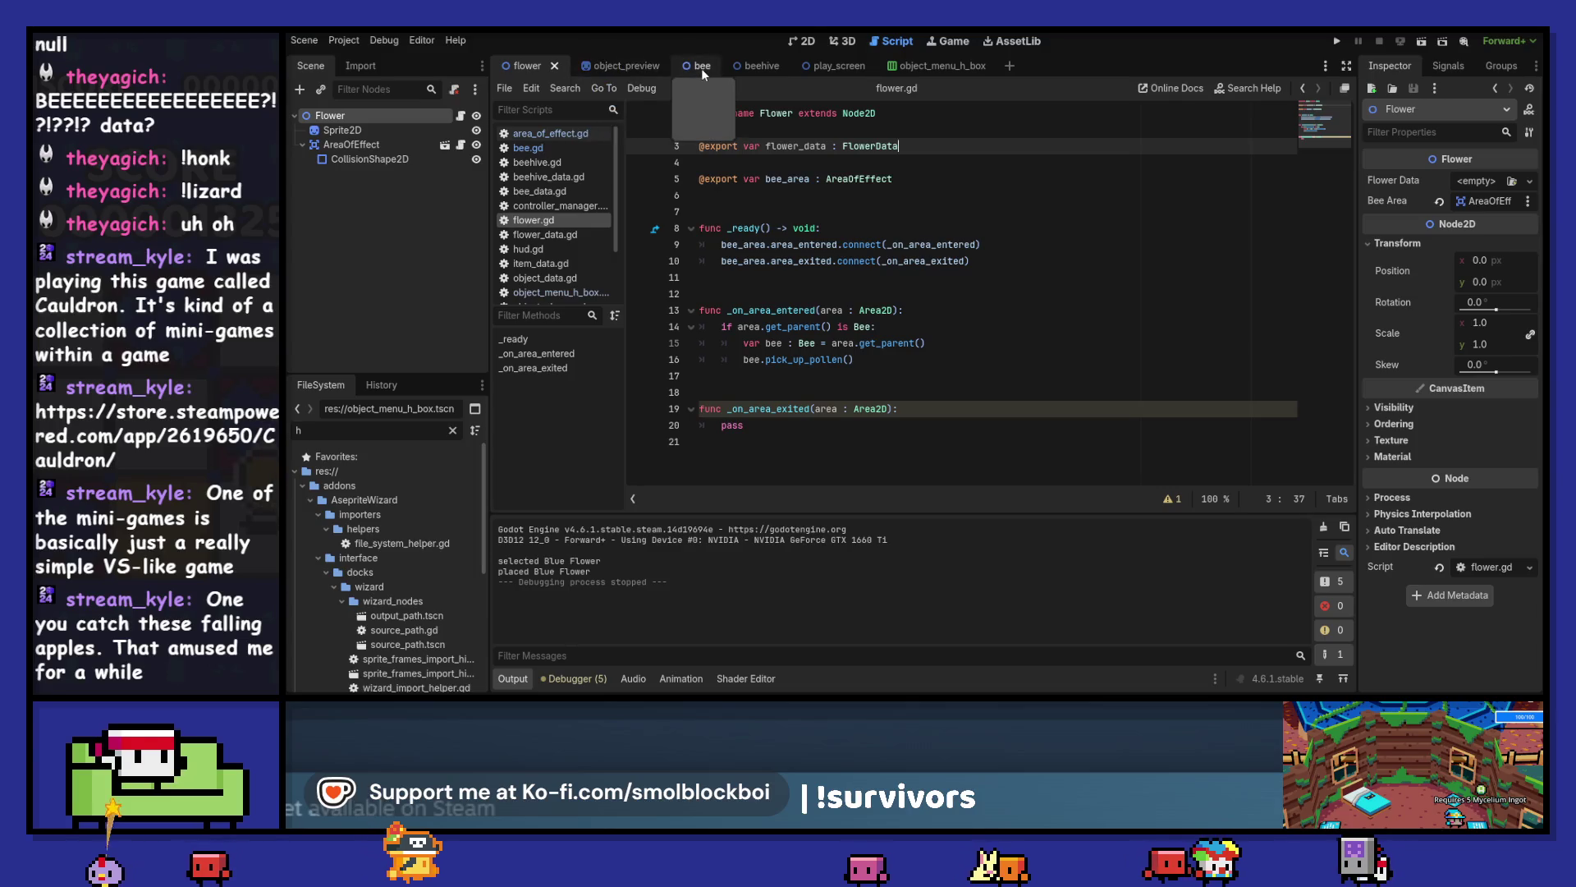
- Copy beehive.gd's beehive_data setter block and paste it after the flower_data declaration
left_click(760, 68)
mouse_move(991, 237)
left_mouse_down()
mouse_move(952, 220)
mouse_move(913, 146)
left_mouse_up()
key("ctrl+c")
left_click(525, 65)
left_click(922, 147)
key("ctrl+v")
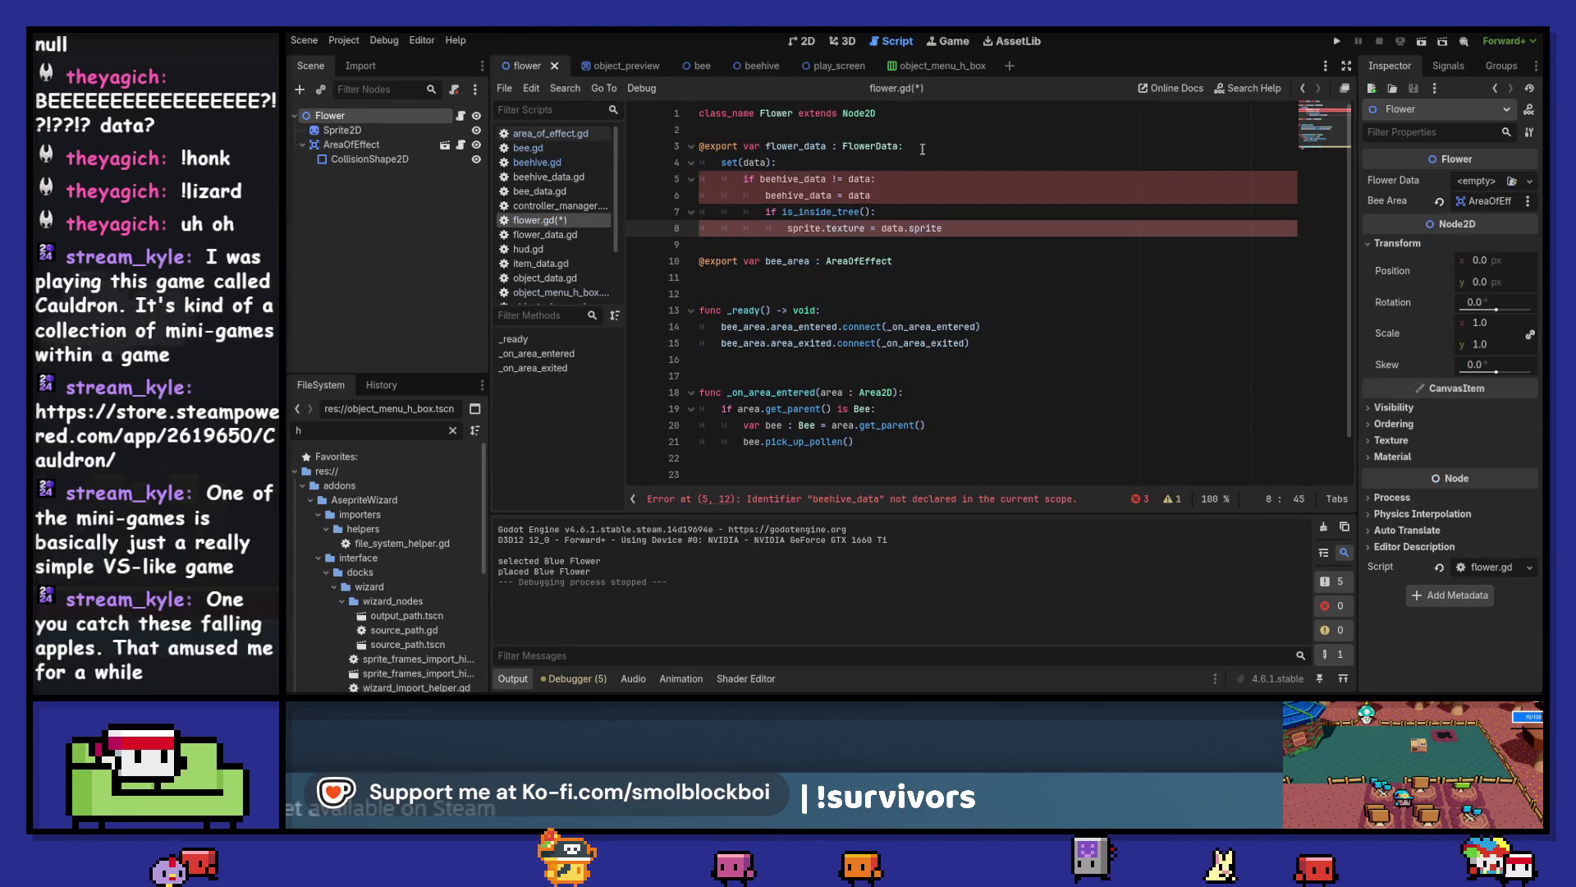
- Rename the pasted setter's beehive_data references to flower_data
double_click(798, 146)
key("ctrl+c")
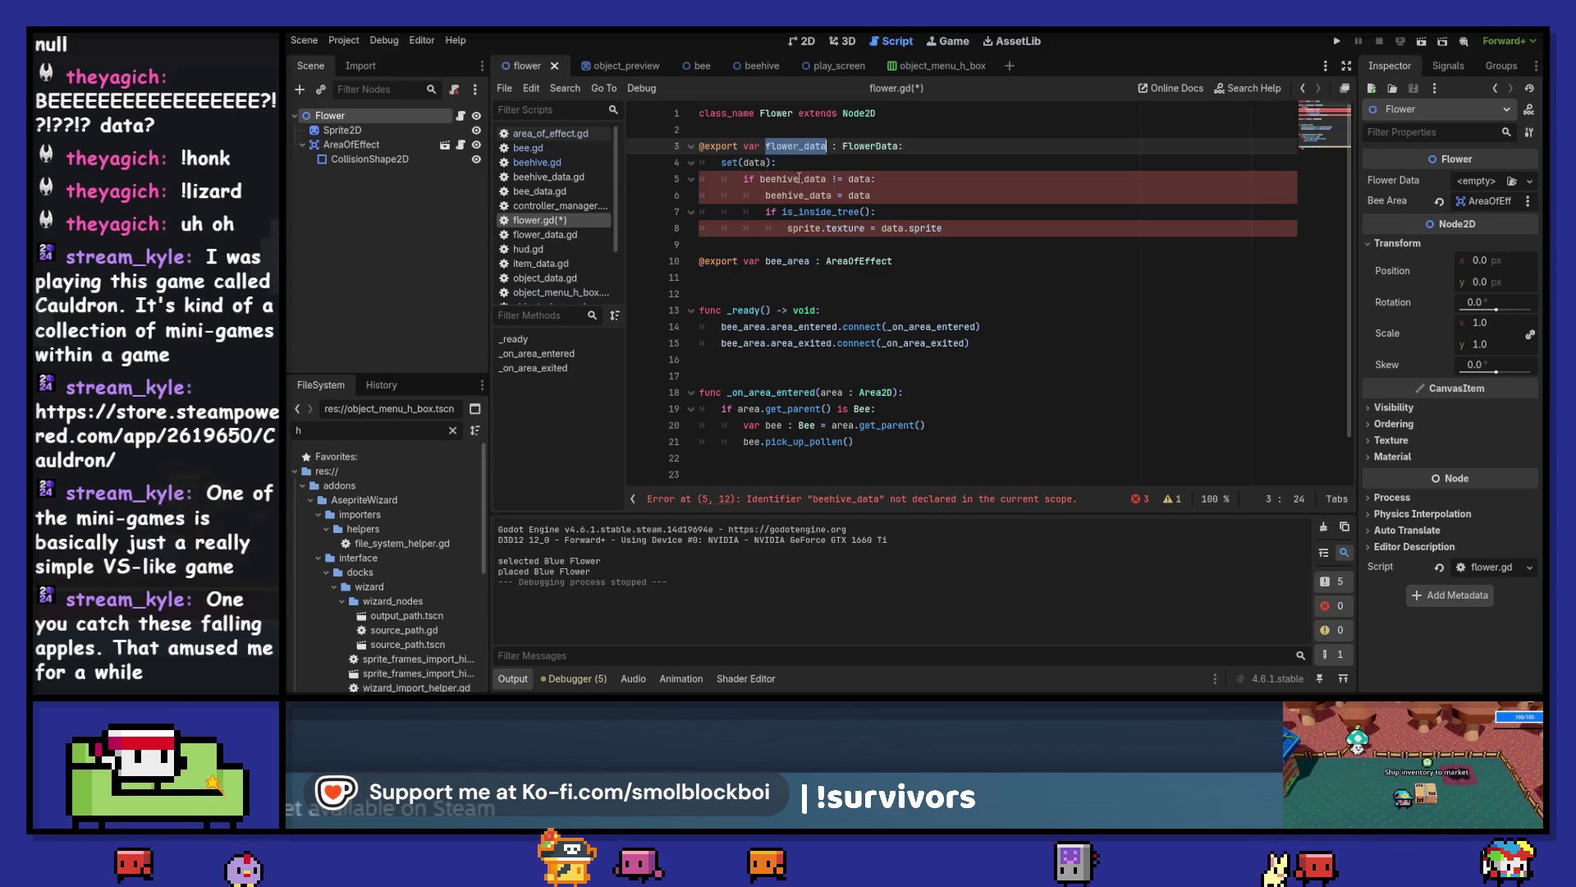
double_click(780, 179)
key("ctrl+v")
double_click(802, 196)
key("ctrl+v")
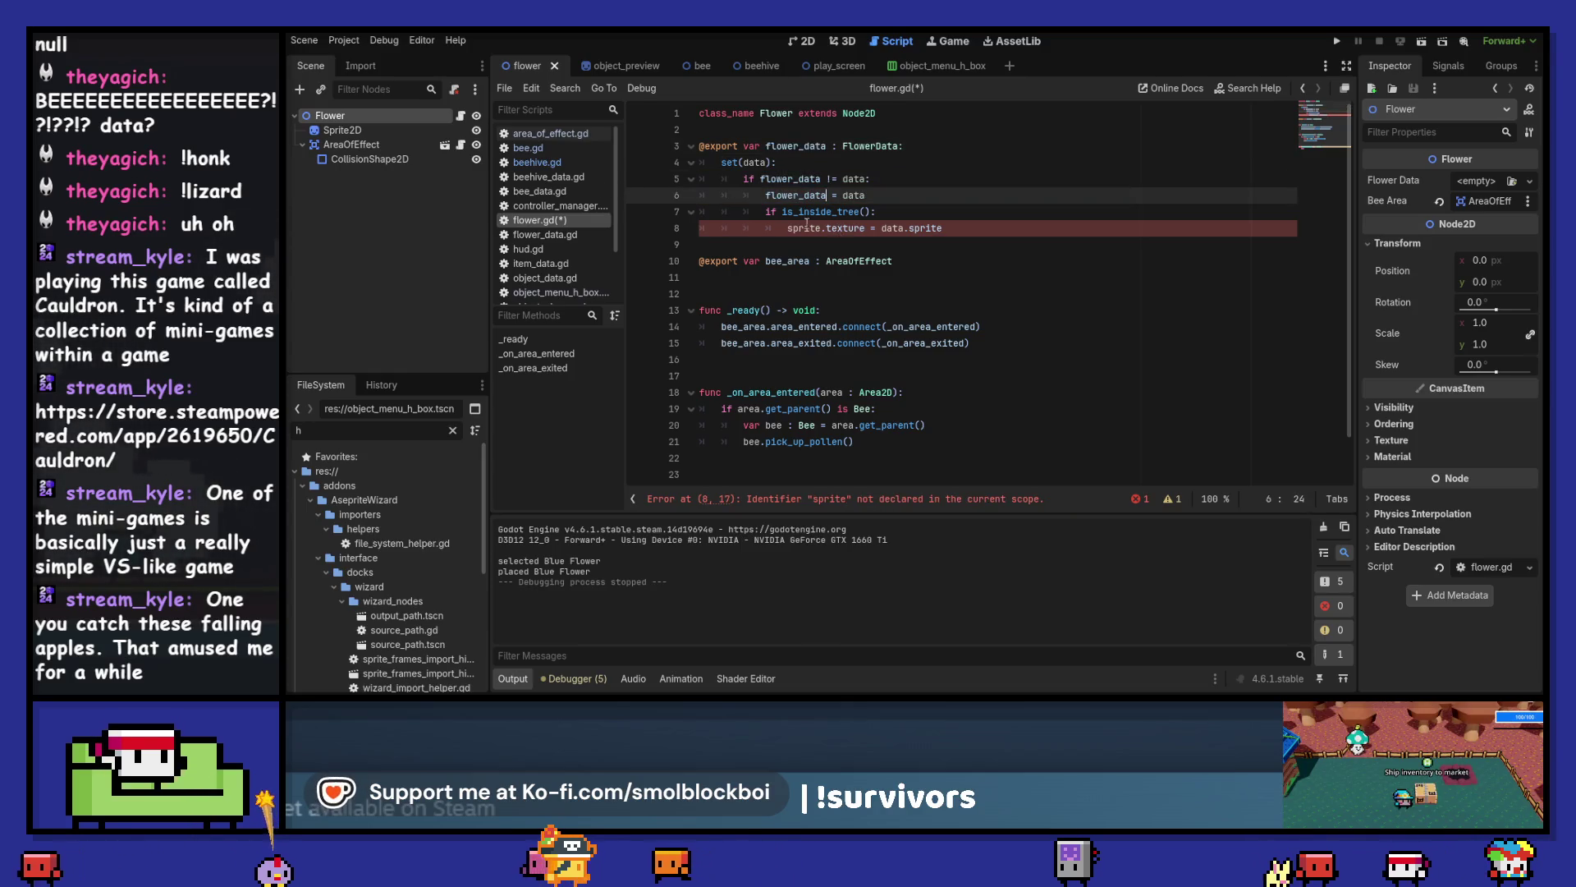
left_click(351, 129)
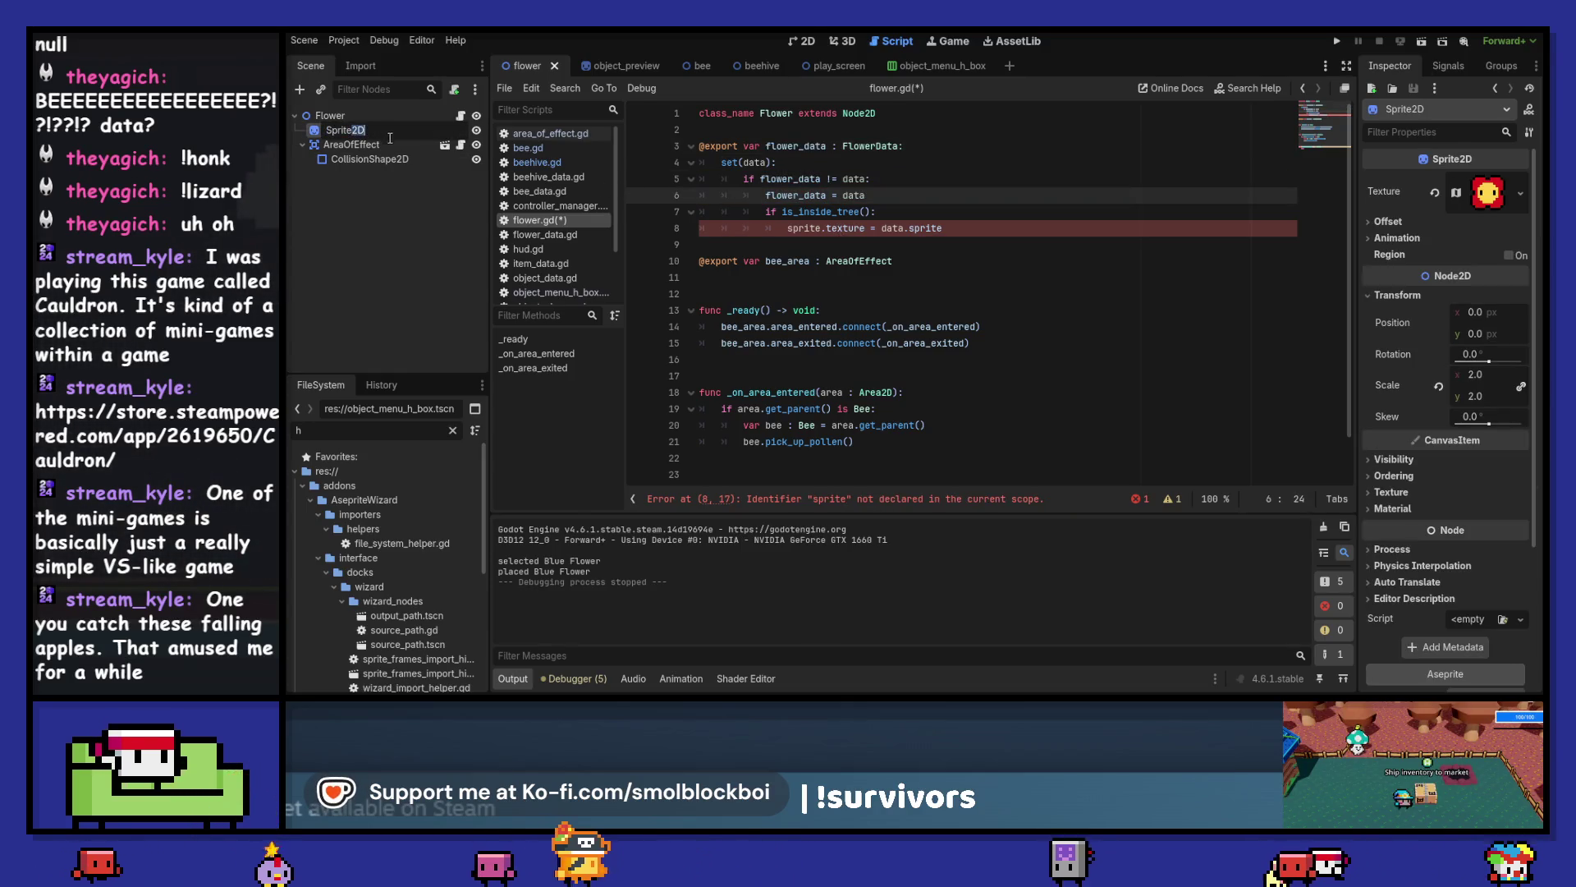
- Rename the Sprite2D node to Sprite and give it Access as Unique Name
key("F2")
type("Sprite")
key("Return")
right_click(375, 130)
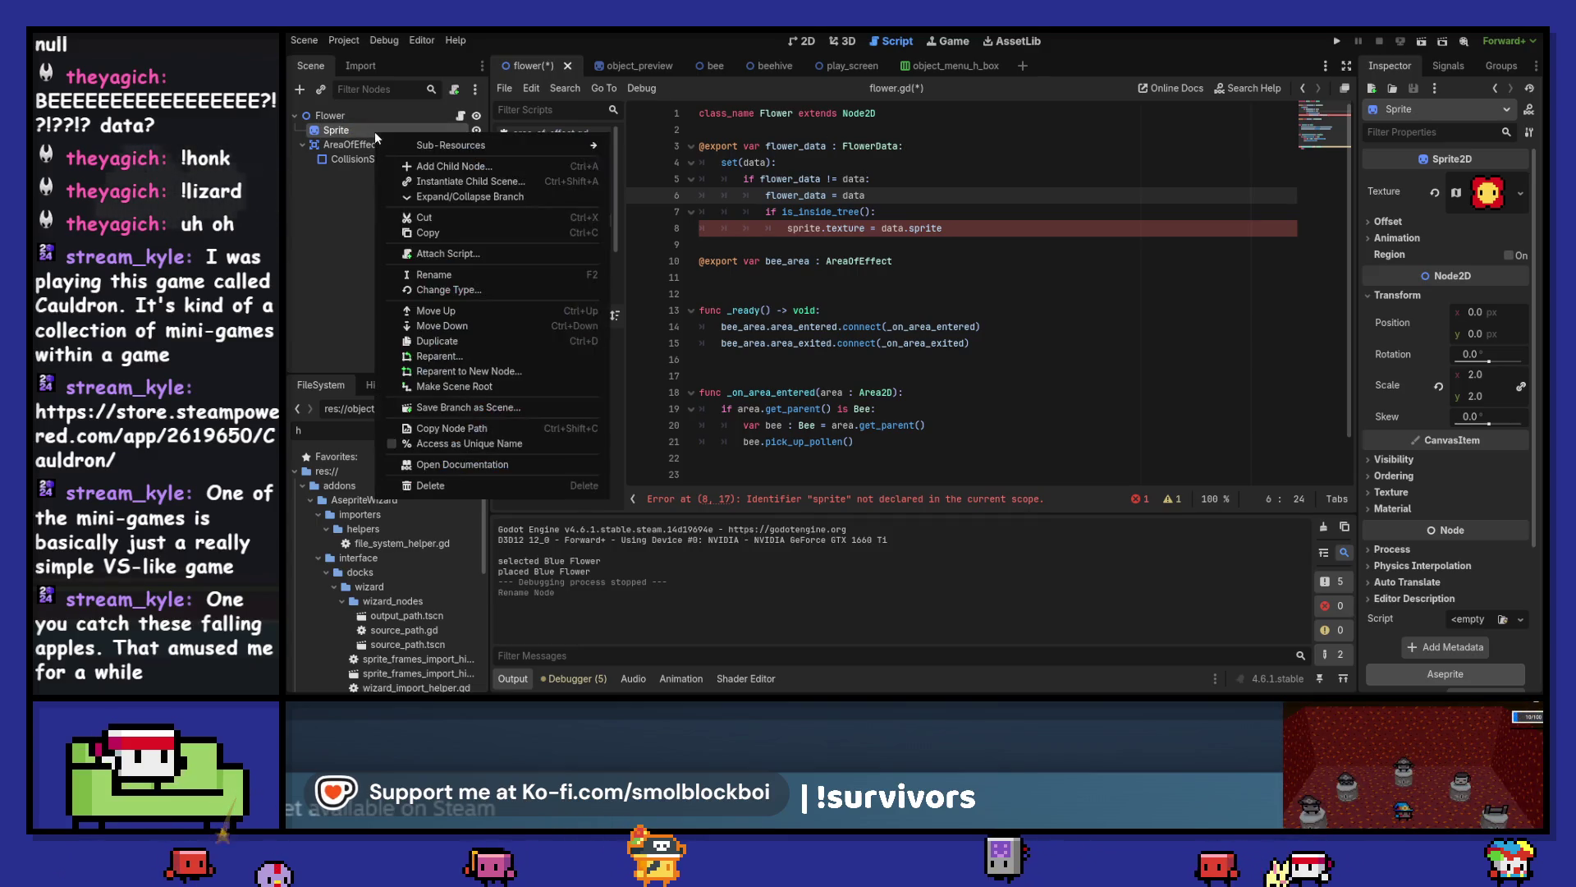
left_click(478, 443)
left_click(772, 228)
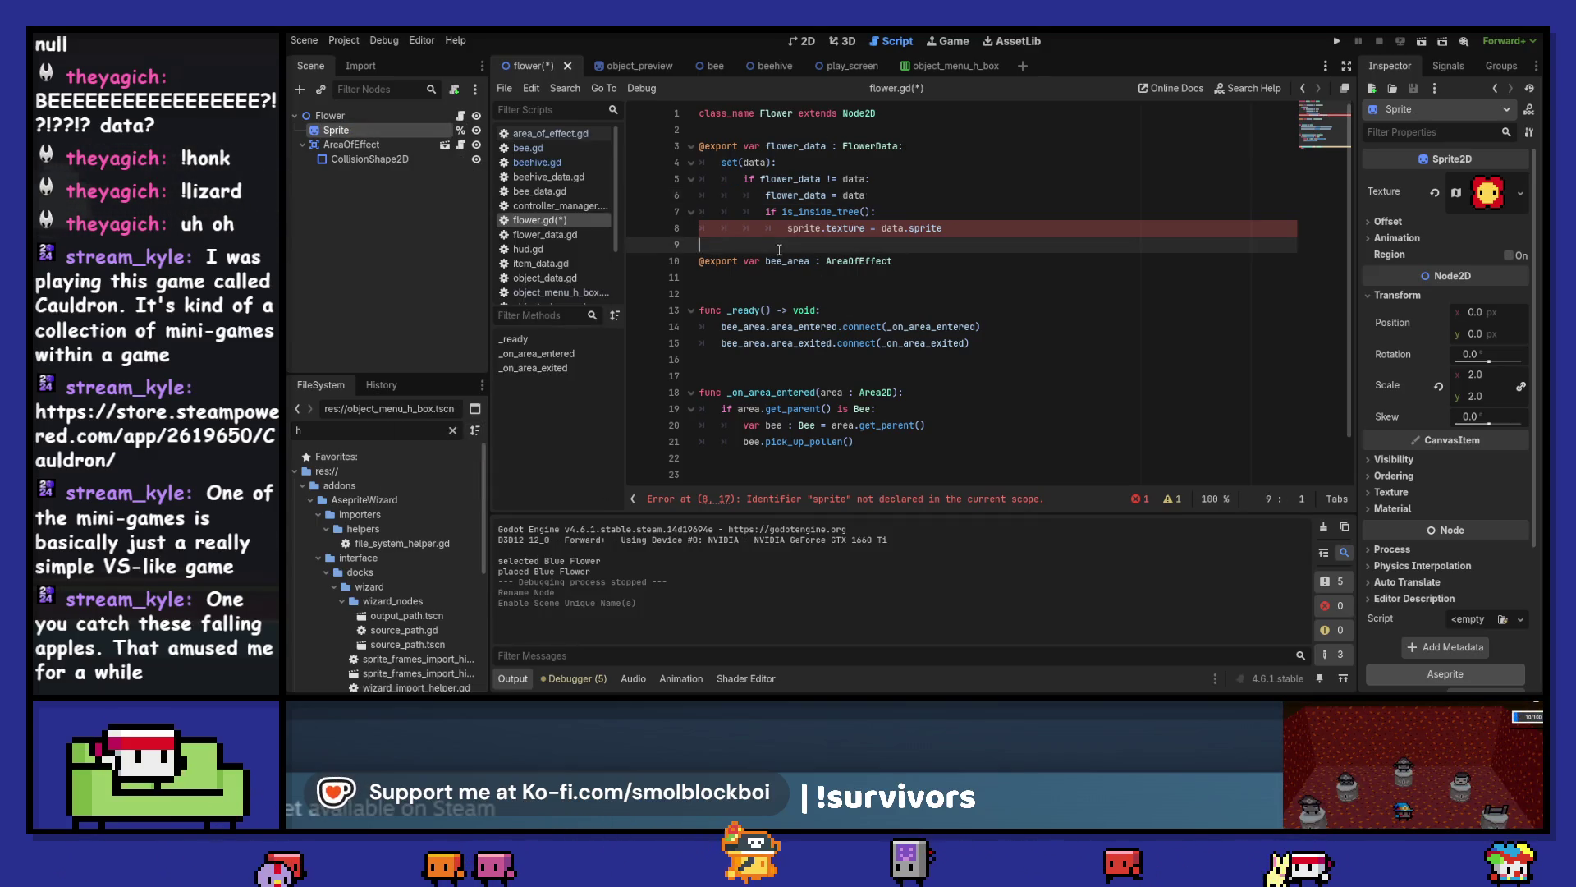
left_click(774, 285)
key("Return")
key("Up")
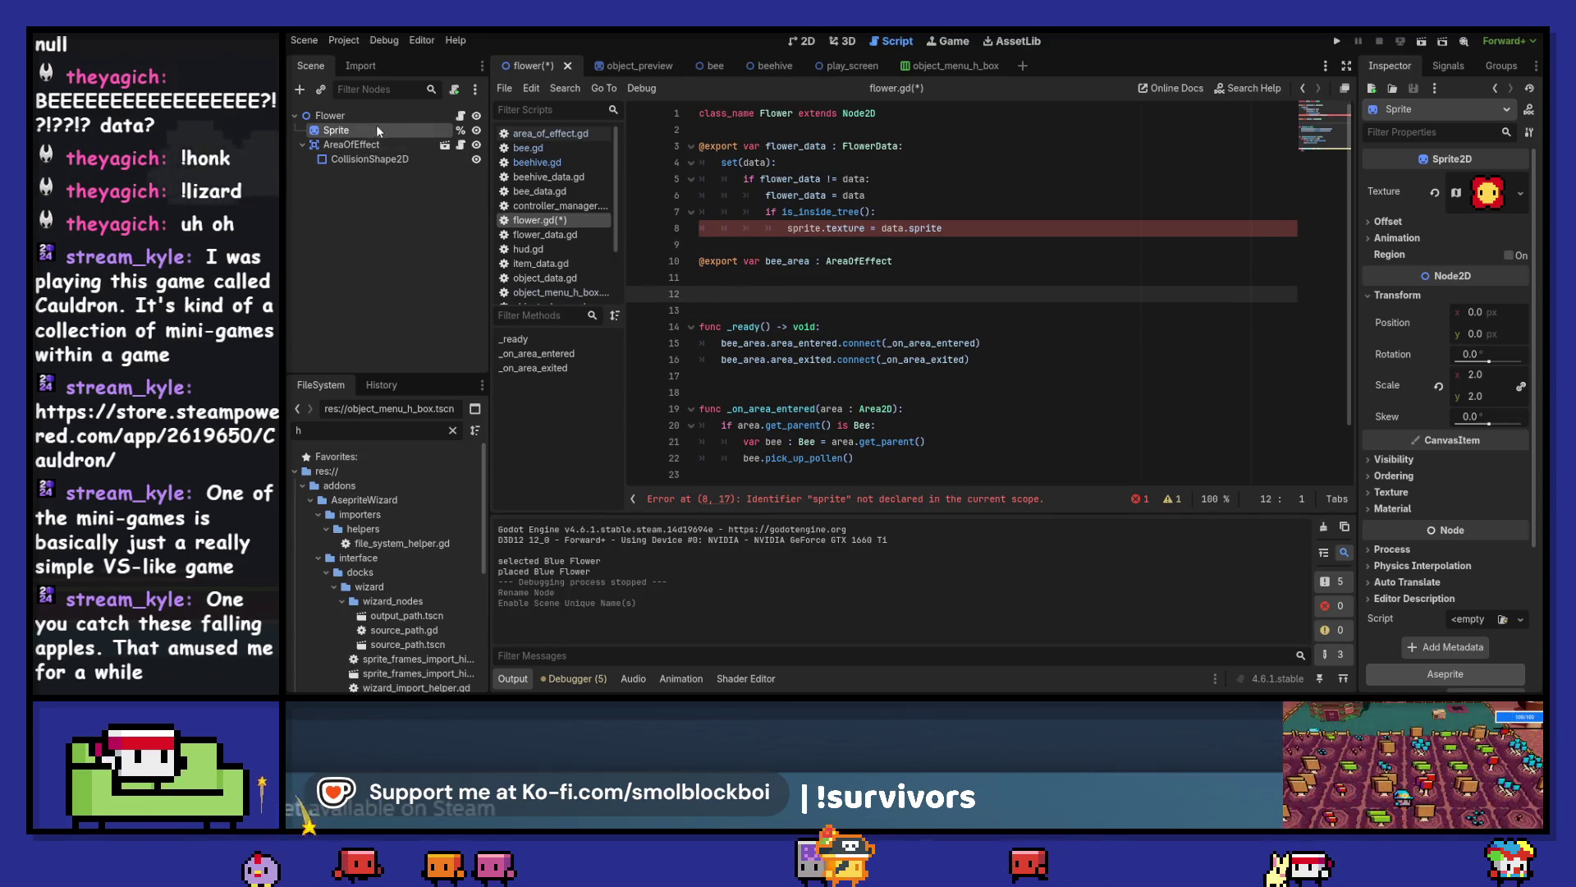
left_click_drag(374, 136, 811, 295)
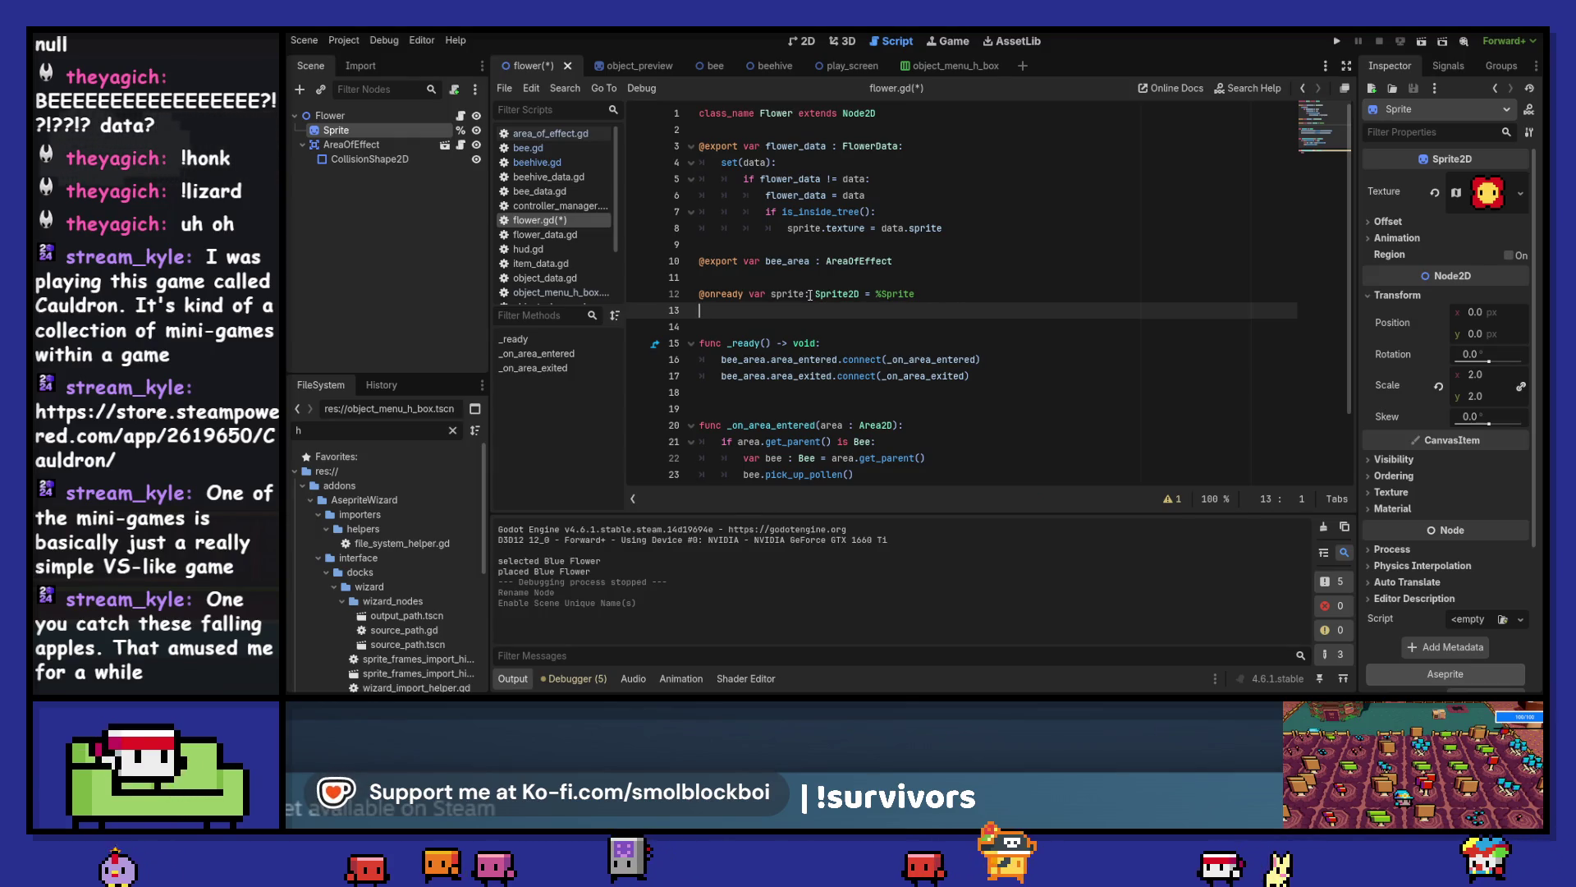
mouse_move(820, 288)
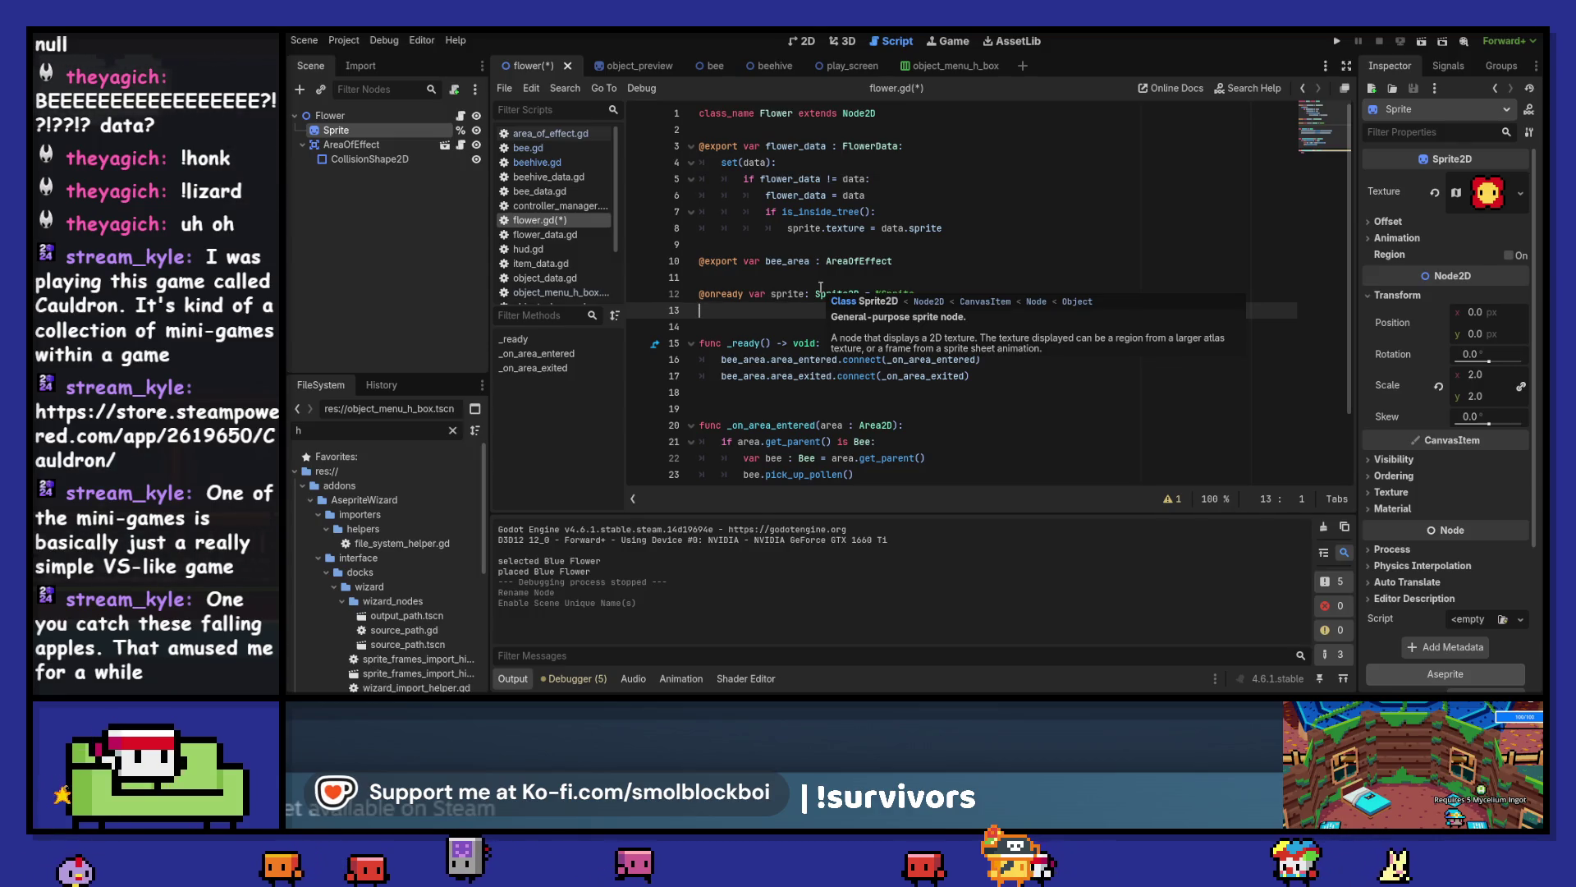
mouse_move(845, 240)
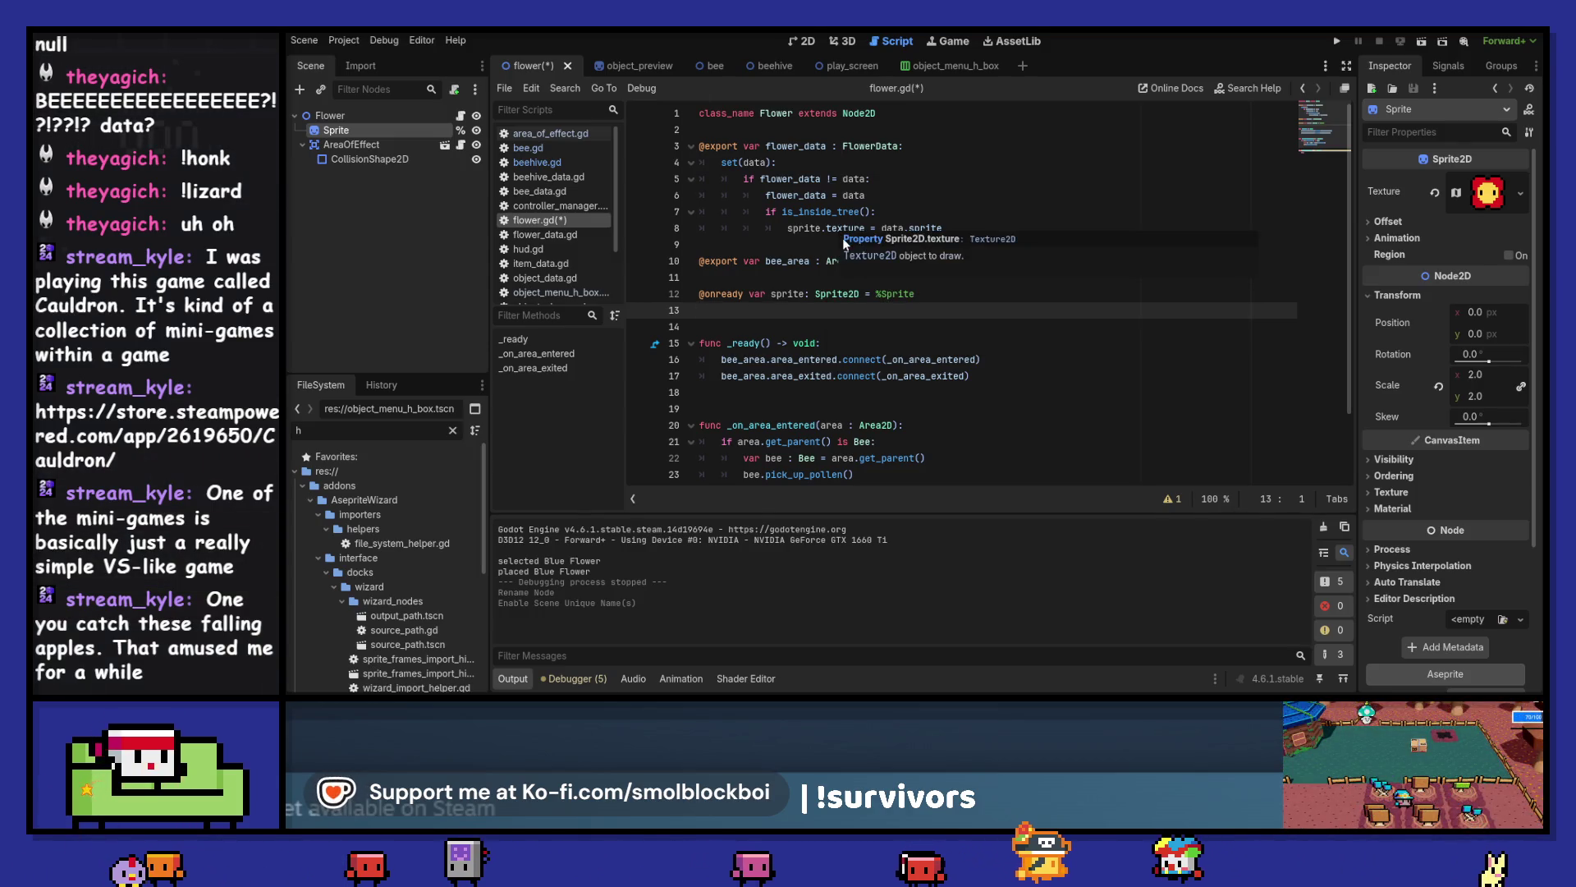
key("ctrl+s")
left_click(770, 65)
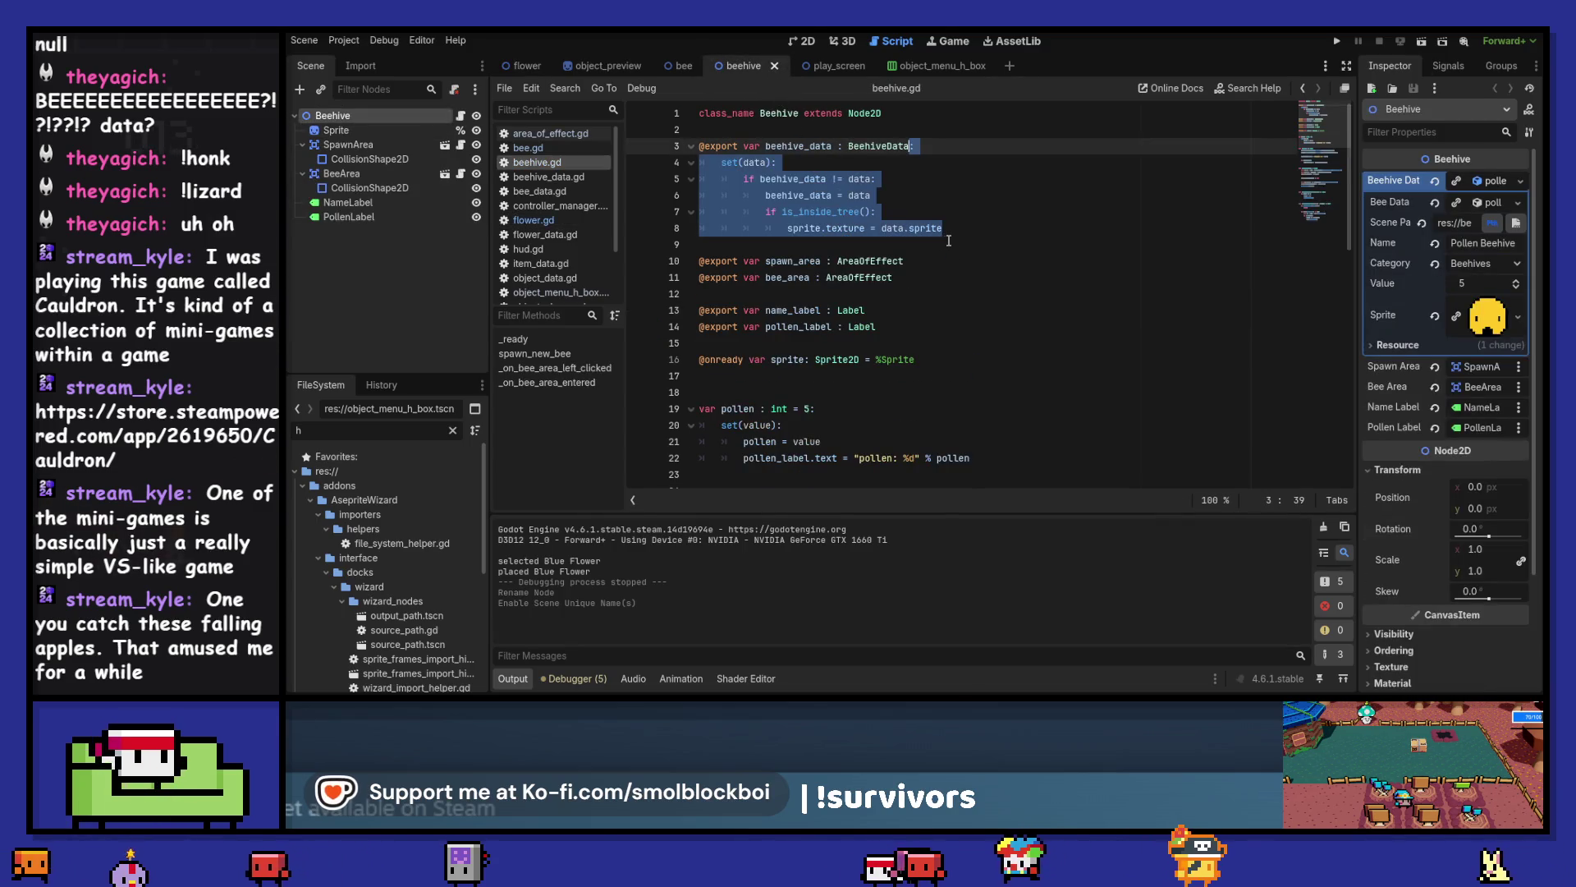
scroll(946, 232, "down", 3)
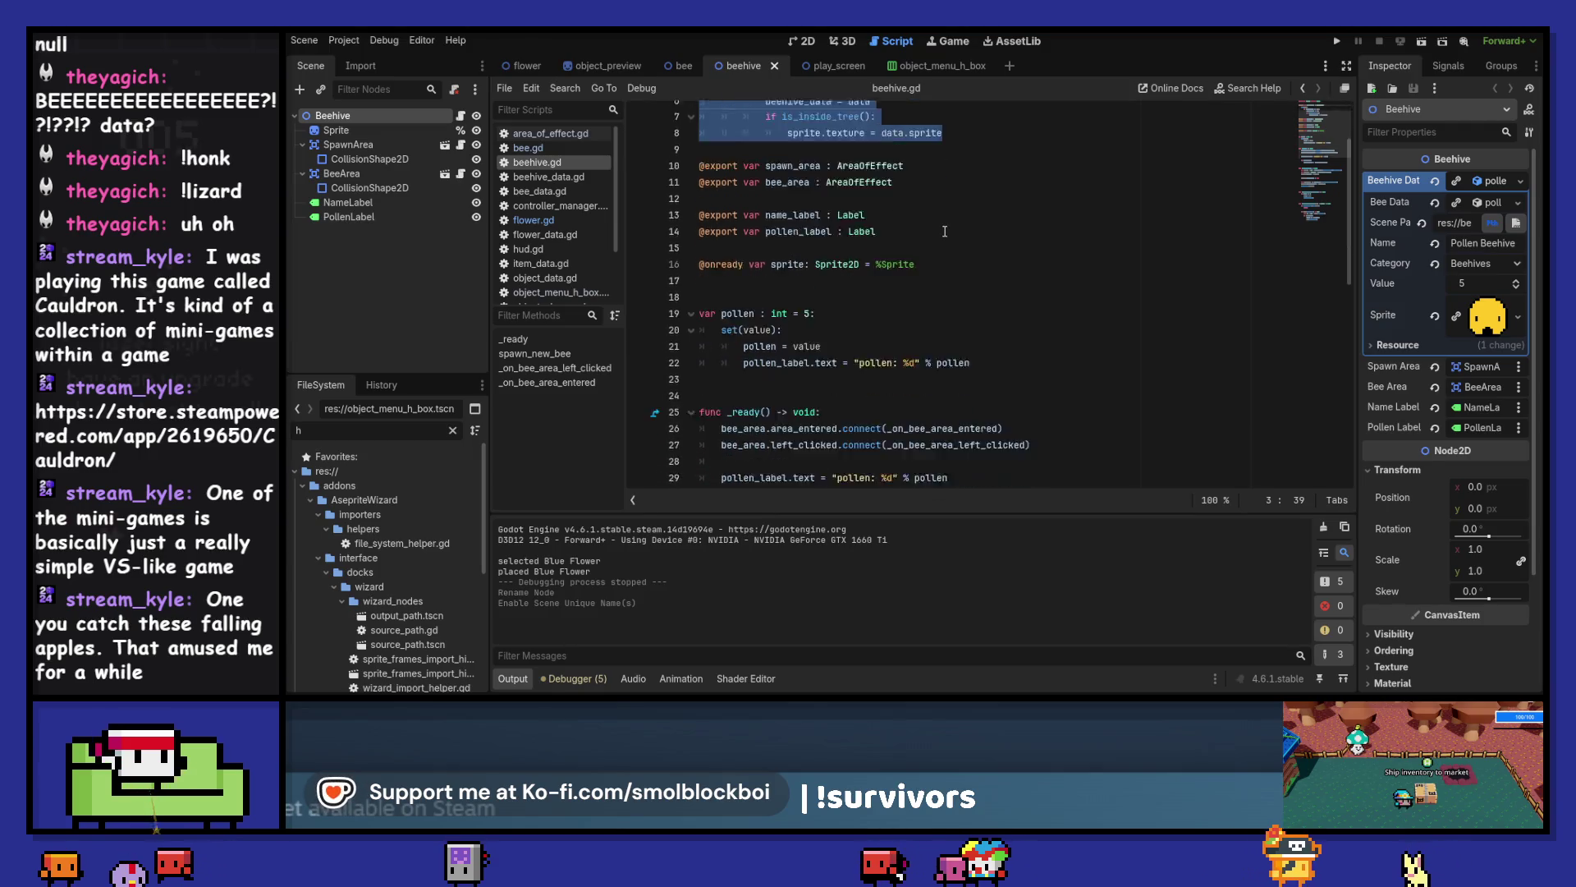
- Paste beehive.gd's texture block into flower.gd's _ready using flower_data, then run the game with F5
scroll(944, 231, "down", 1)
left_click_drag(974, 425, 634, 417)
key("ctrl+c")
left_click(525, 66)
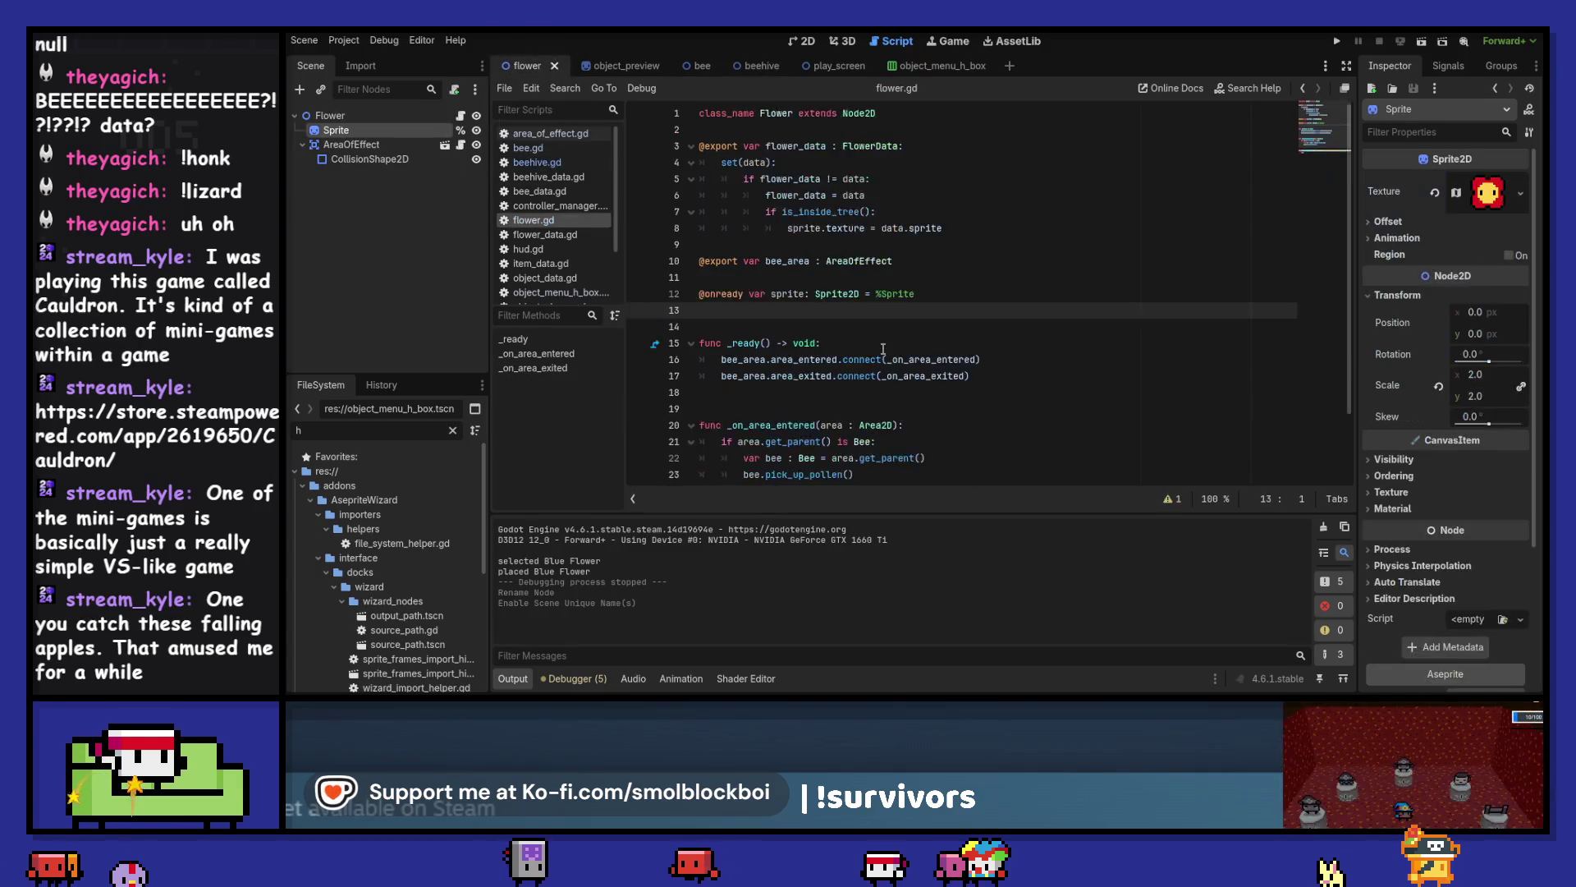
left_click(1018, 298)
key("Return")
key("ctrl+v")
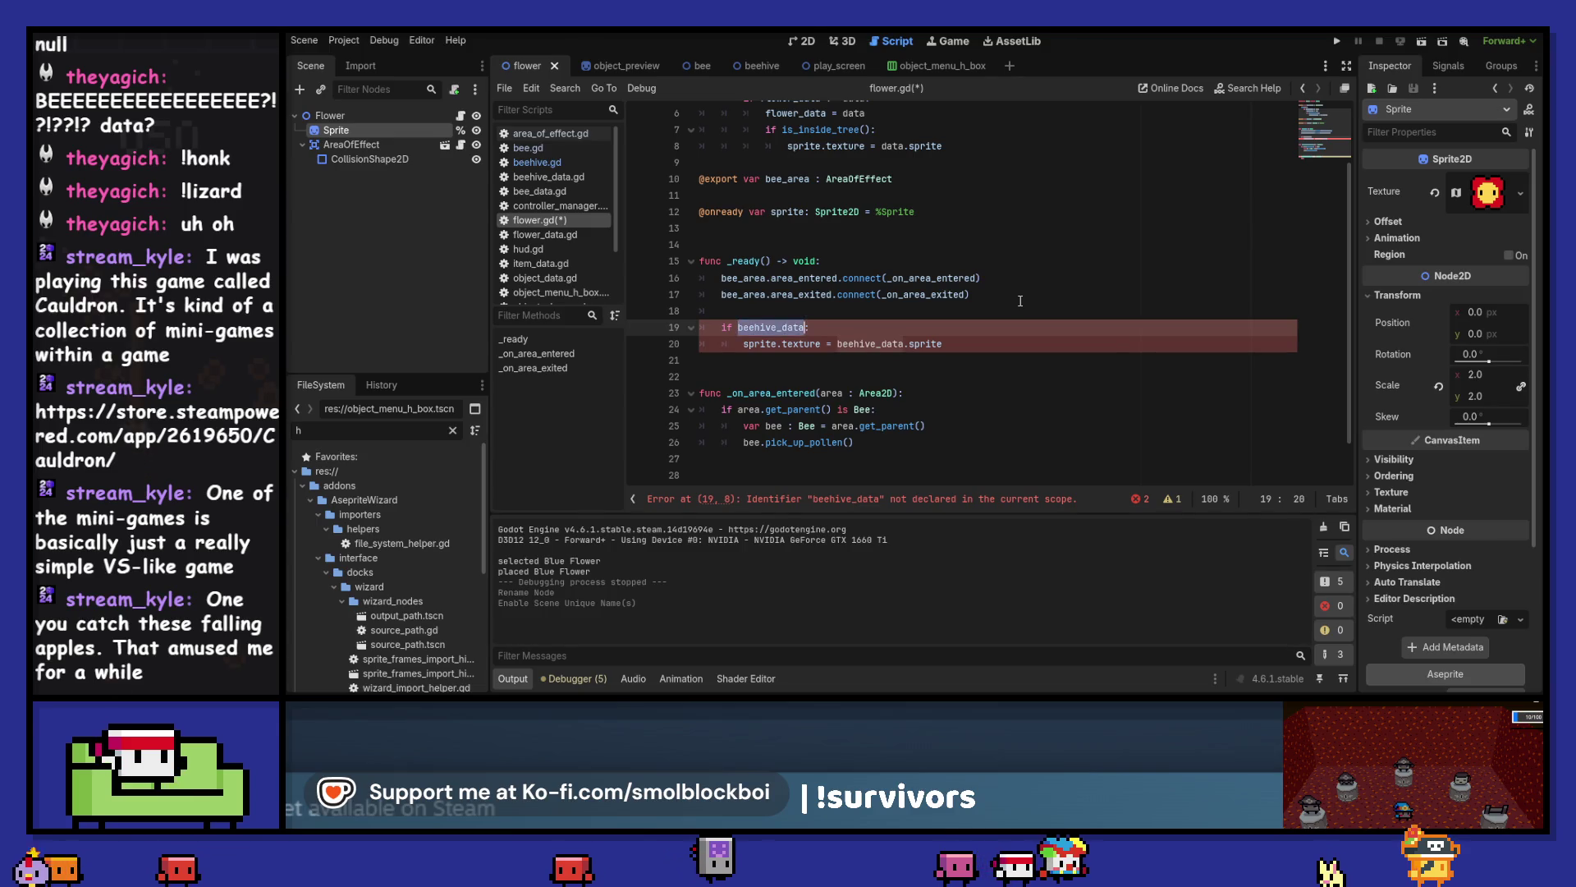
type("ower_data:")
key("Down")
key("ctrl+Right")
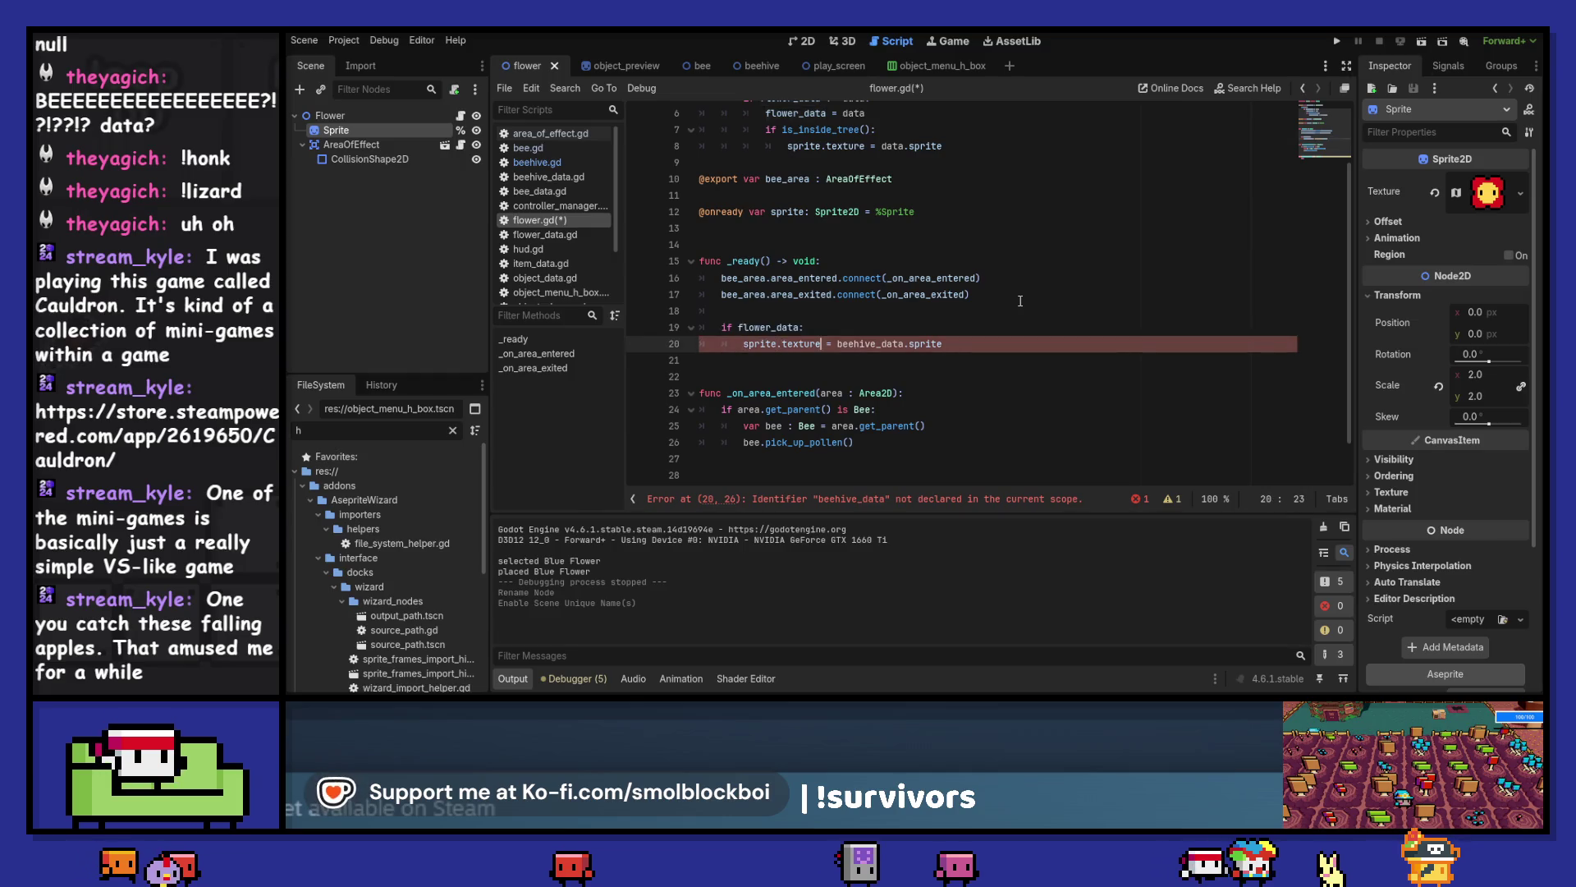
key("F5")
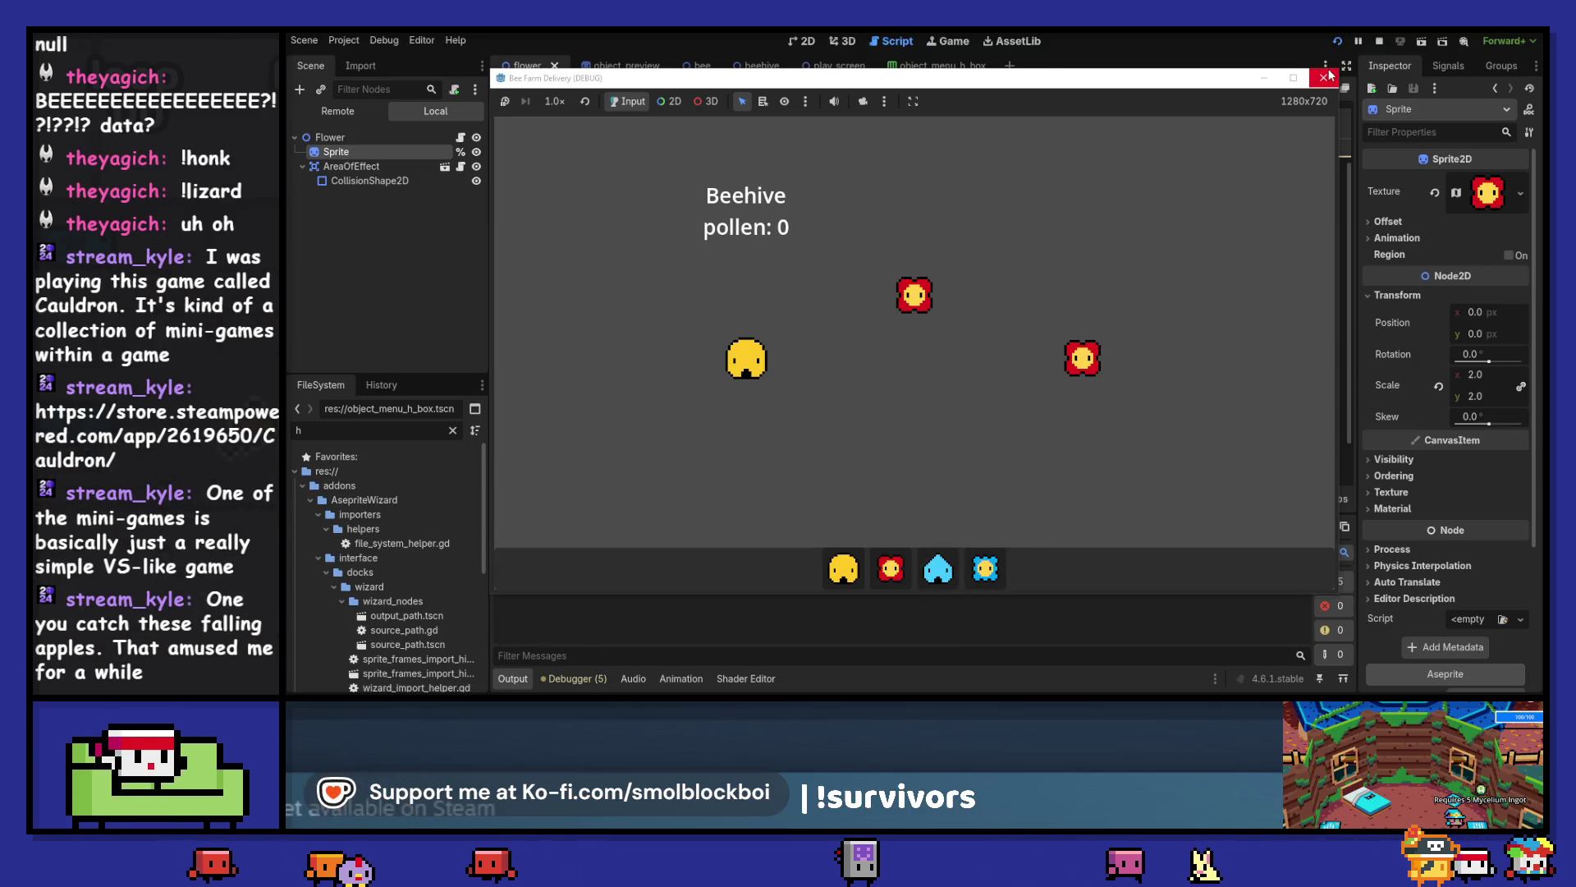
- Close the running game, then relaunch it with F5 and stop it with F8
left_click(1323, 78)
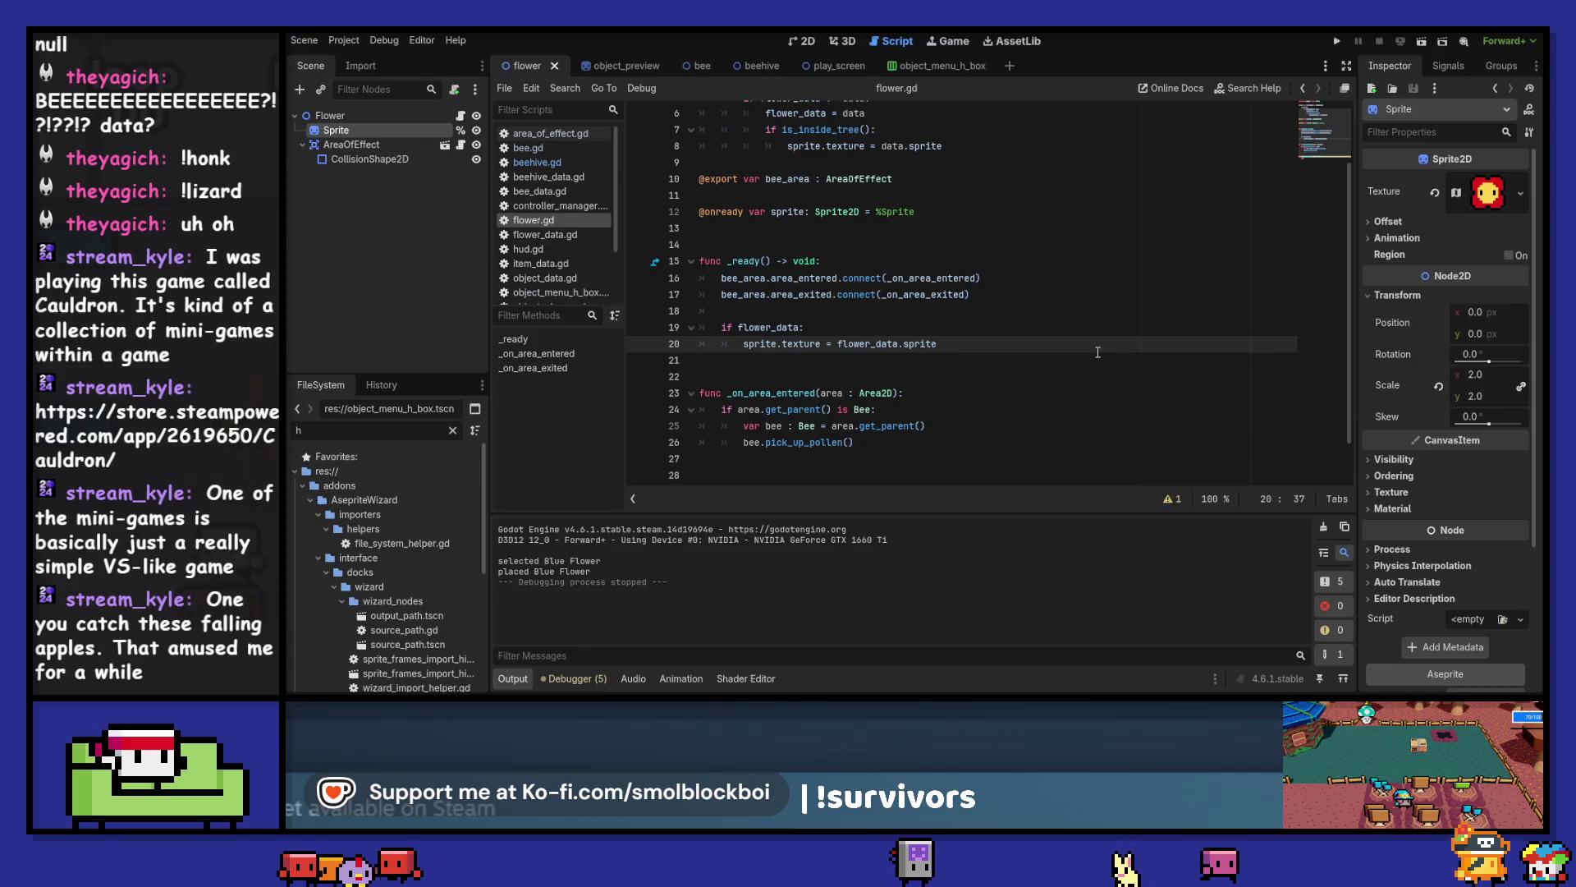
scroll(1055, 398, "up", 2)
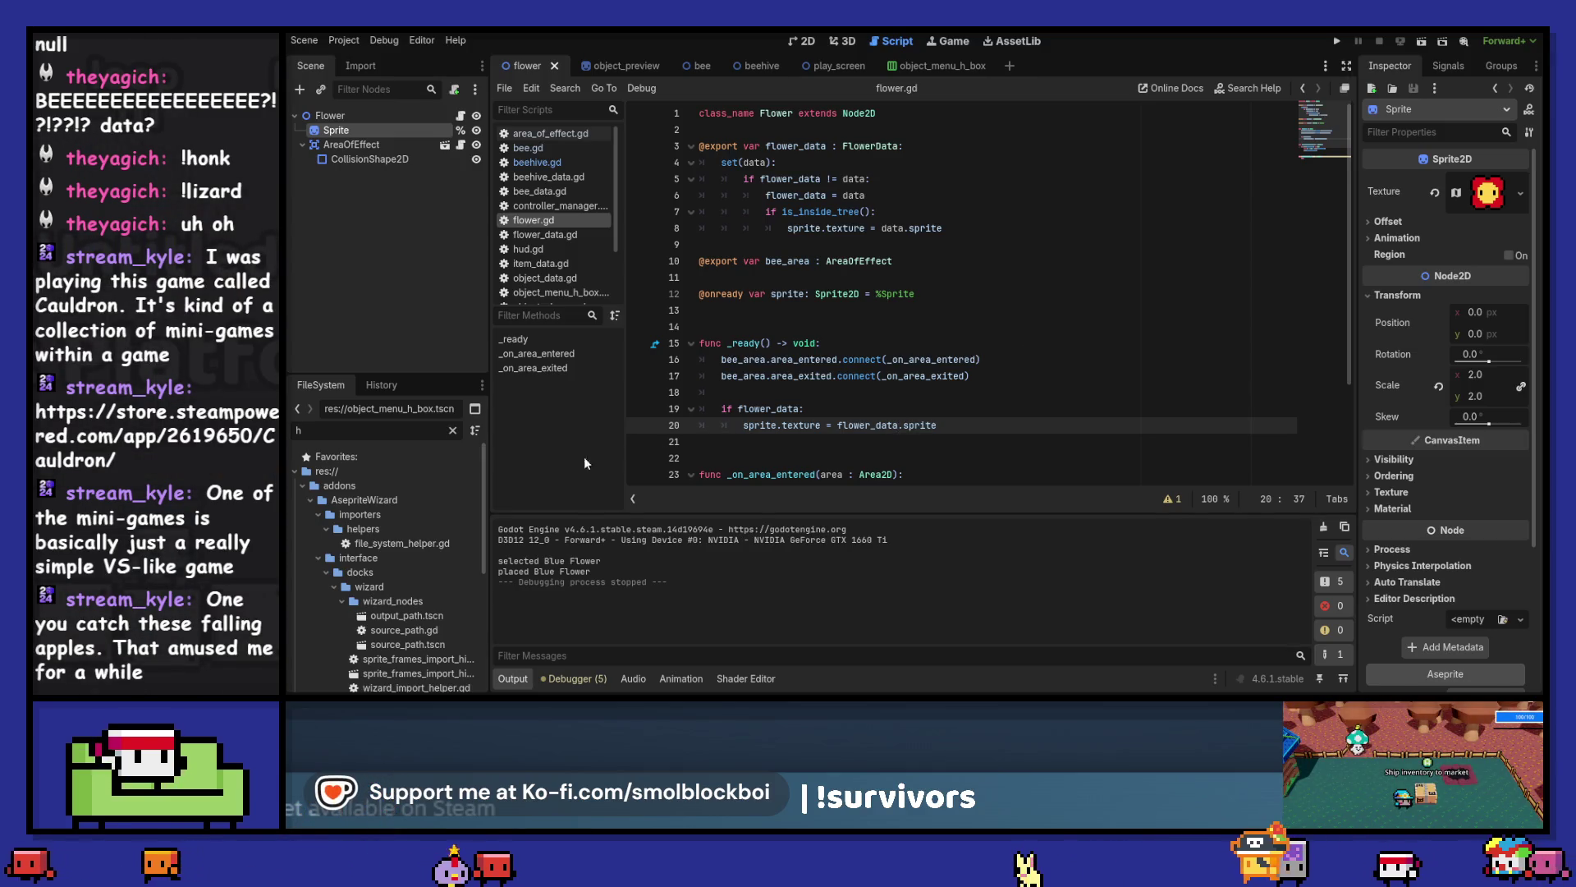
key("F5")
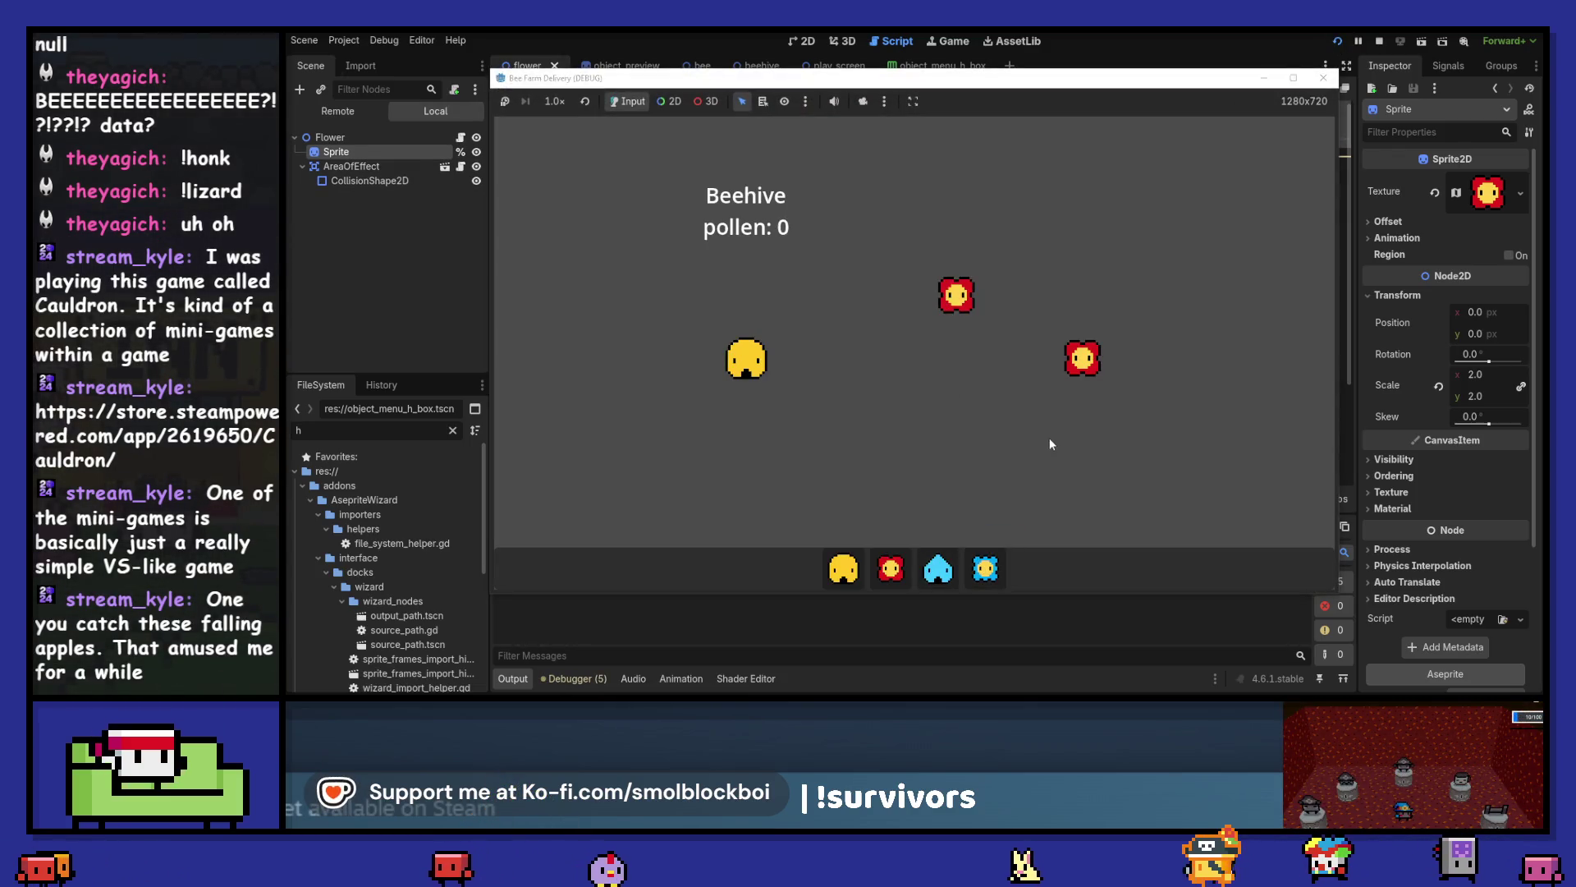
key("F8")
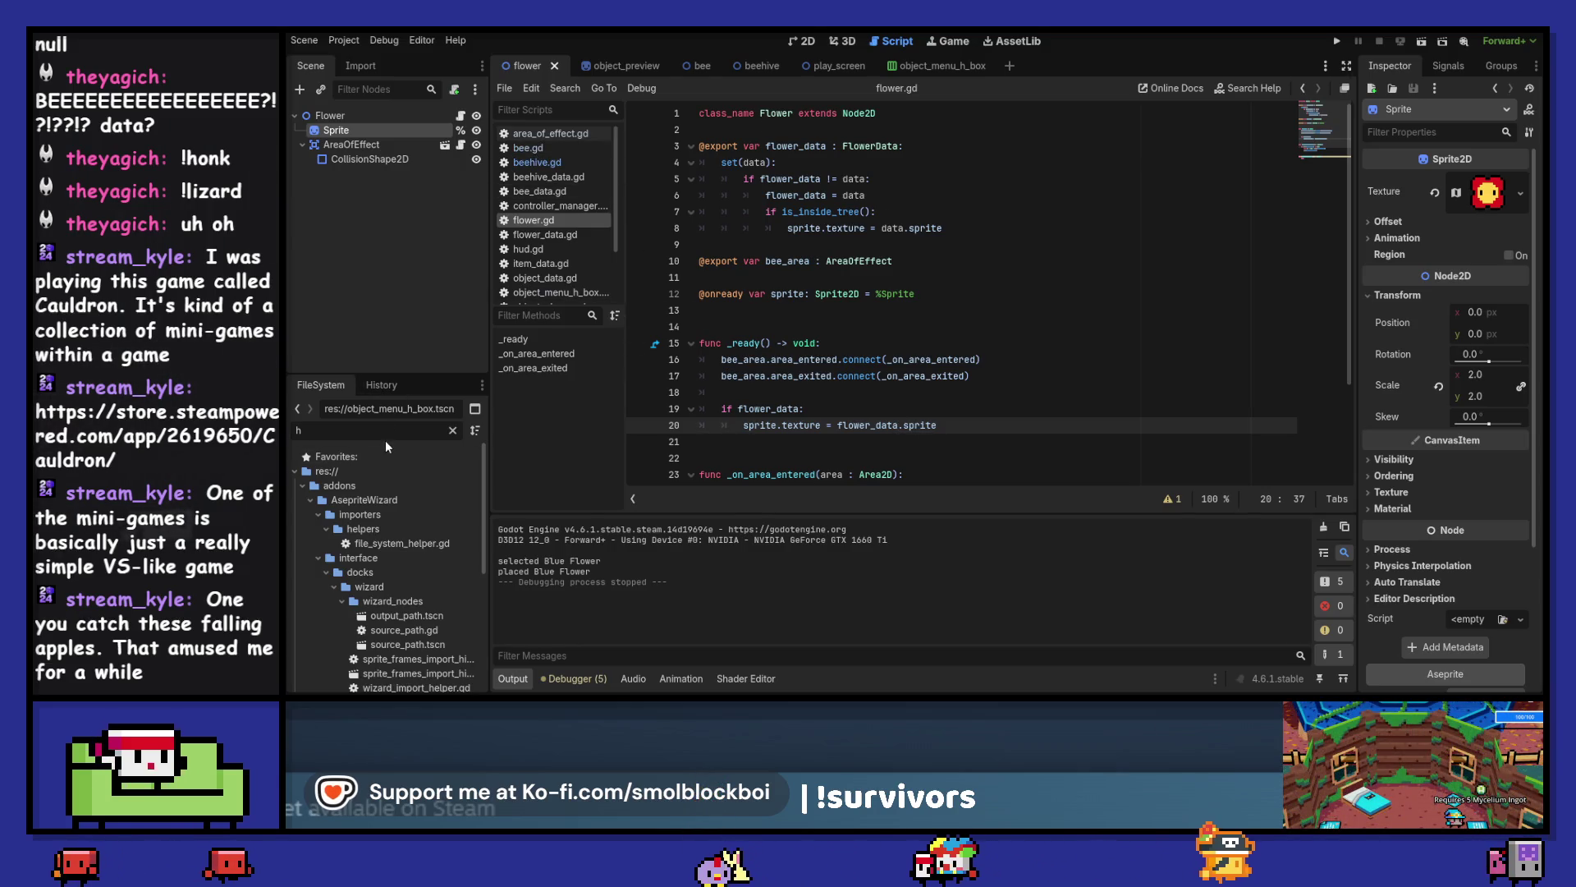
- Filter files for 'play', open play_screen, and clear the line below the beehive block
type("play")
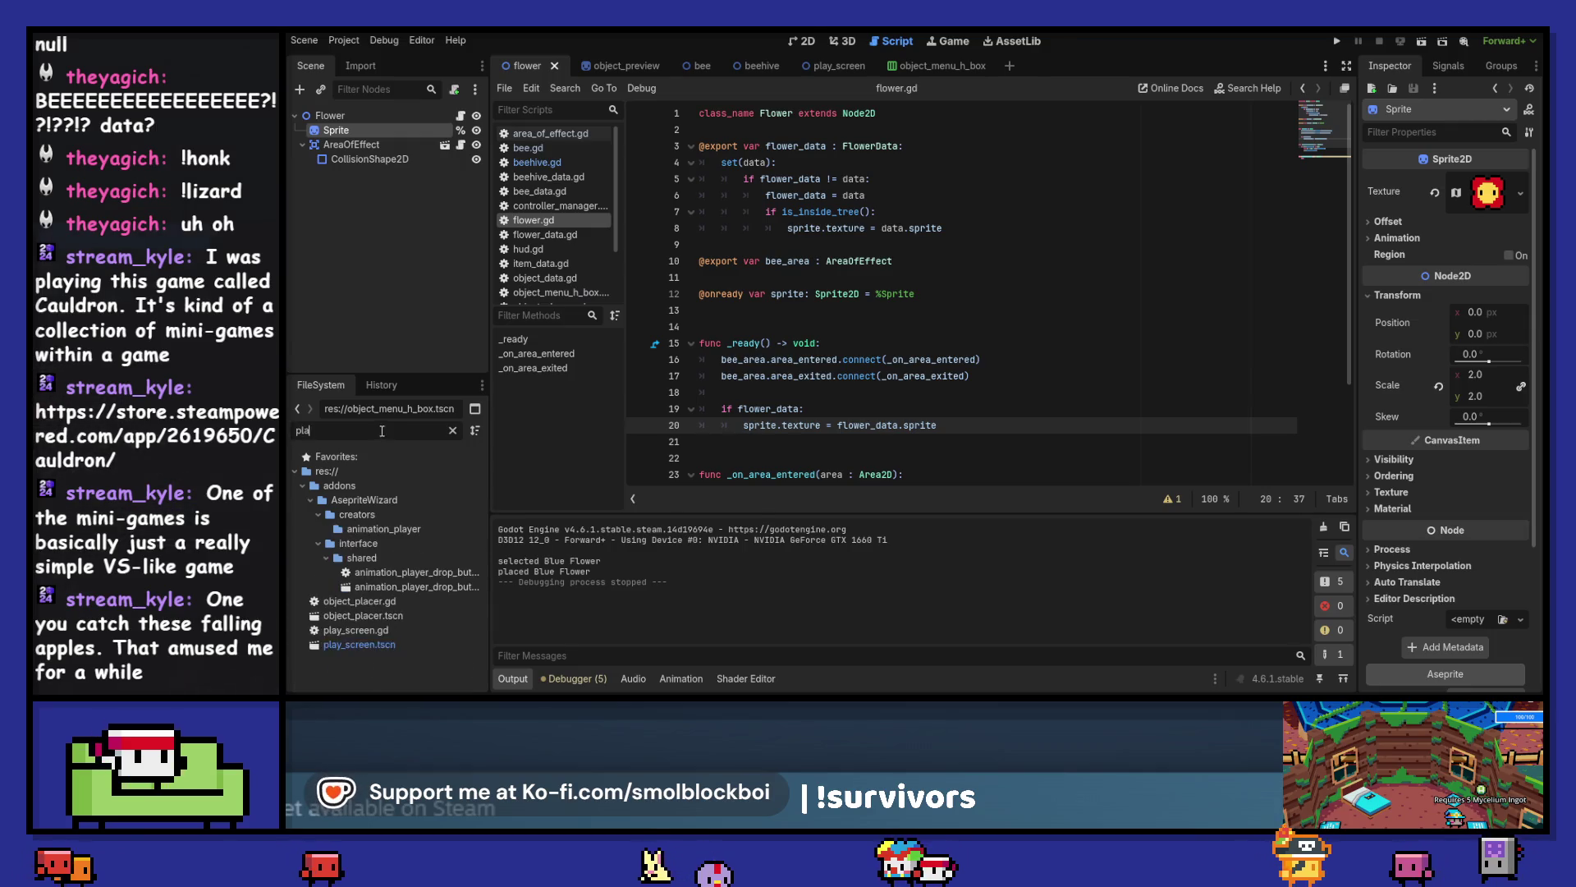
double_click(392, 615)
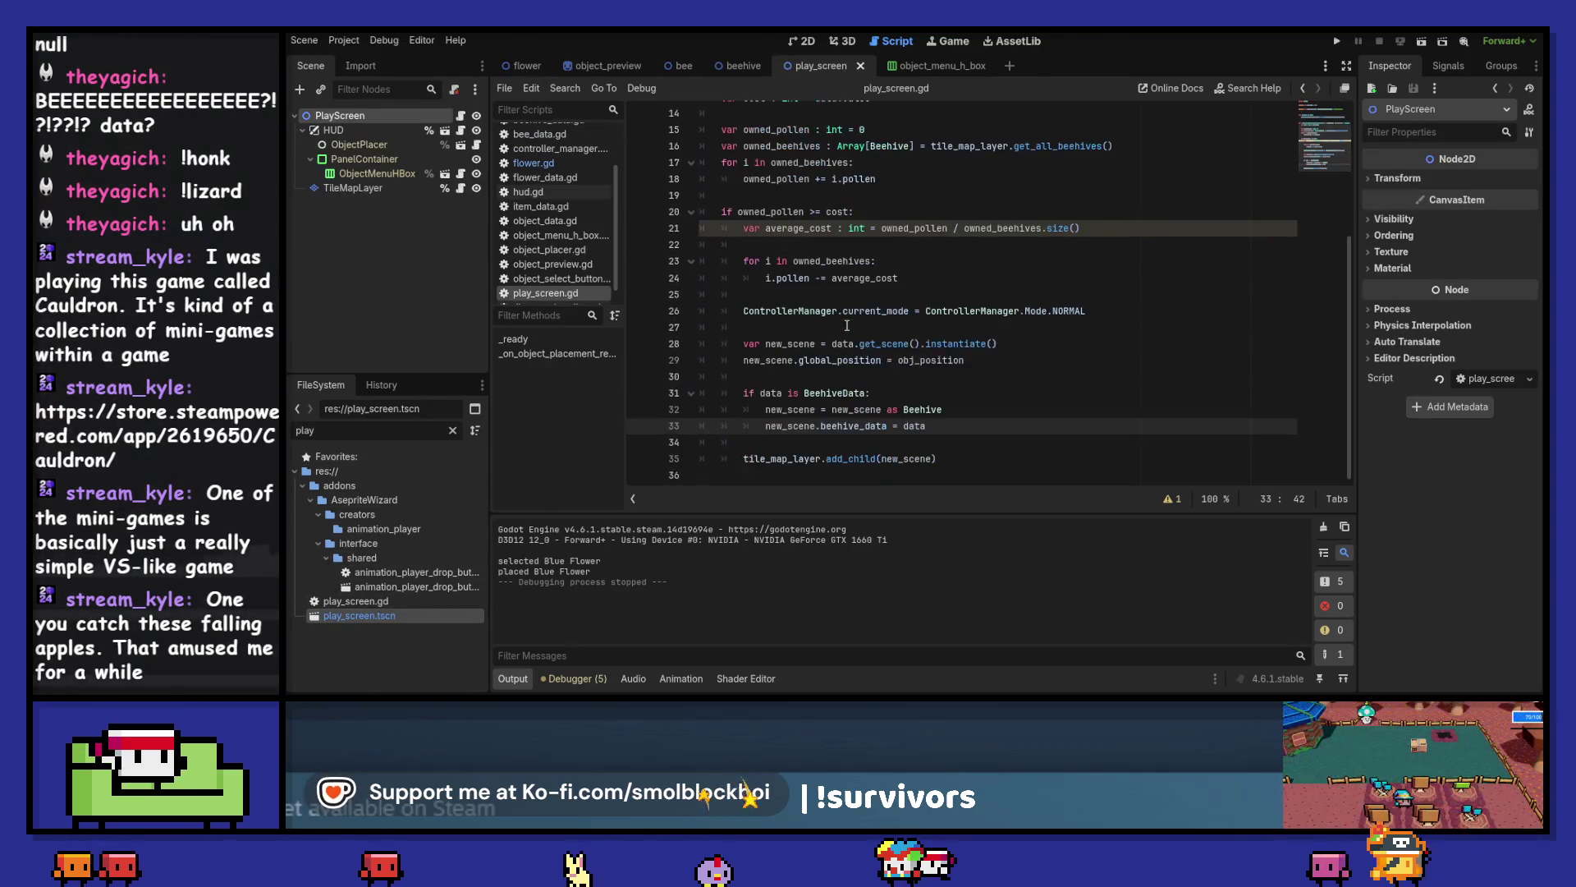
left_click(955, 438)
key("Down")
key("shift+End")
key("Delete")
- Add an 'if data is FlowerData:' branch with 'new_scene = new_scene as FlowerData'
type("if data is")
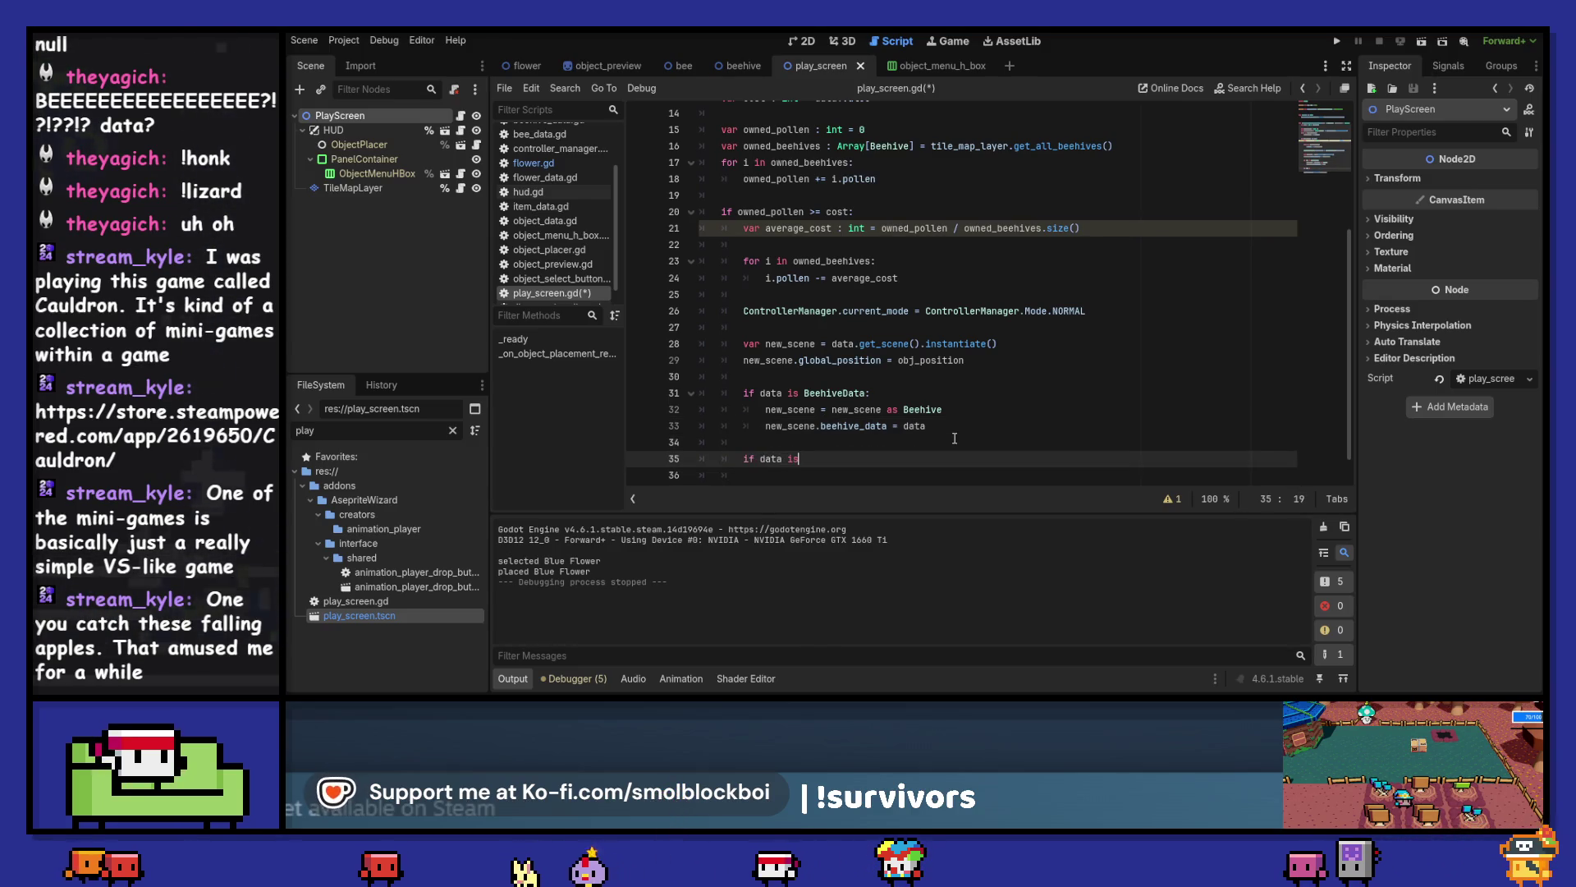
type(" Flower")
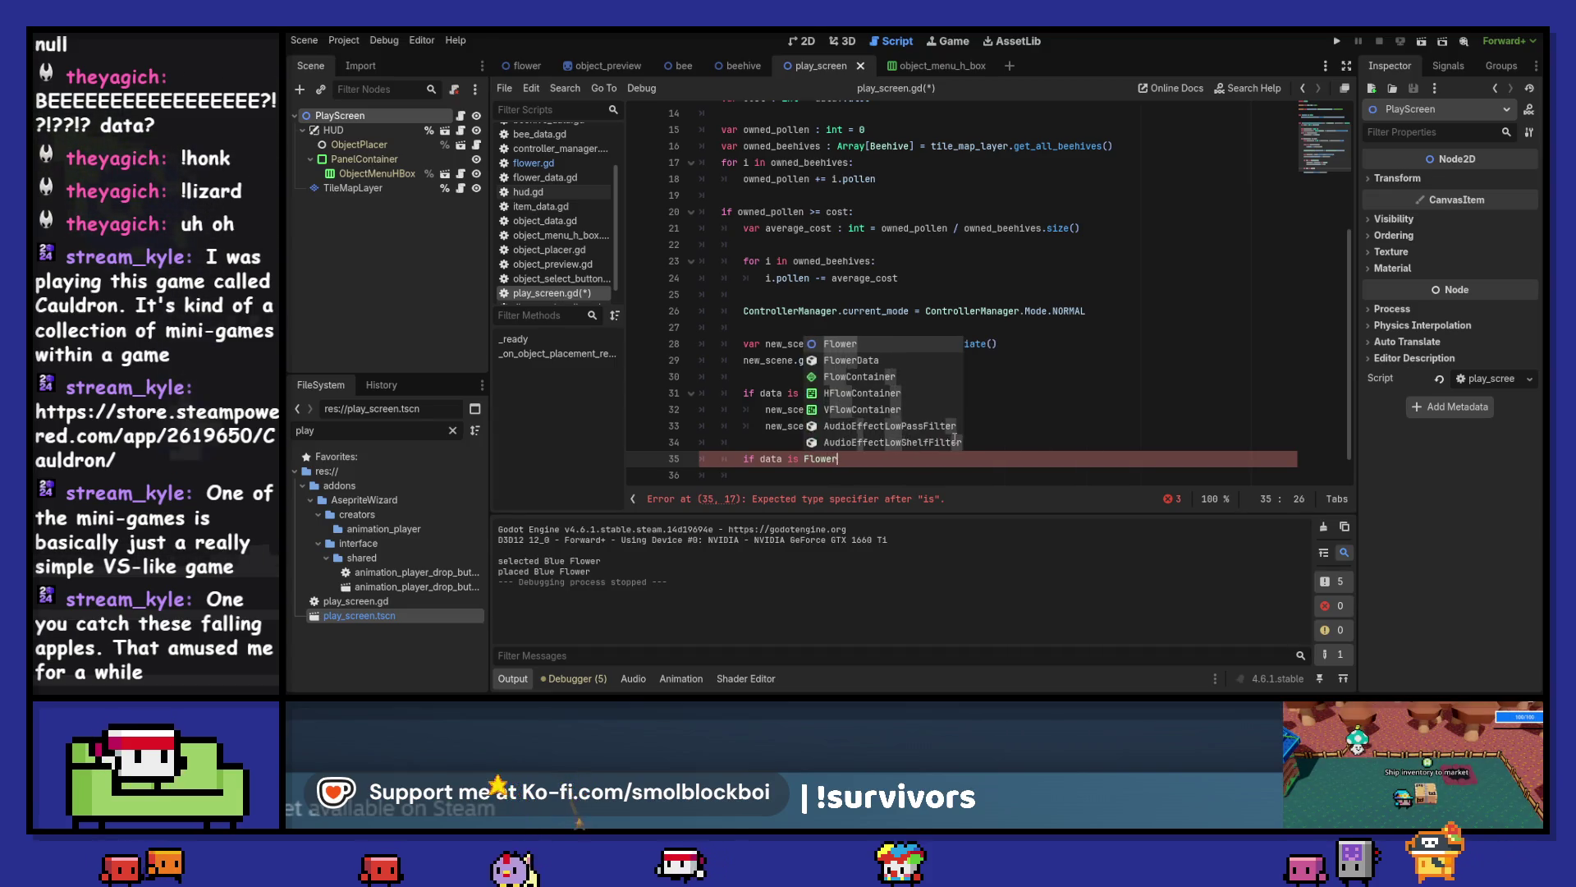
type("Data:")
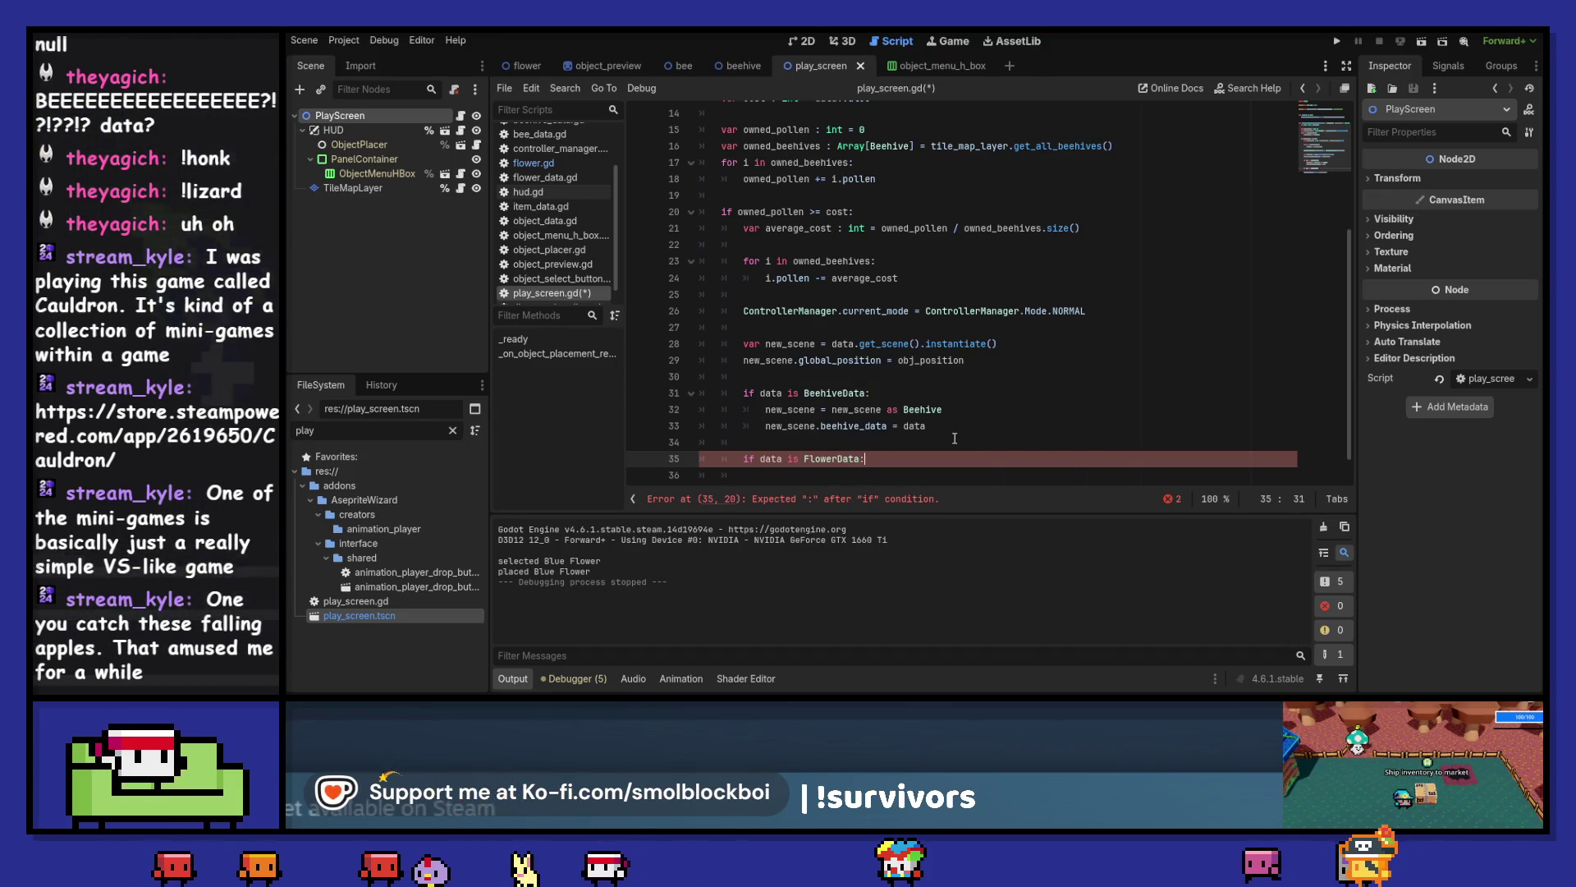
key("Return")
type("new_scene = ")
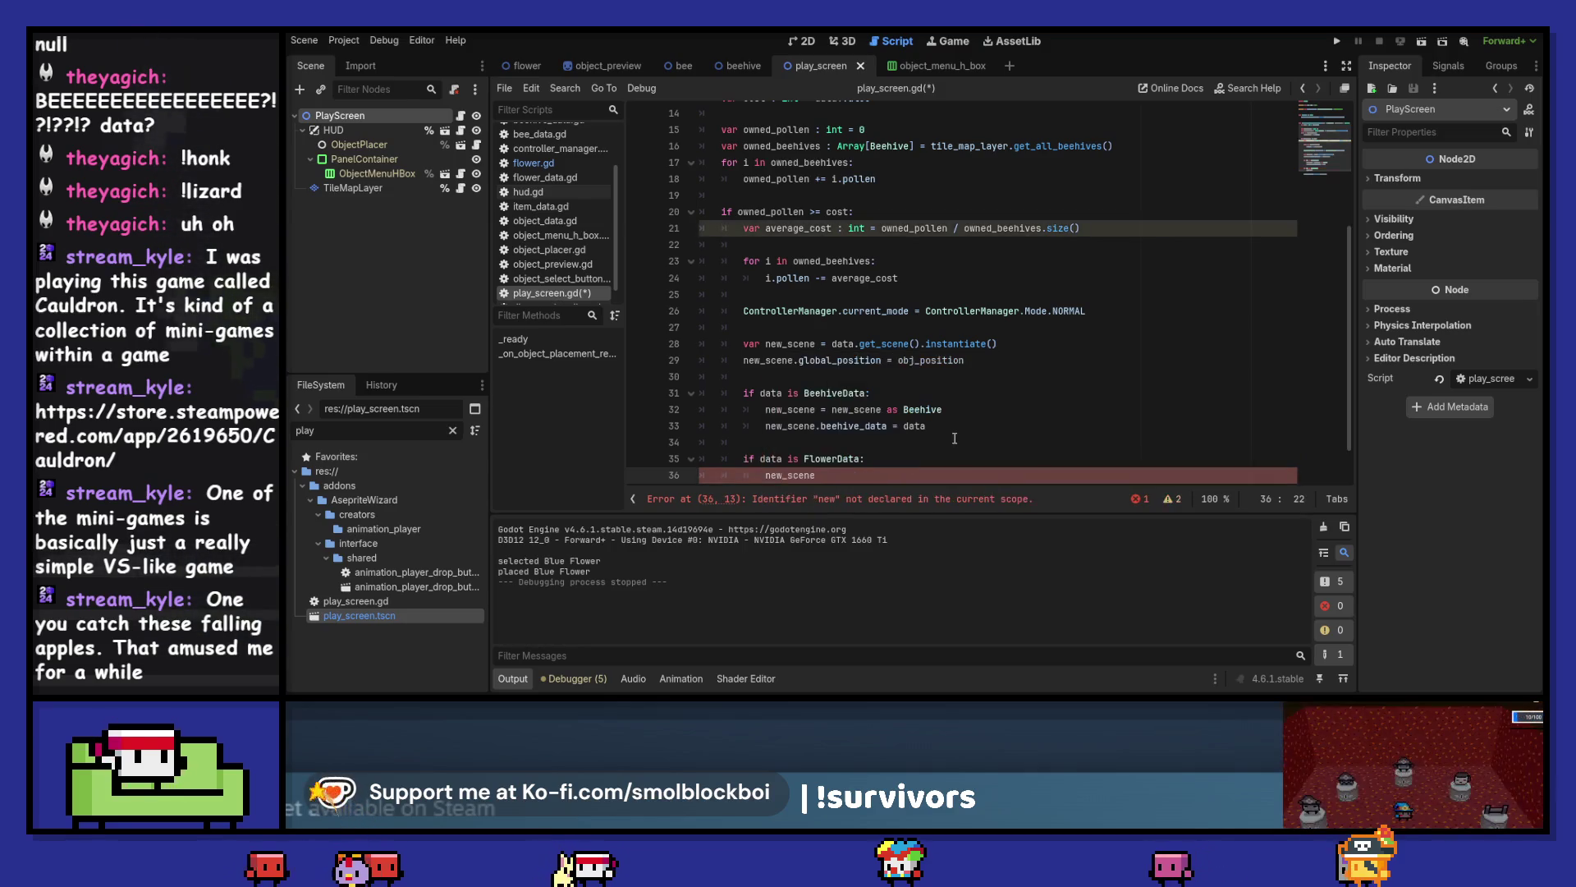
type("new_scene as Fl")
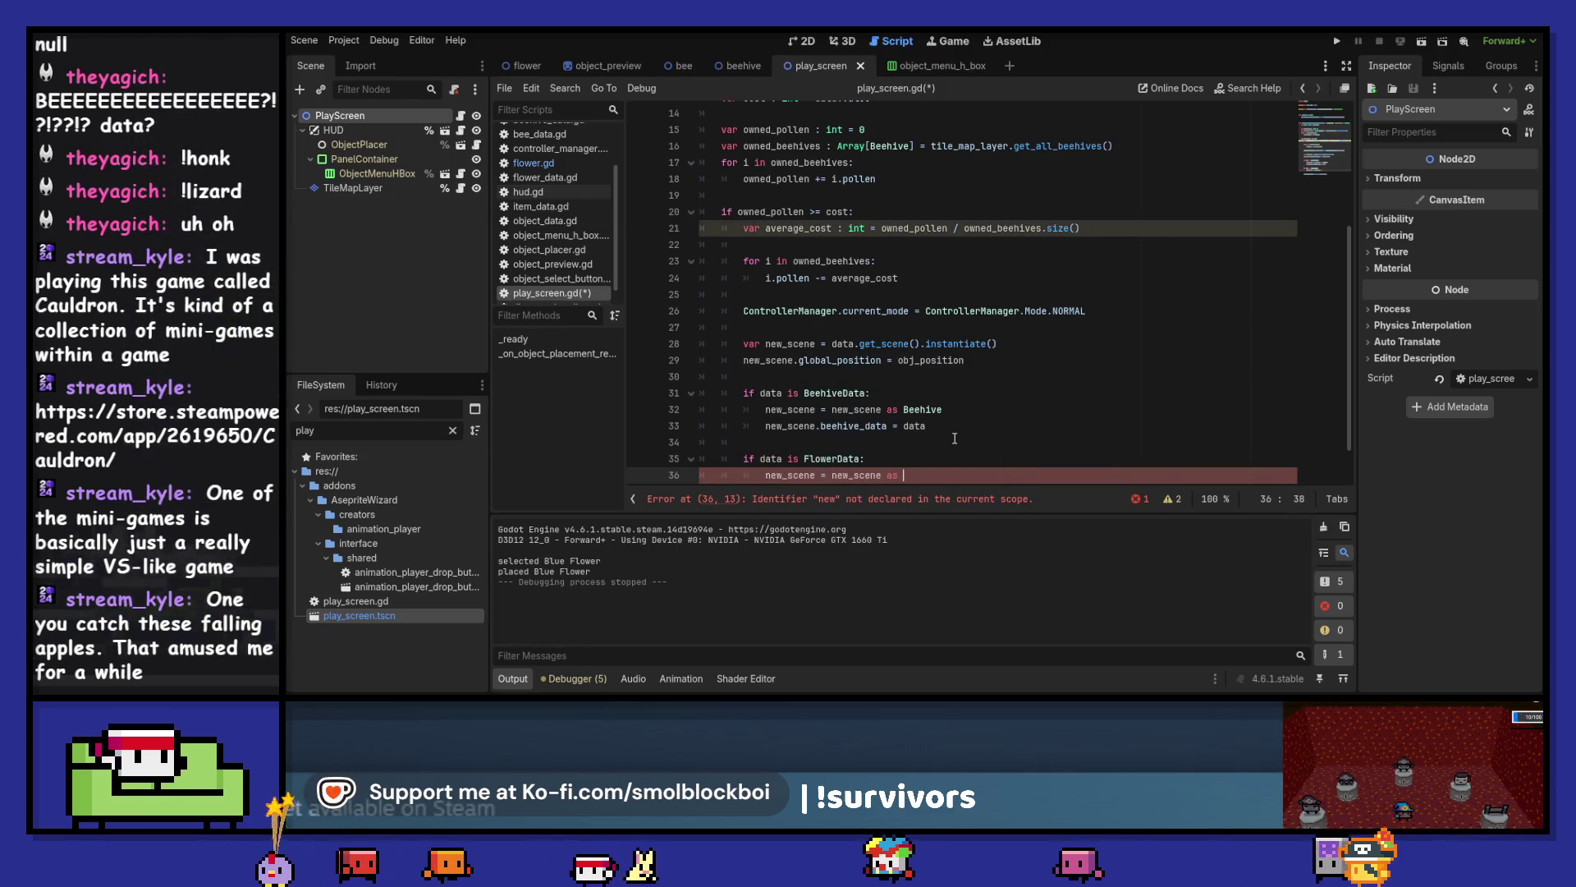
type("owerData")
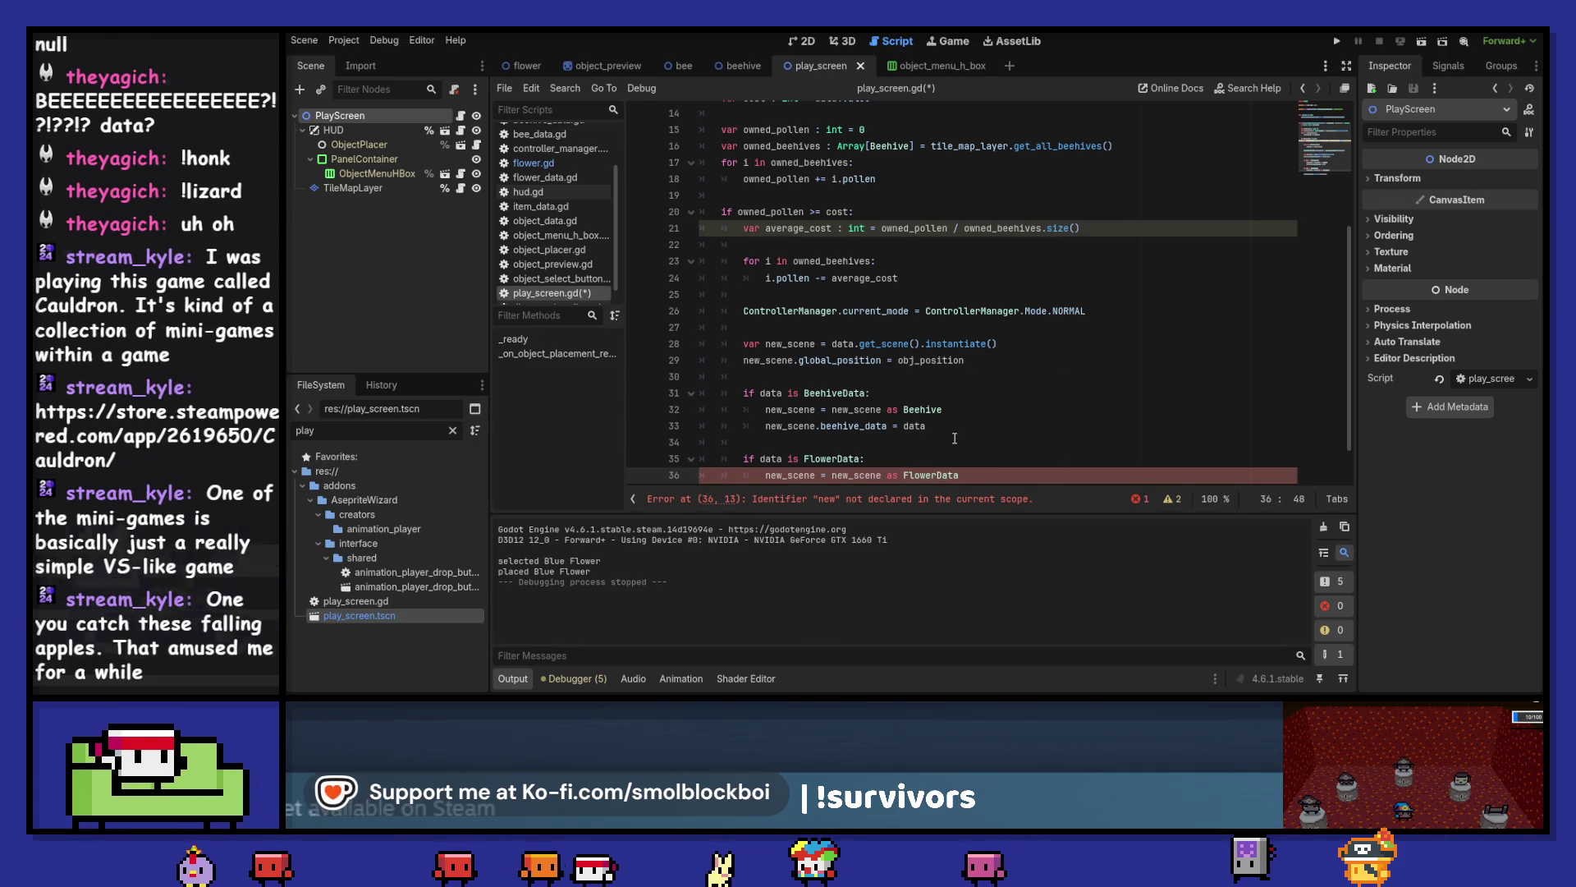
key("Return")
type("new_scene.")
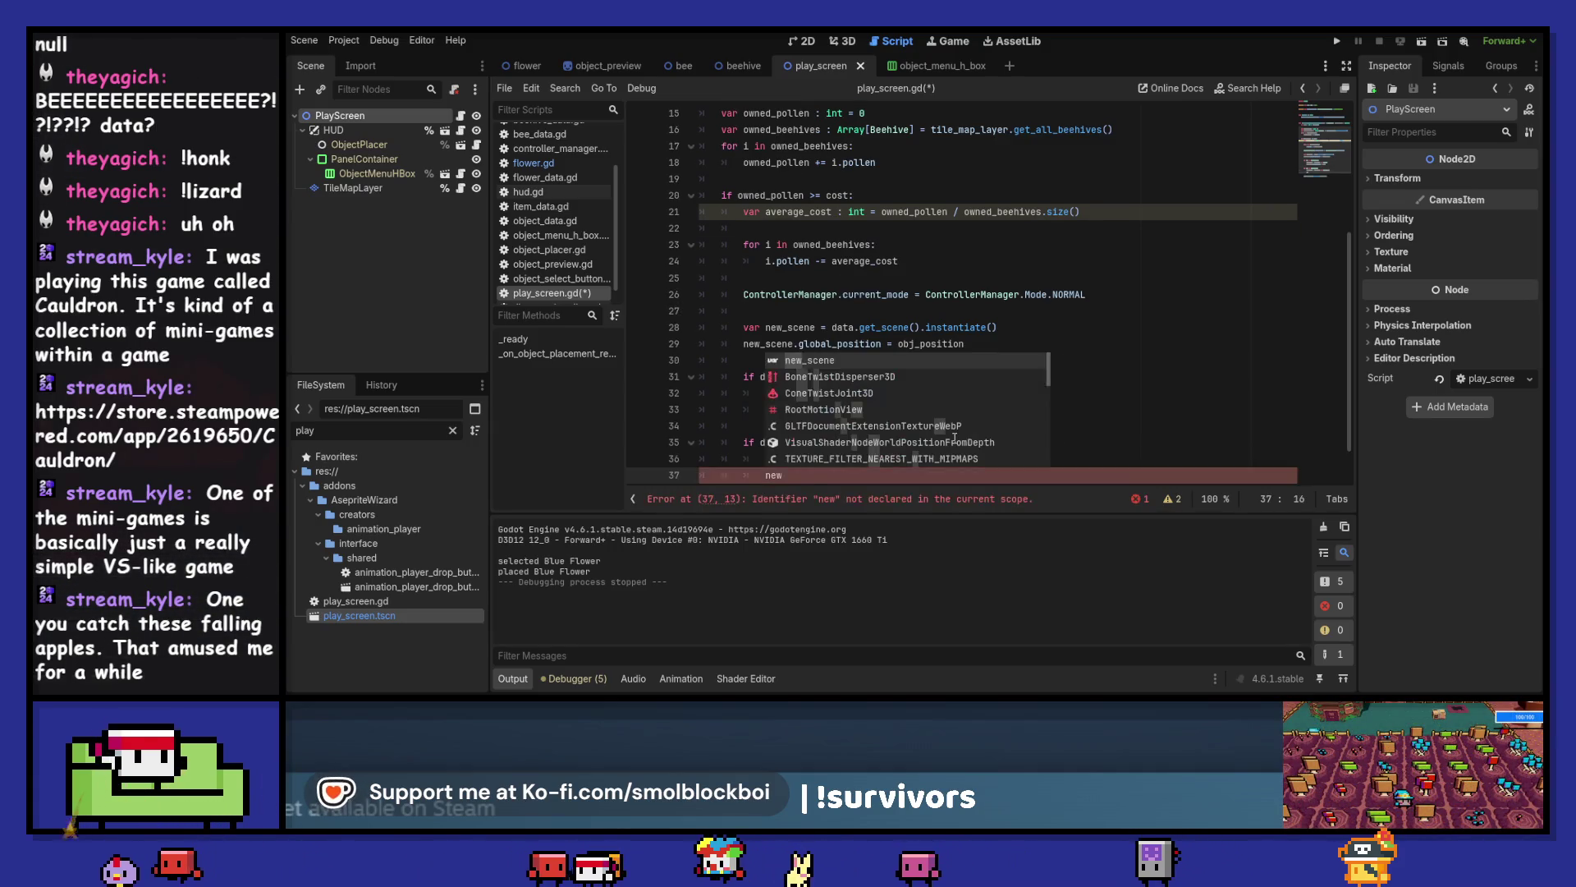
key("BackSpace")
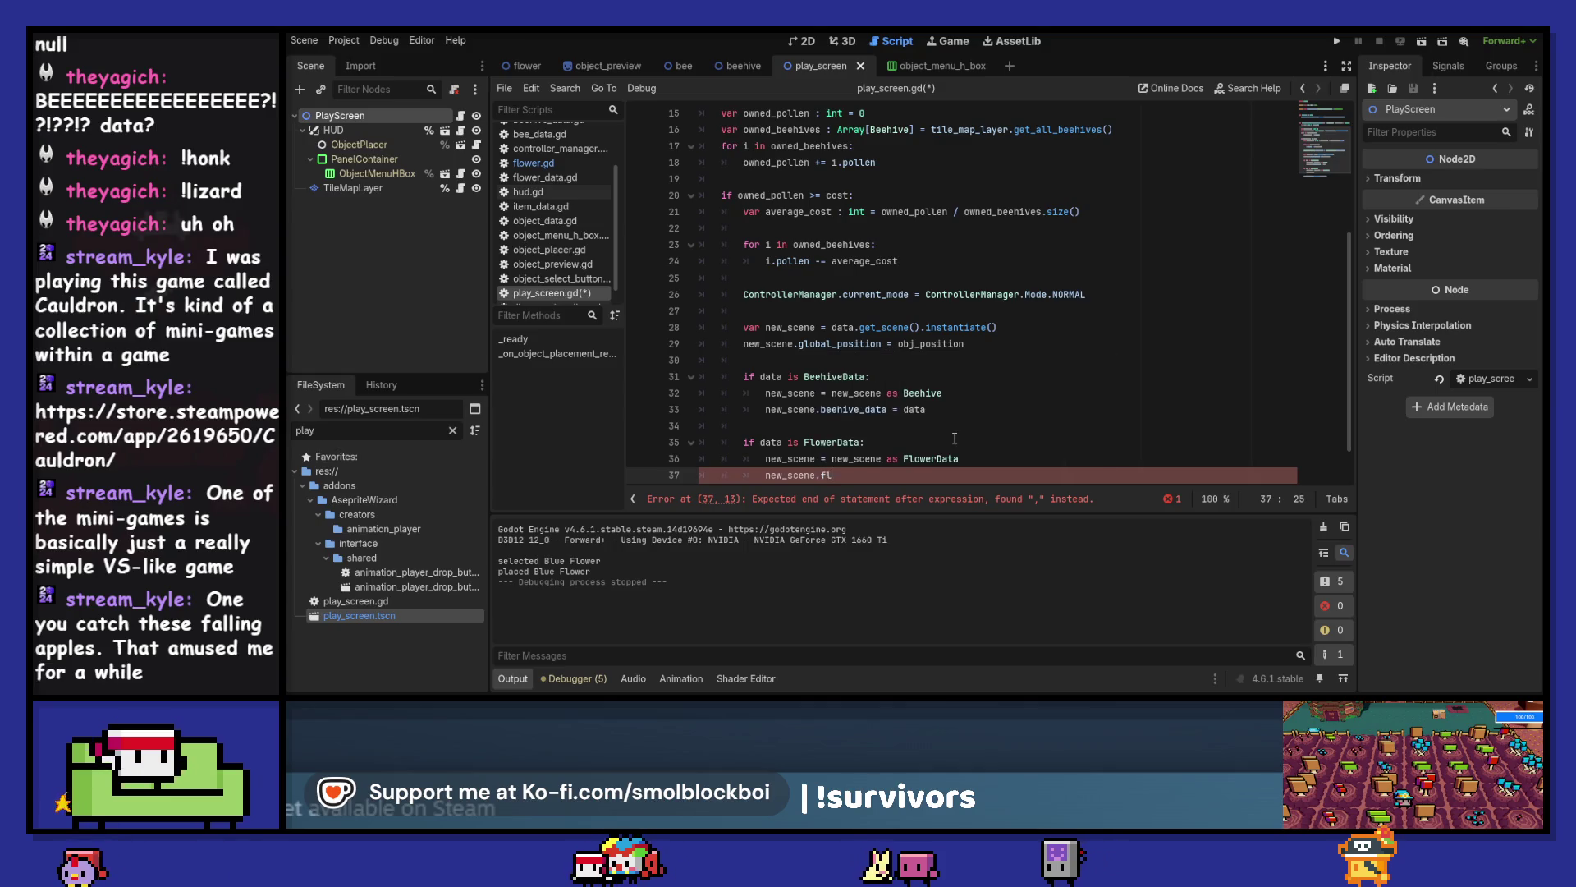
type("o")
key("BackSpace")
key("BackSpace")
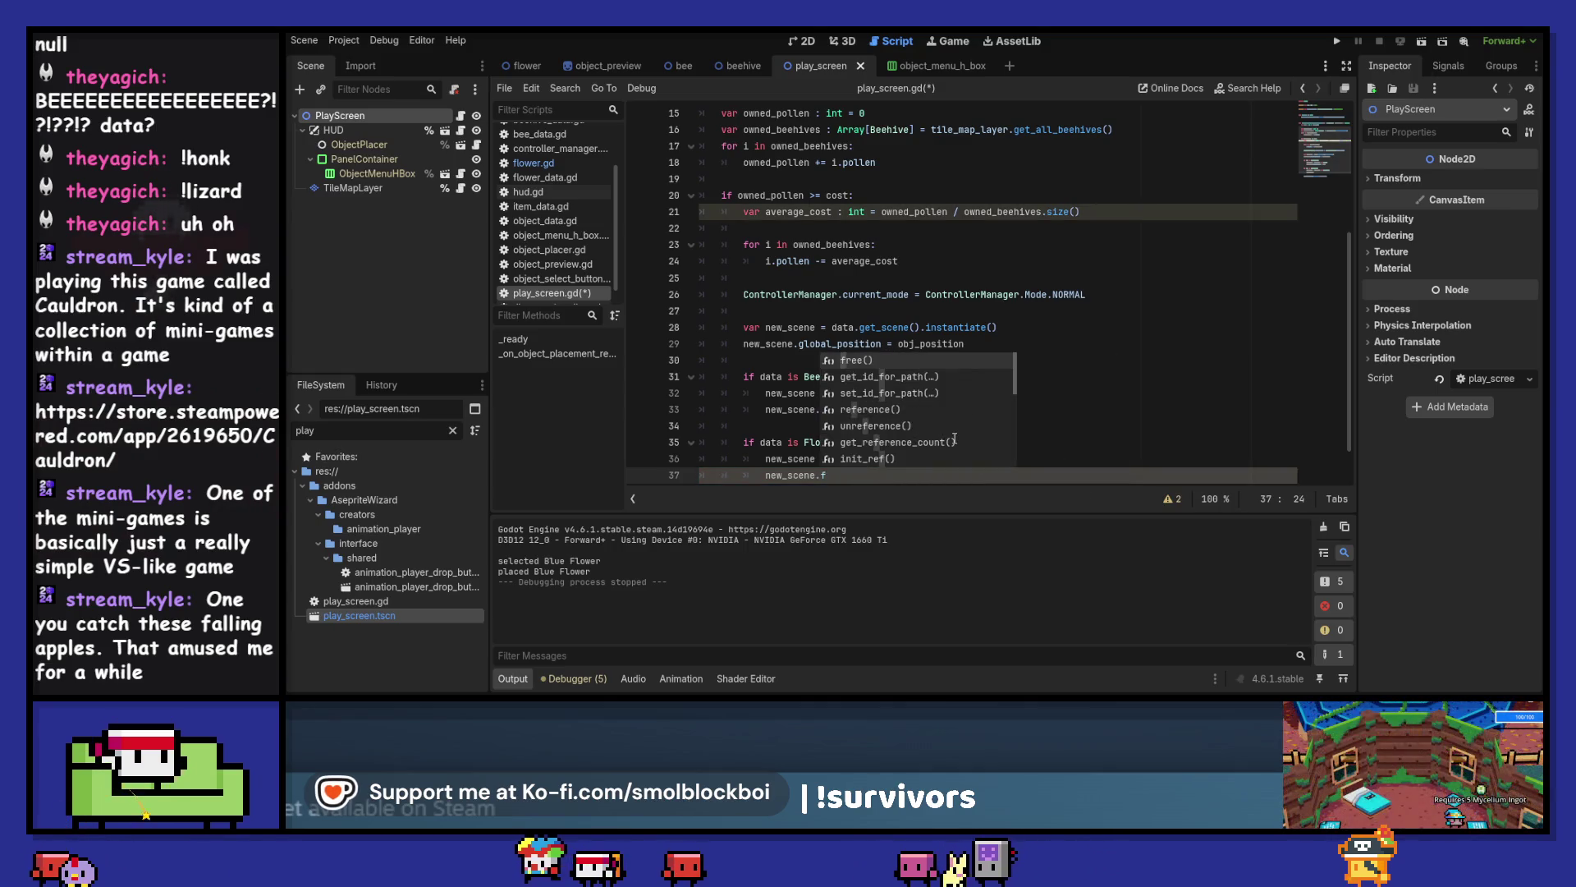
key("BackSpace")
key("BackSpace")
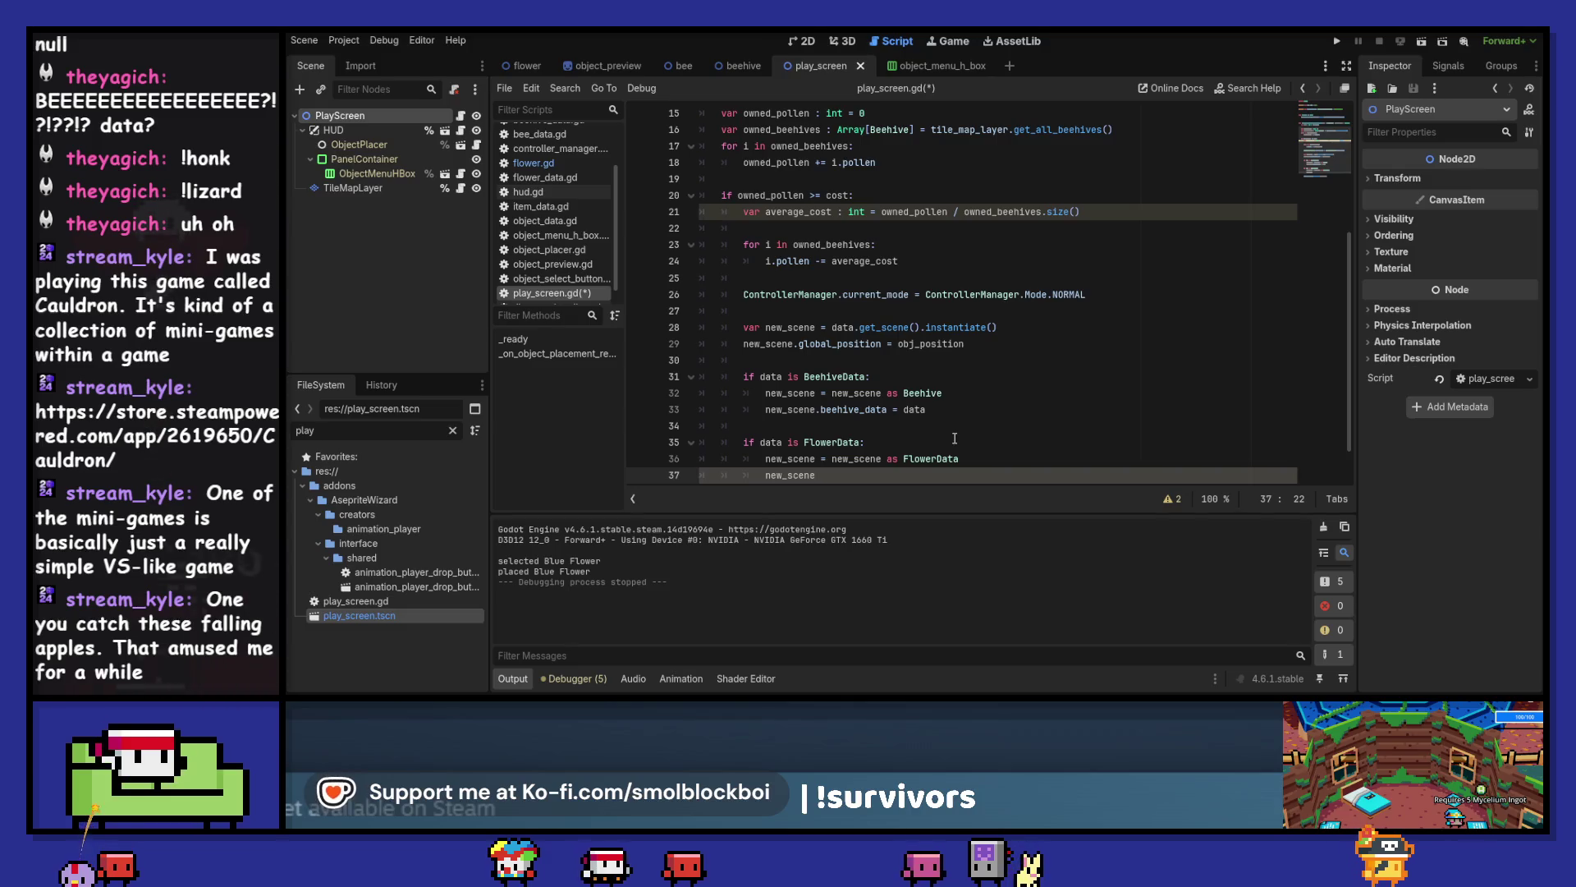
- Change the cast to Flower, add '.flower_data = data', save, and run the game
key("Up")
key("ctrl+Right")
key("ctrl+Right")
key("ctrl+Right")
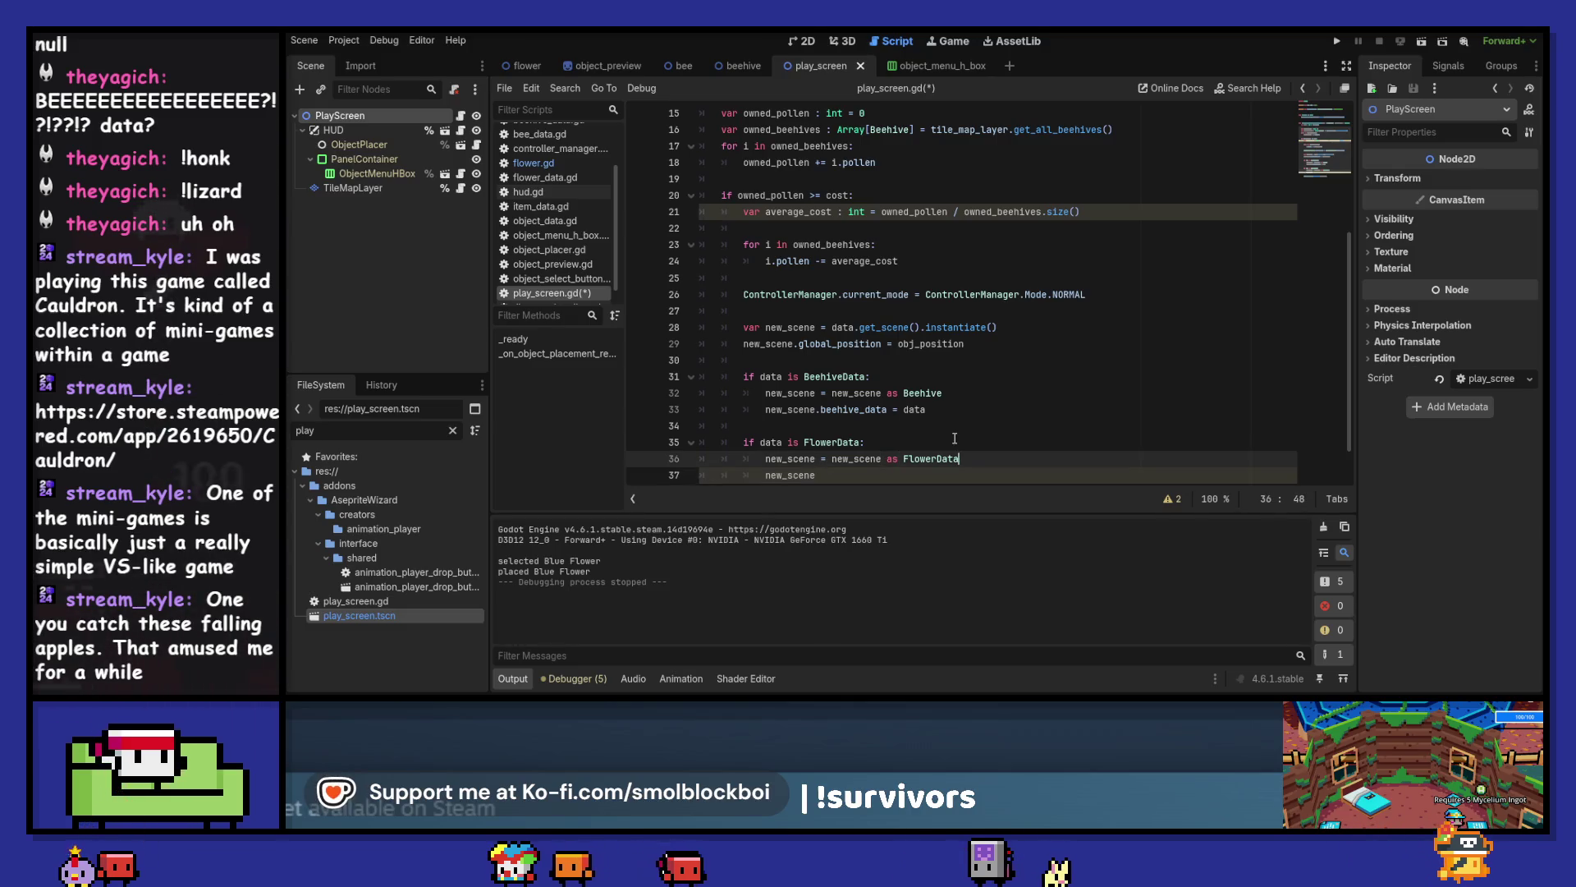
key("Right")
key("BackSpace")
key("BackSpace")
key("BackSpace")
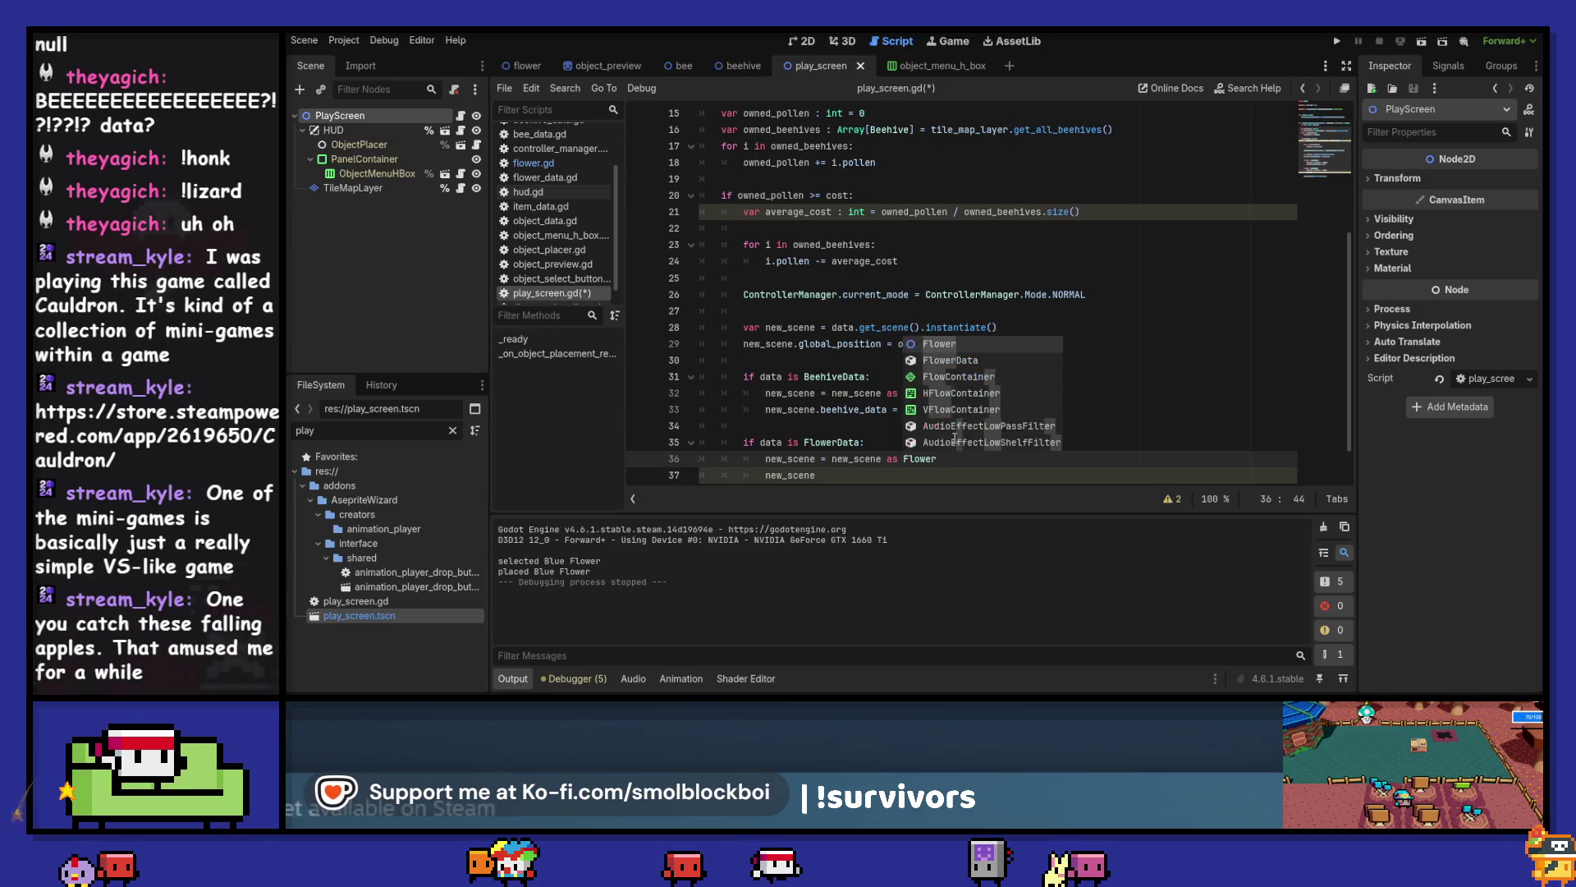
key("Escape")
key("Down")
type(".flower_data ")
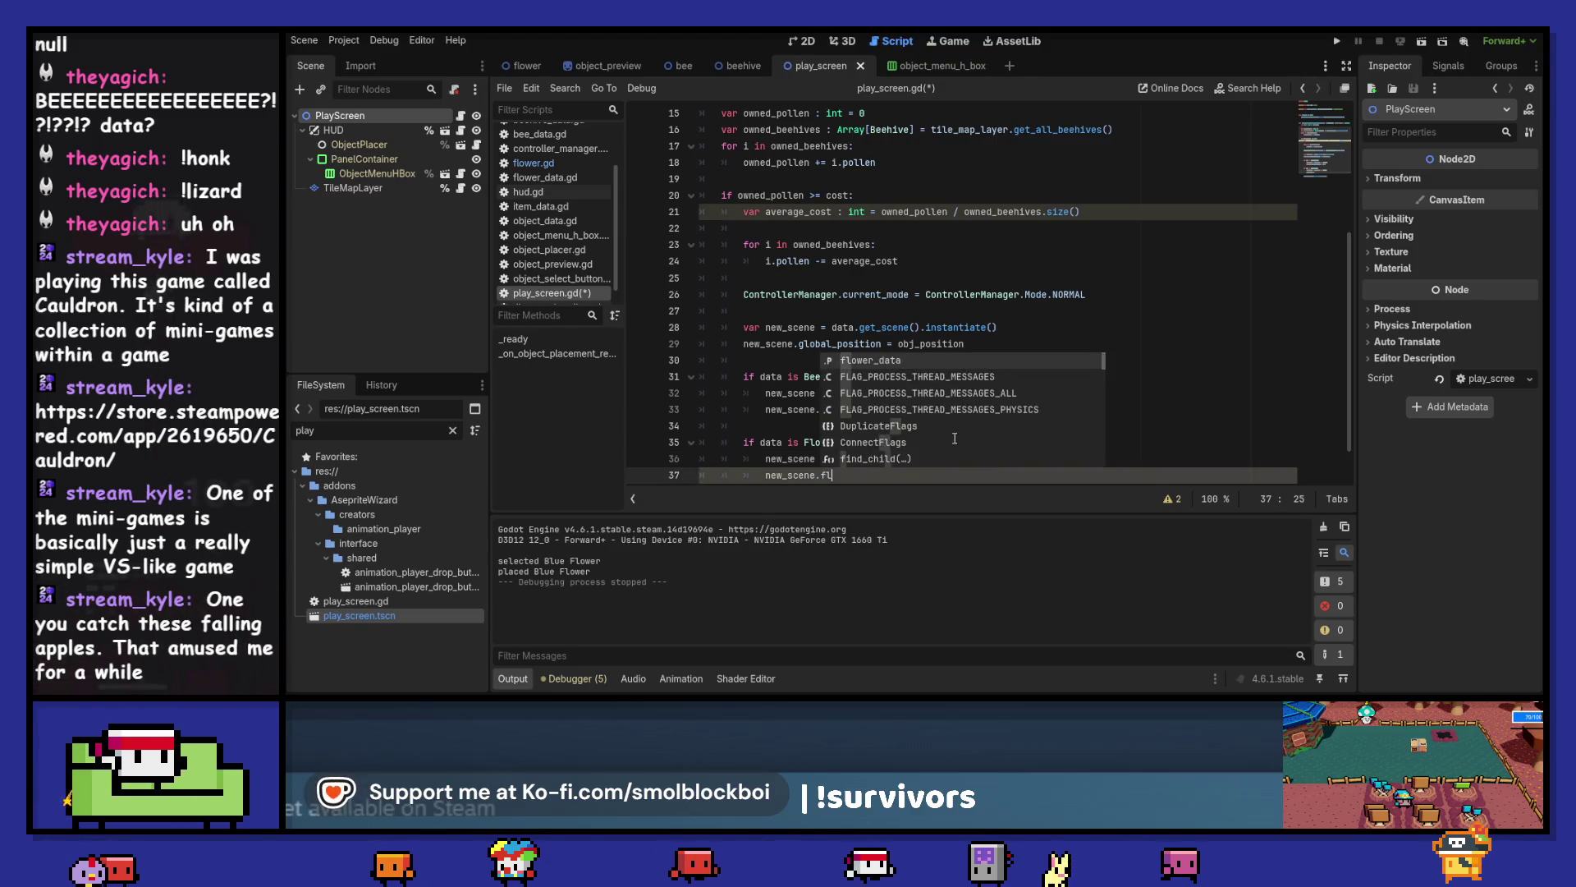
type("= data")
key("ctrl+s")
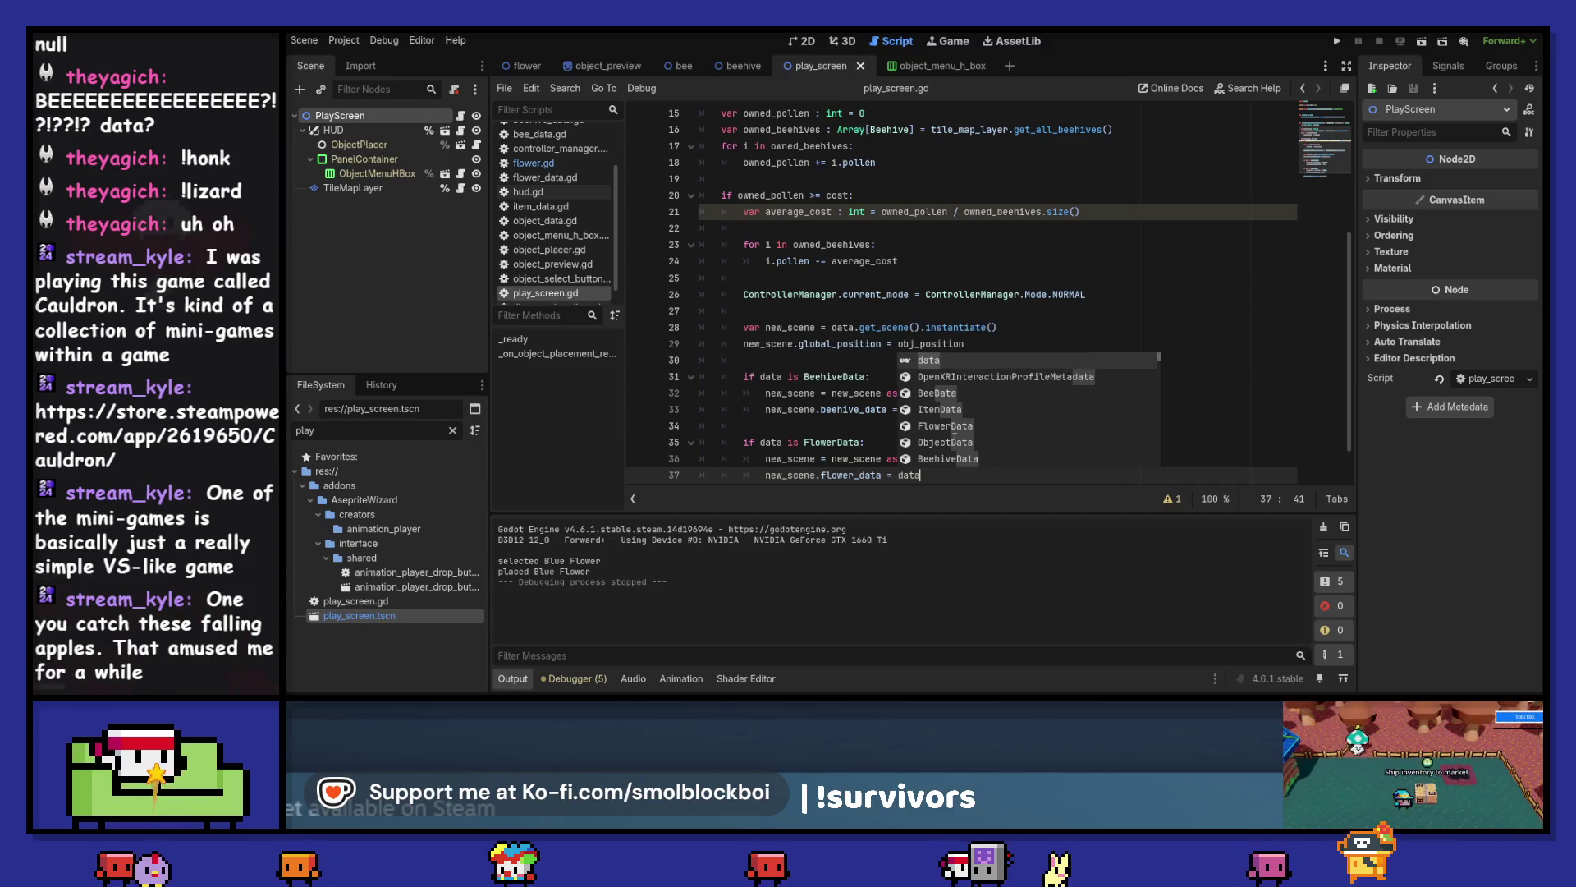
key("F5")
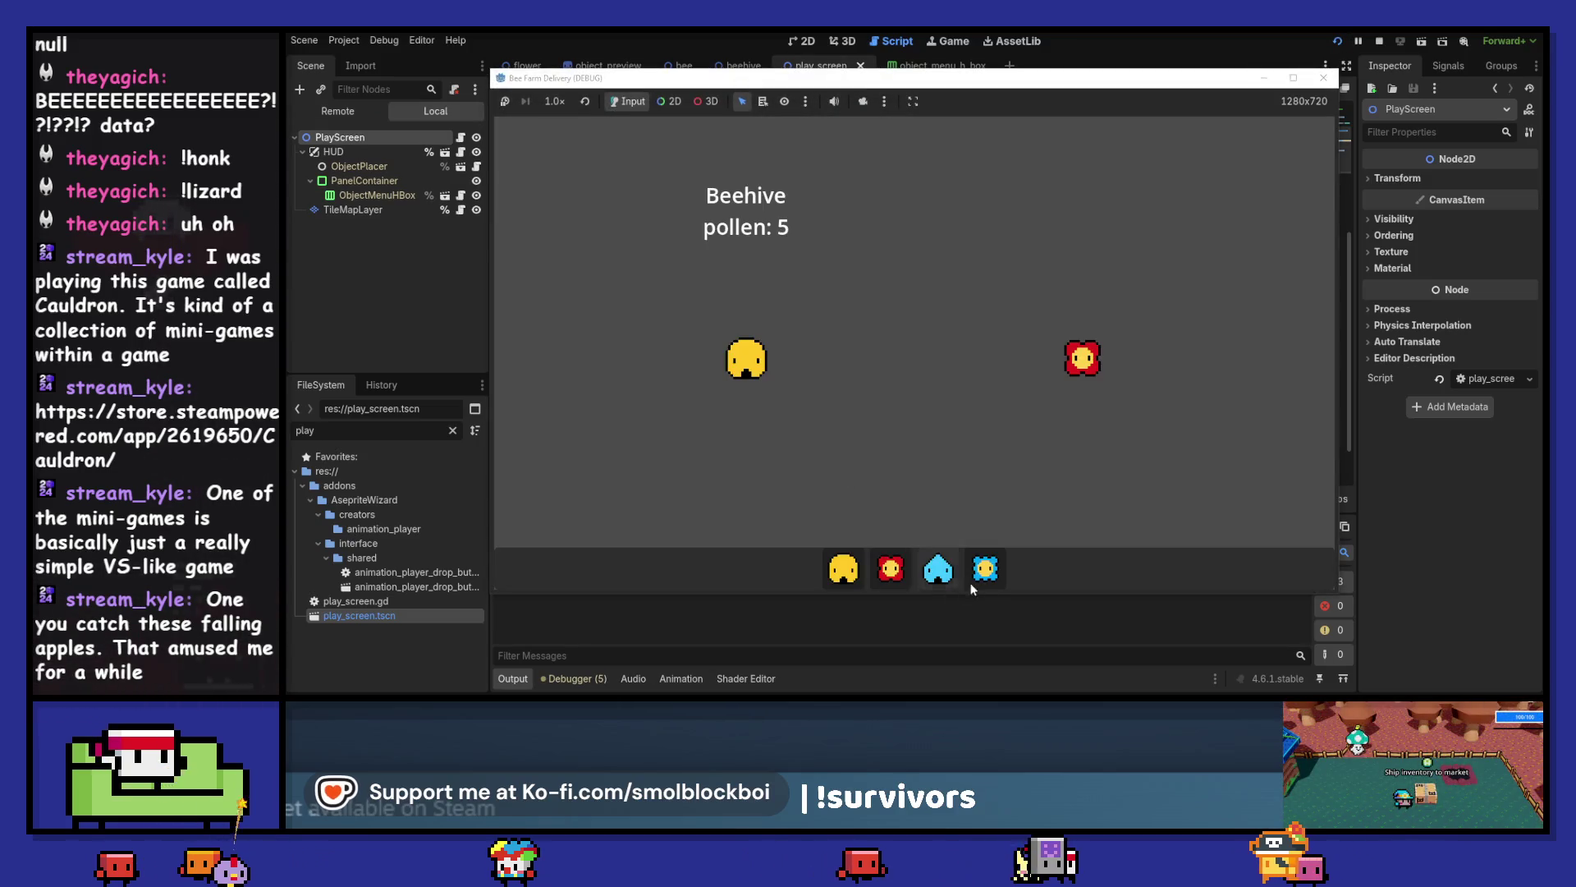
- Place blue and red flowers in the running game, restart it, then close the game window
left_click(971, 210)
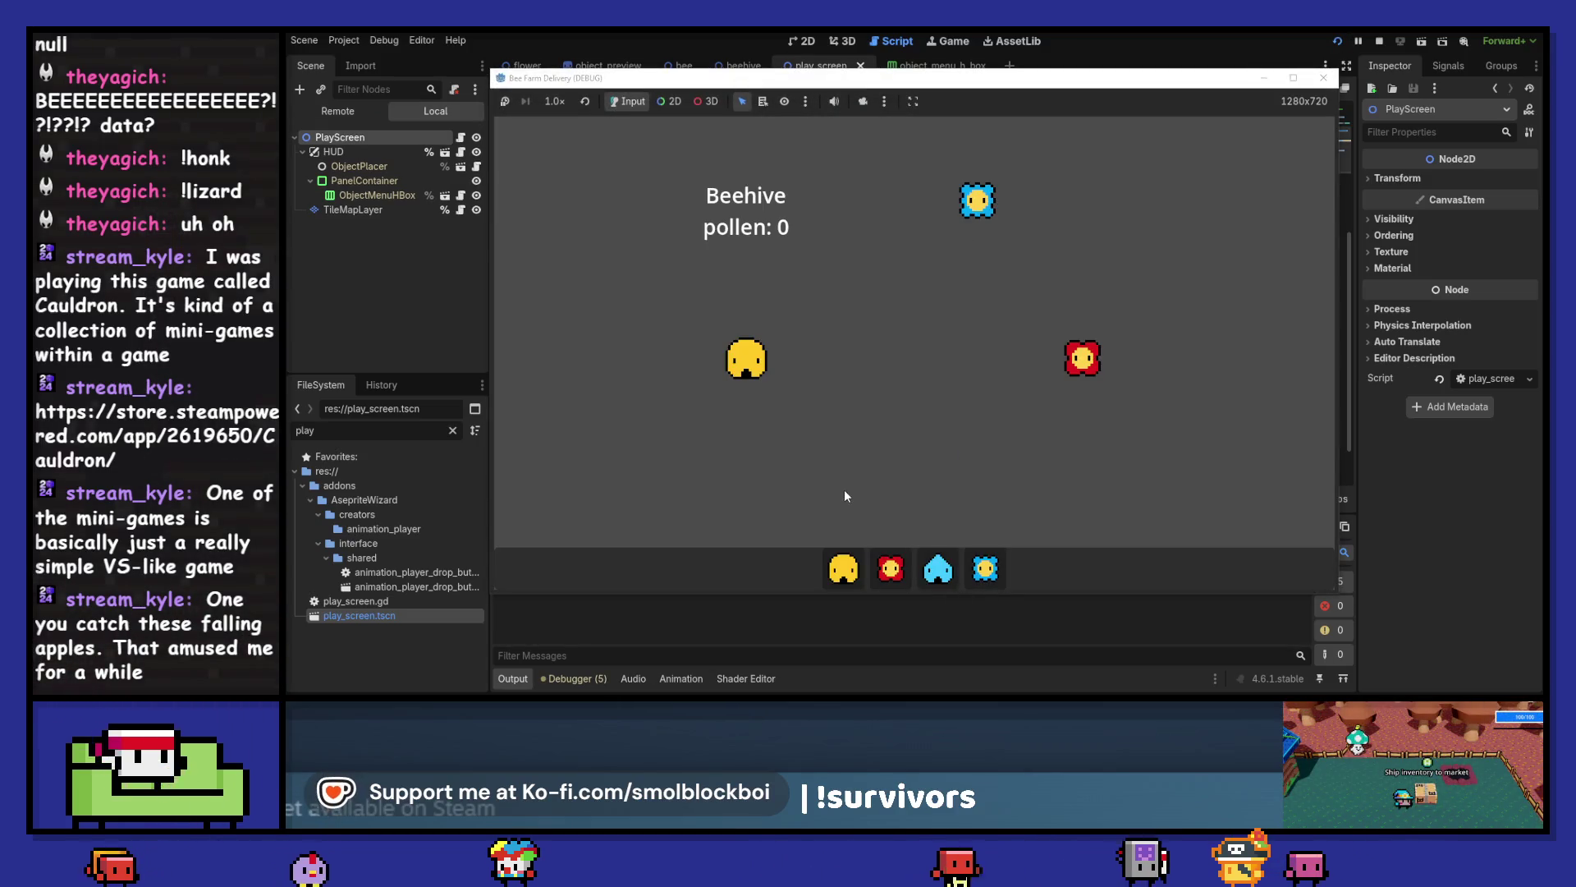
left_click(891, 568)
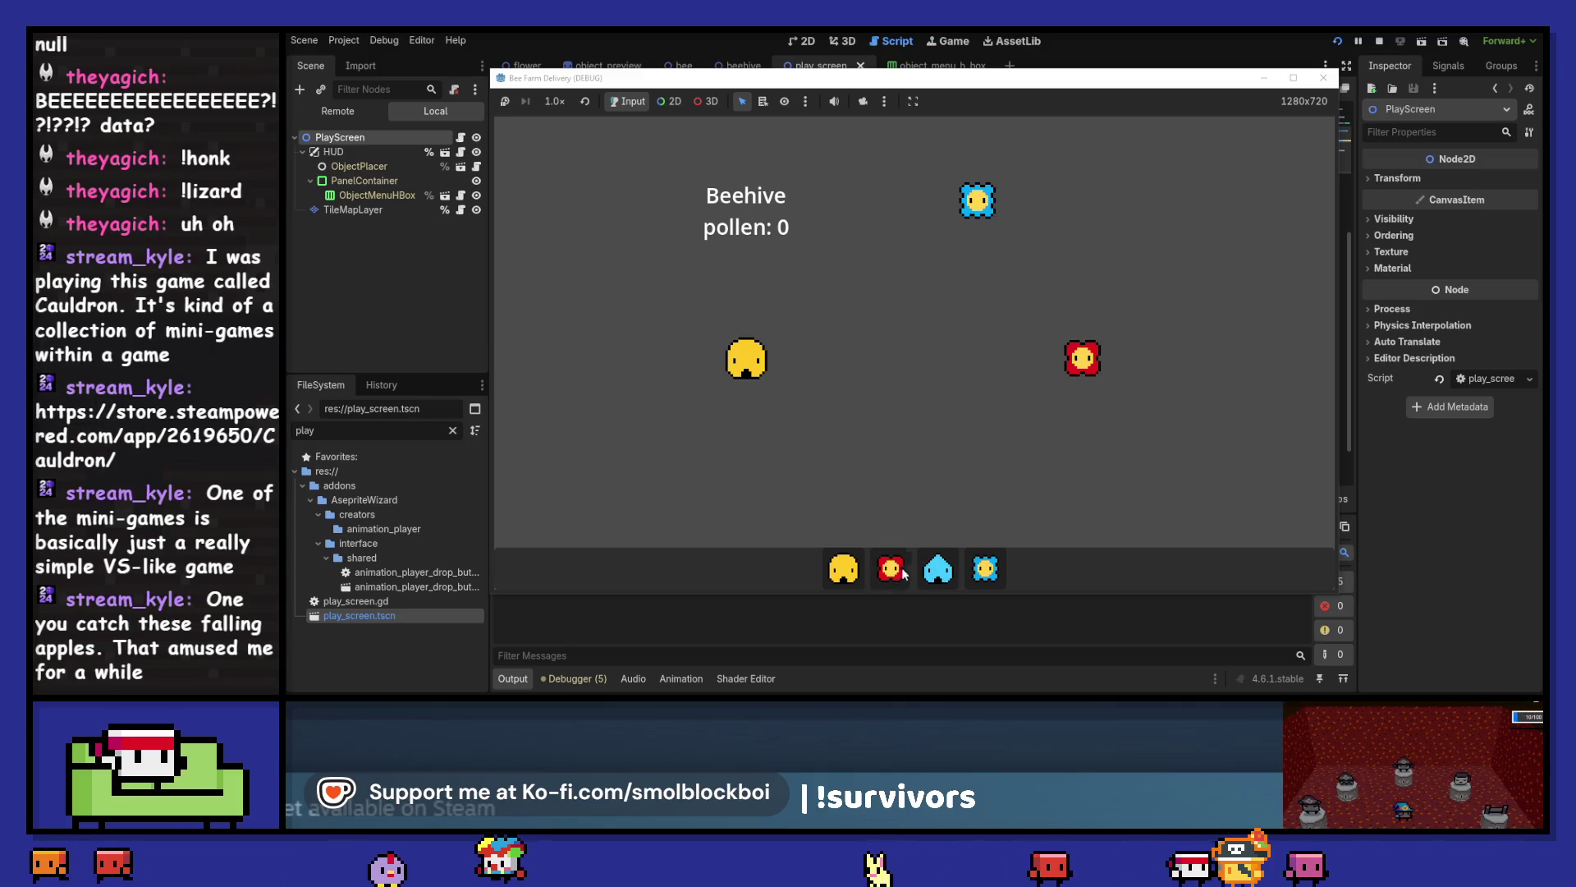
left_click(1092, 328)
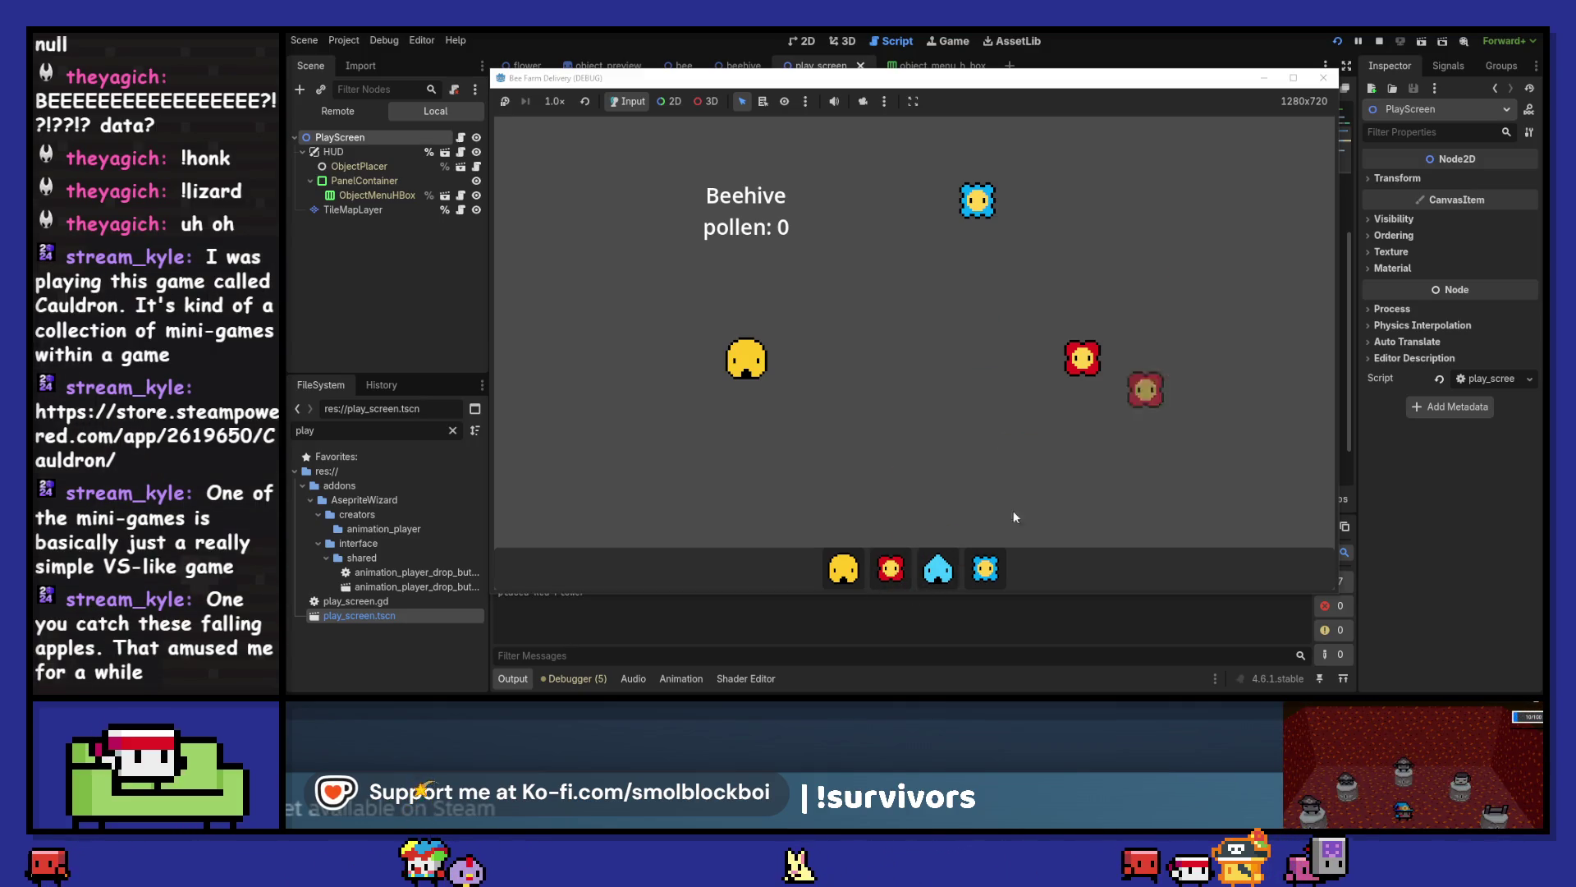
left_click(745, 361)
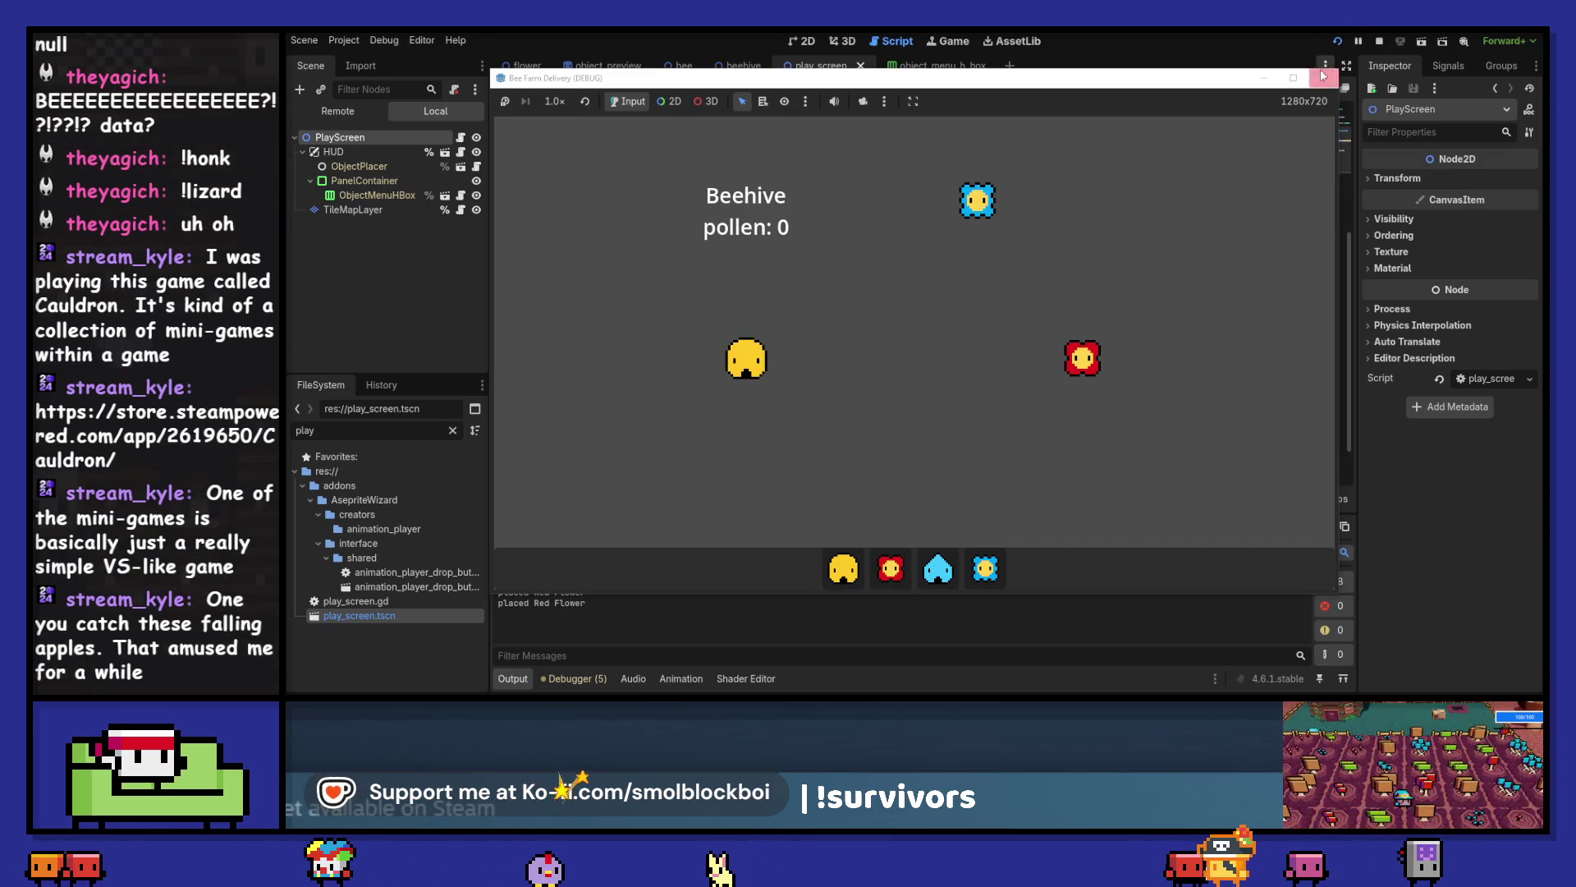
key("F5")
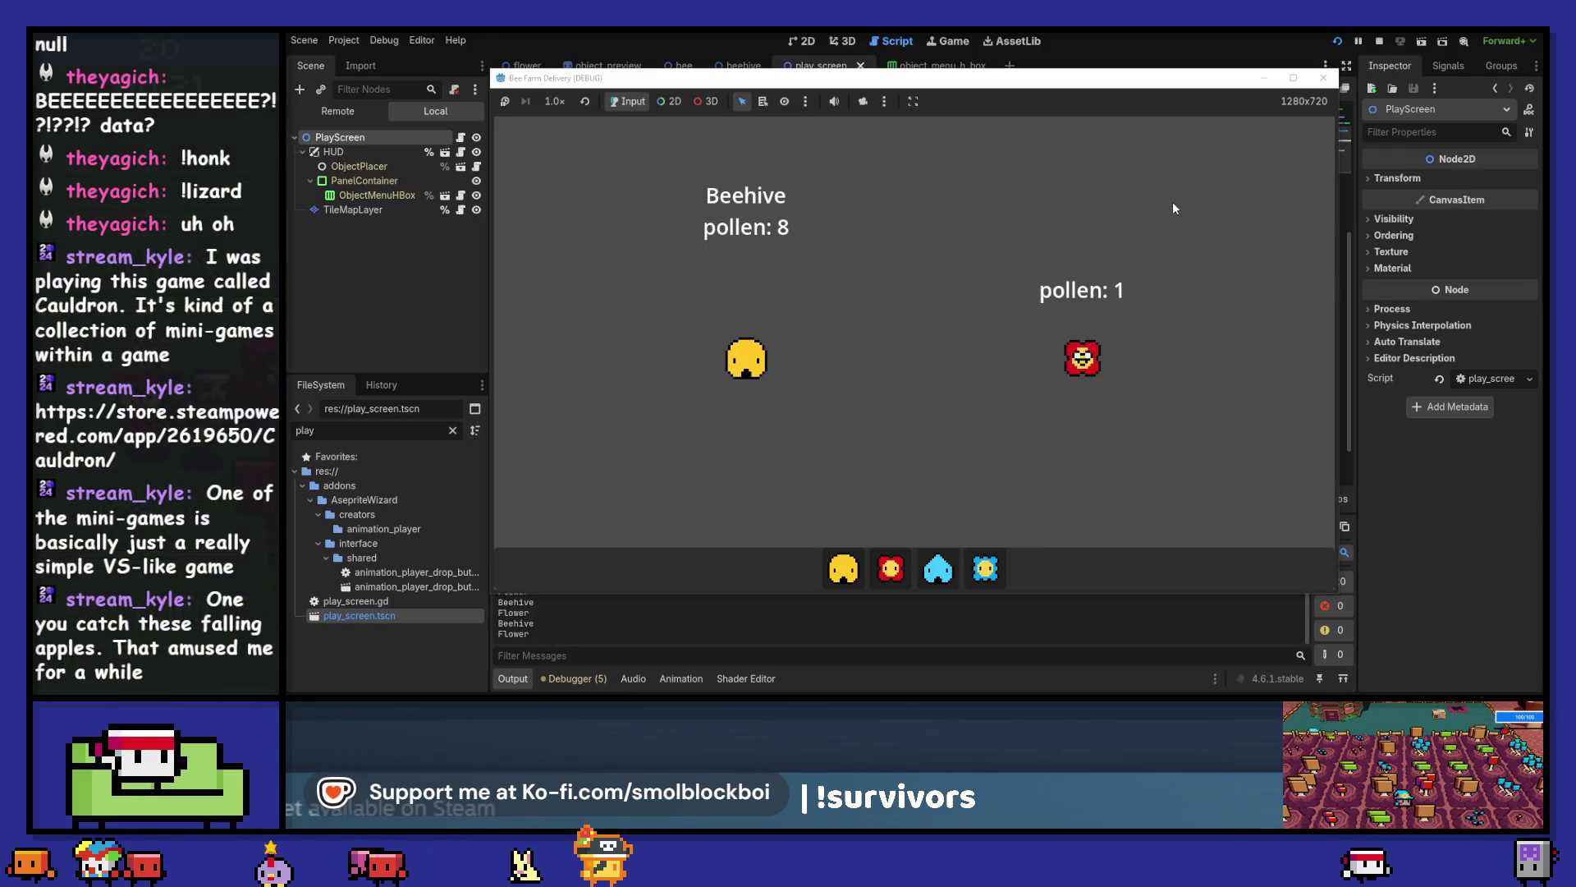
left_click(1324, 78)
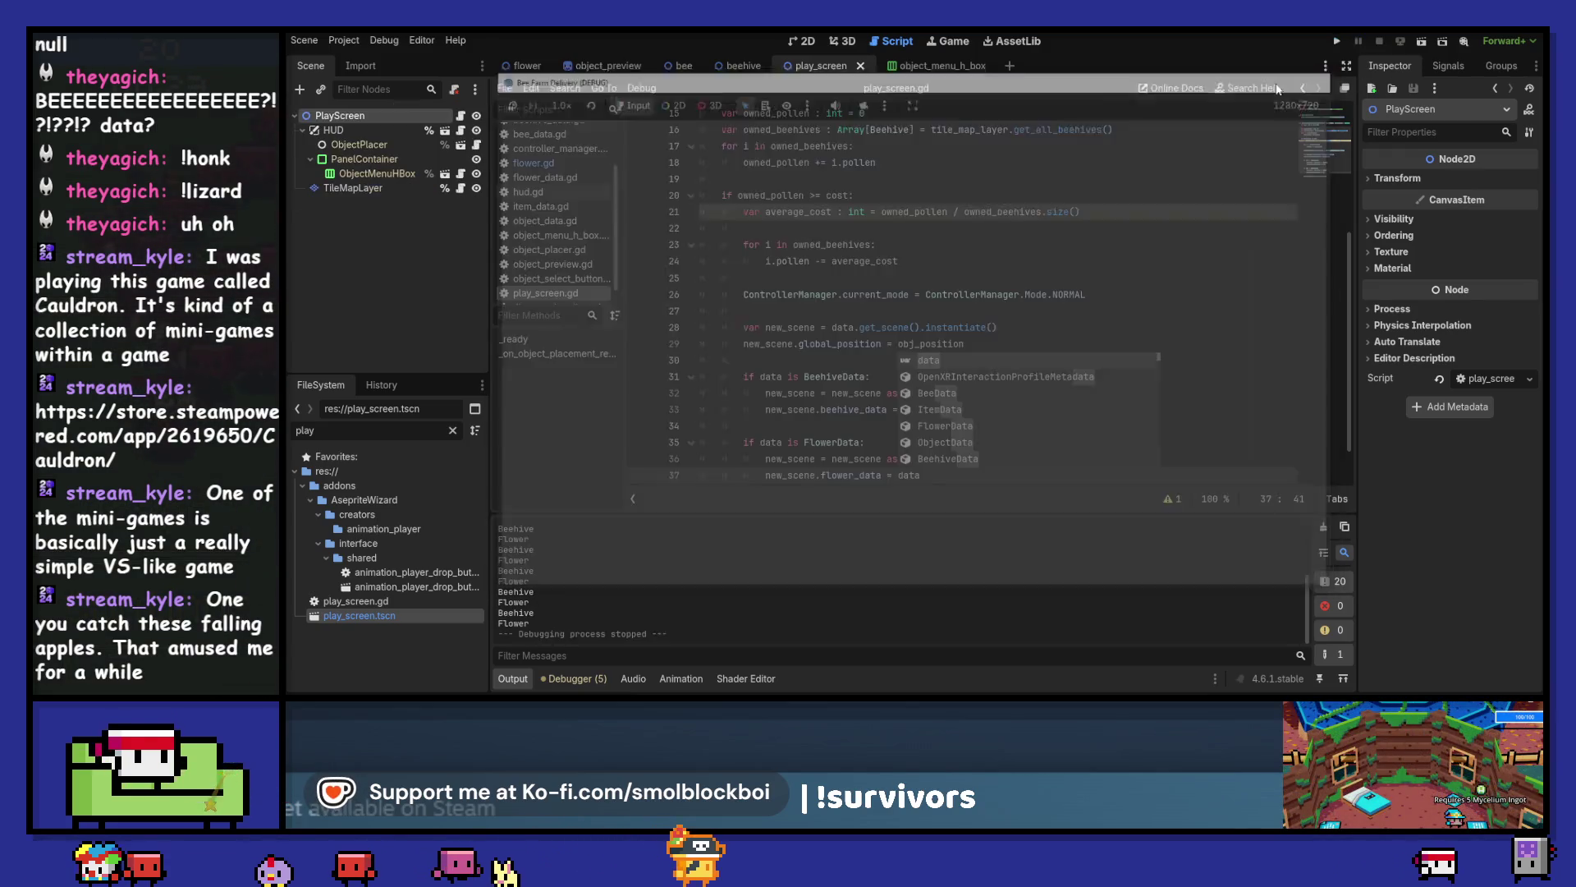
- On the TileMapLayer, erase the red flower tile and repaint a Flower closer to the beehive
left_click(803, 41)
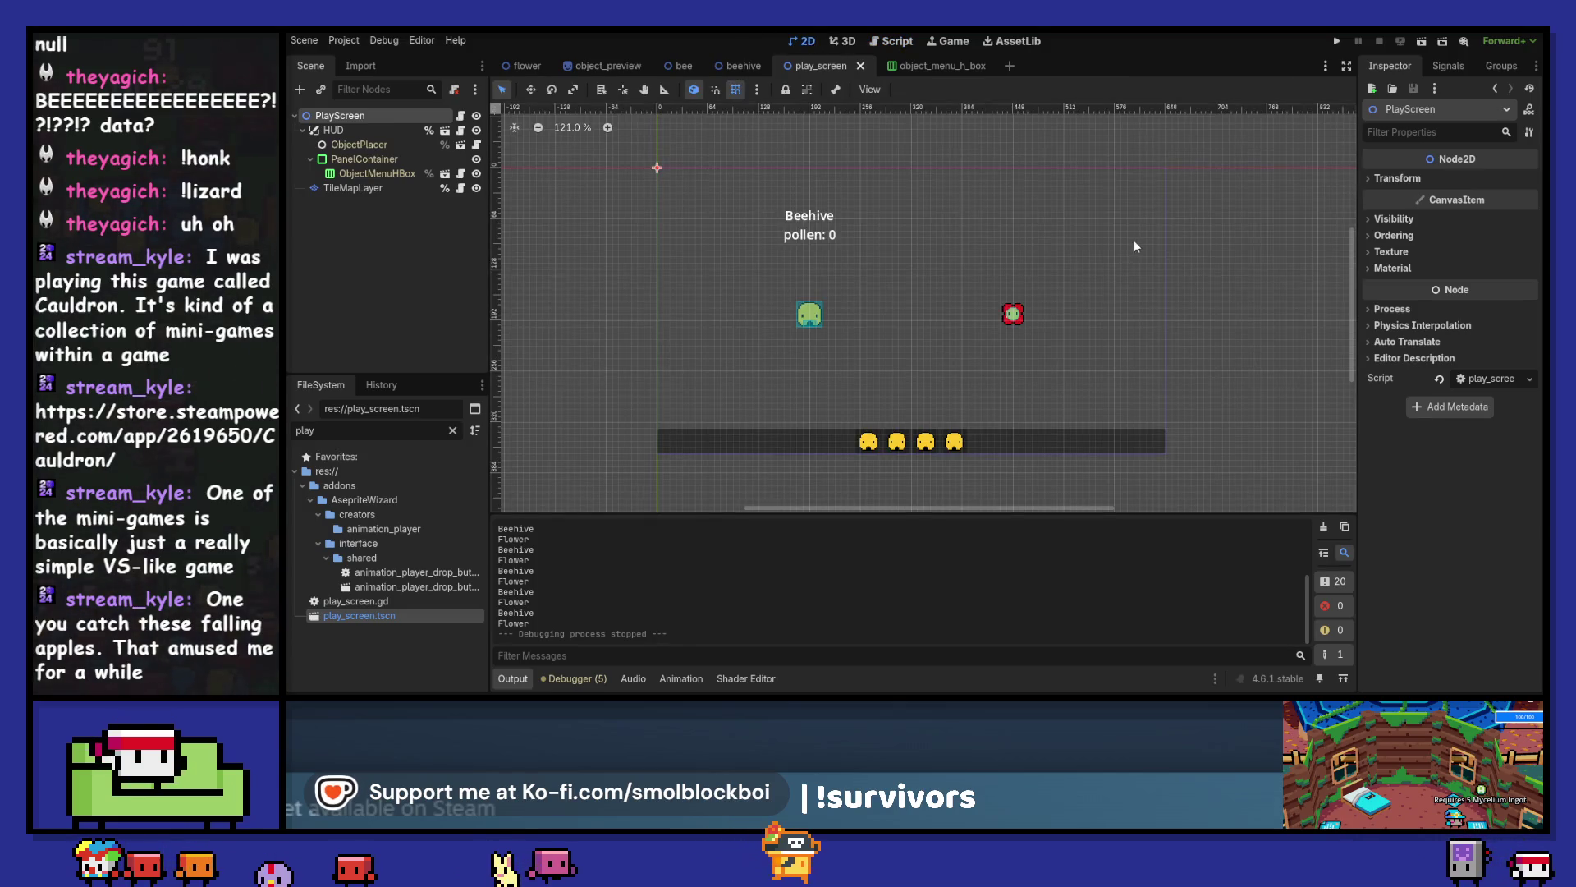
left_click(361, 188)
right_click(1009, 317)
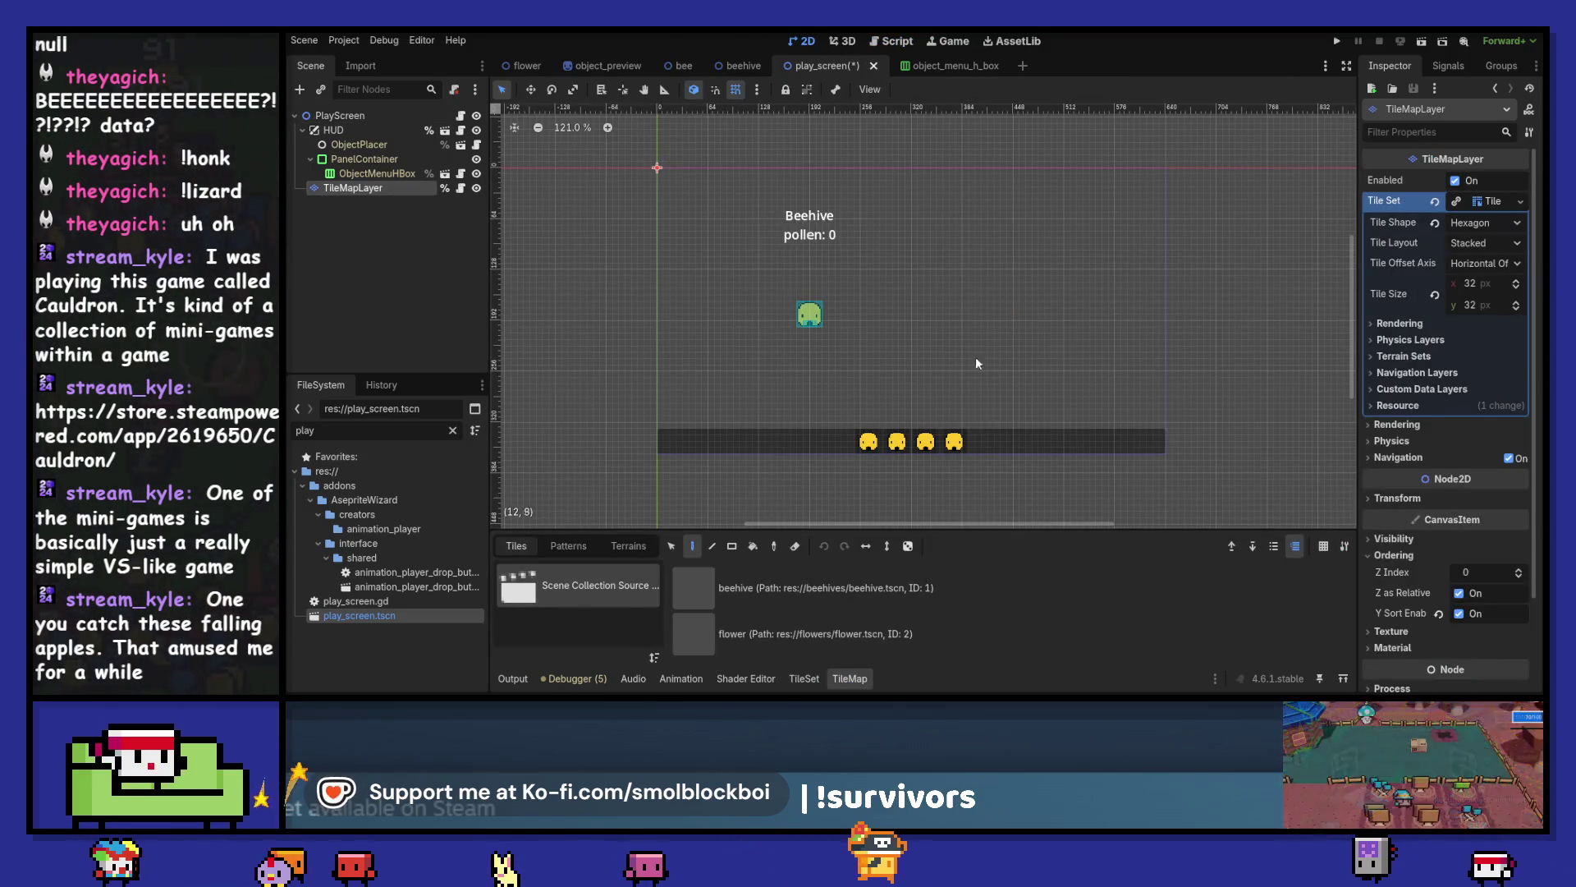
left_click(785, 638)
left_click(910, 314)
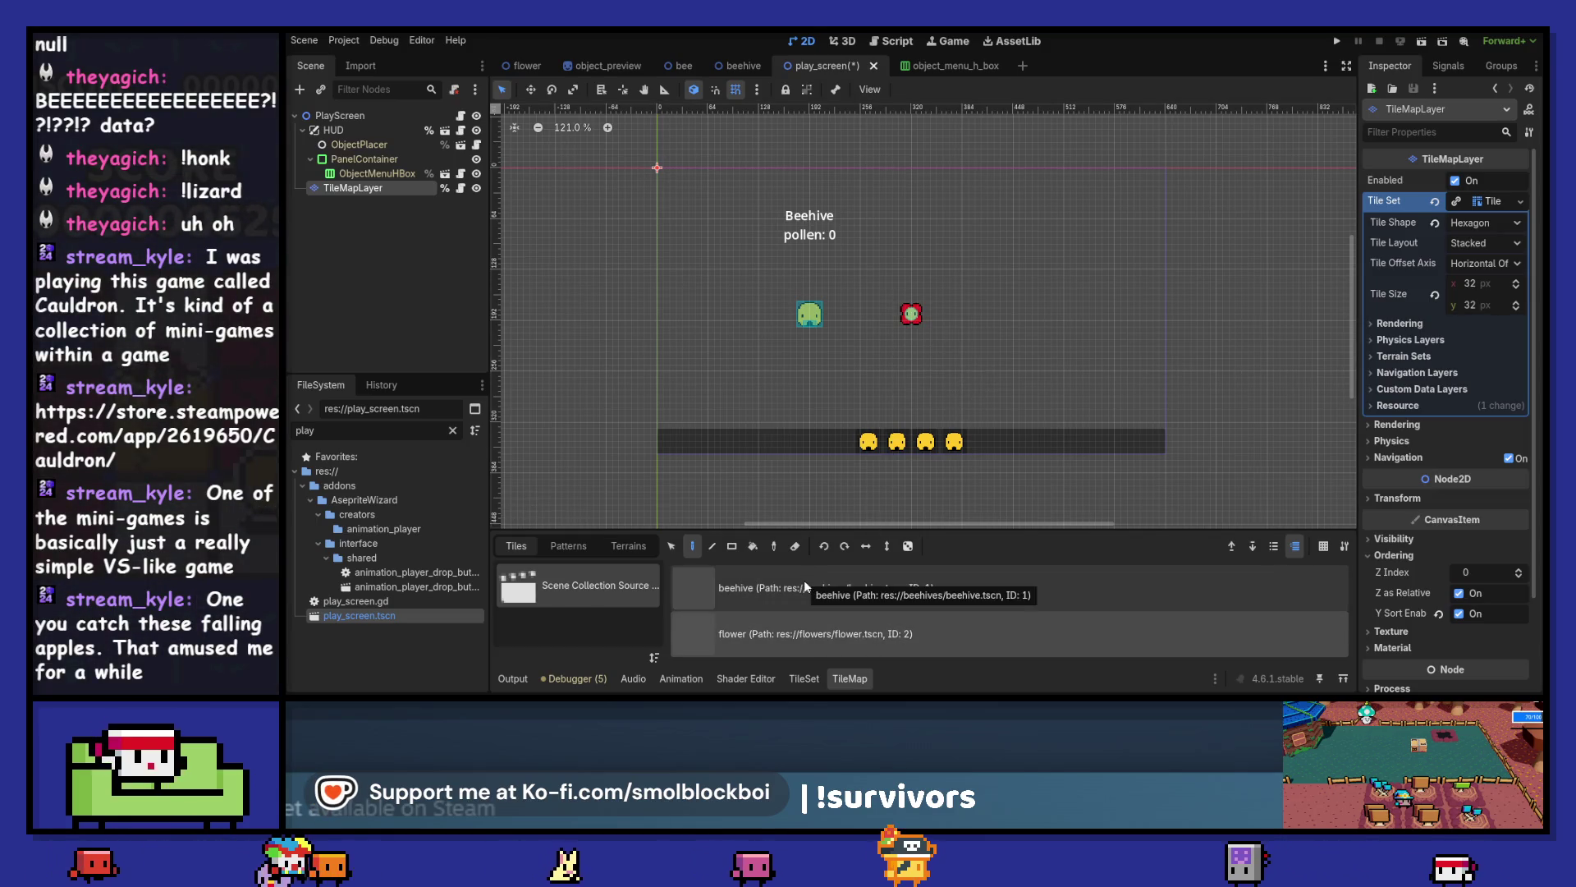
- Test-run the new layout, close the game, and clear the file filter
key("F5")
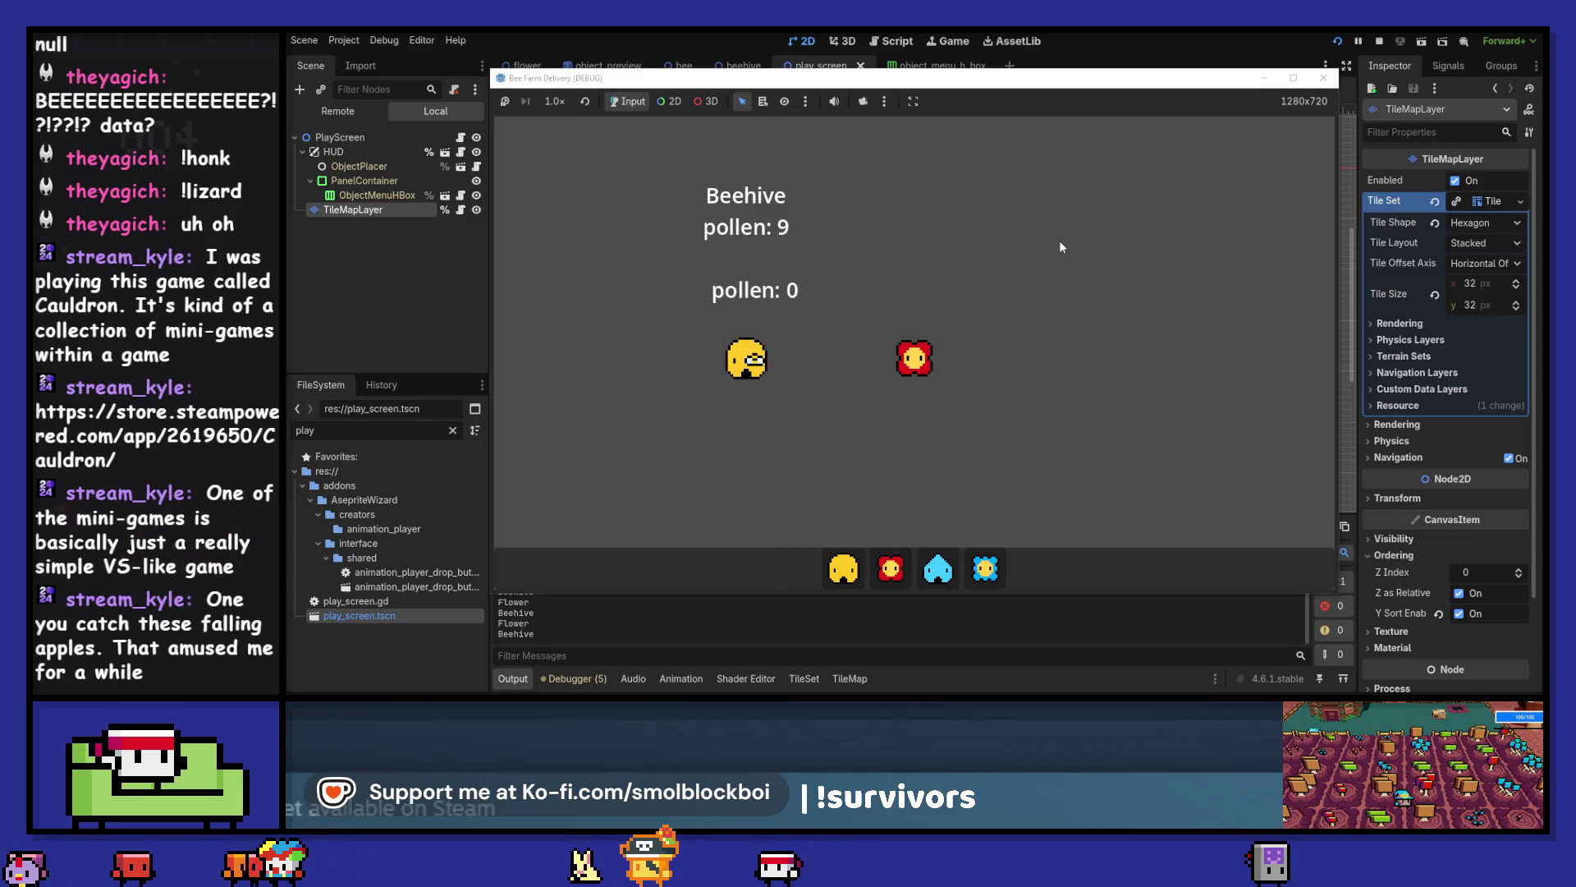
left_click(1324, 78)
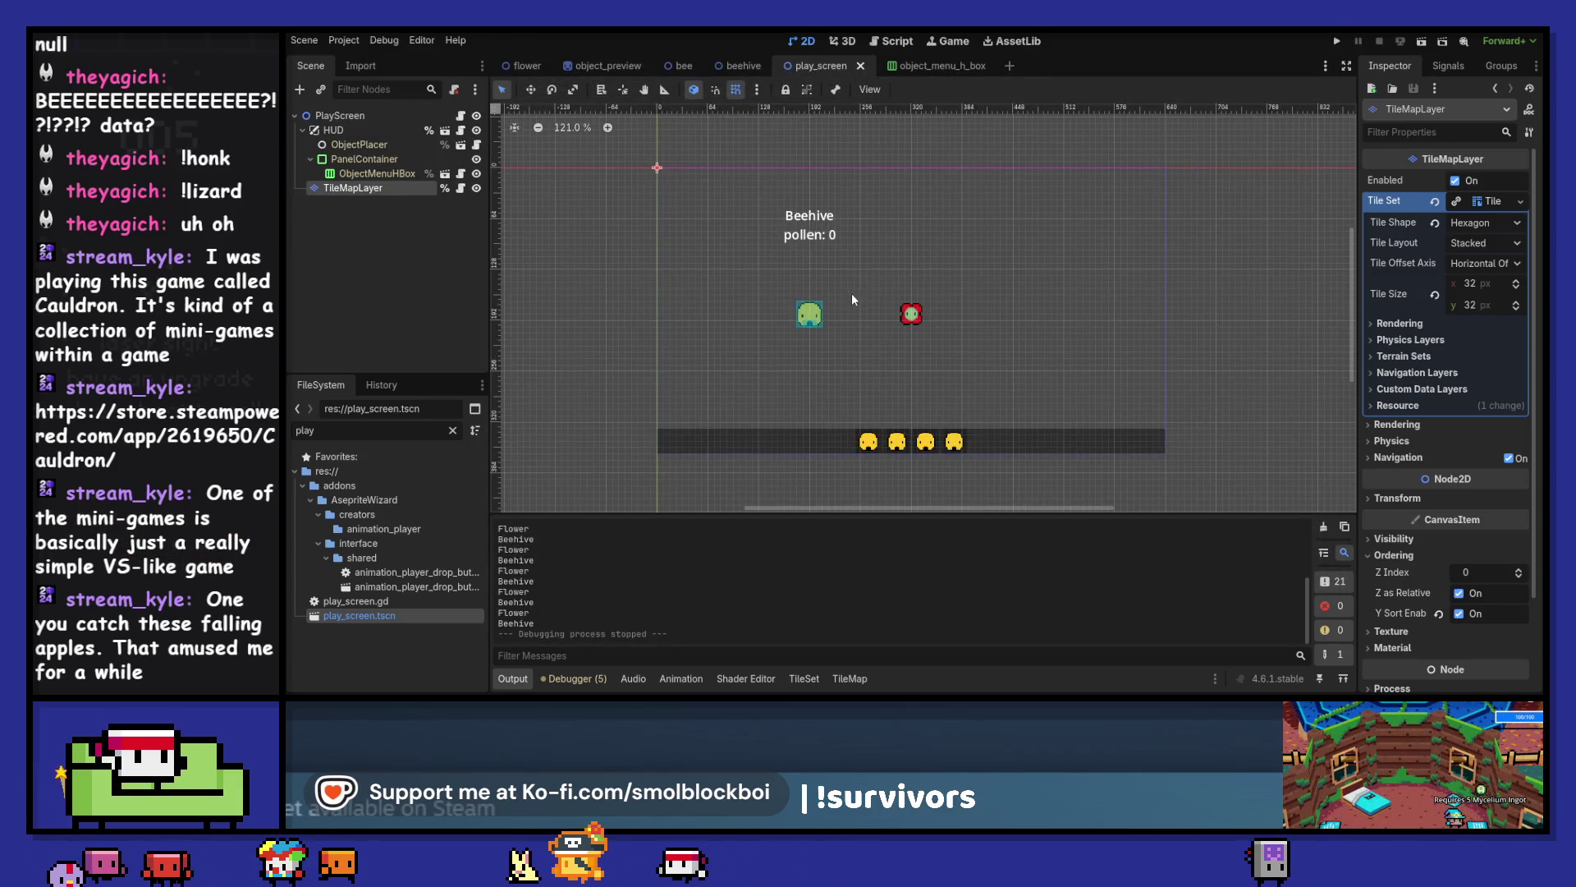
left_click(453, 431)
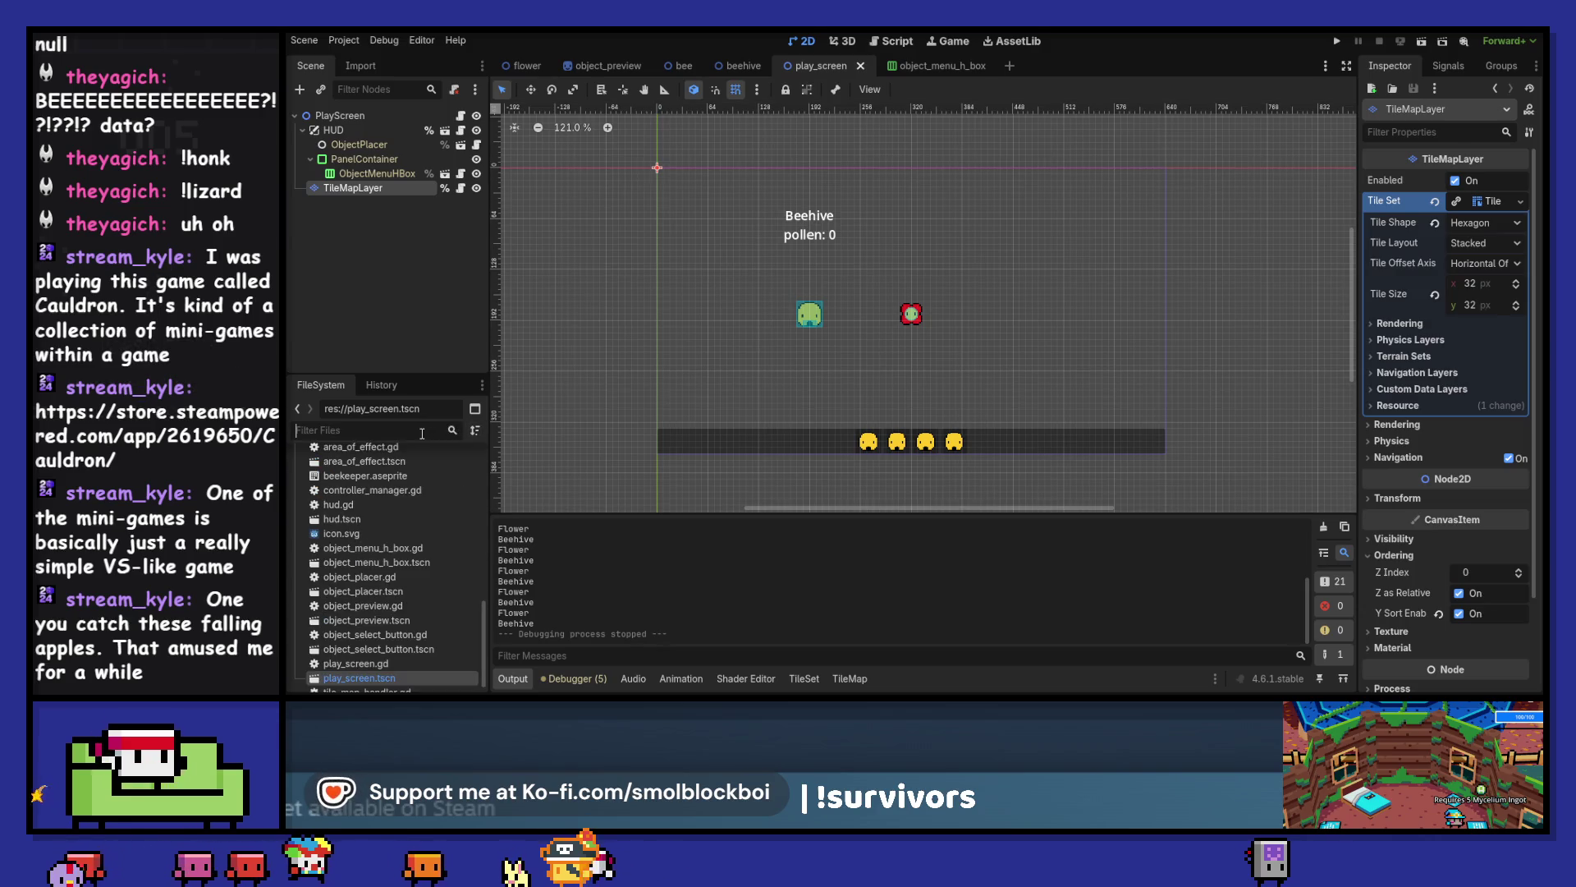
- In flower_data.gd, change resource_data's type from String to ItemData and save
type("flower")
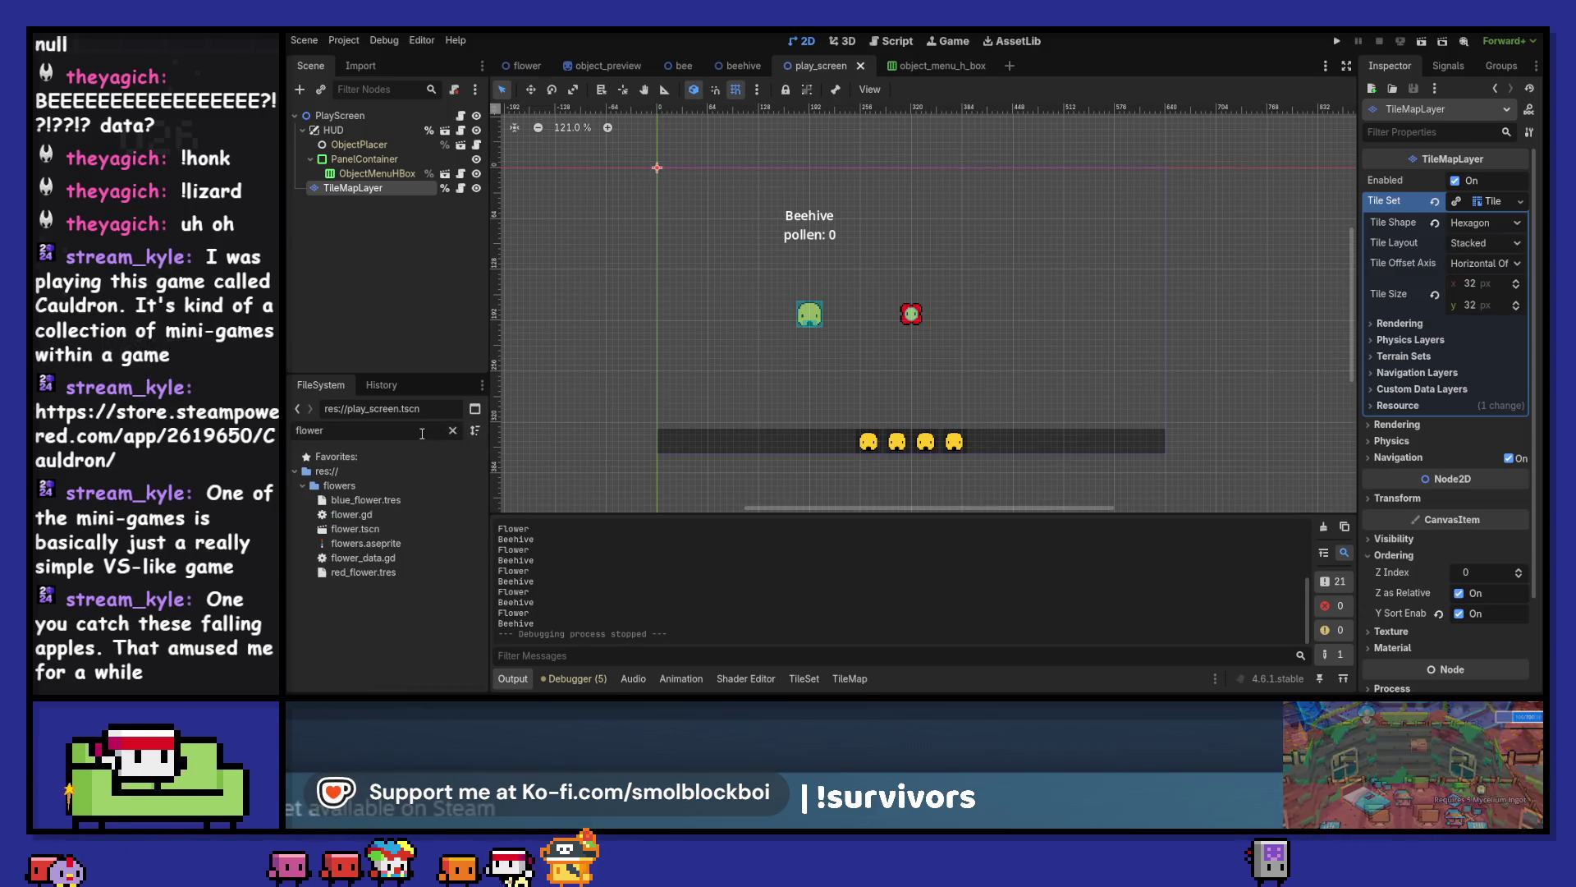
double_click(407, 557)
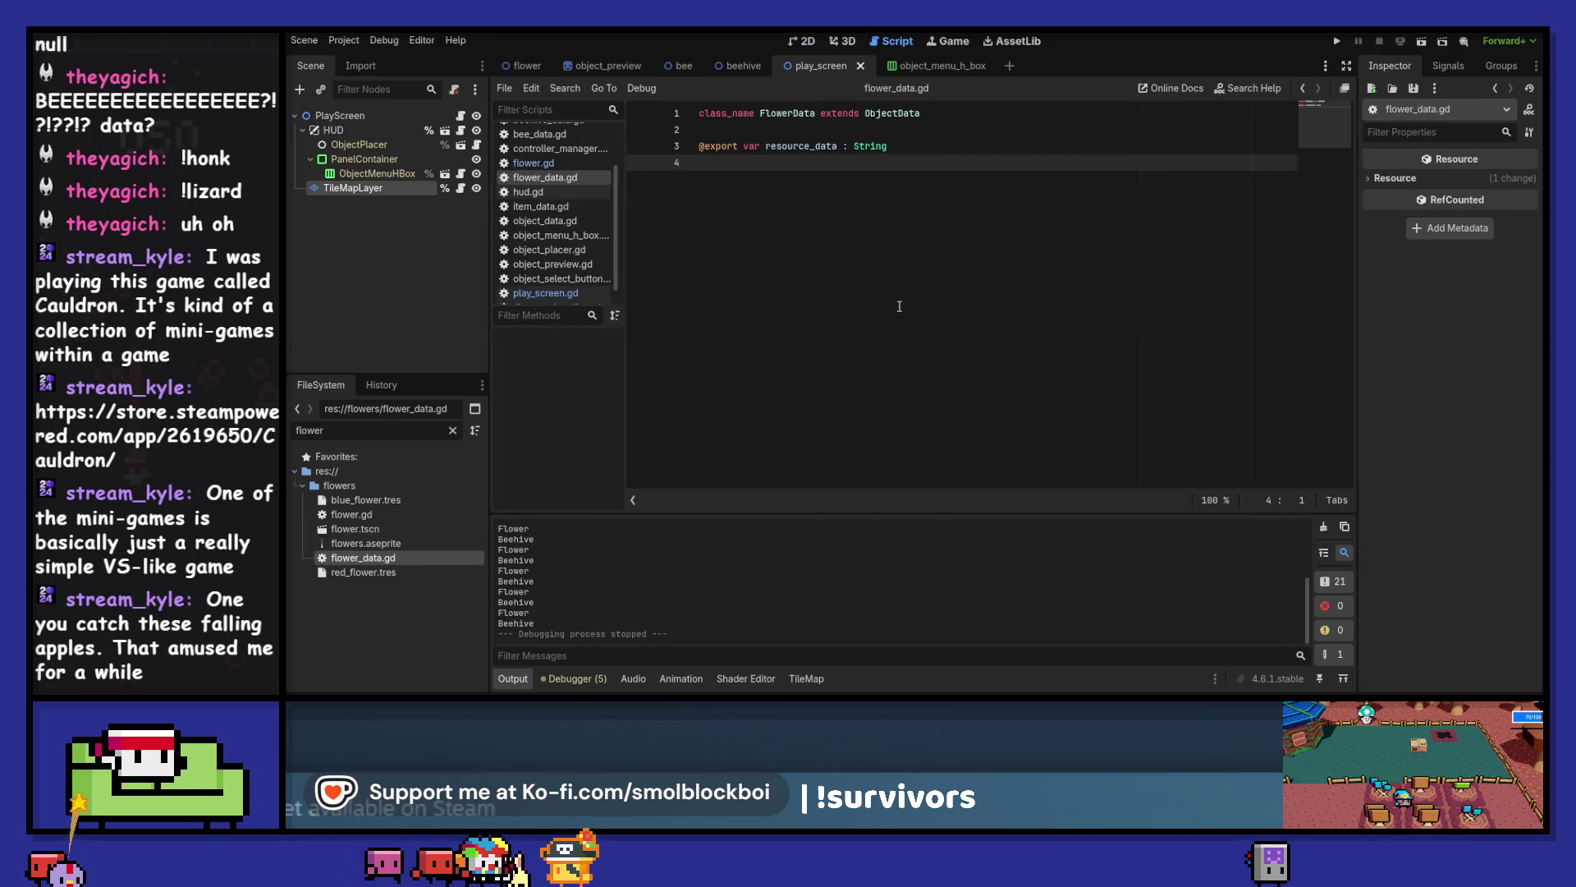
left_click(344, 575)
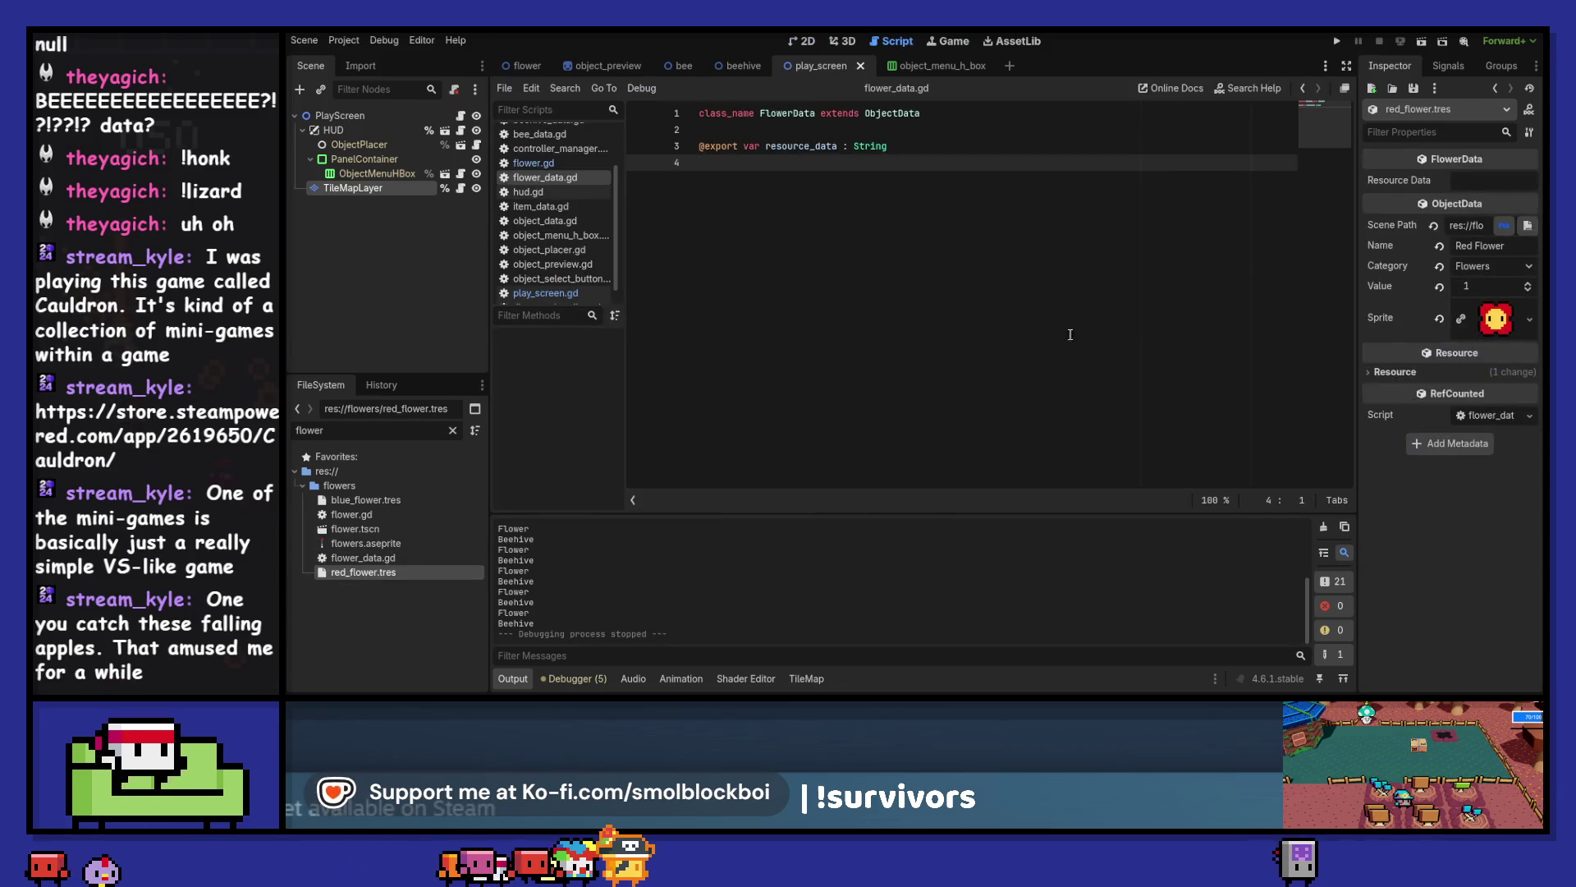
double_click(870, 147)
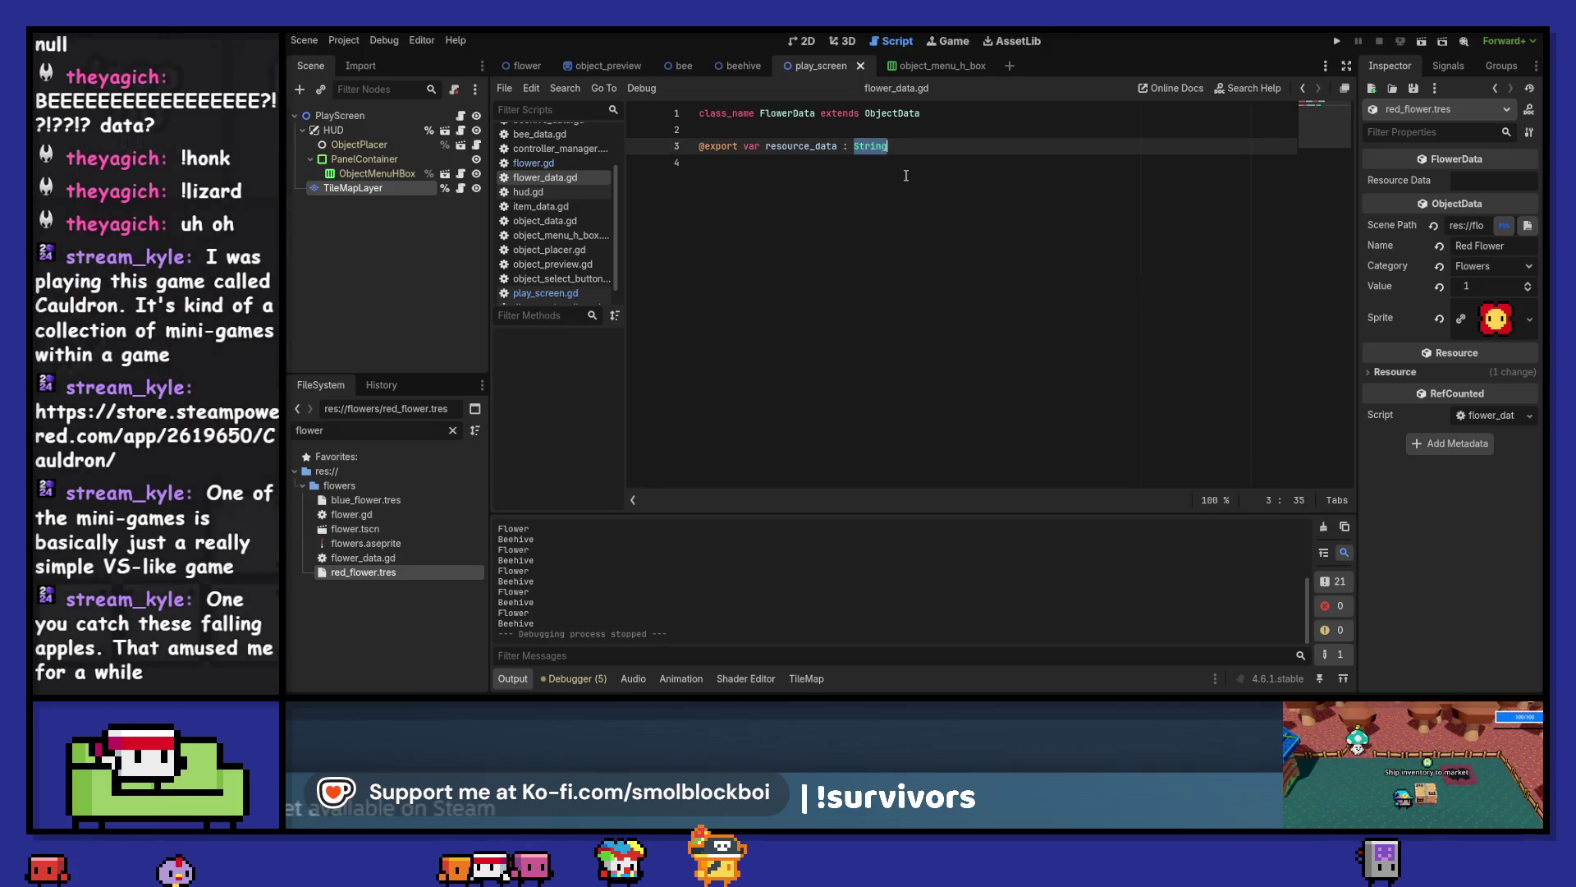
key("Return")
key("ctrl+s")
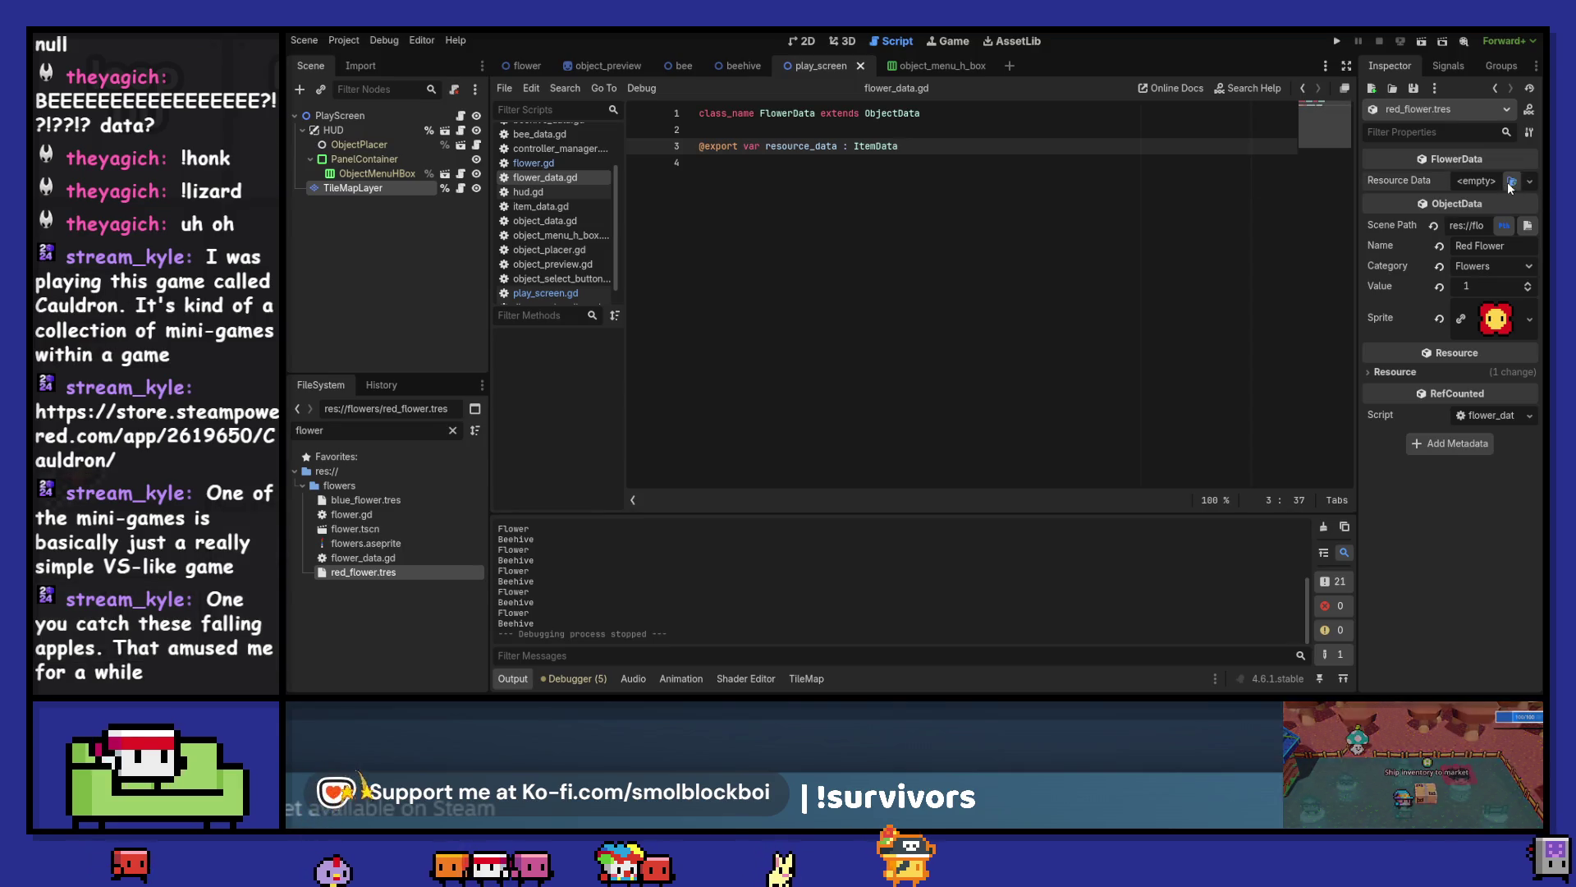
- Quick Load pollen_item.tres into red_flower.tres' Resource Data, save, and filter files for 'item_d'
left_click(1485, 182)
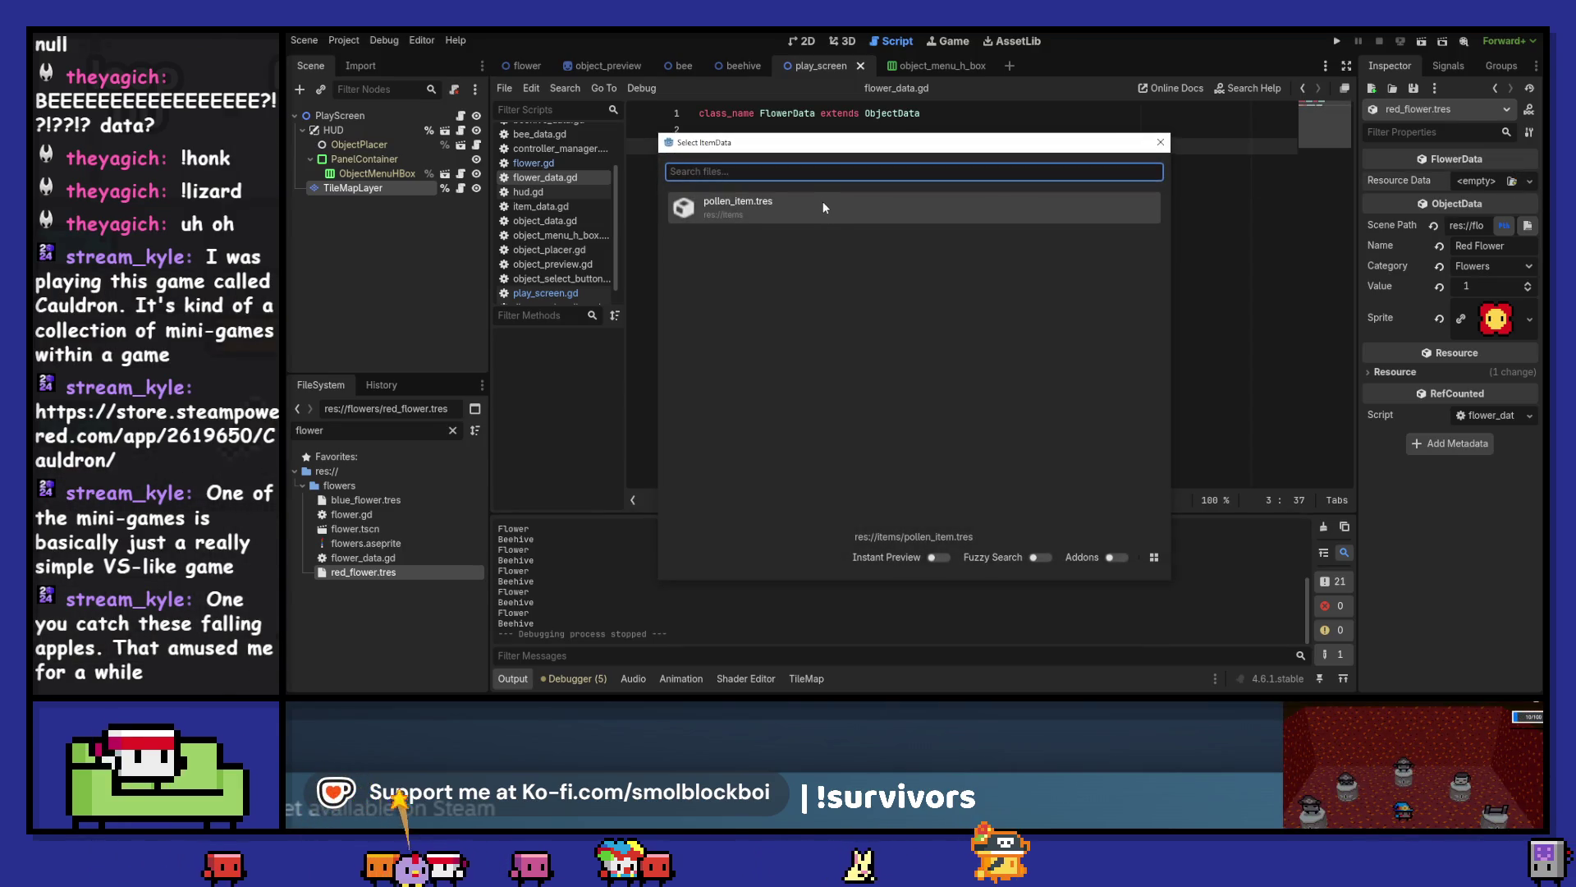
double_click(982, 213)
key("ctrl+s")
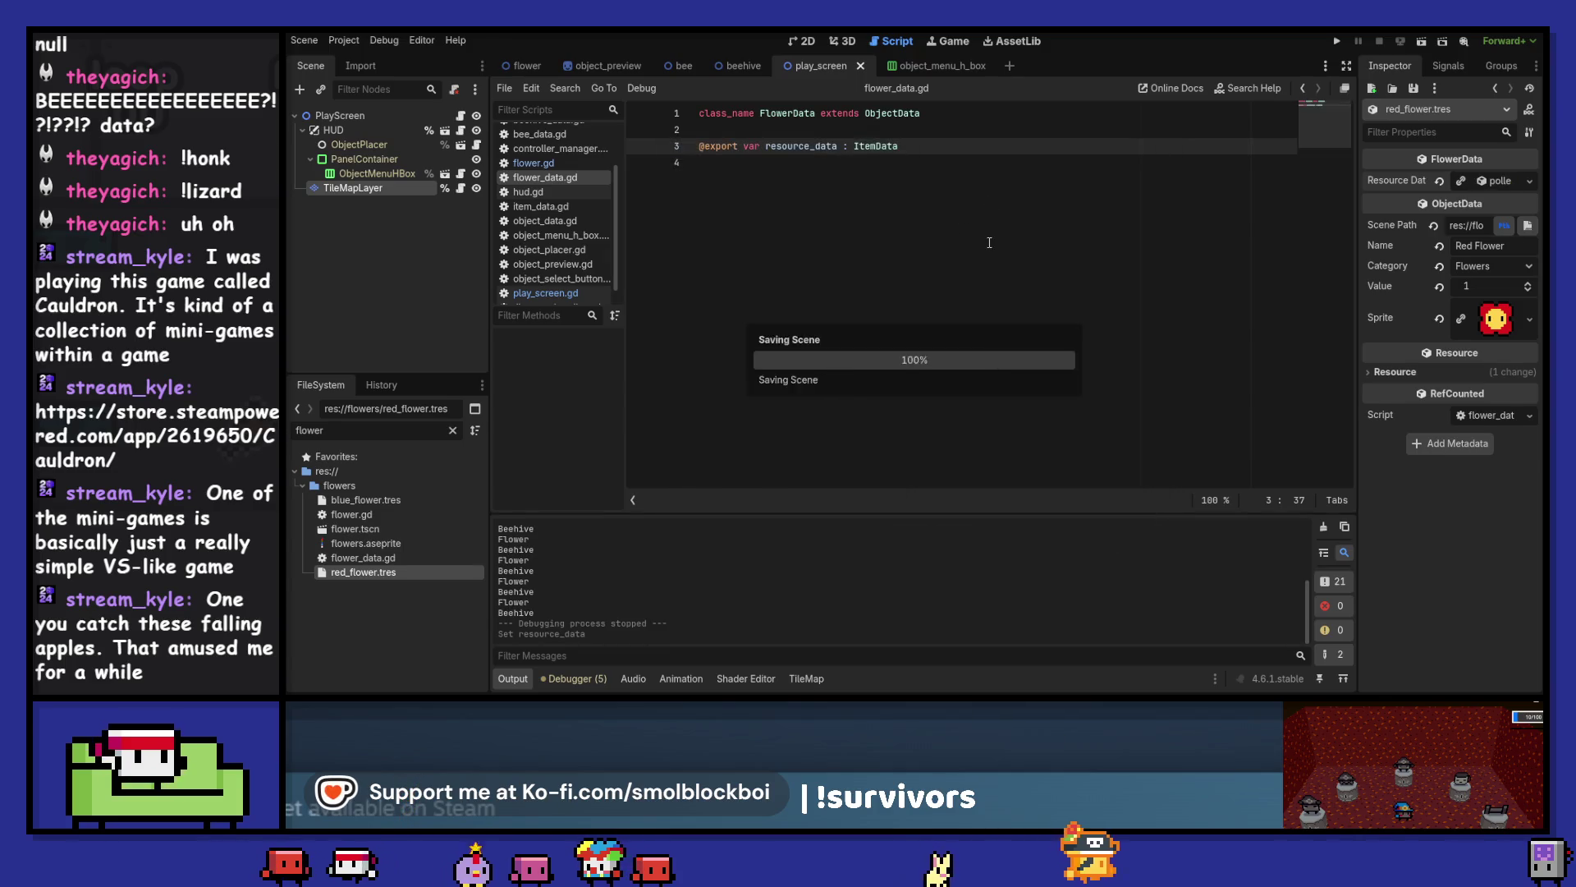
double_click(345, 435)
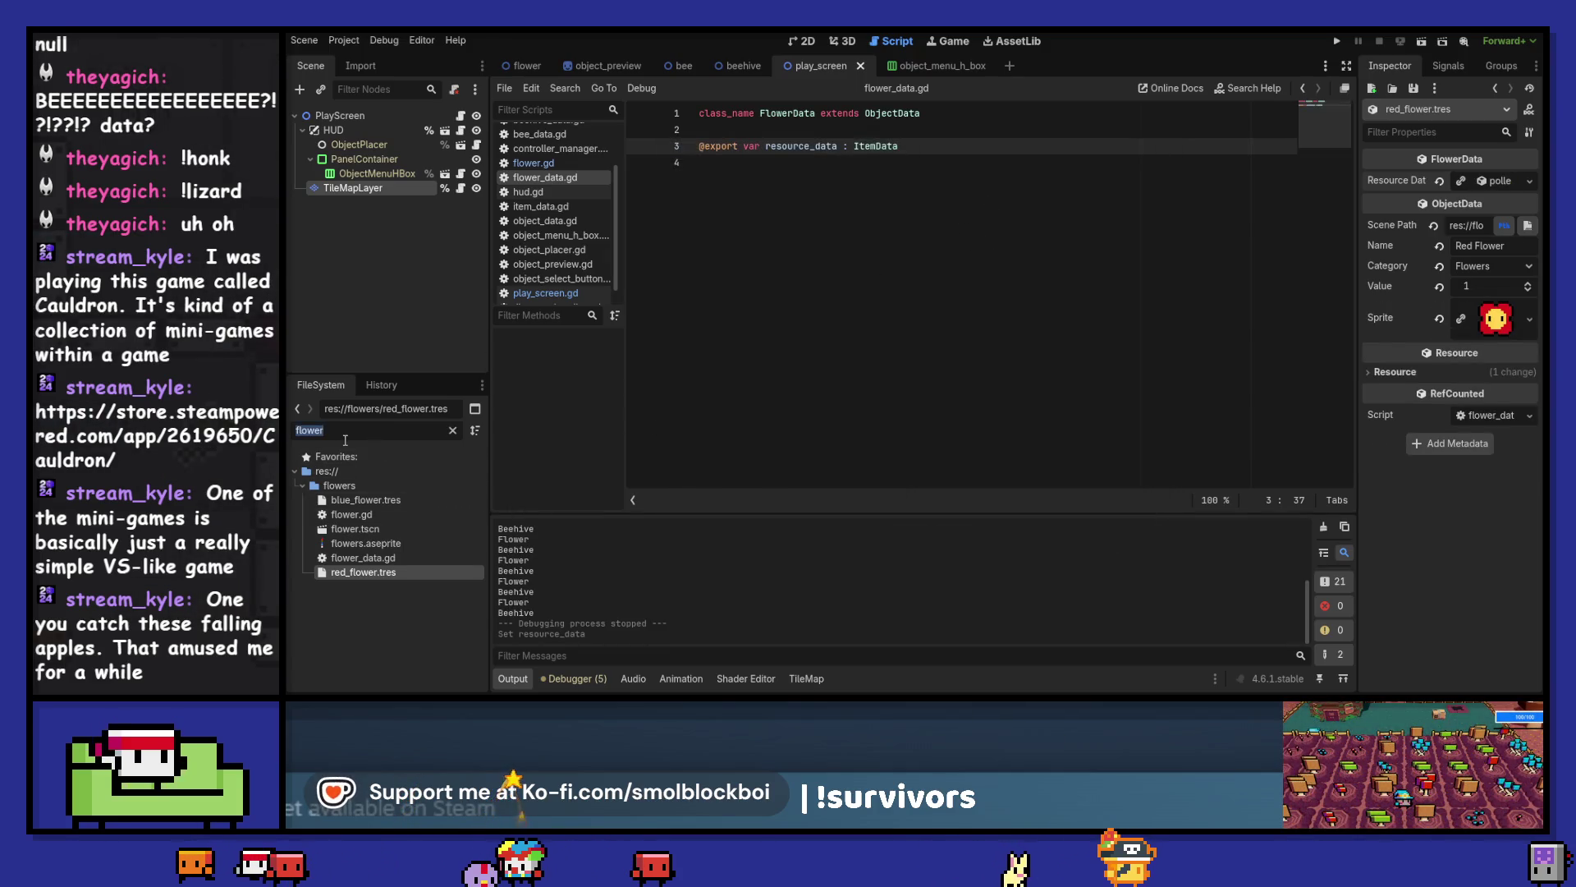
type("item")
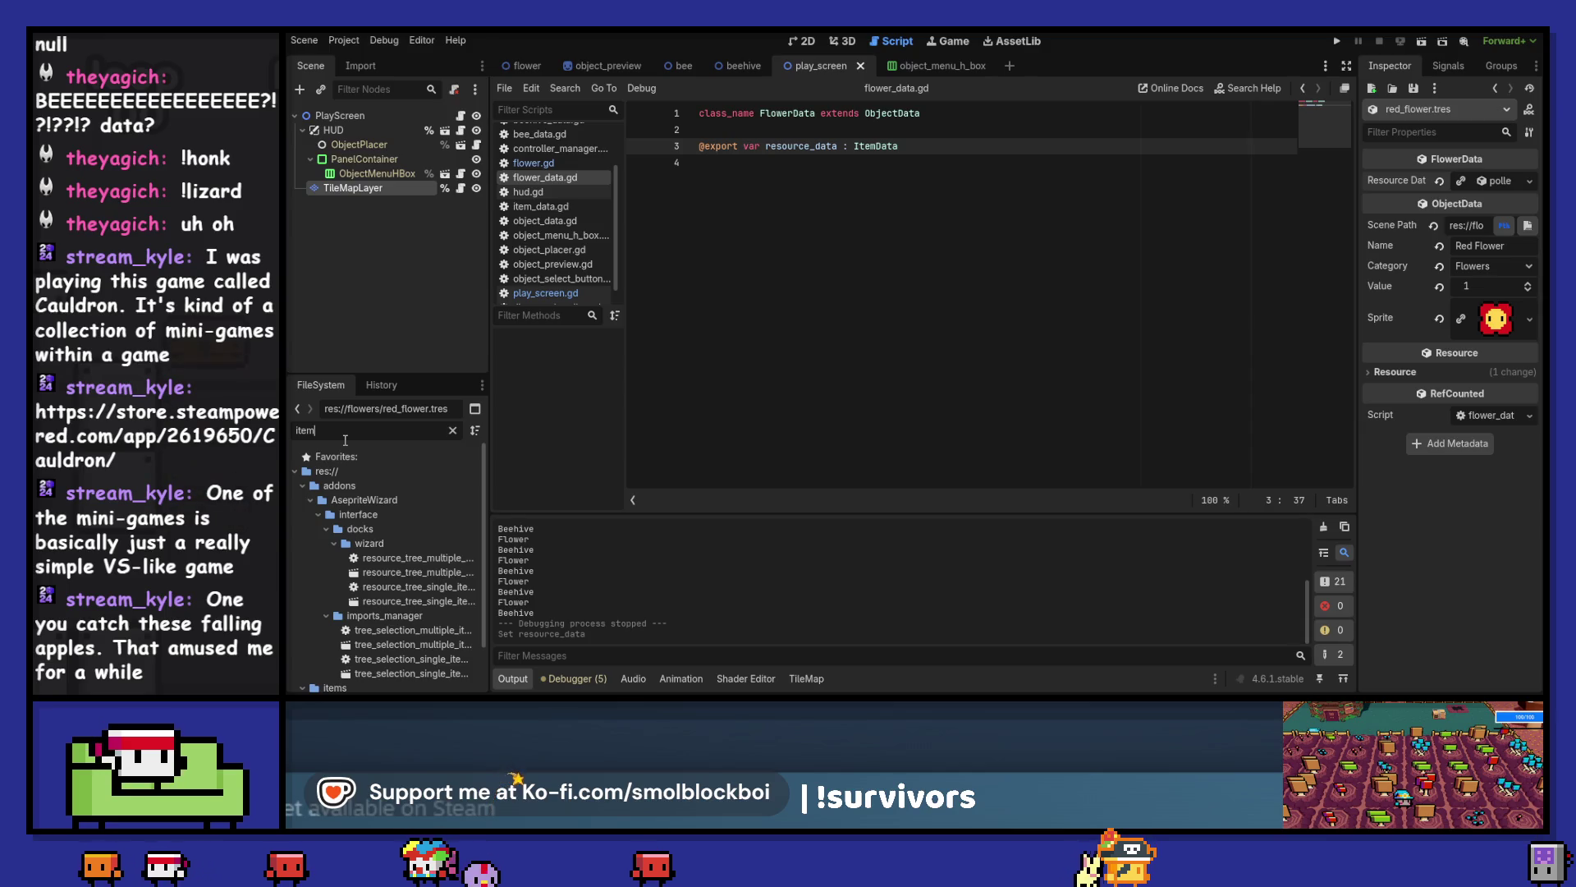
type("_d")
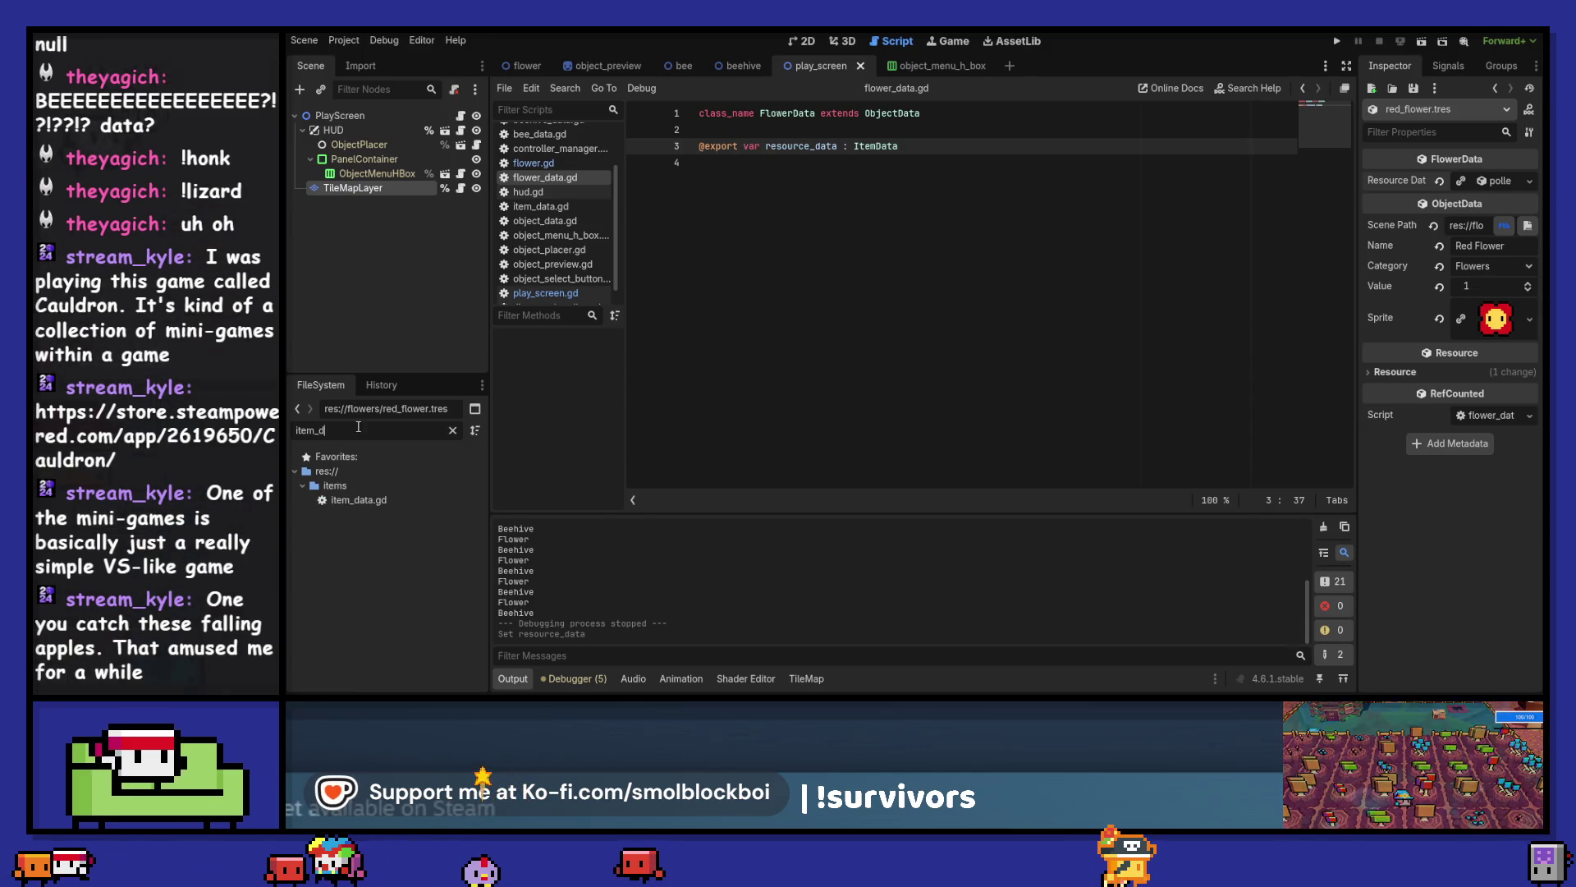
scroll(442, 525, "down", 2)
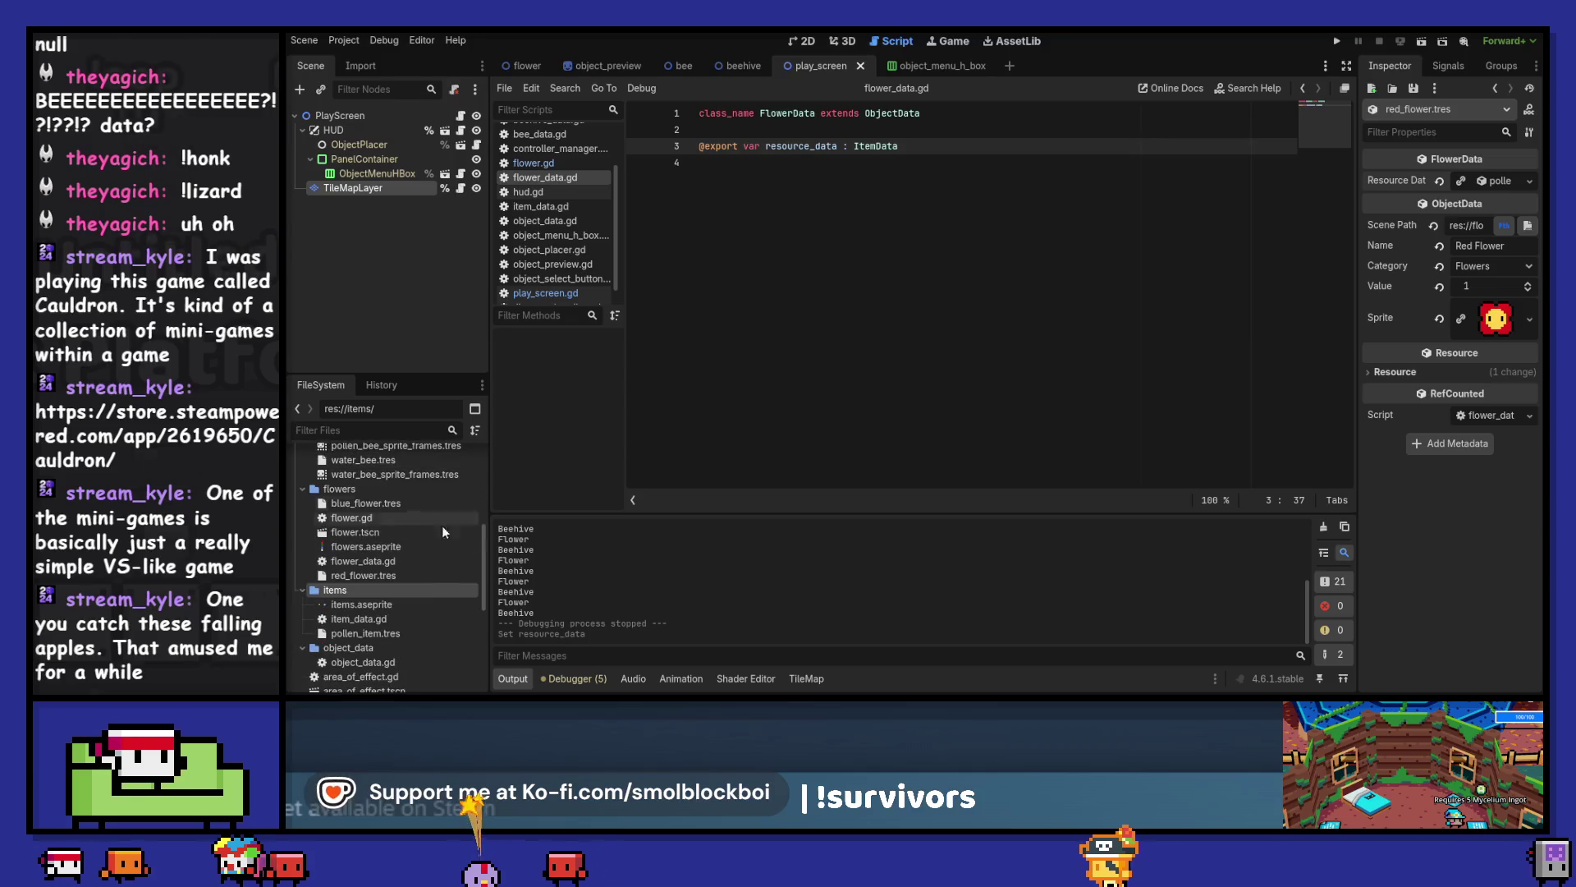
- Duplicate pollen_item.tres as water_item.tres, name it Water, and set its category
left_click(406, 634)
key("ctrl+d")
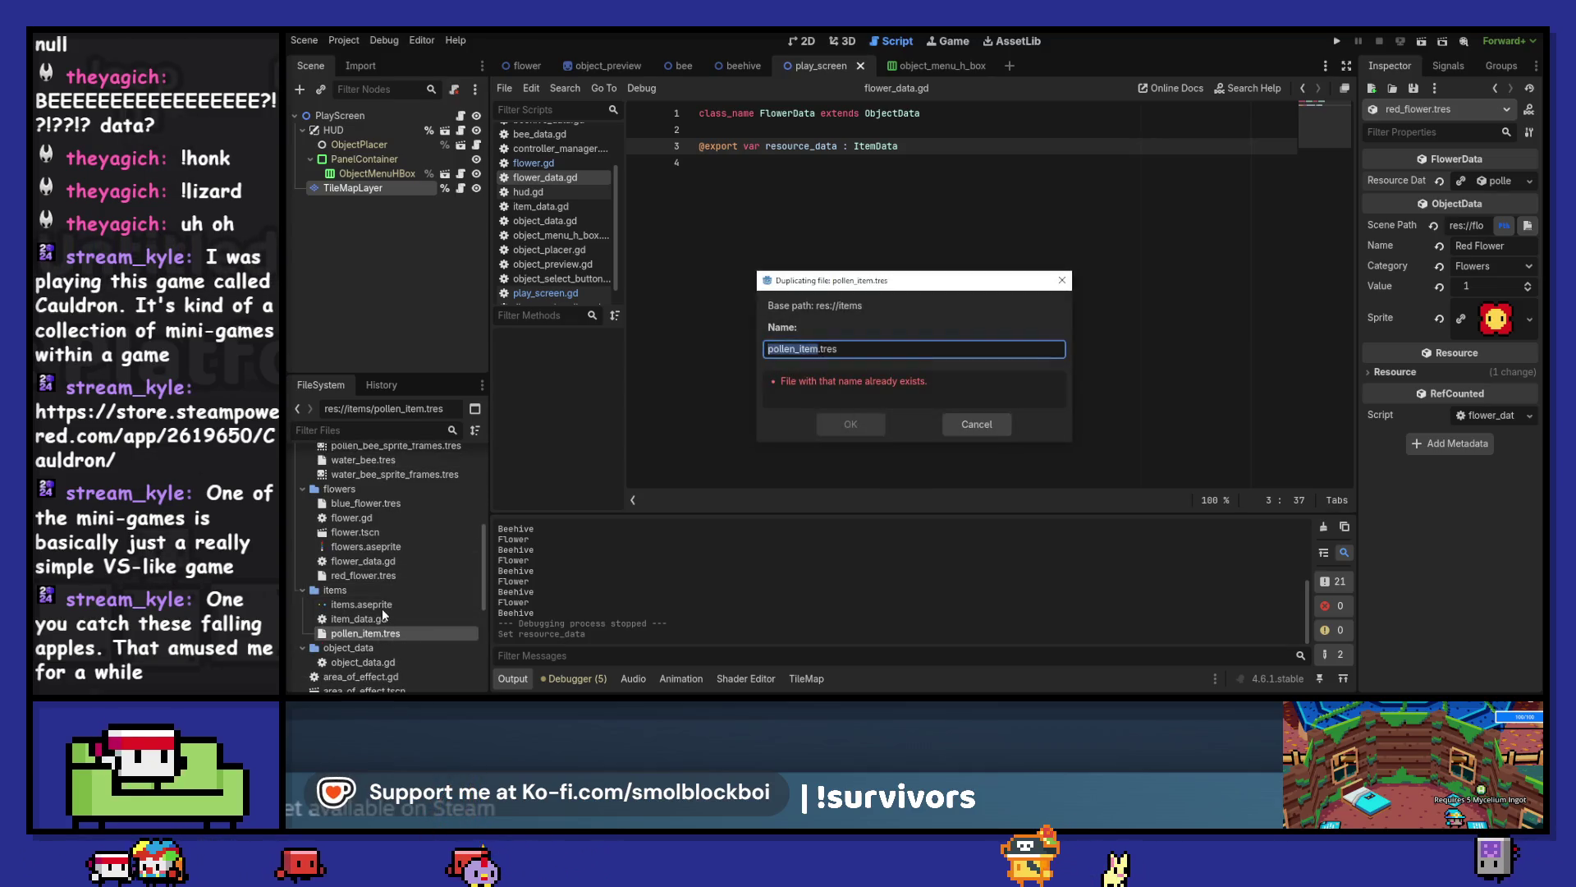
type("water")
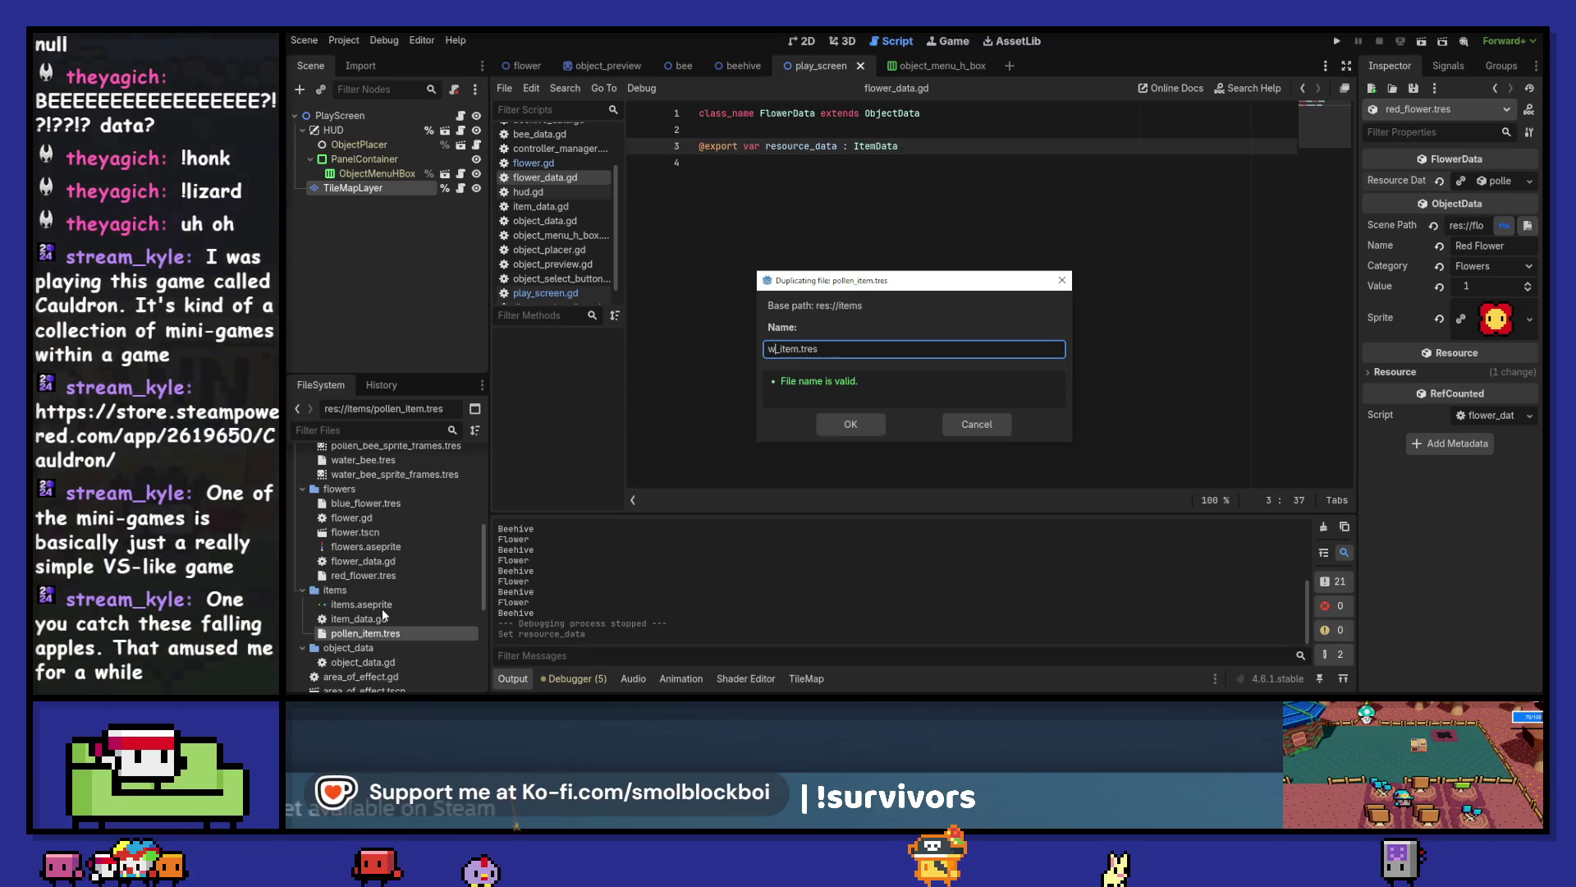
key("Return")
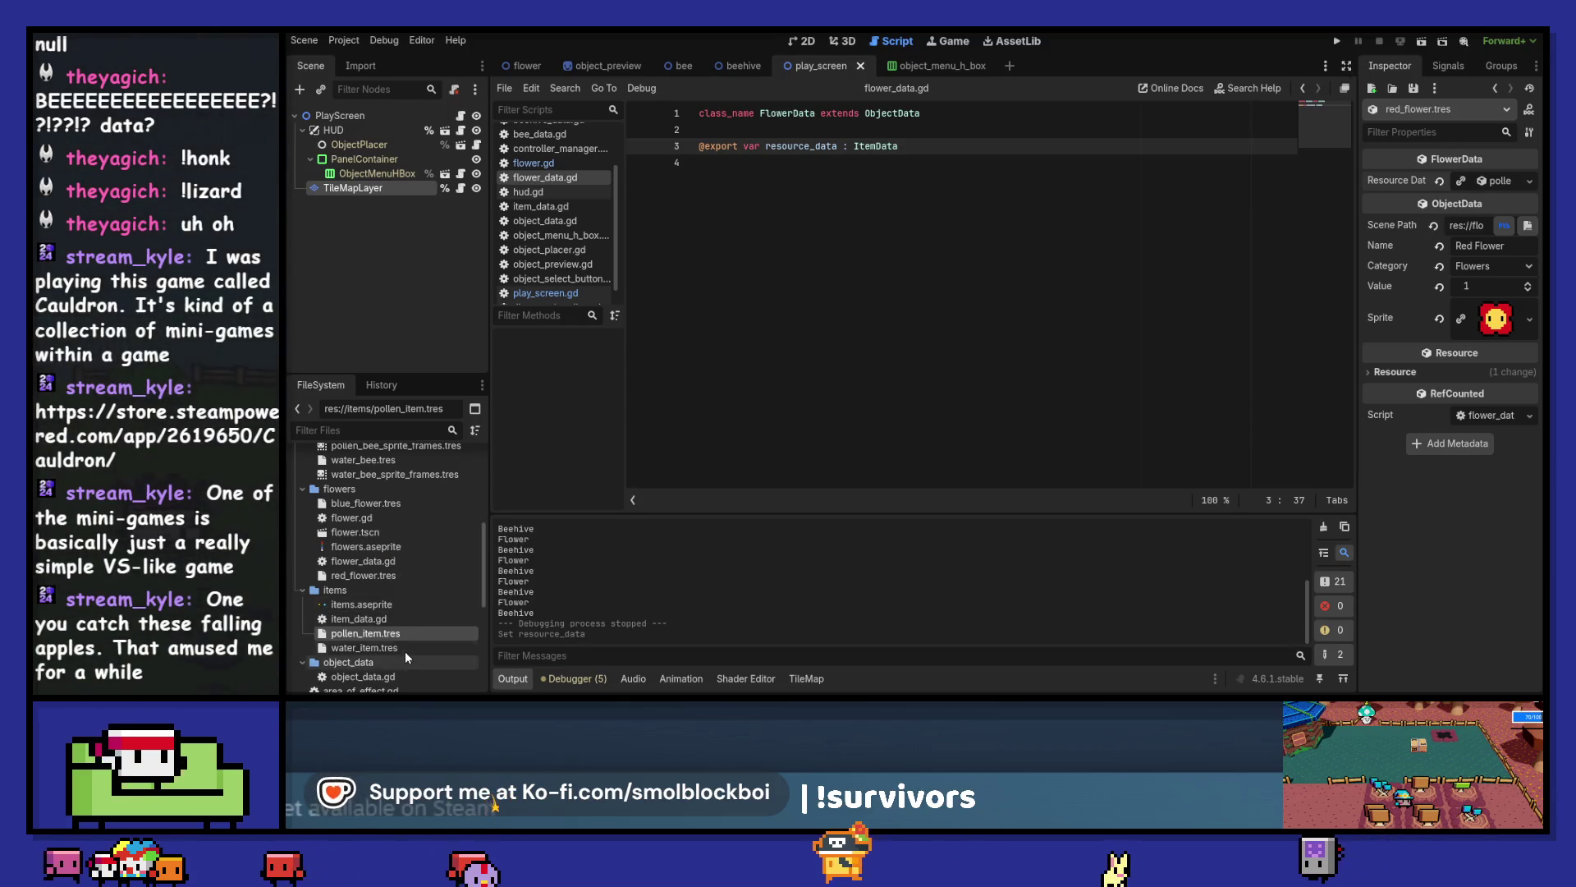
left_click(410, 647)
double_click(1481, 180)
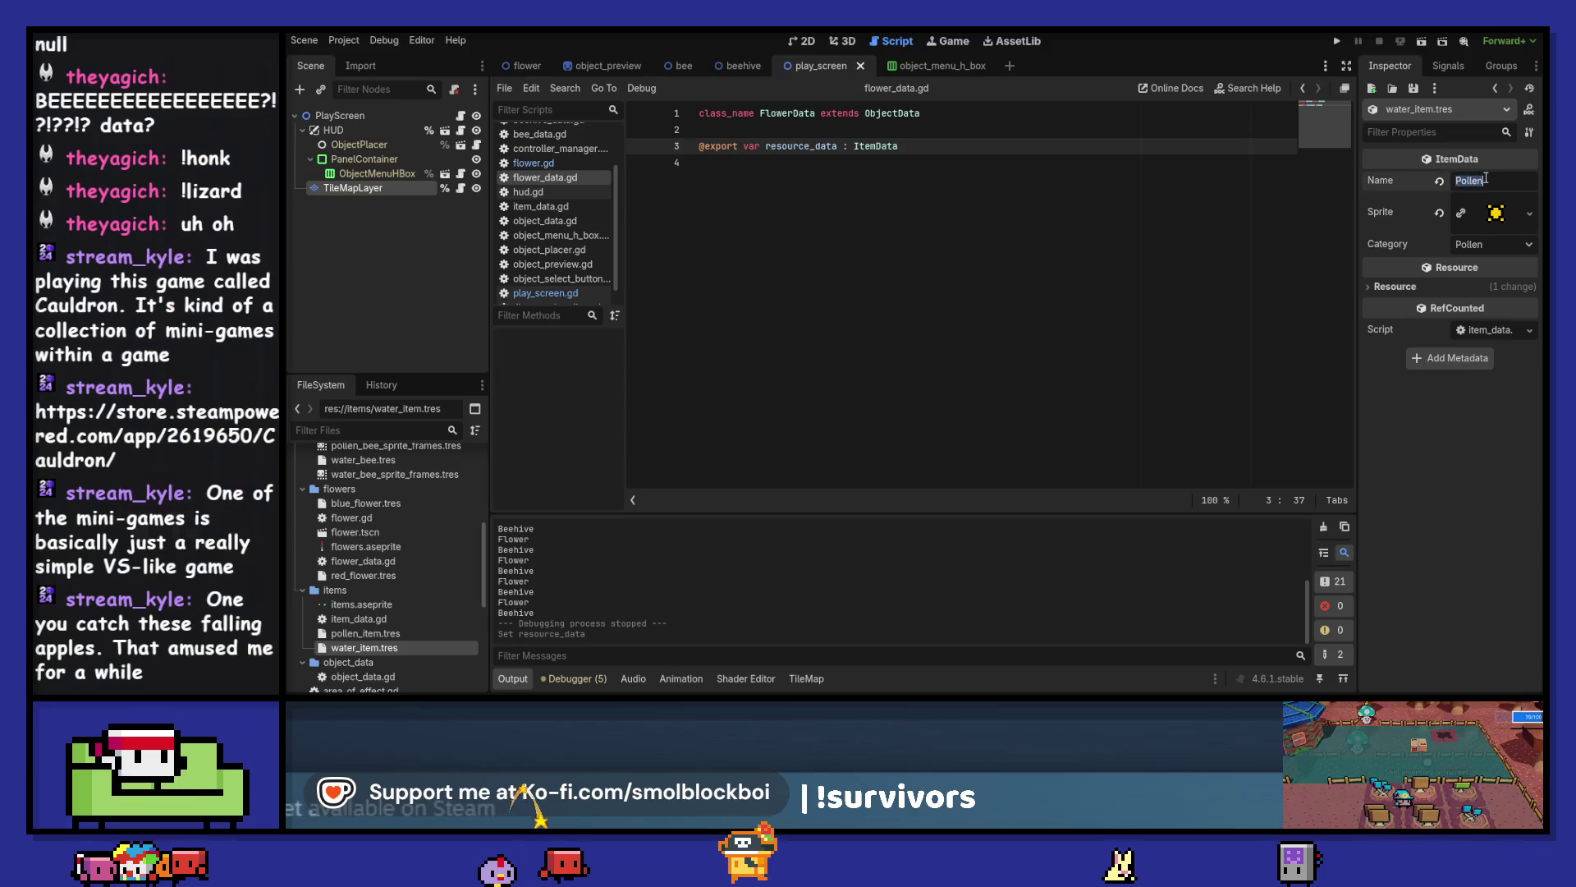
type("Water")
left_click(1475, 248)
left_click(1476, 279)
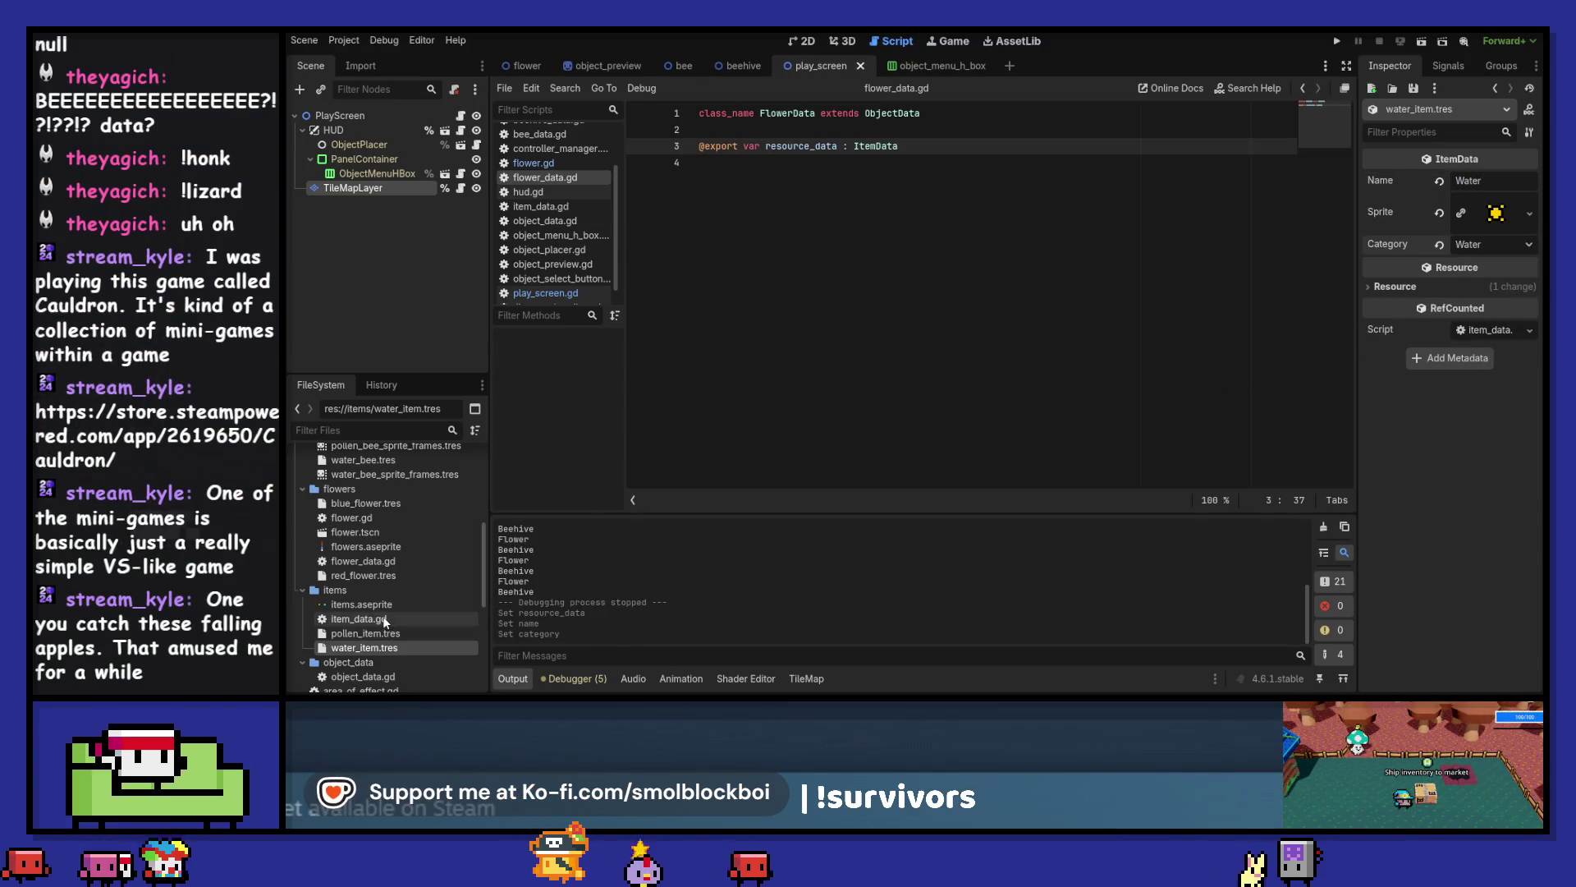
- Rename the second category in item_data.gd's enum to LIQUID
double_click(361, 618)
left_click(849, 212)
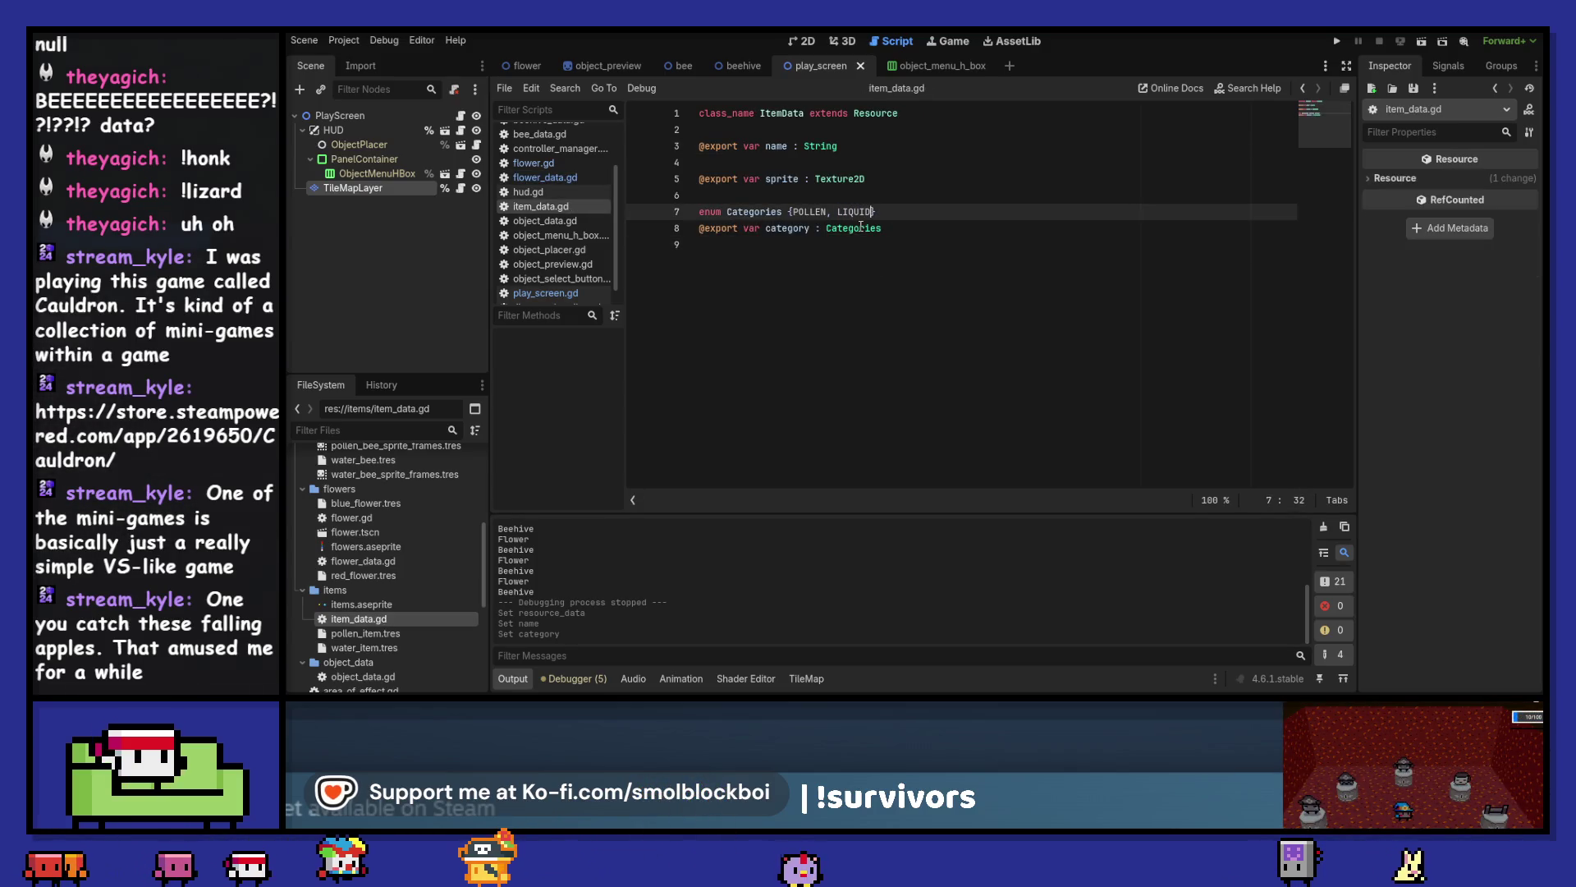
left_click(406, 637)
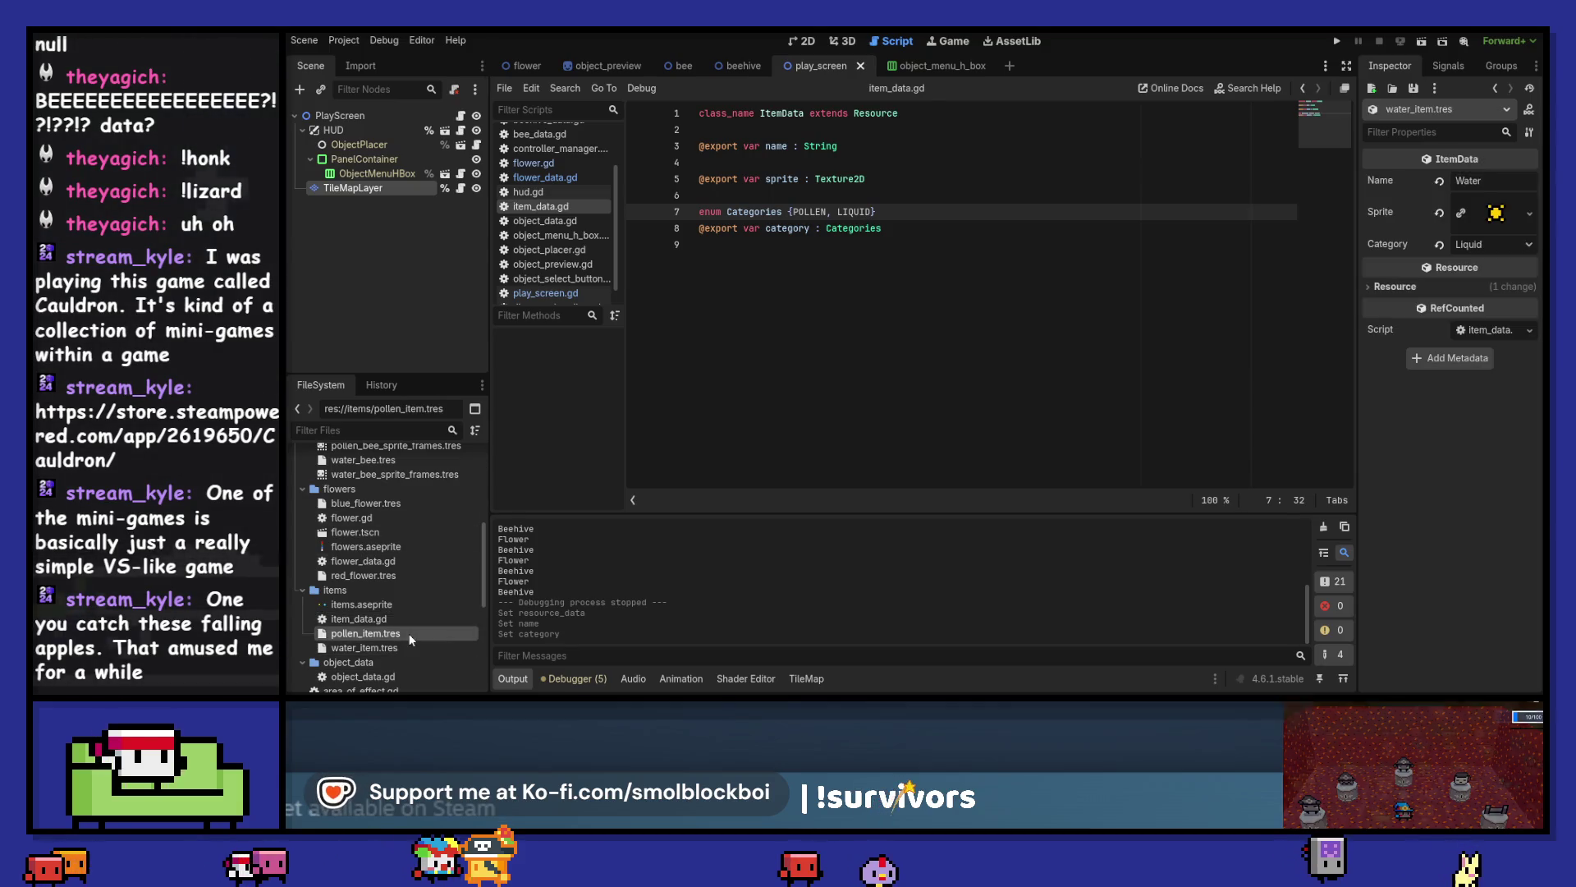
left_click(409, 649)
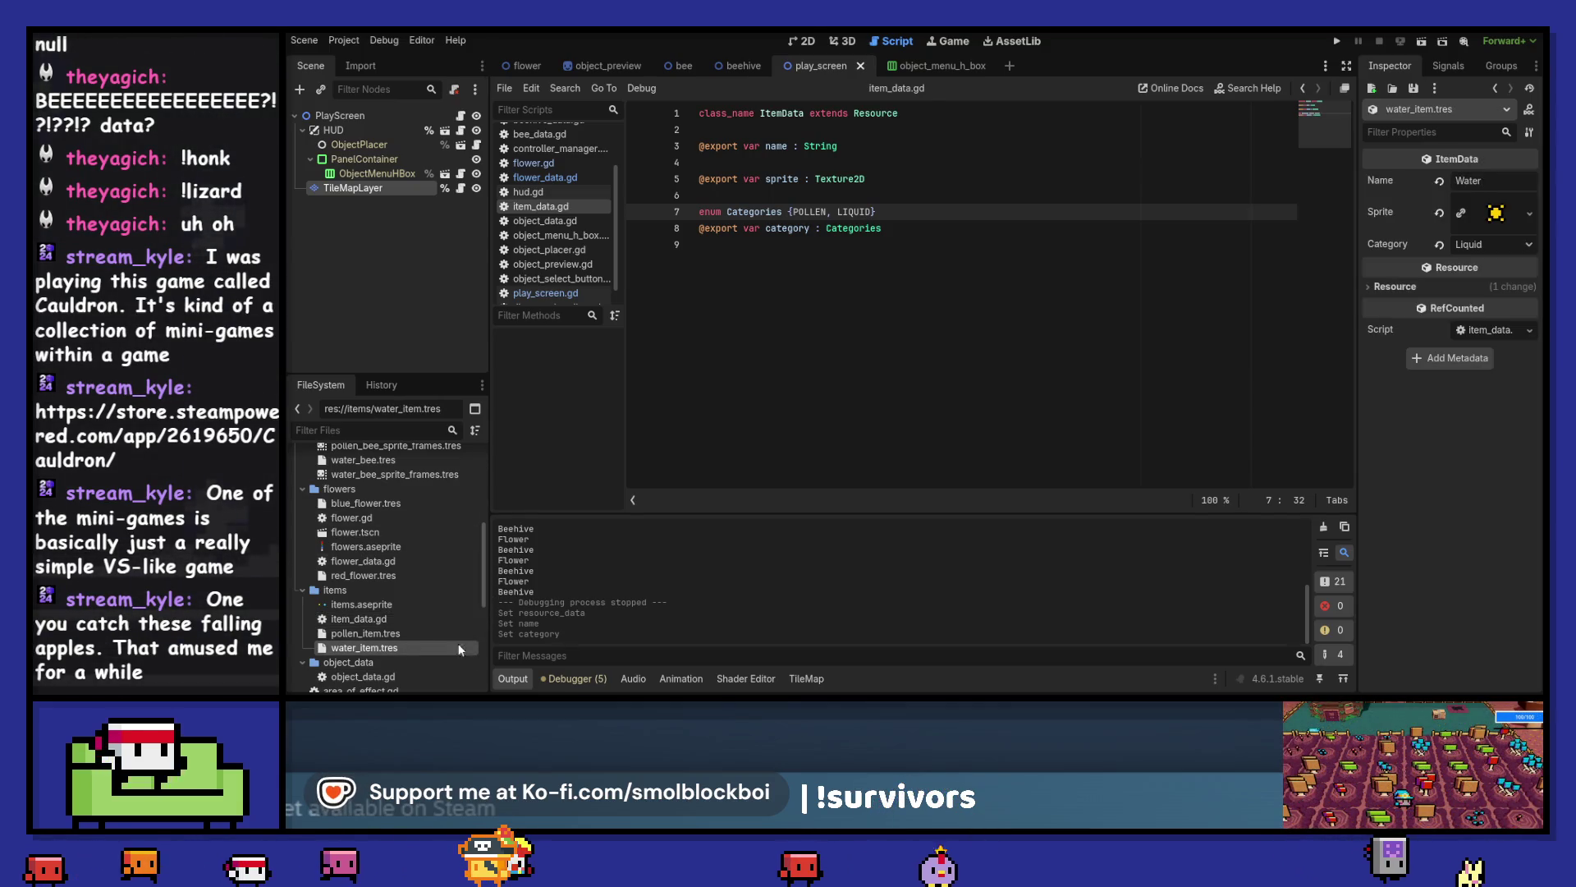
- Set water_item.tres' sprite region to the water-drop tile and save
left_click(1490, 213)
left_click(1453, 522)
left_click(929, 364)
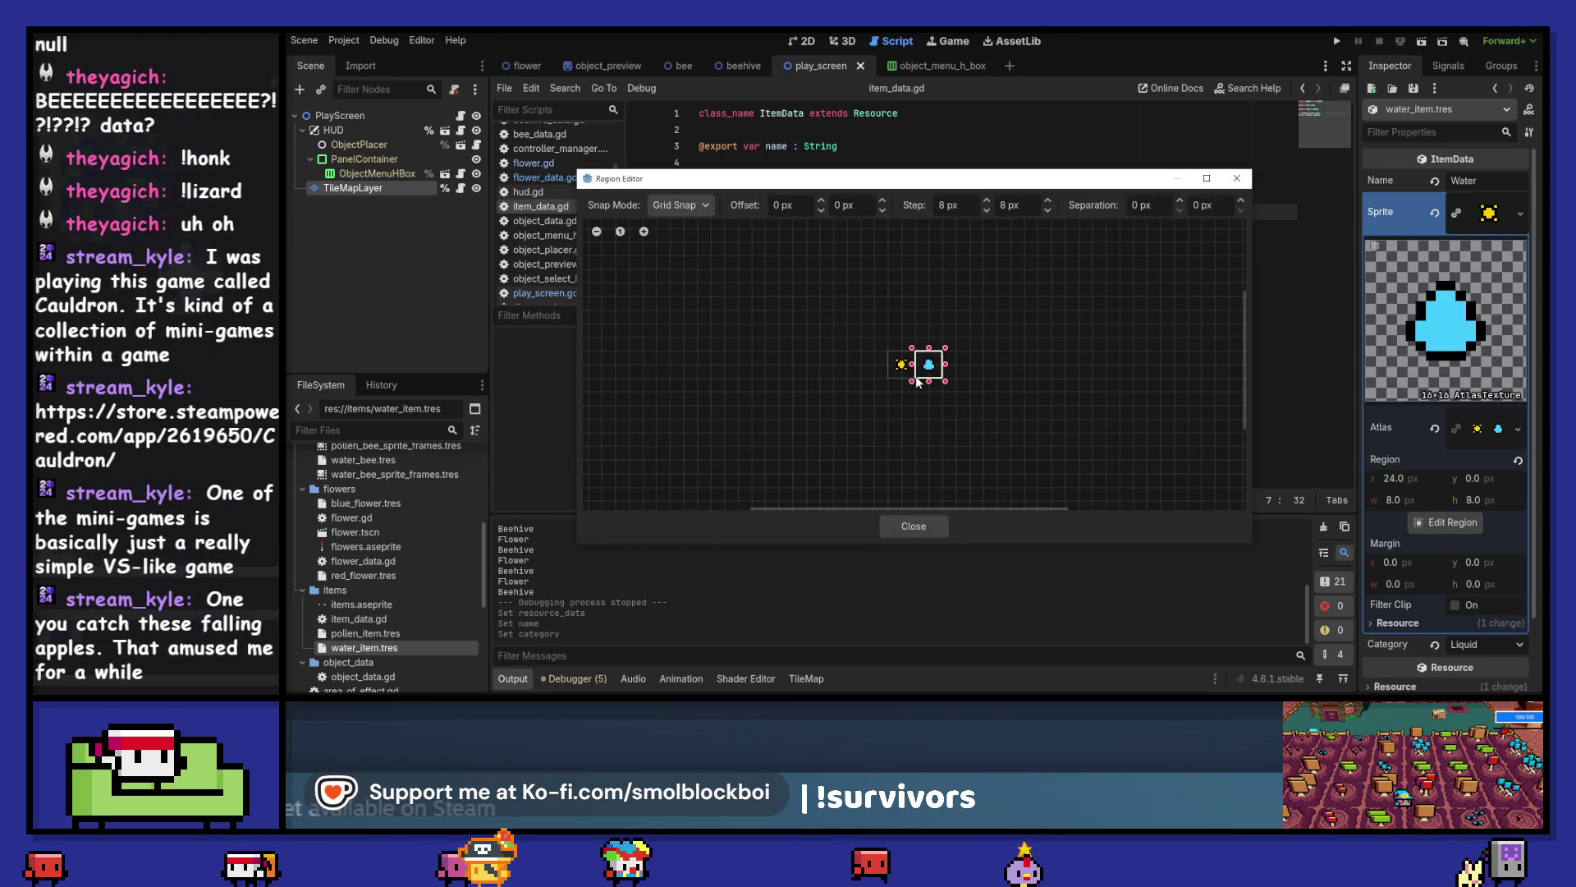
left_click(928, 528)
key("ctrl+s")
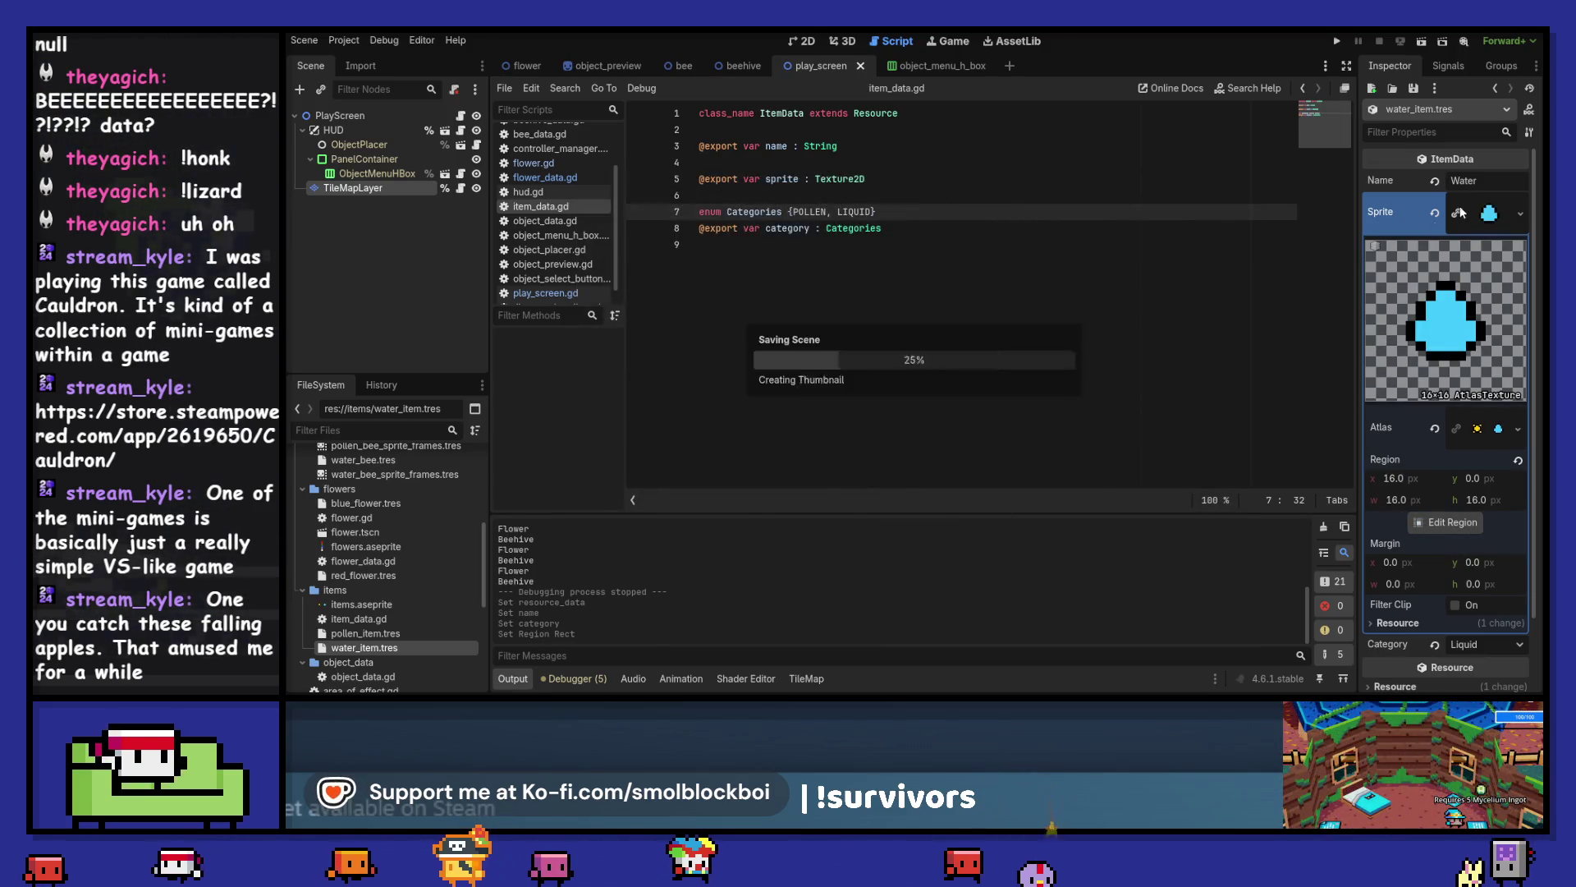
left_click(421, 638)
key("ctrl+s")
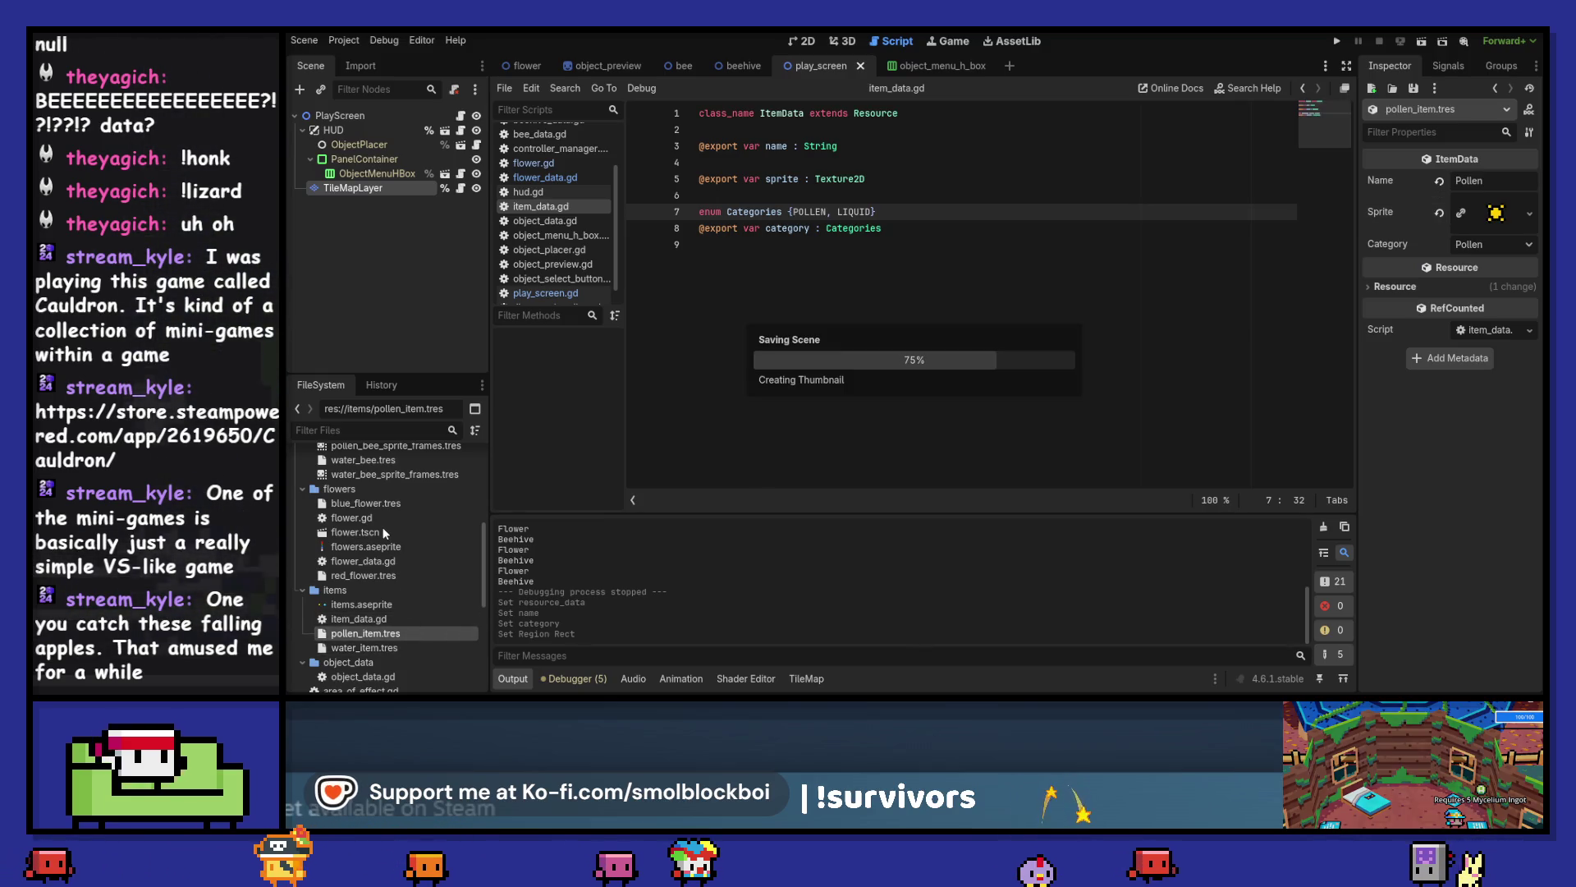
- Set blue_flower.tres' resource data to water_item.tres, save, then filter 'bee' and open bee_data.gd
left_click(380, 499)
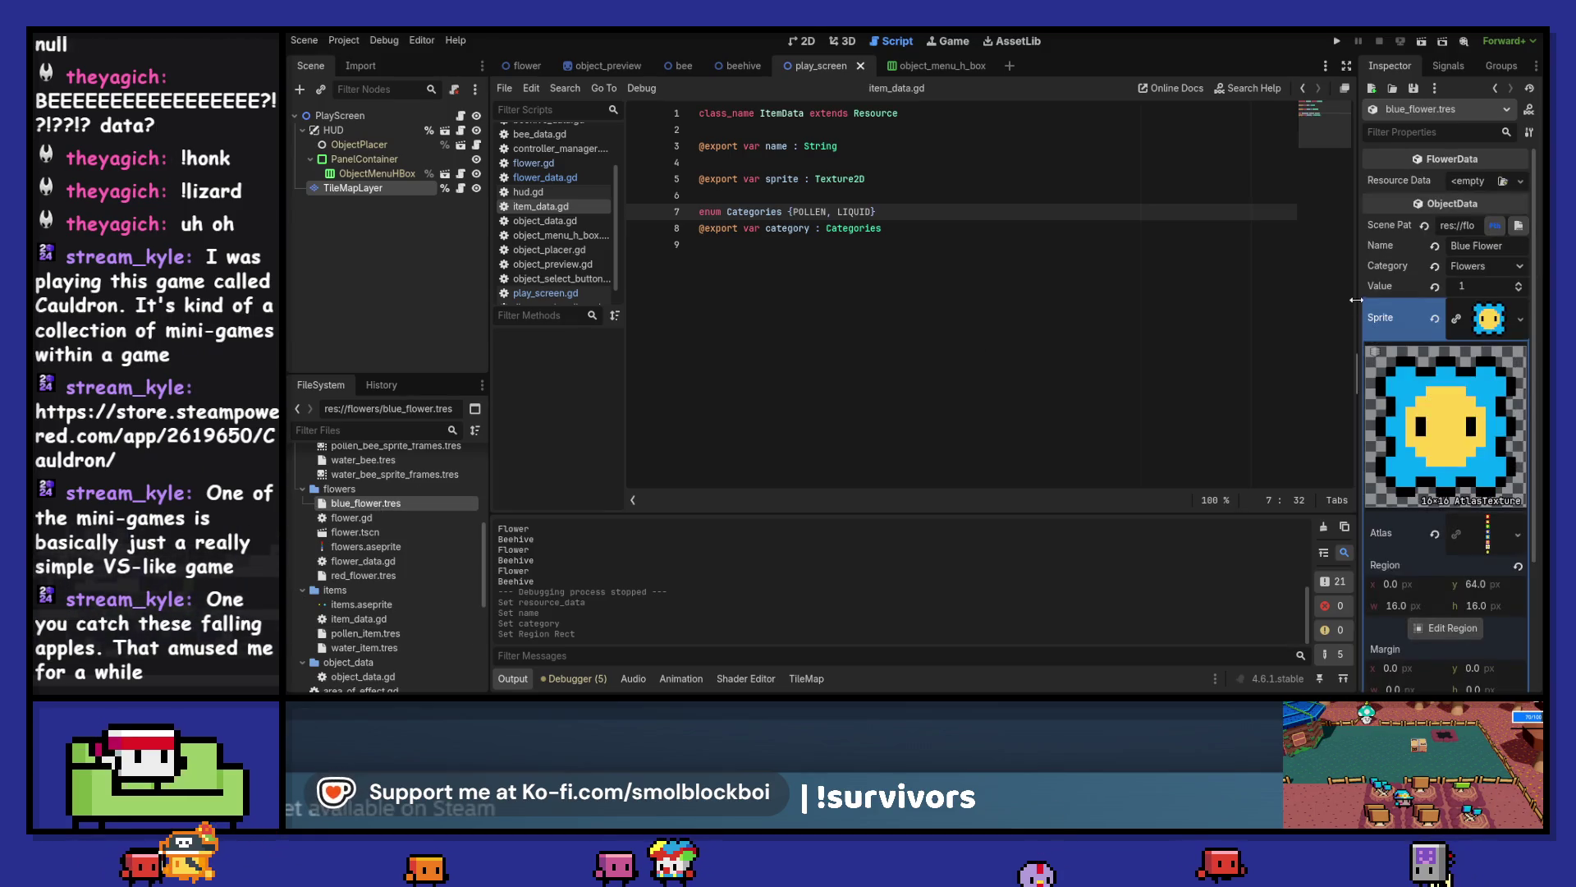
left_click(1487, 319)
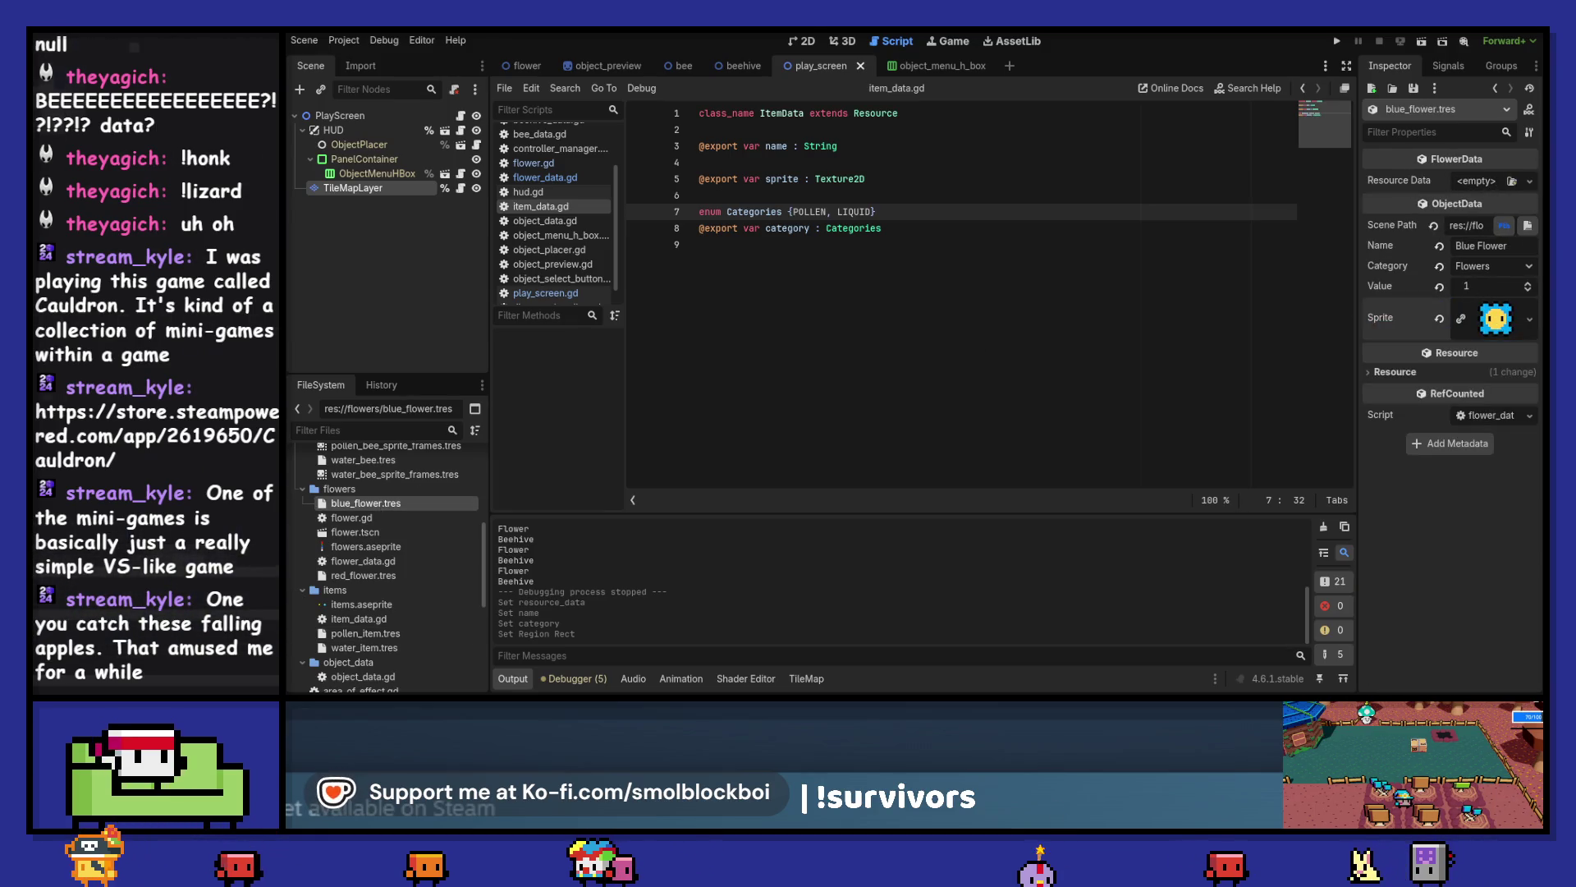
left_click(1529, 180)
left_click(1488, 240)
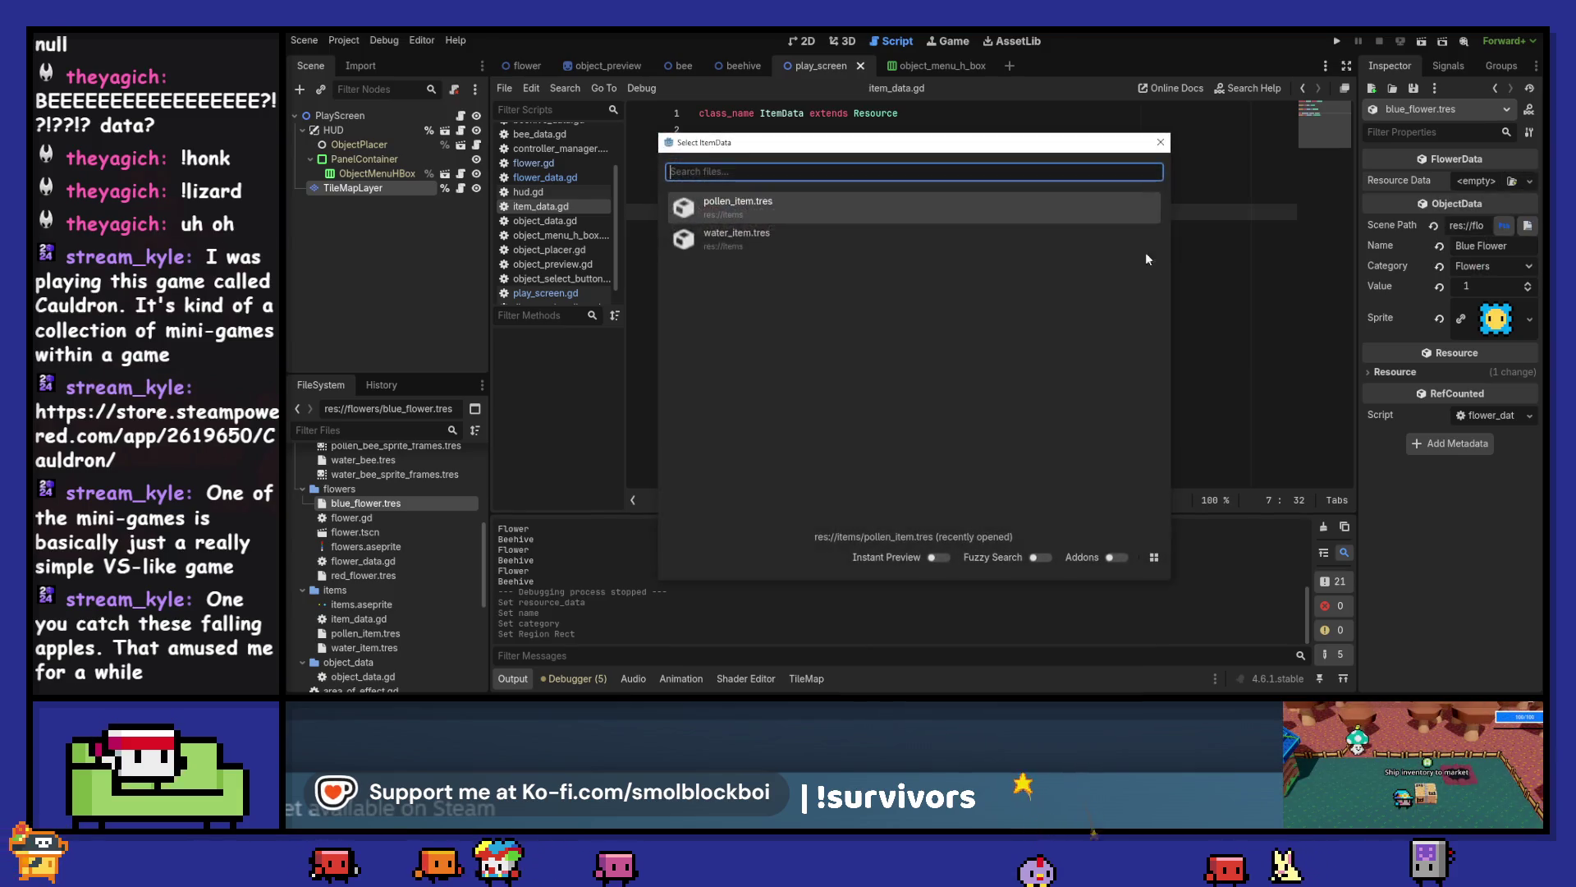
double_click(845, 236)
key("ctrl+s")
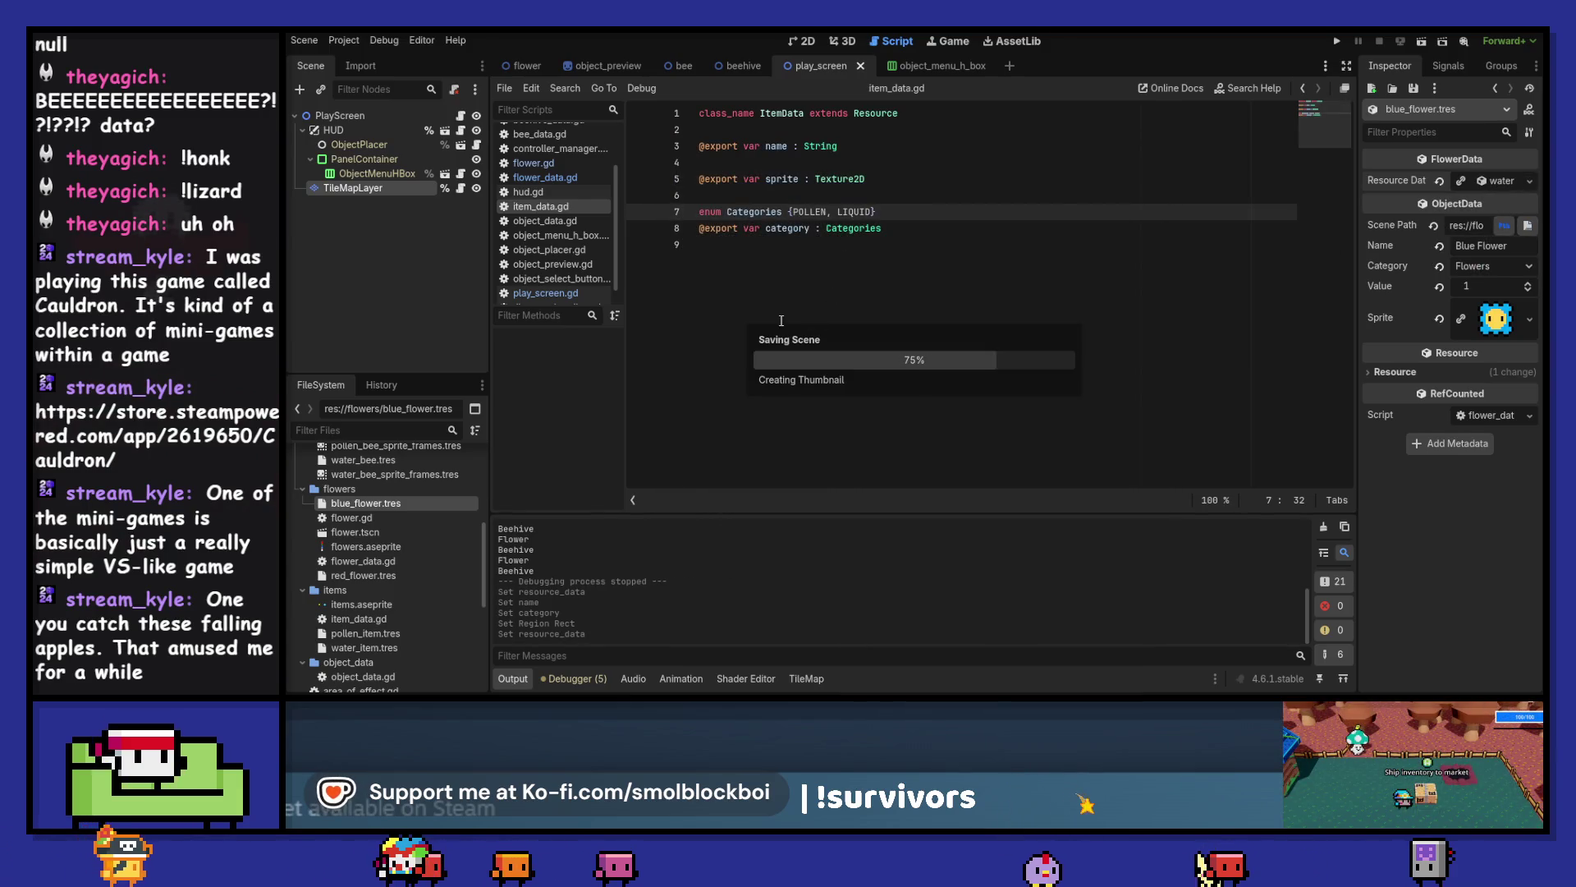
type("bee")
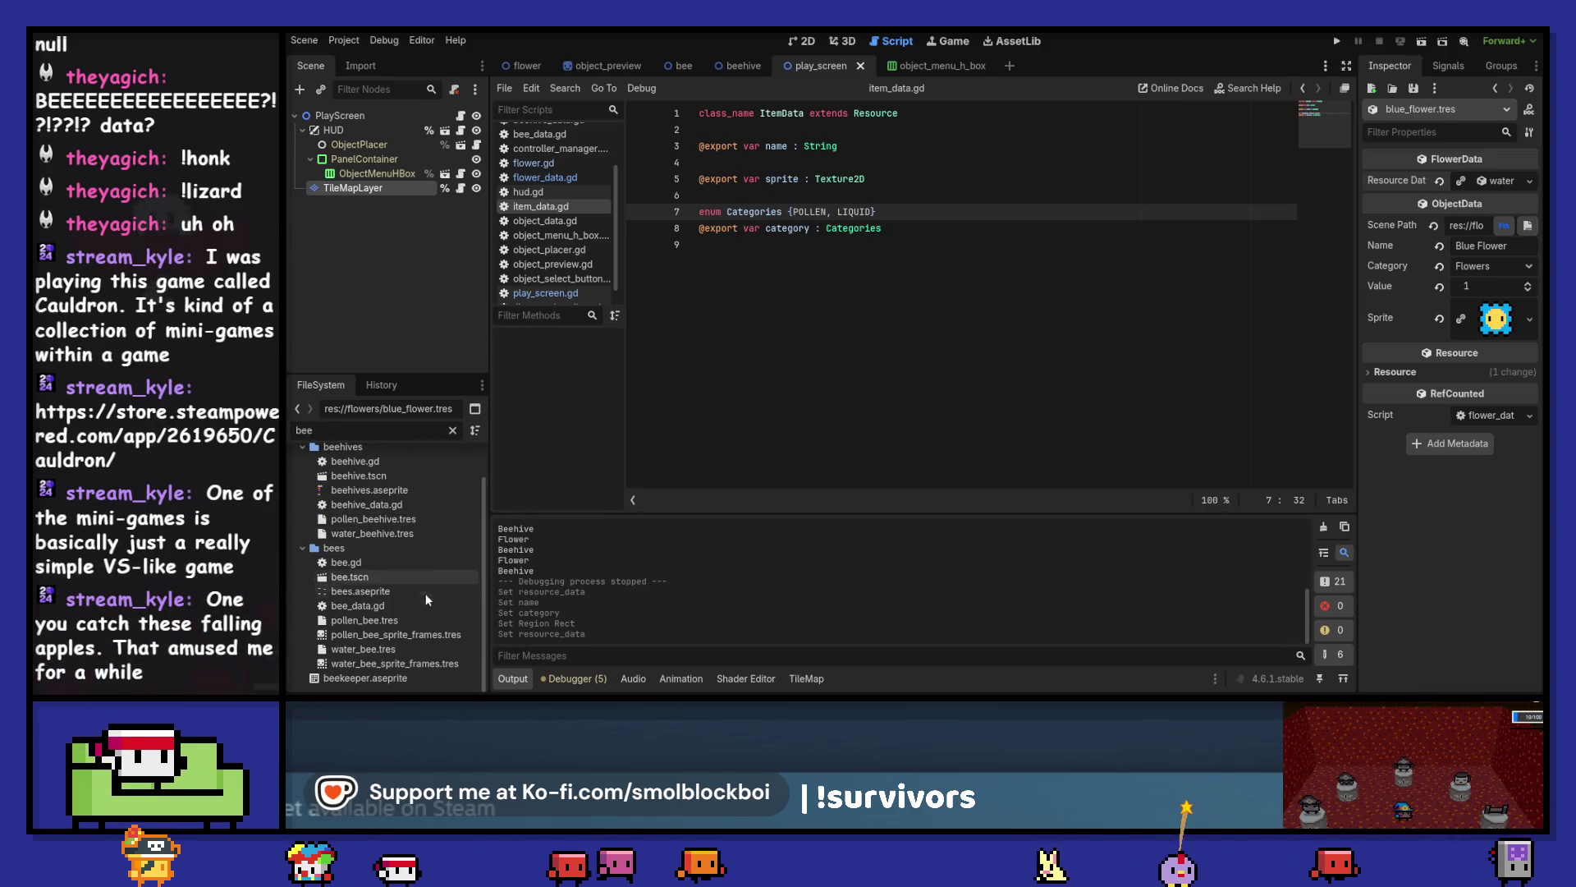
double_click(423, 606)
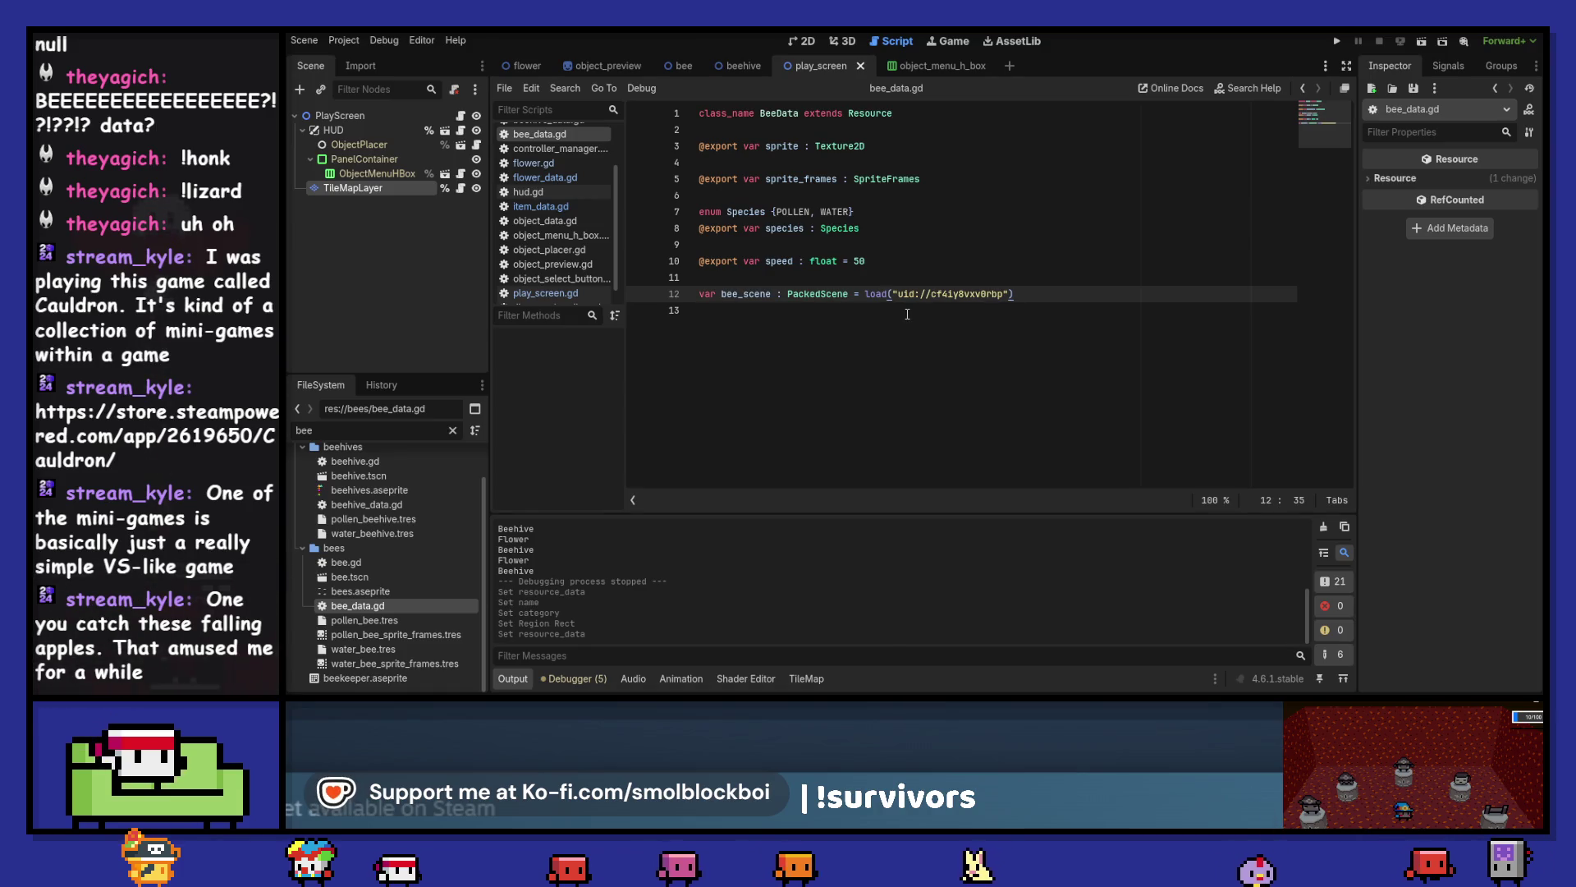
left_click(374, 619)
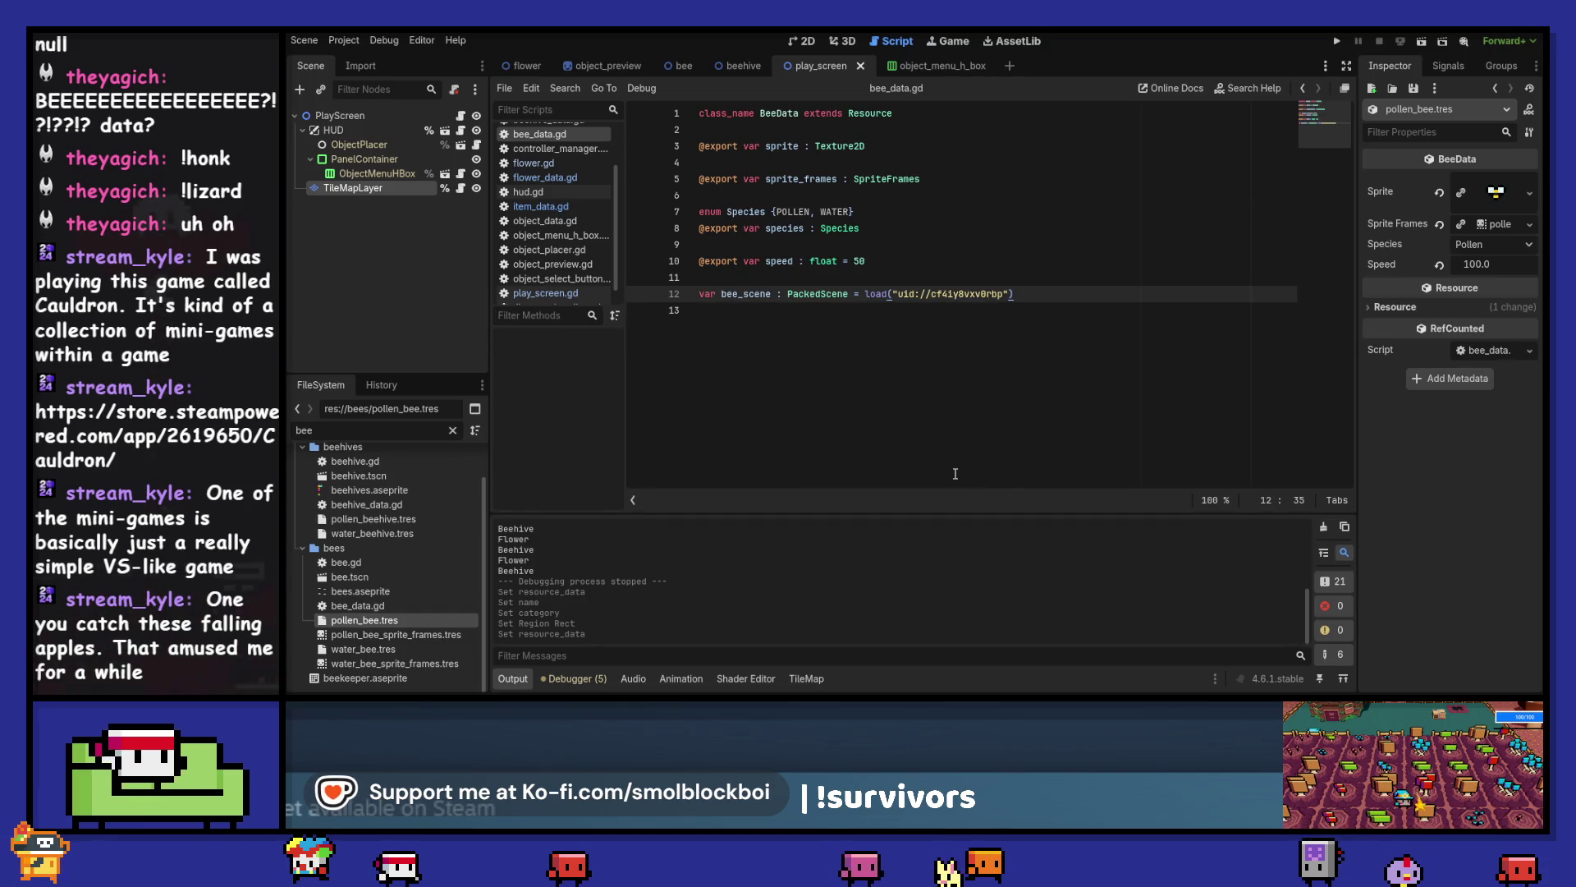
left_click(847, 277)
key("Return")
key("Return")
key("Up")
type("@ex")
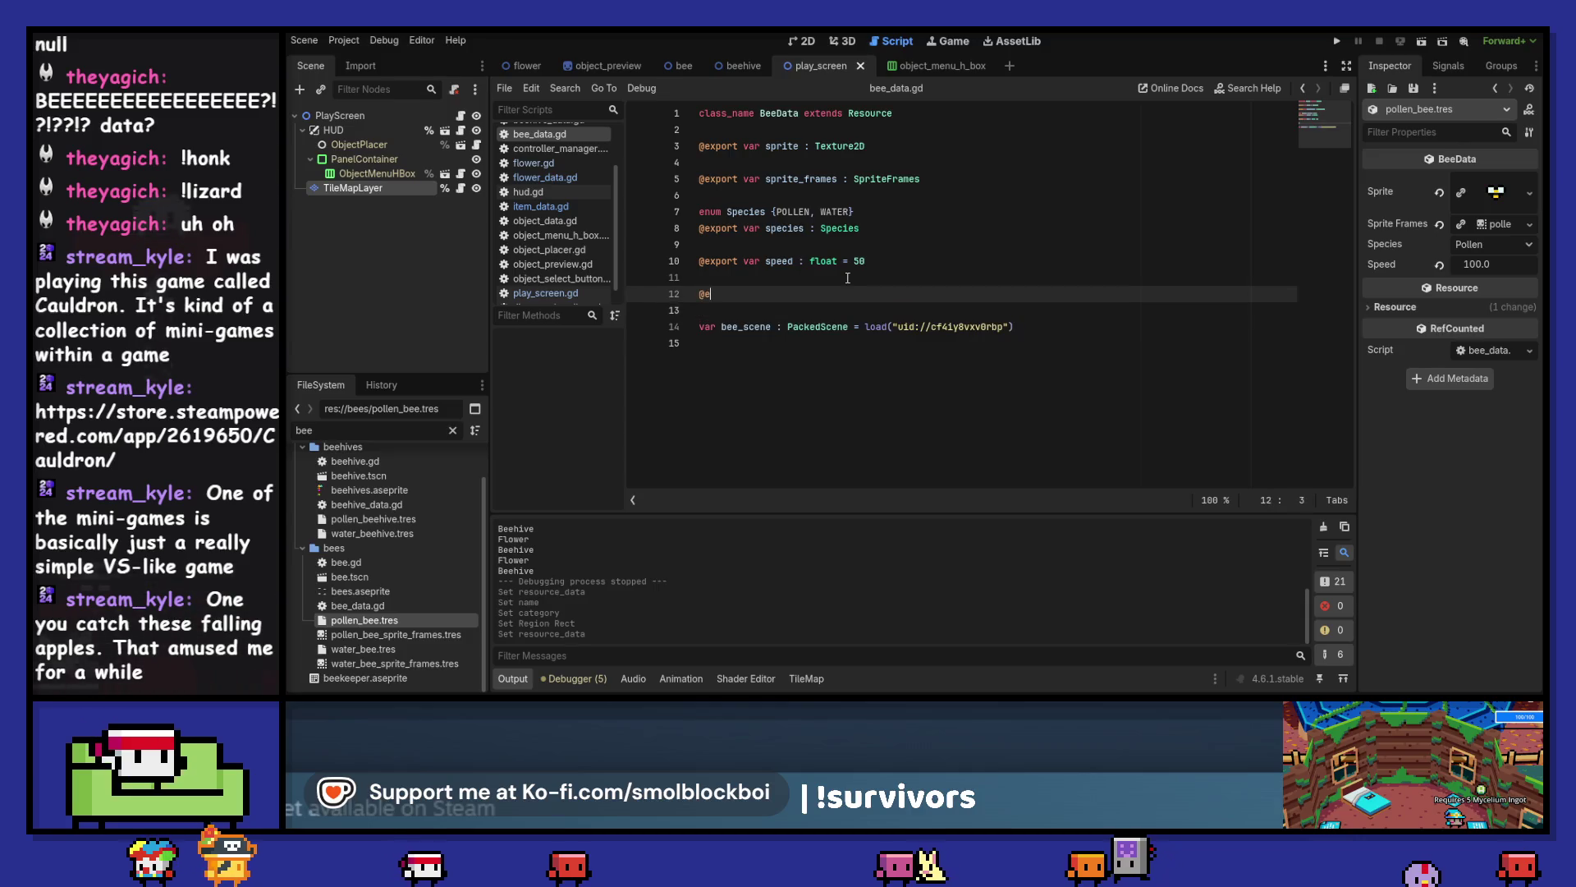
type("port var")
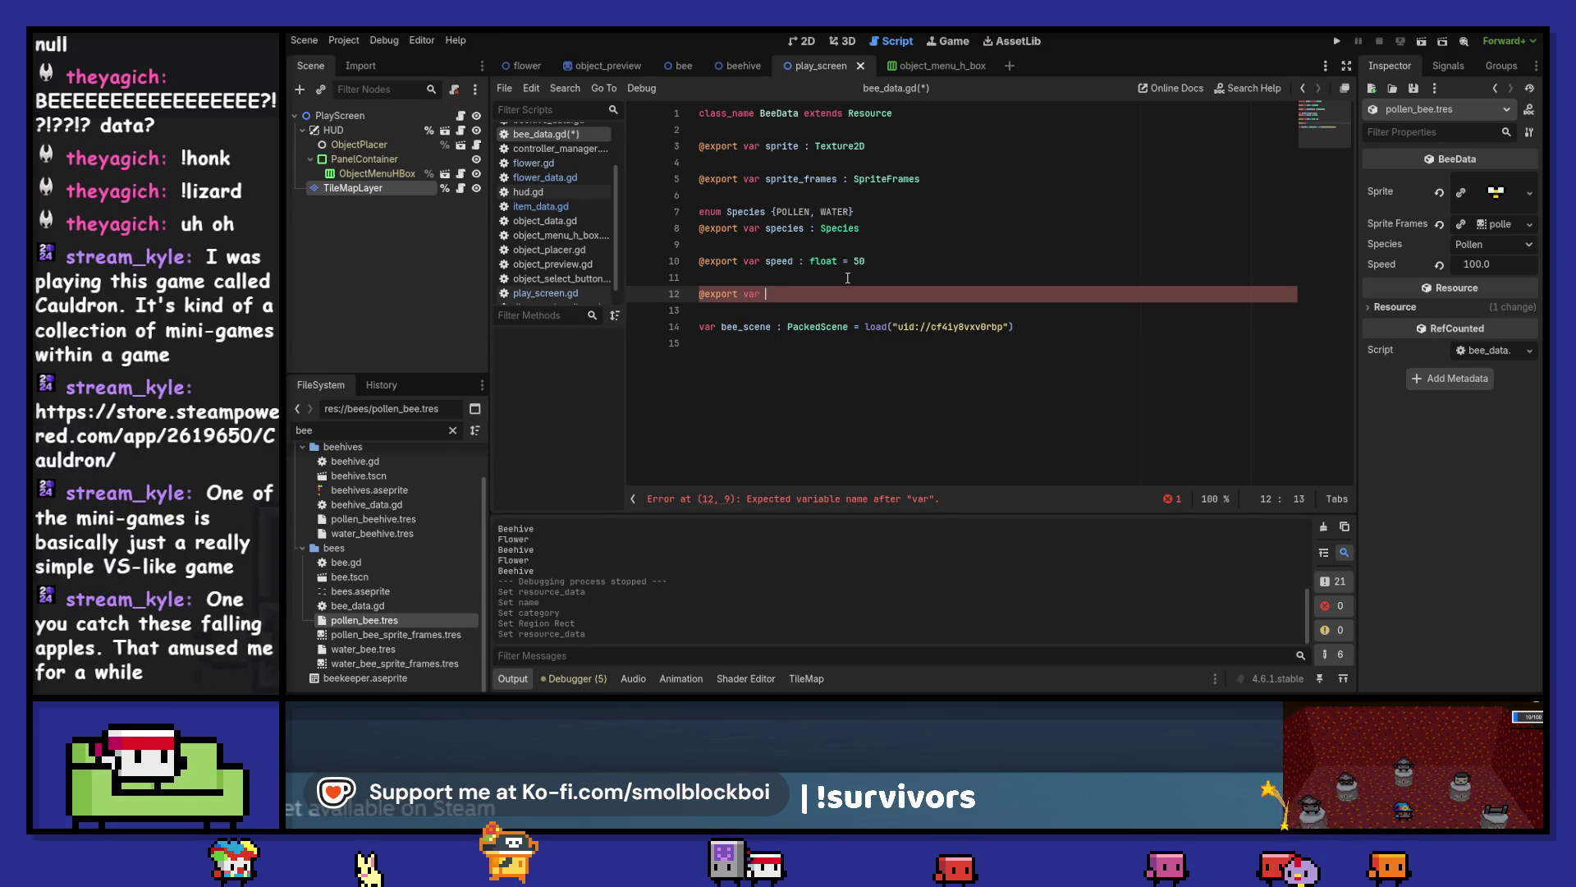
type("item_targe")
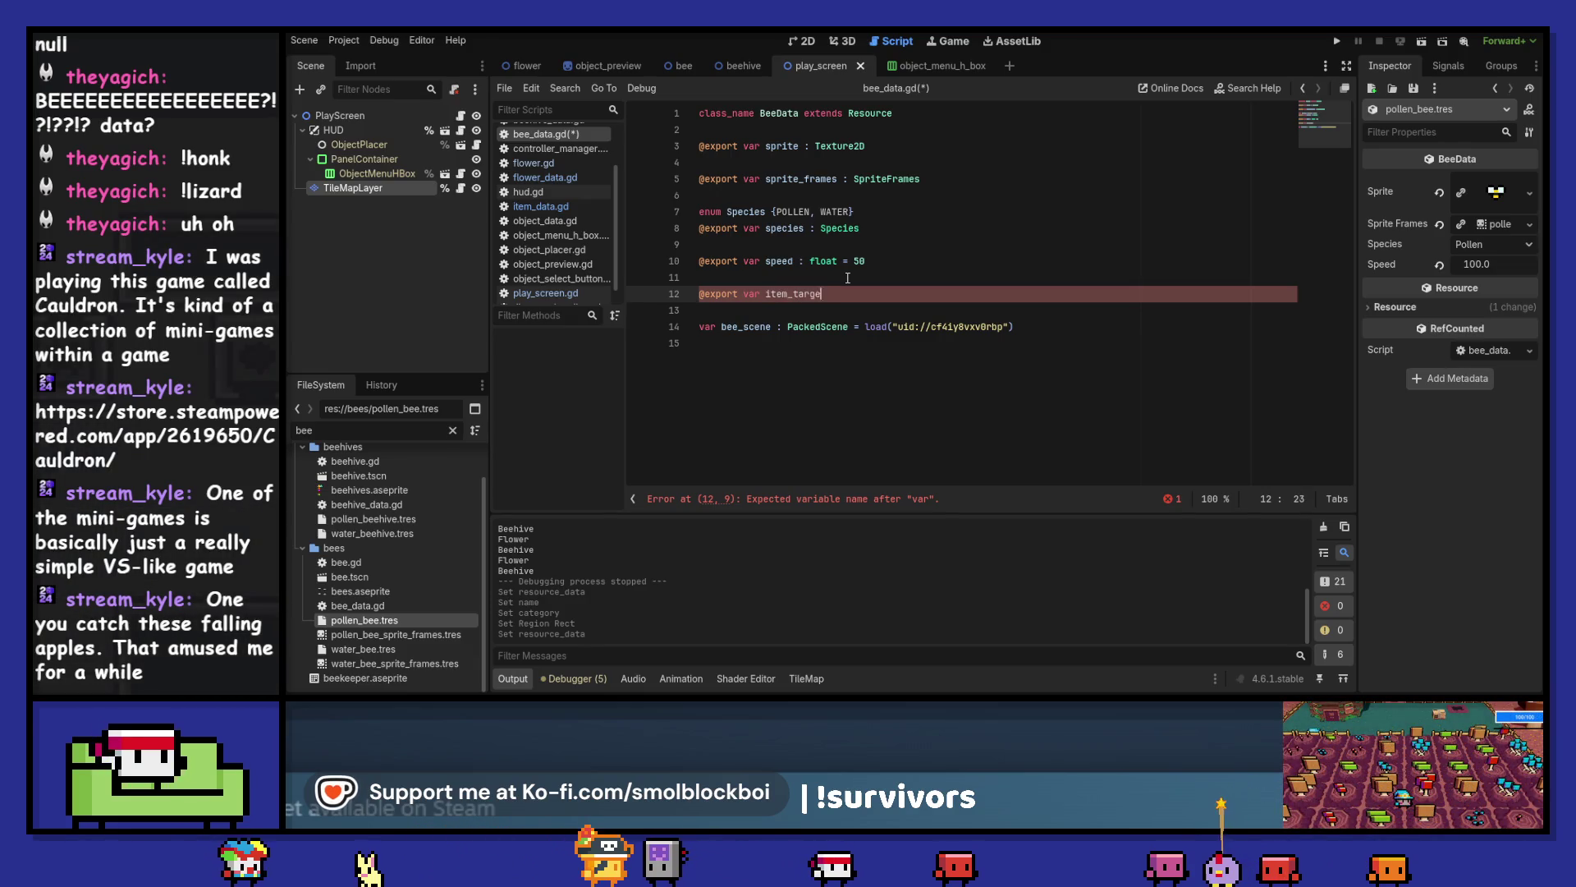
type("Data")
key("ctrl+s")
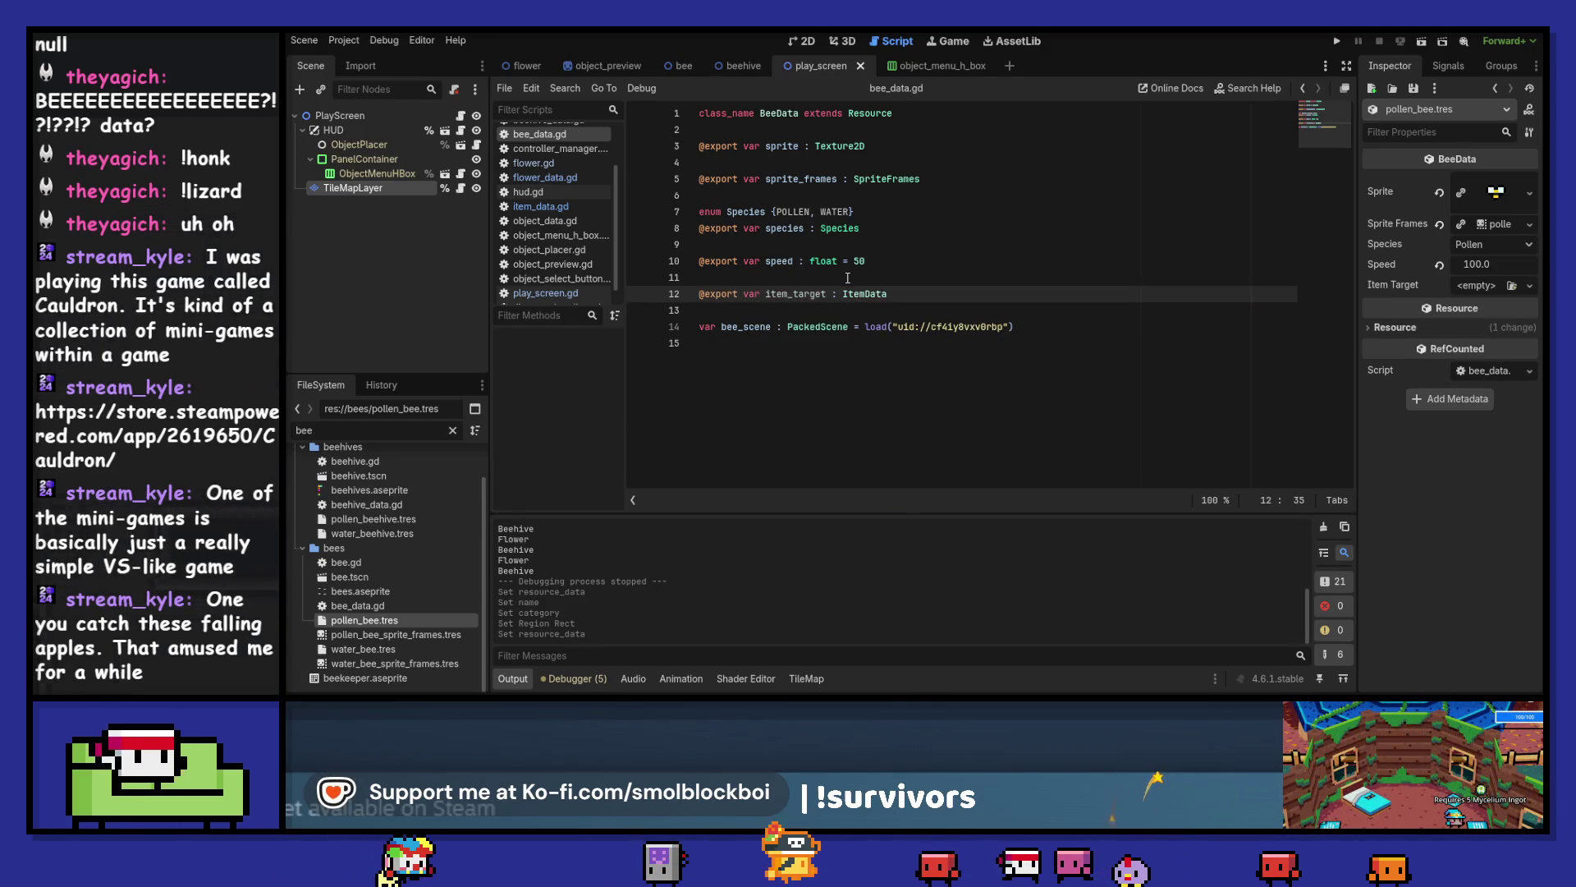
- Set the pollen bee's Item Target to pollen_item.tres and the water bee's to water_item.tres
left_click(1514, 288)
double_click(790, 243)
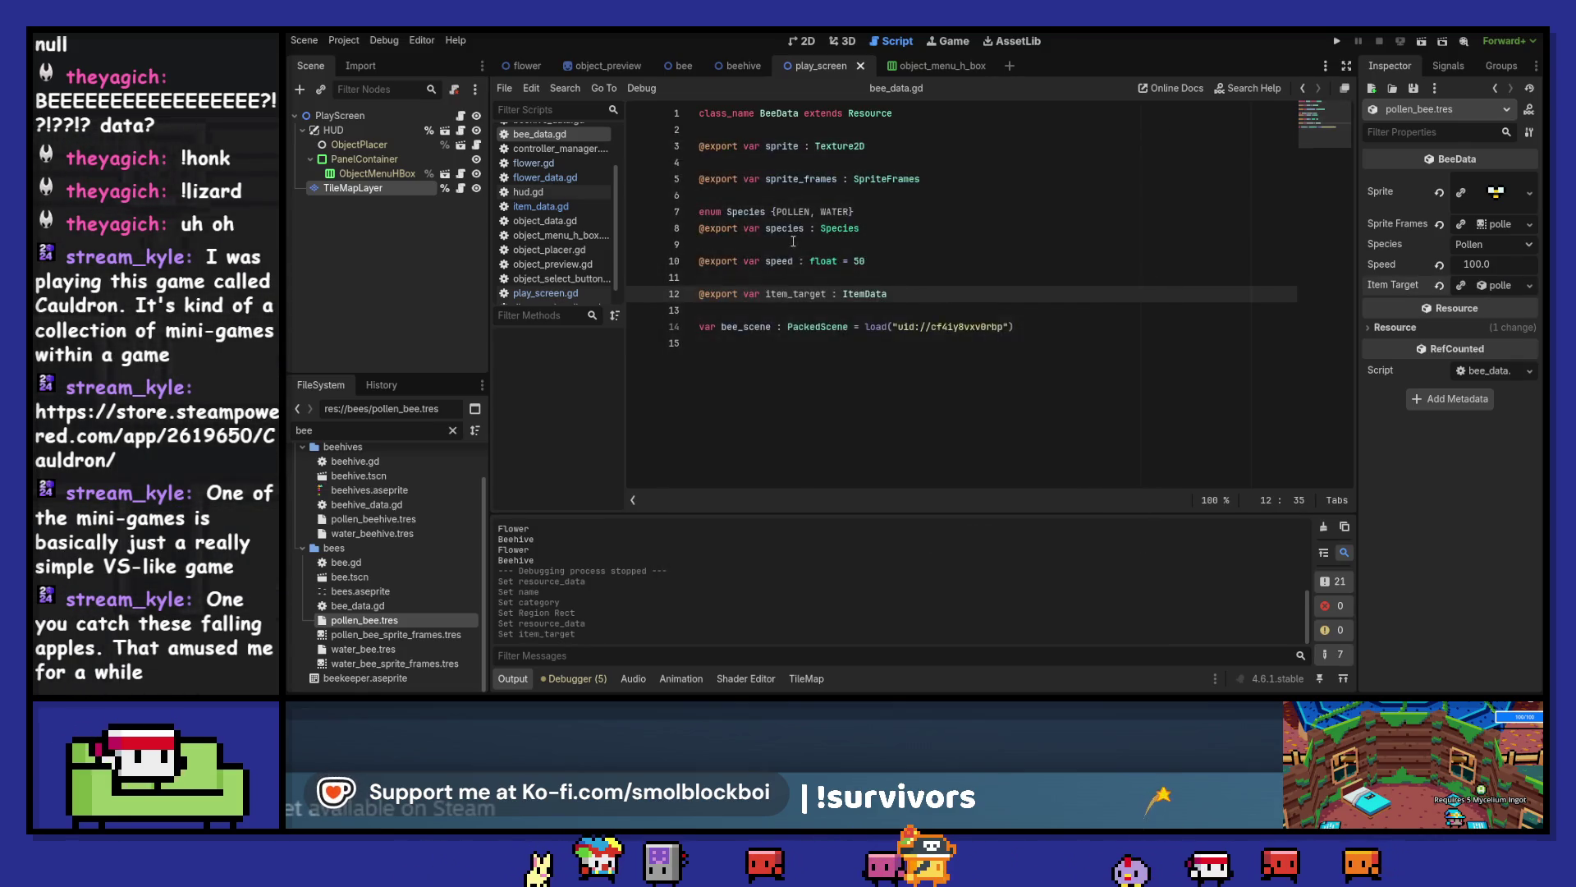
left_click(409, 647)
left_click(1513, 286)
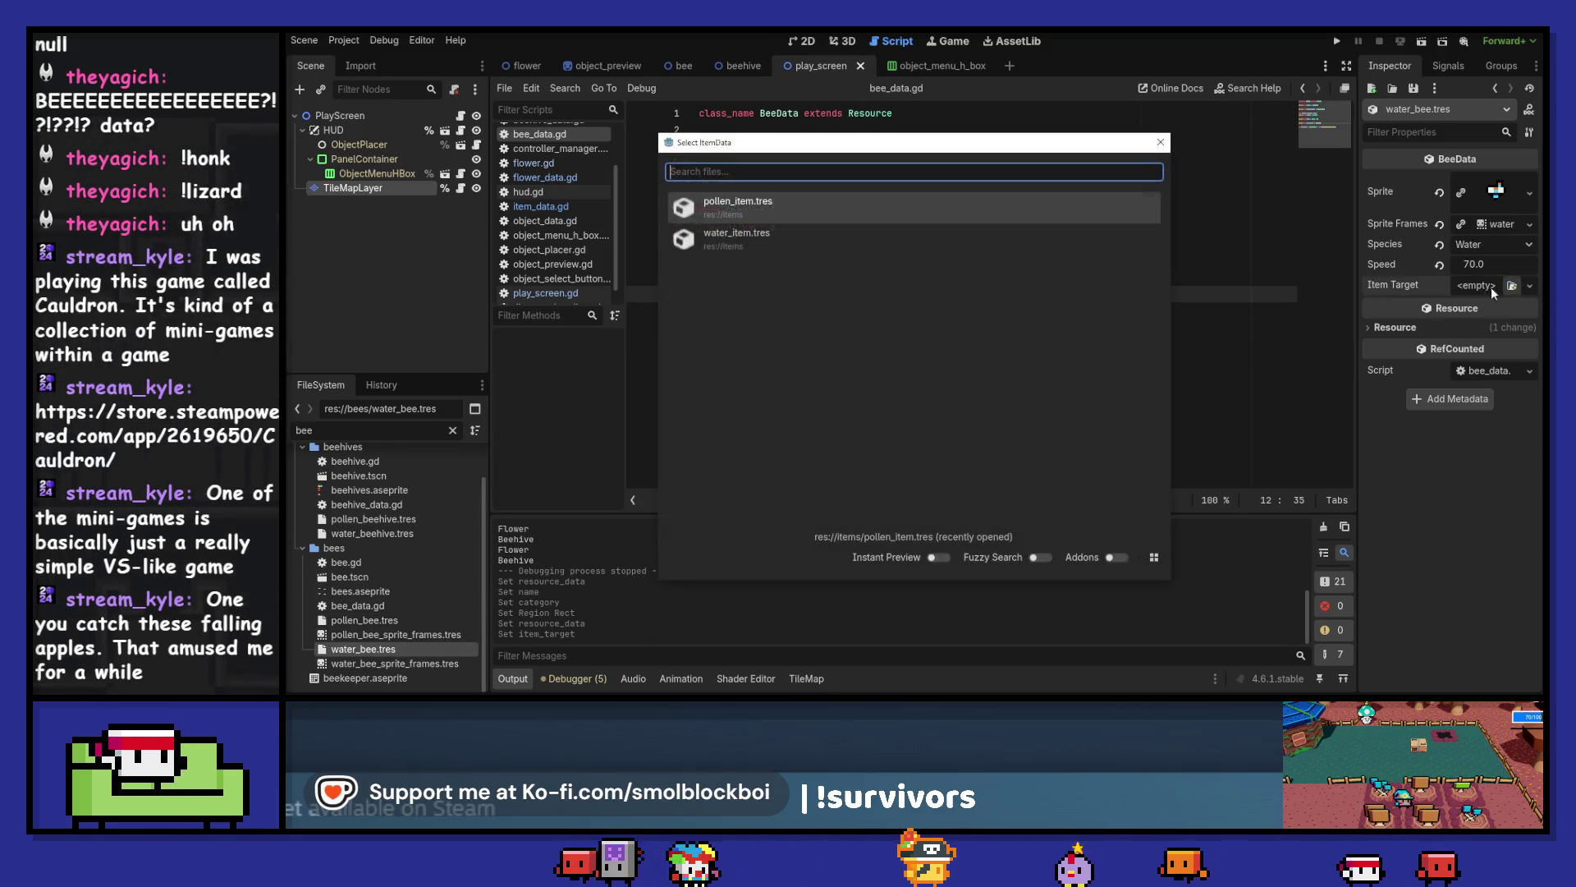
double_click(832, 237)
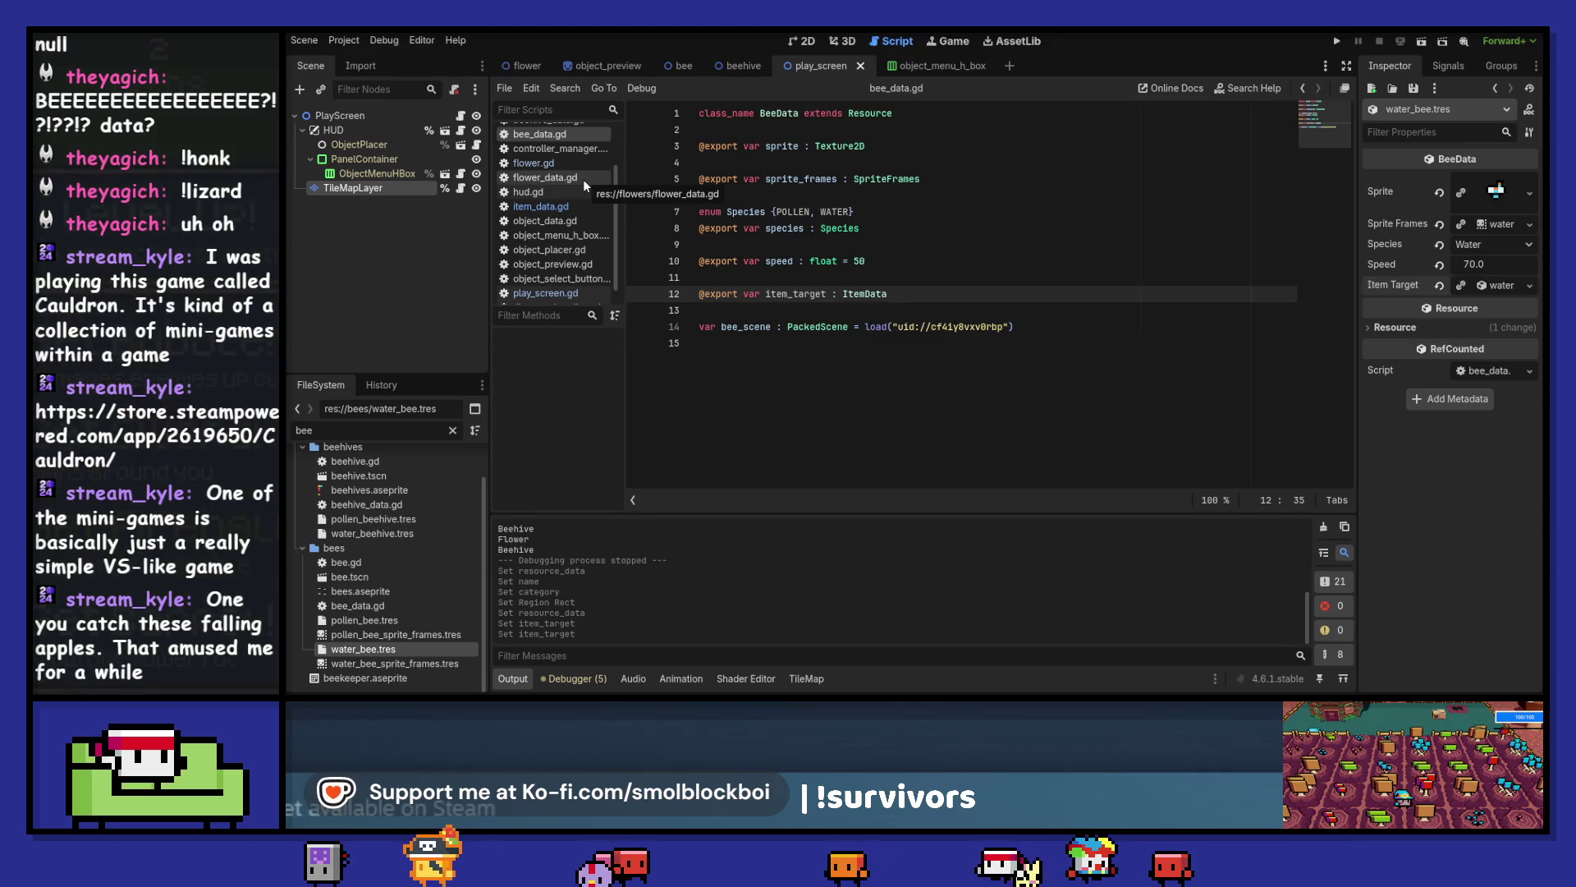
- Clear the Output log, open tile_map_handler.gd, then open the bee.tscn scene
left_click(1325, 529)
scroll(569, 219, "down", 1)
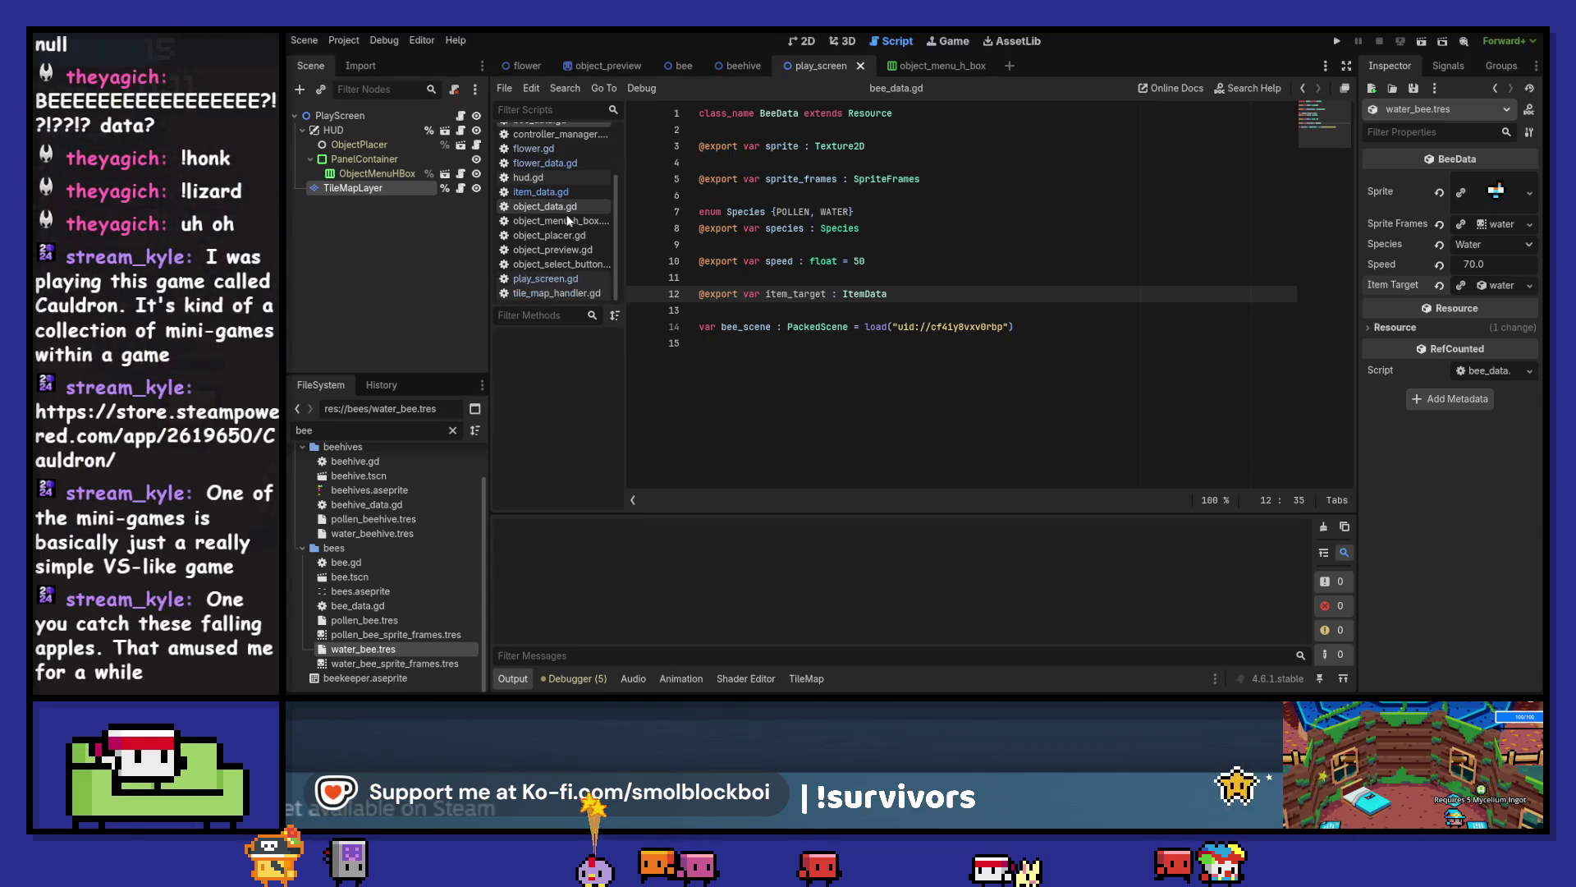
left_click(557, 293)
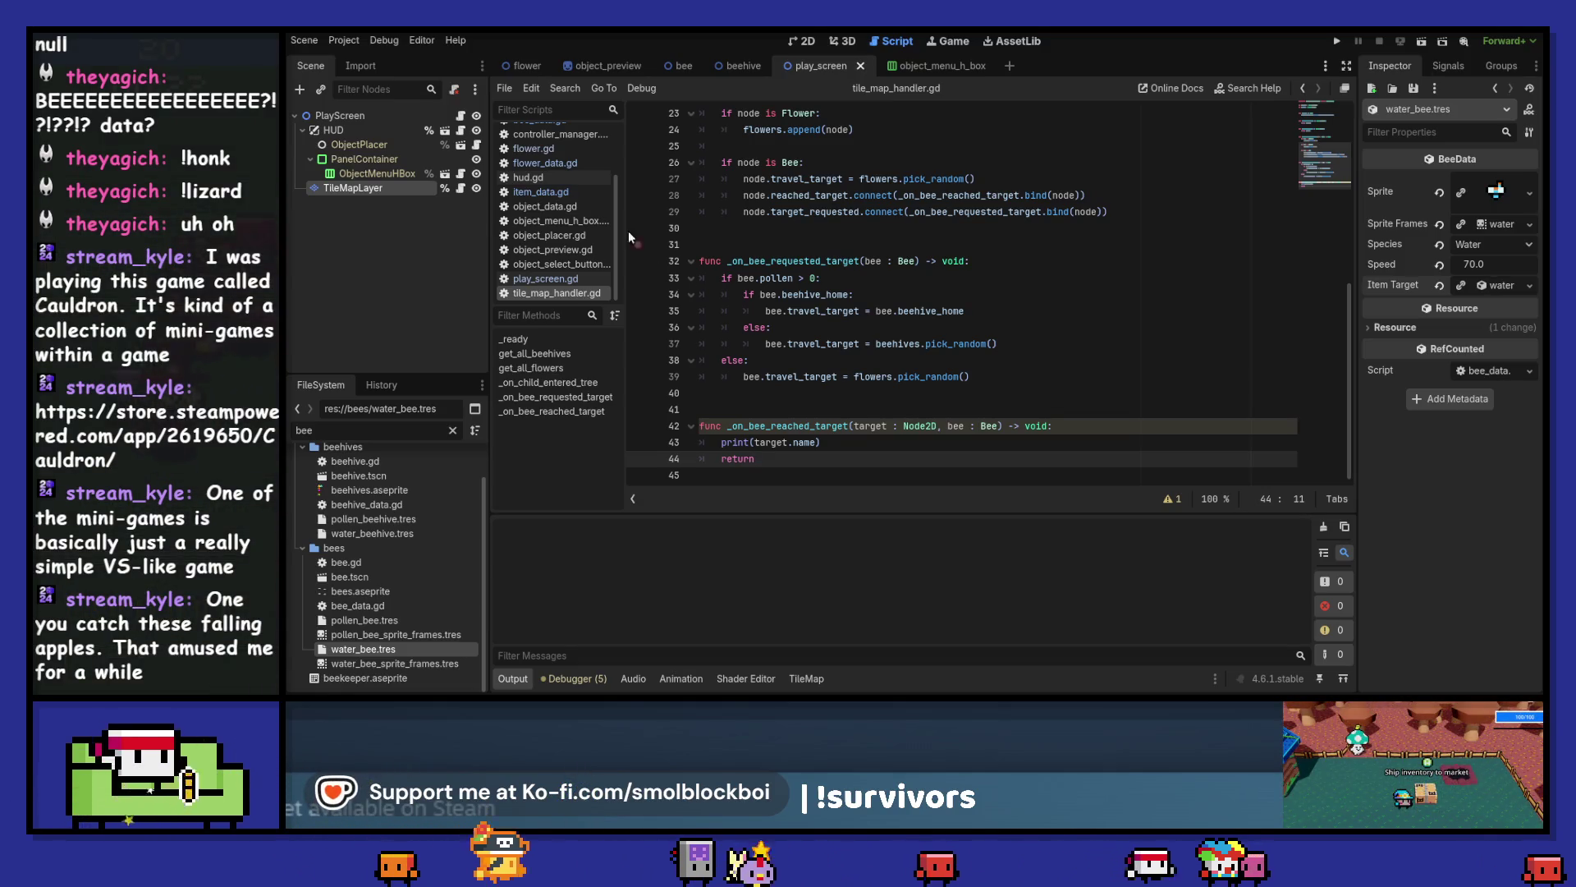
double_click(396, 576)
scroll(854, 280, "down", 2)
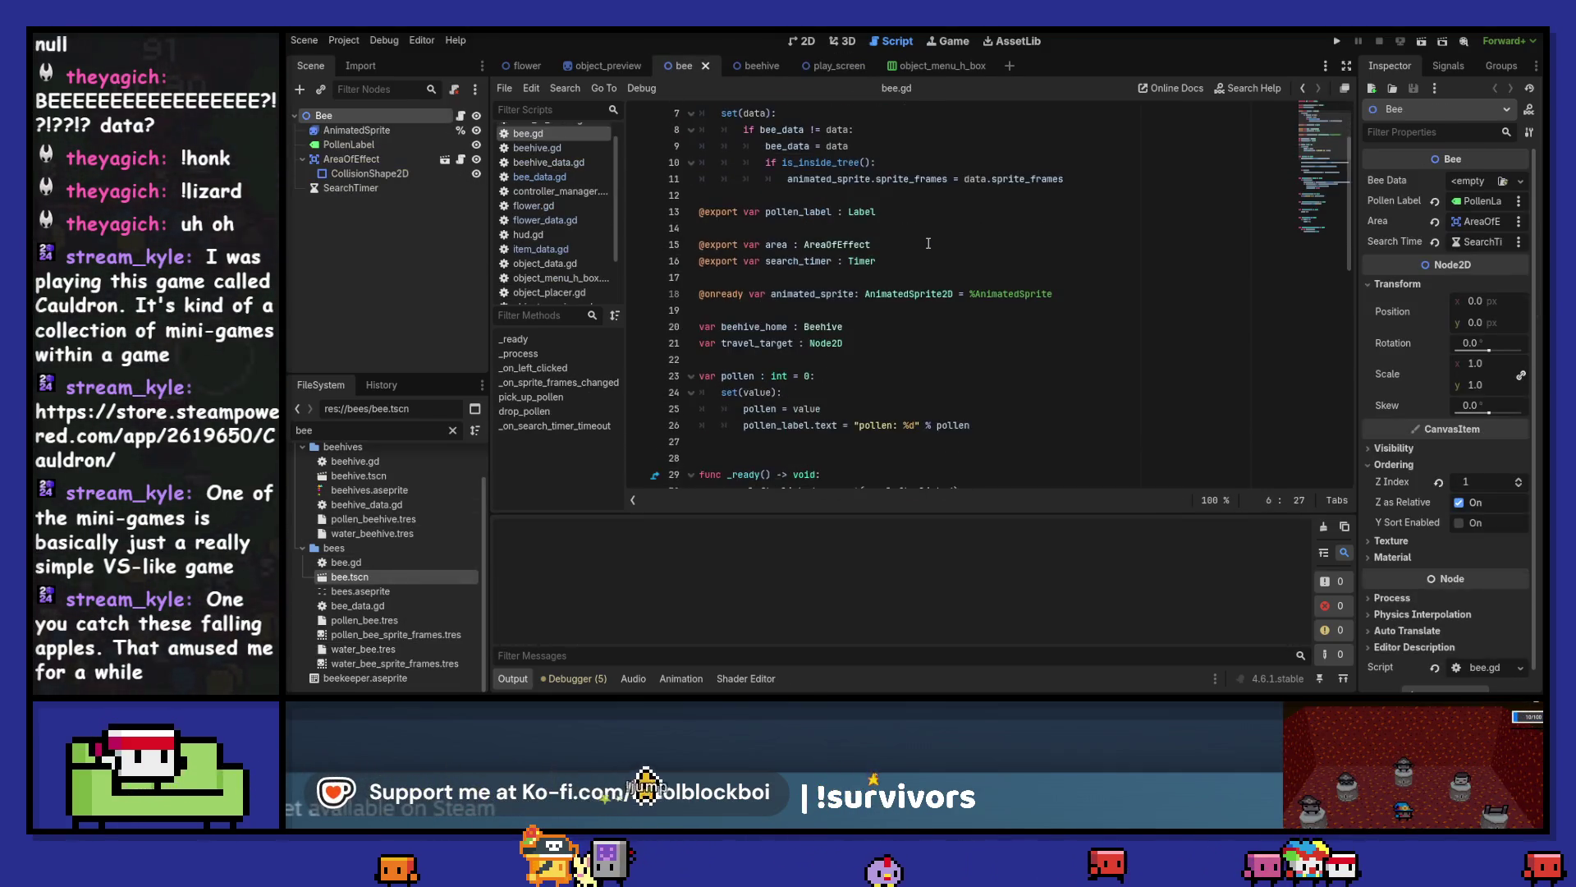
- Add a cargo int variable defaulting to 0 whose setter assigns the new value
scroll(781, 314, "down", 3)
left_click(936, 349)
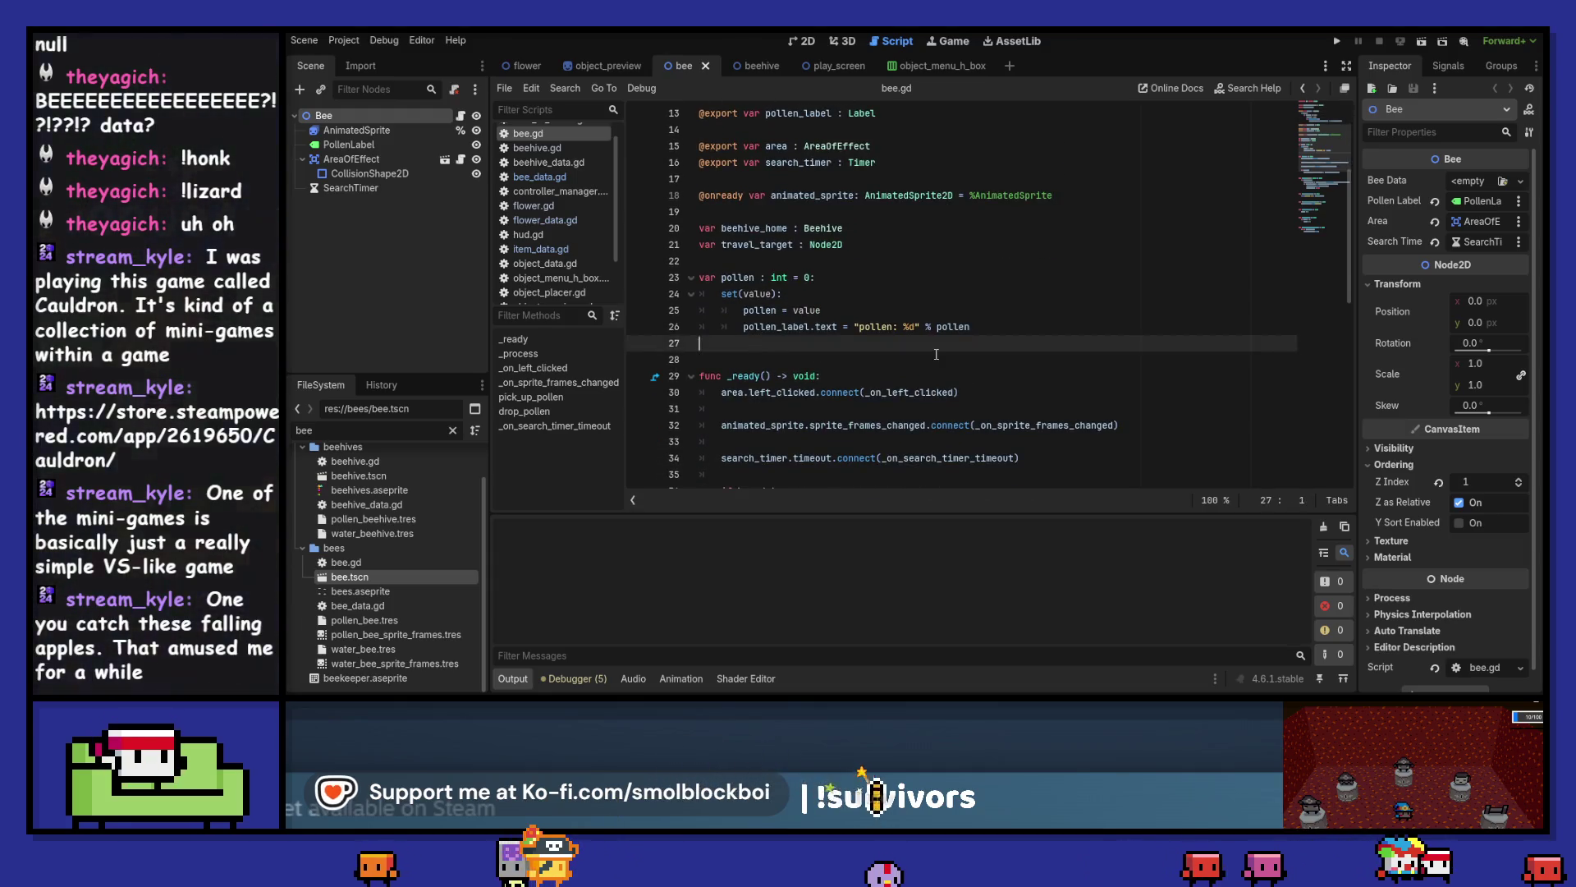
key("Return")
type("var cargo")
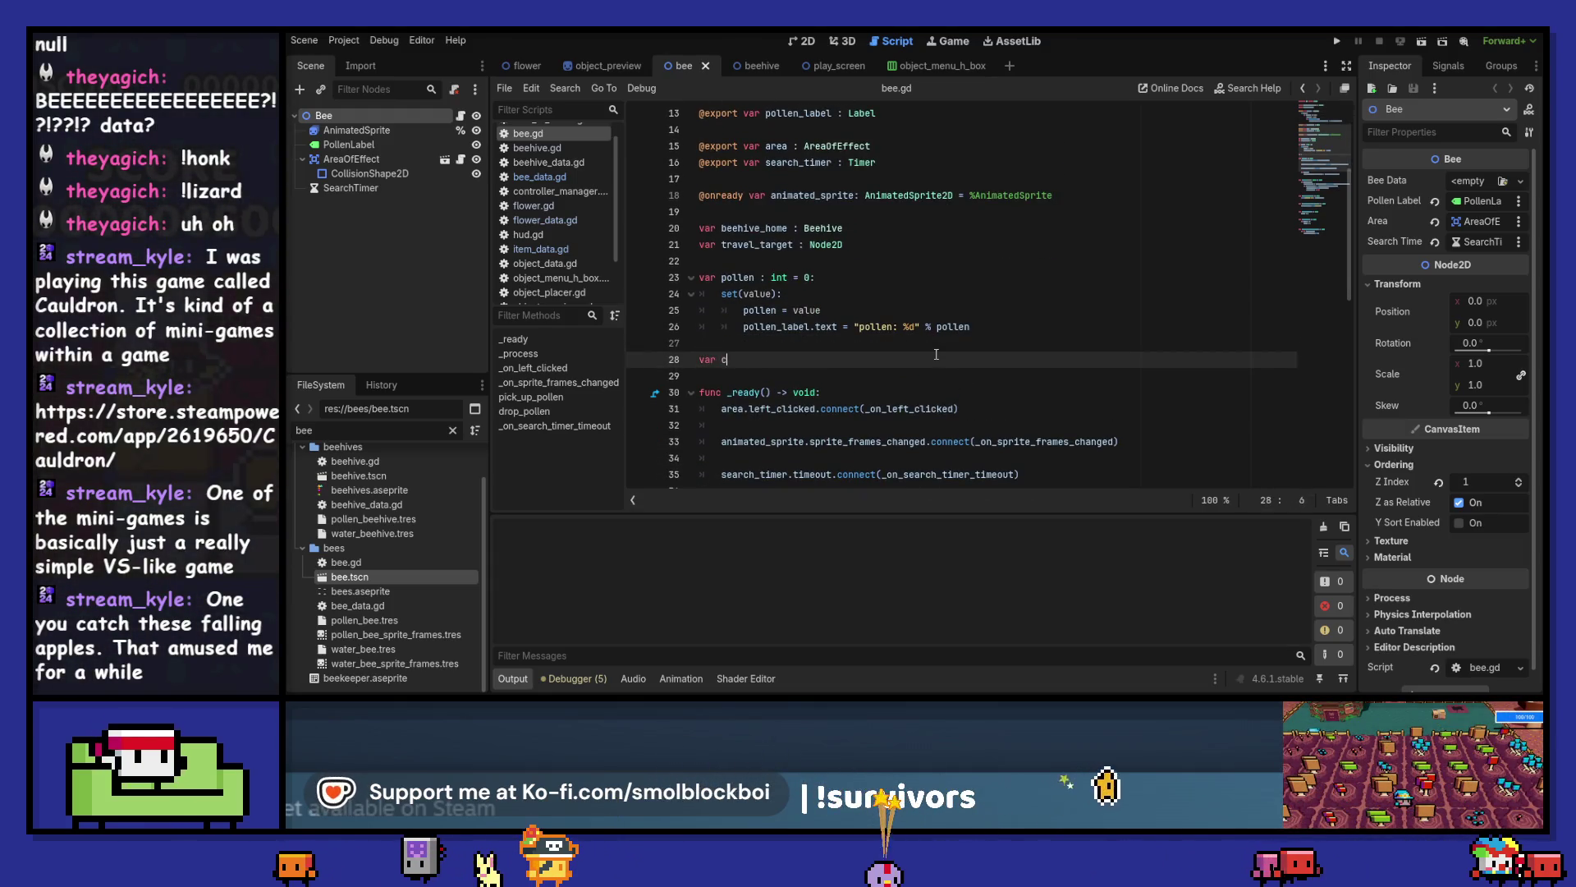
key("BackSpace")
key("BackSpace")
type("ried")
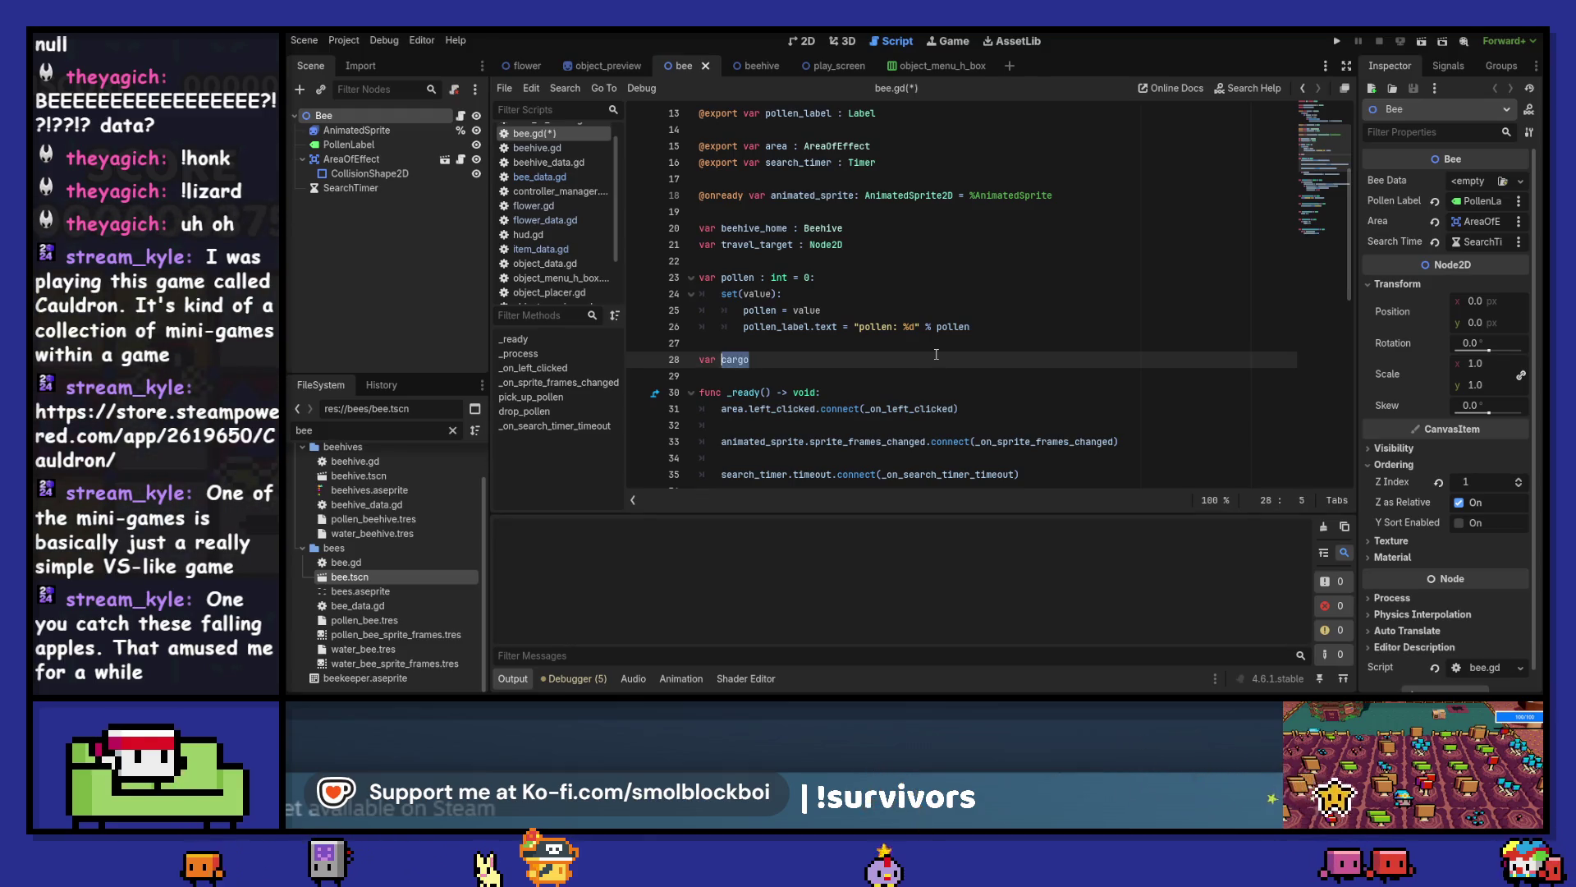
type("_item")
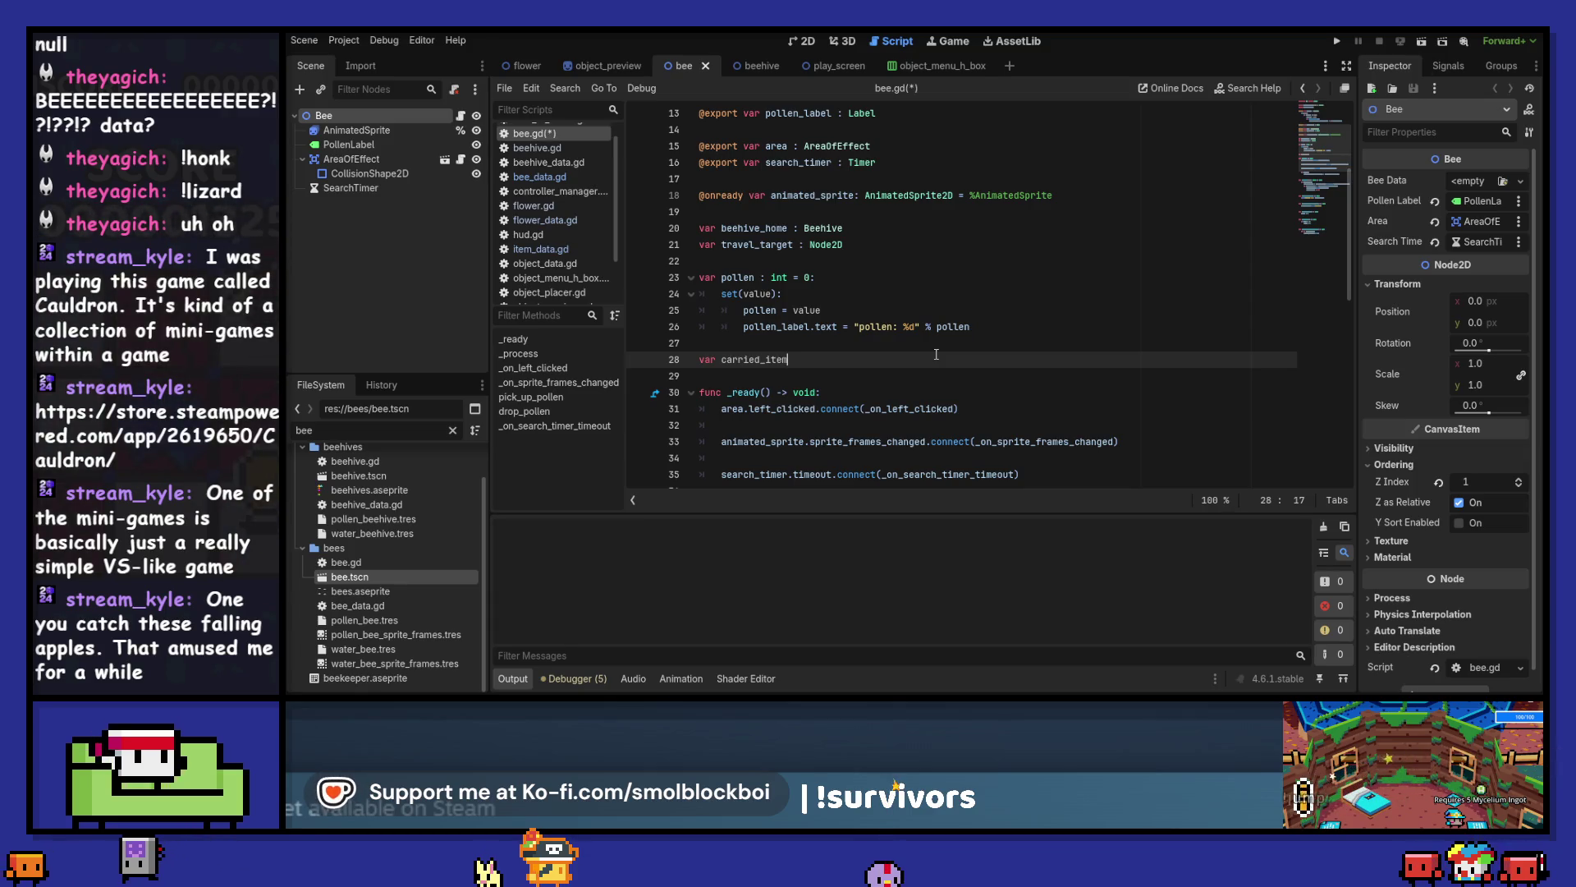
type("cargo")
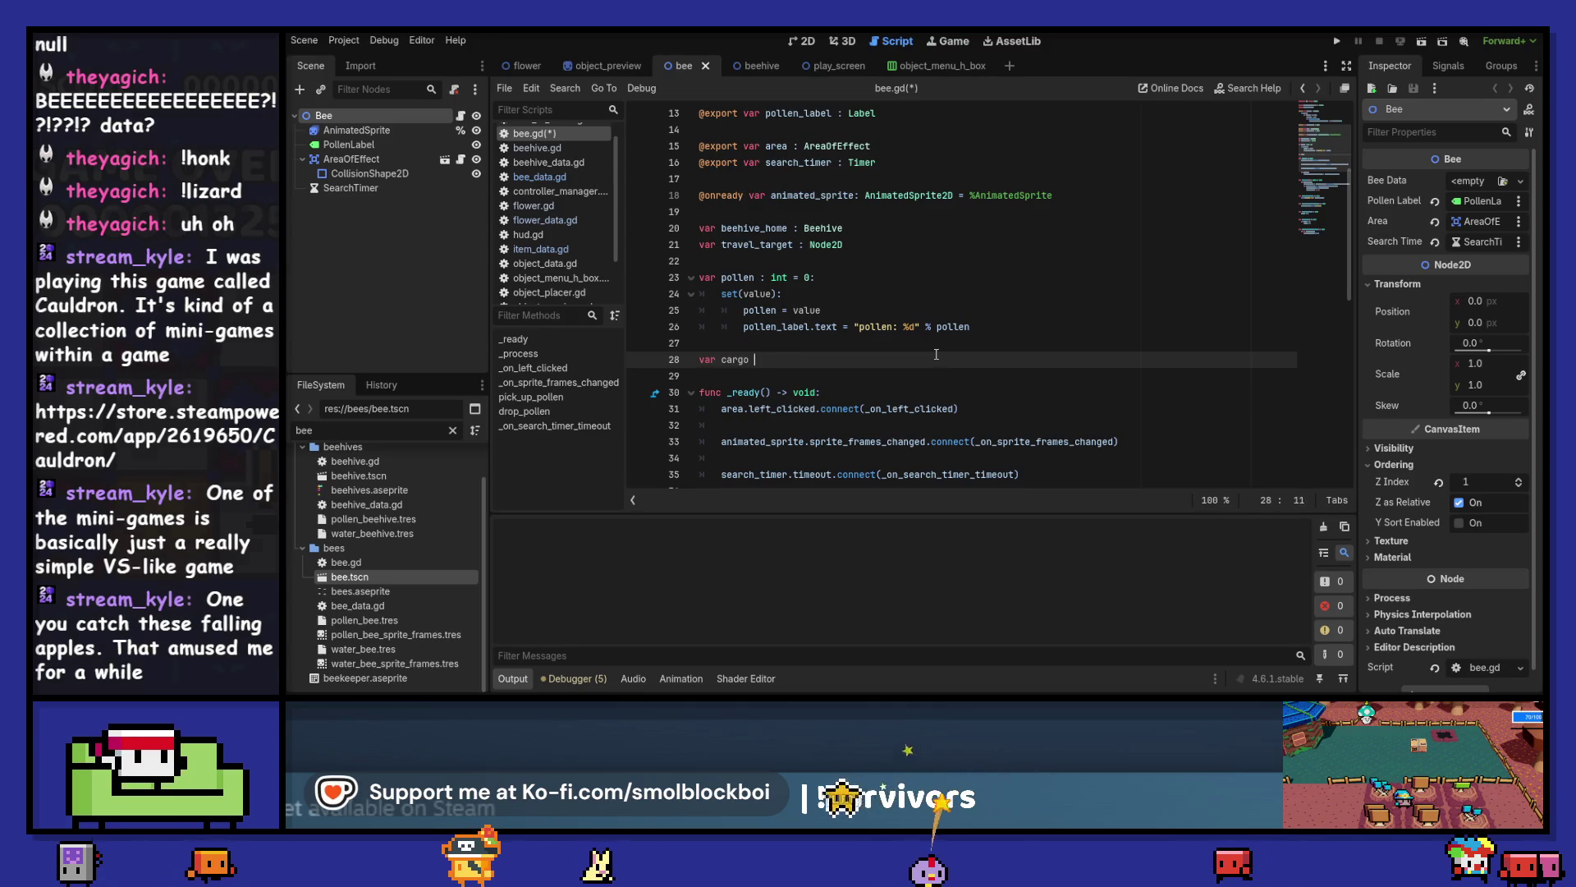
type(" : int = 0:")
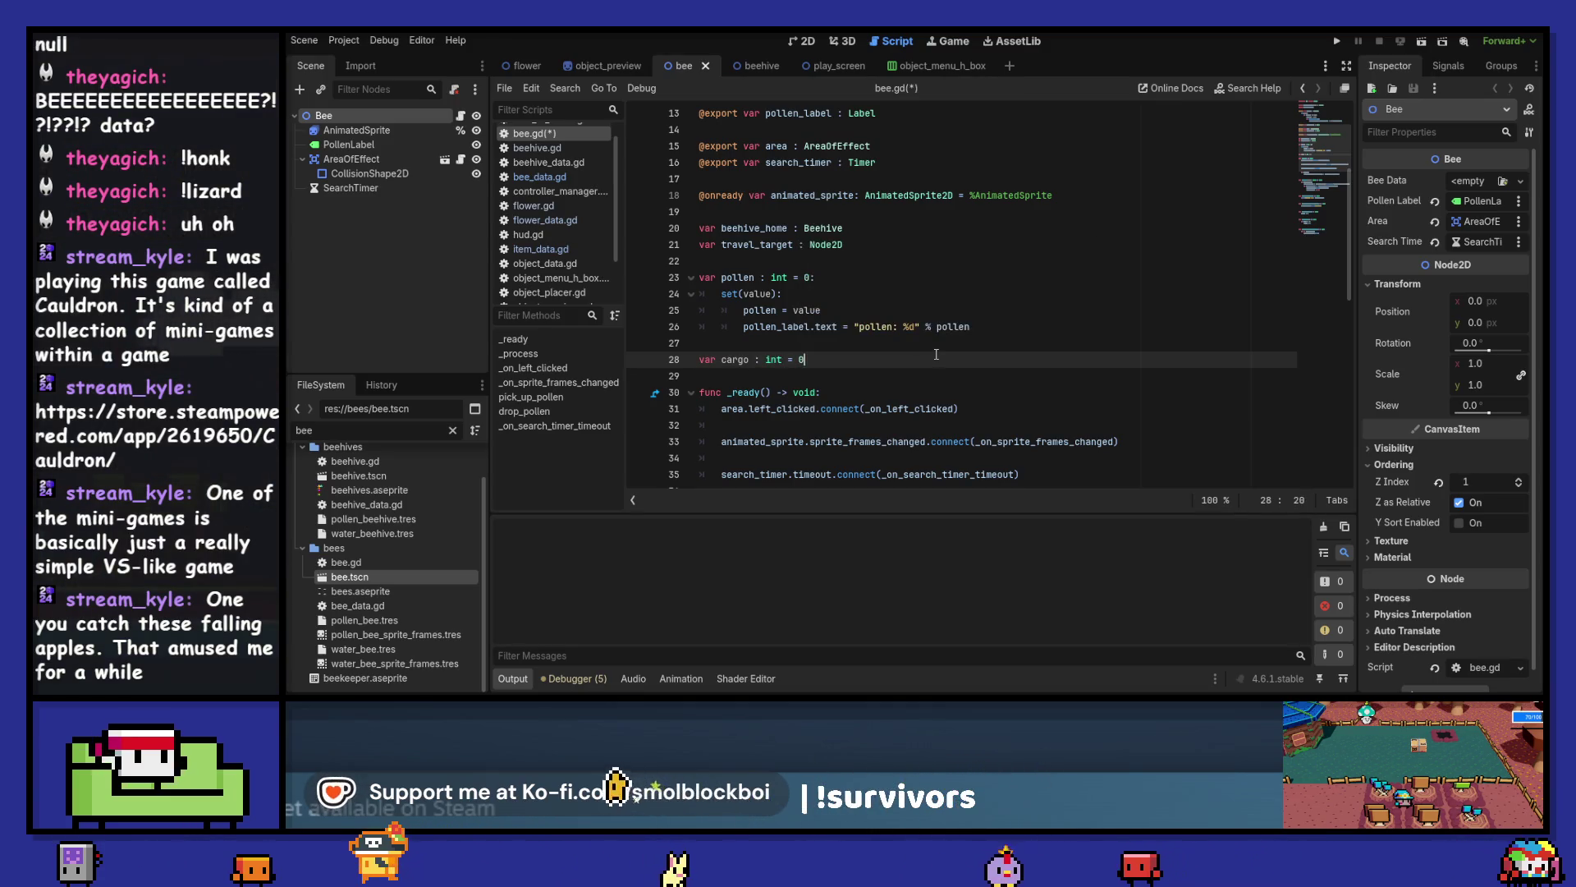
key("Return")
type("set")
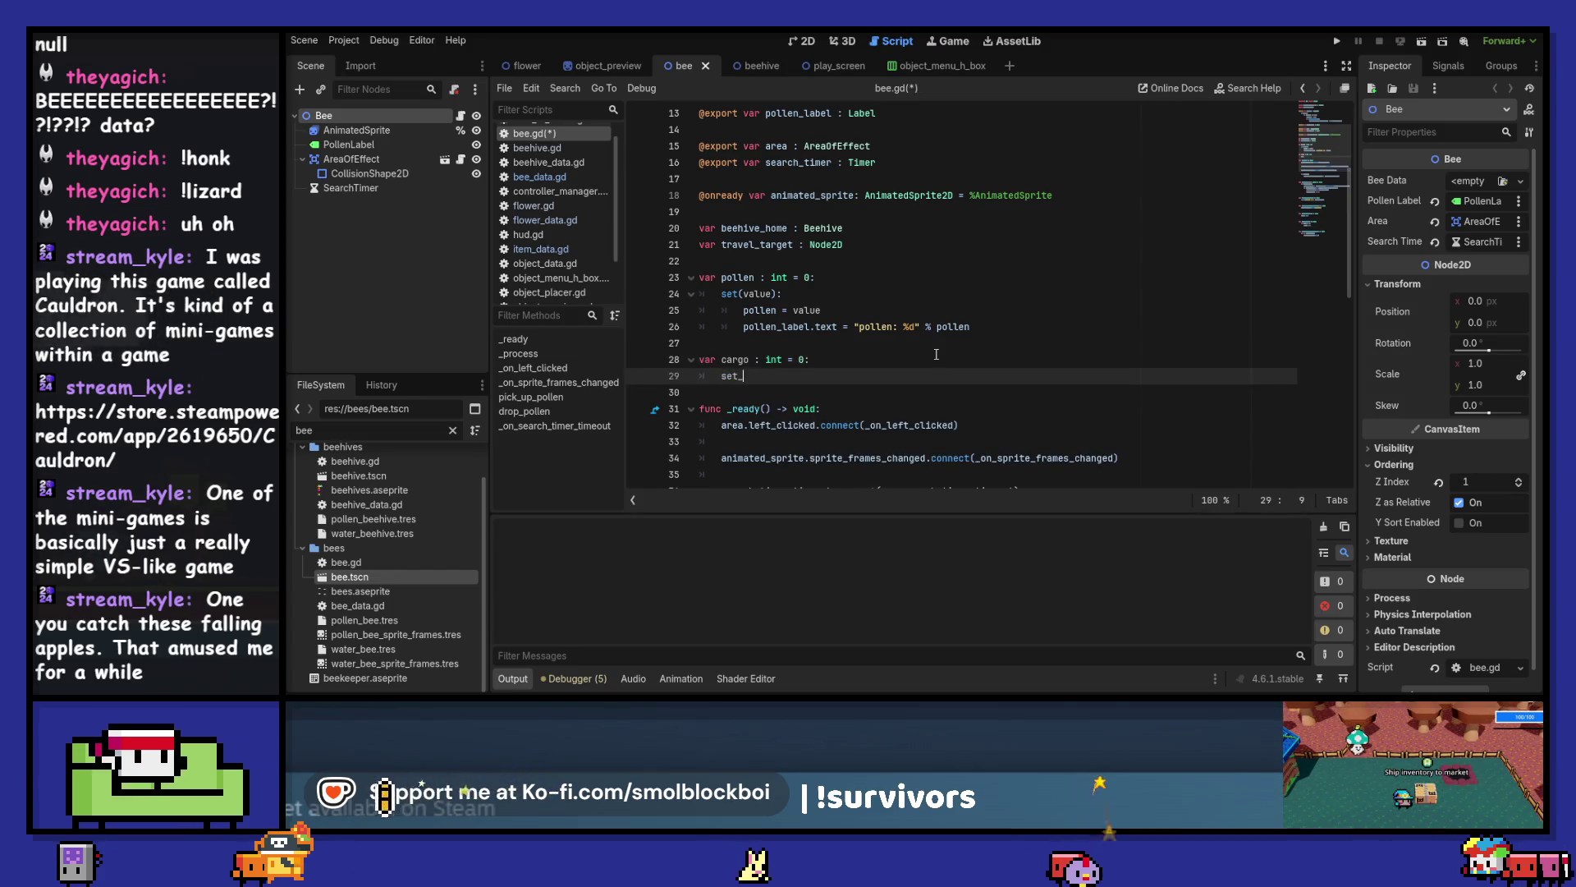
type("(value)")
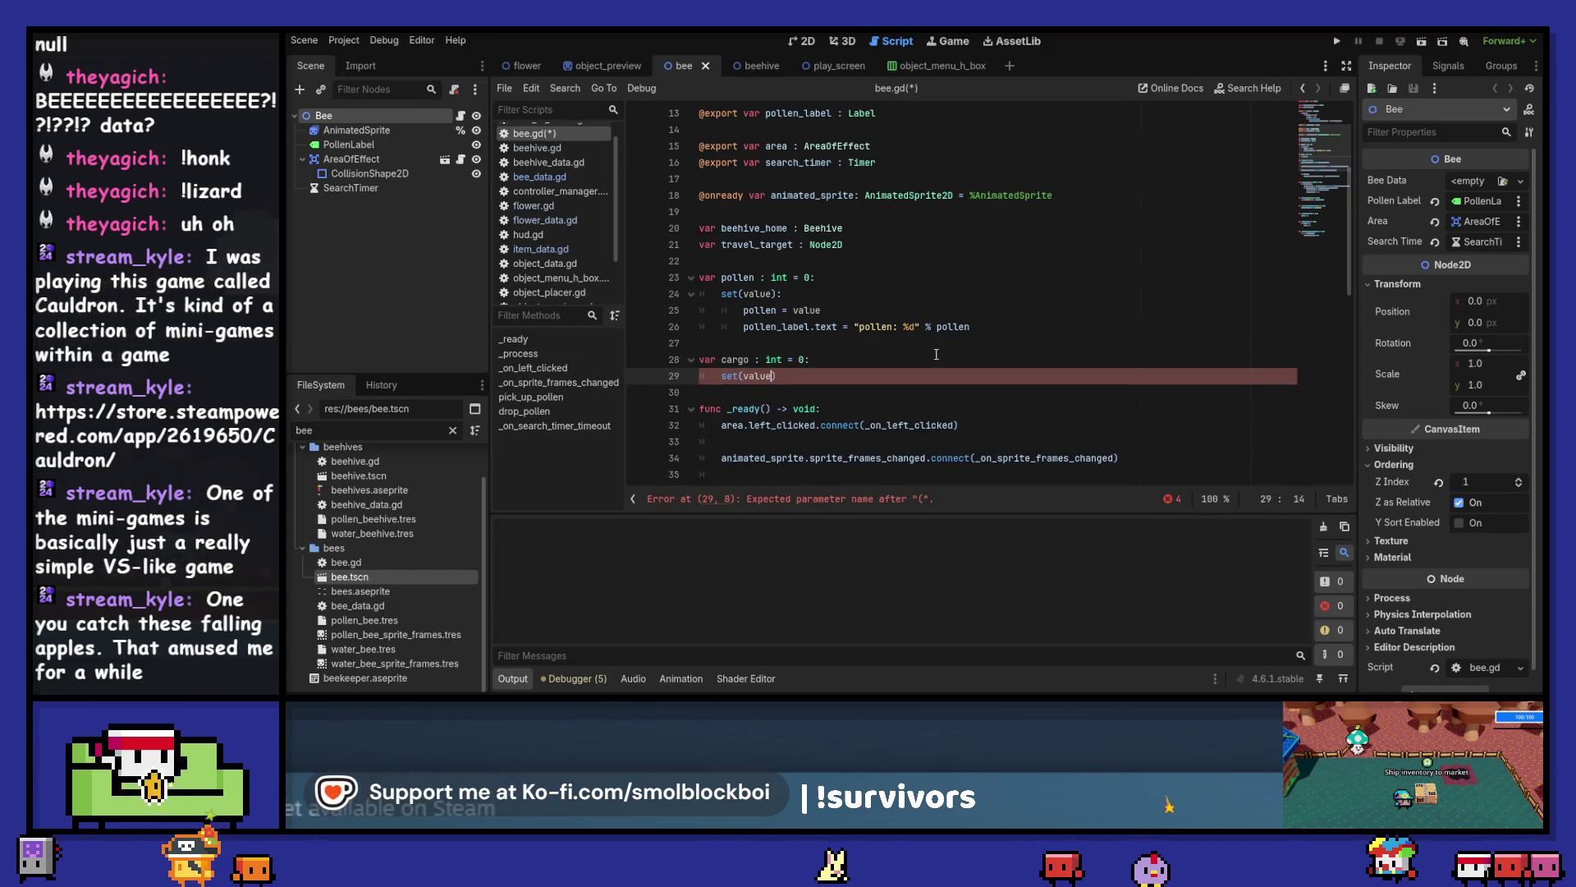
type(":")
key("Return")
type("var")
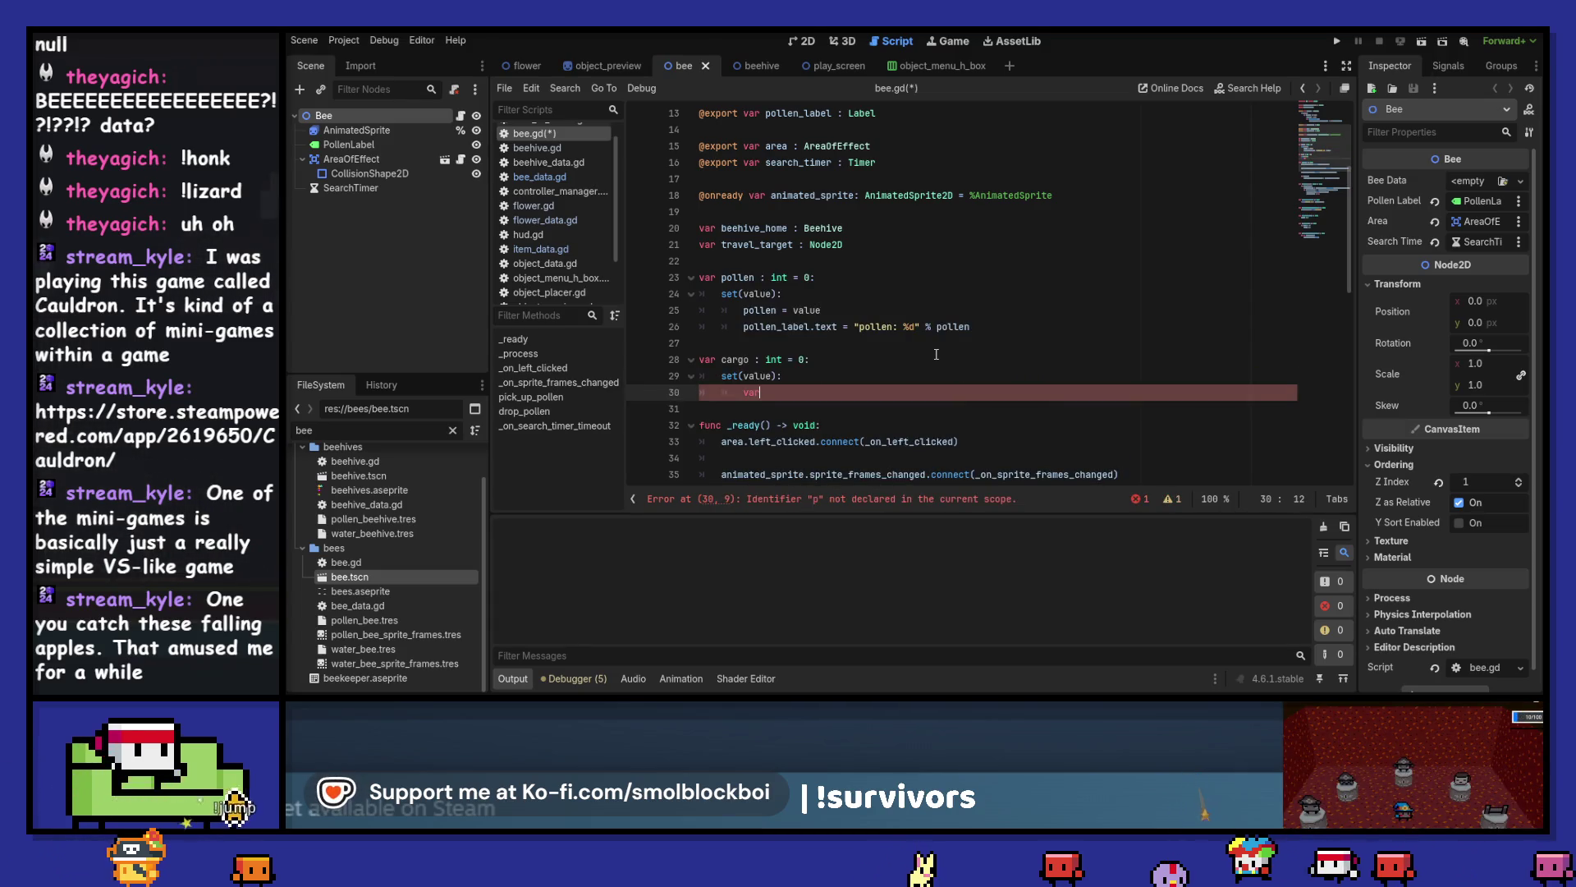
key("BackSpace")
type("g")
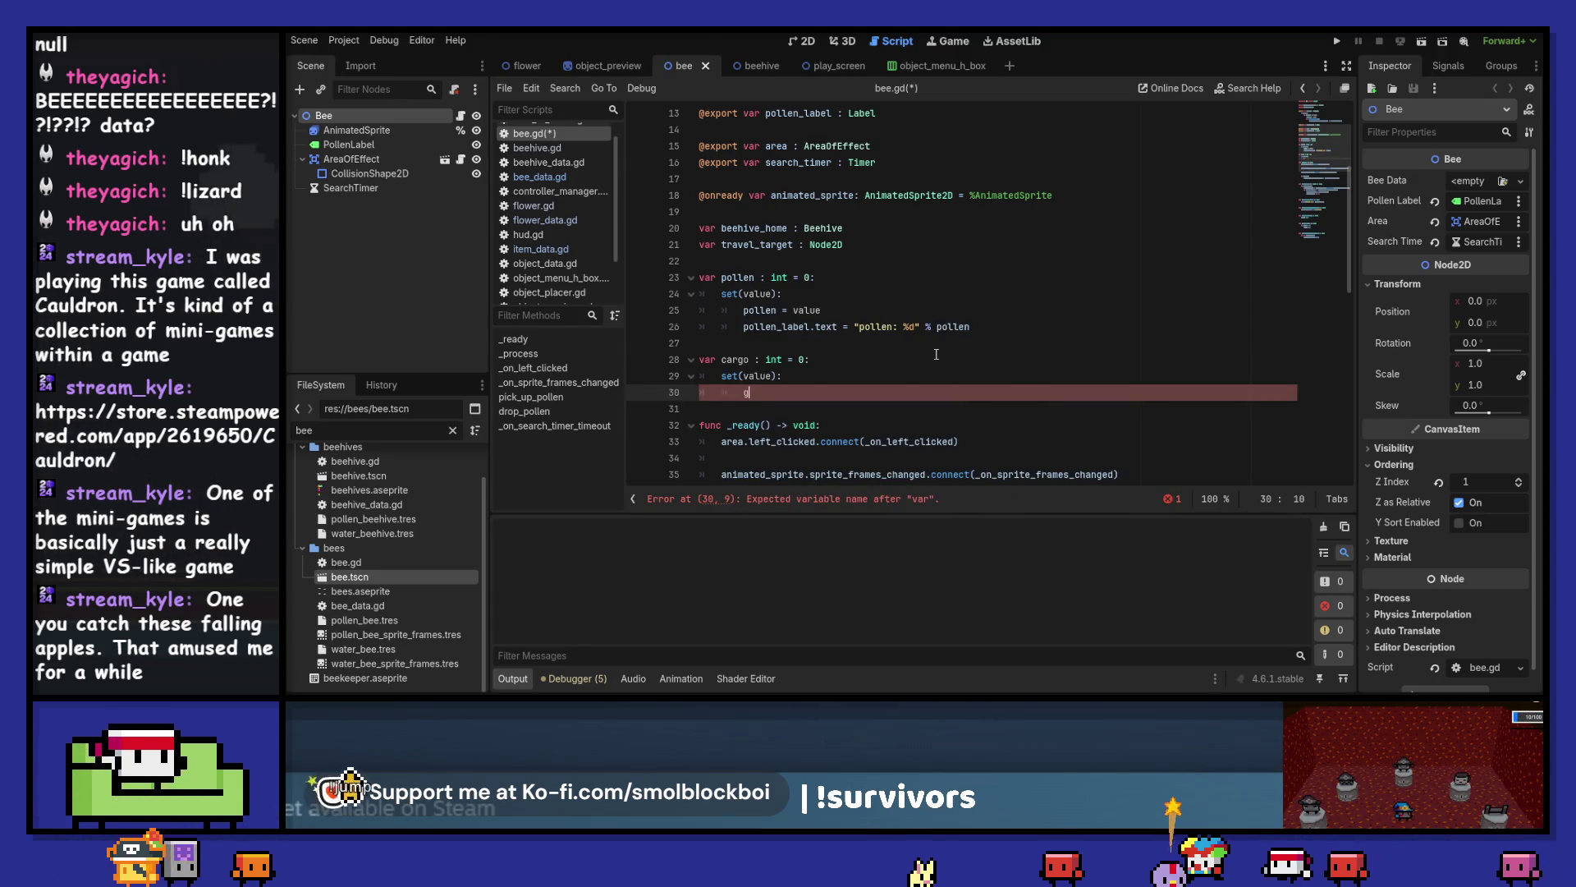
type("argo = ")
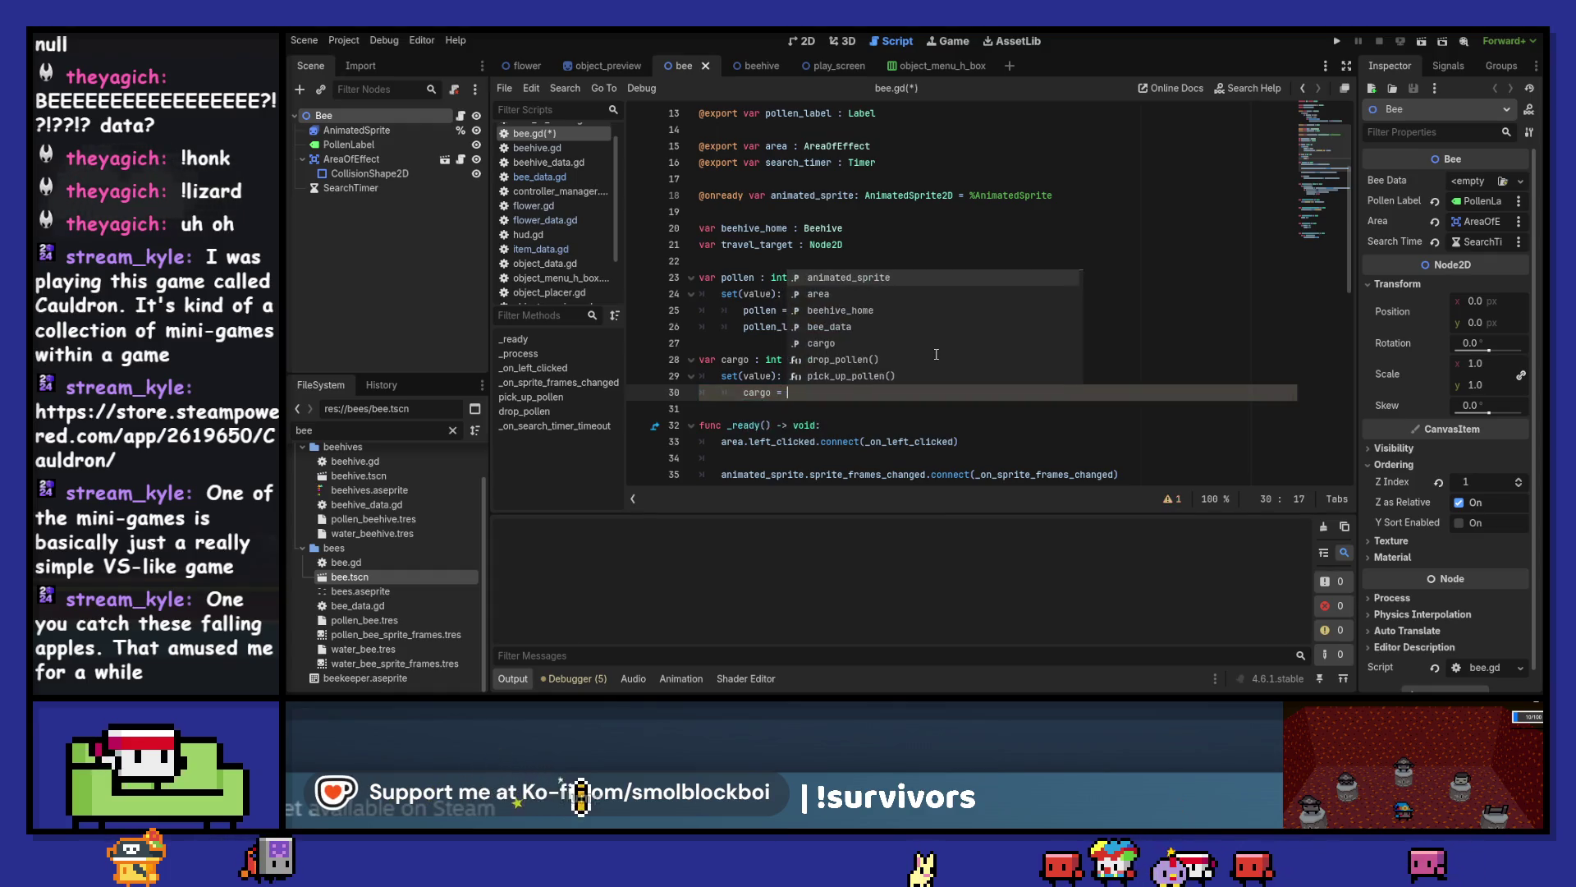
type("value")
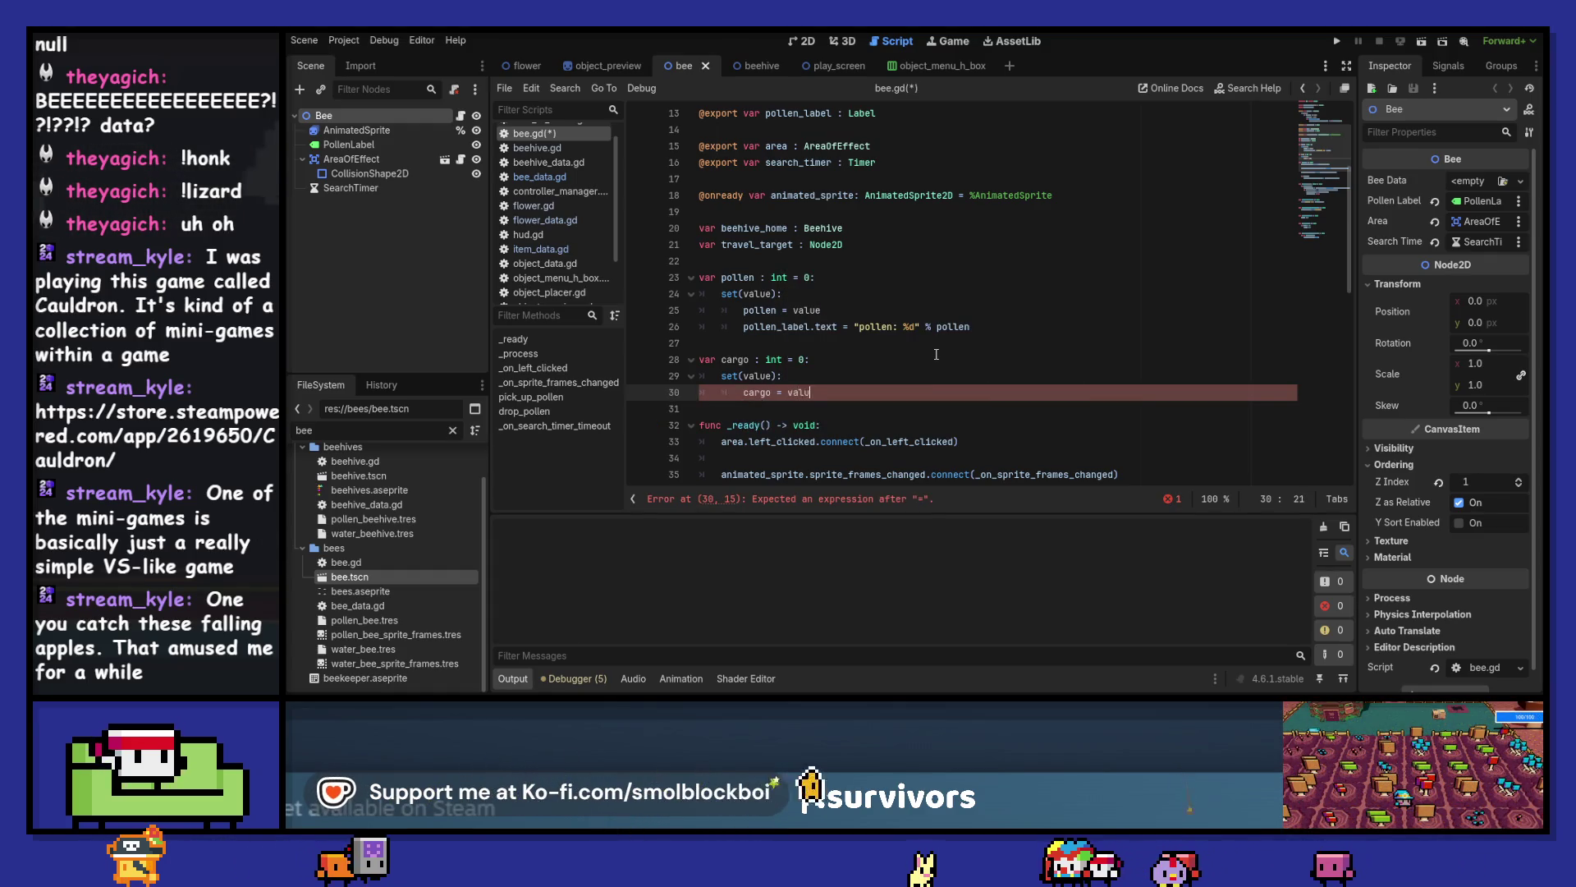
key("Return")
key("Return")
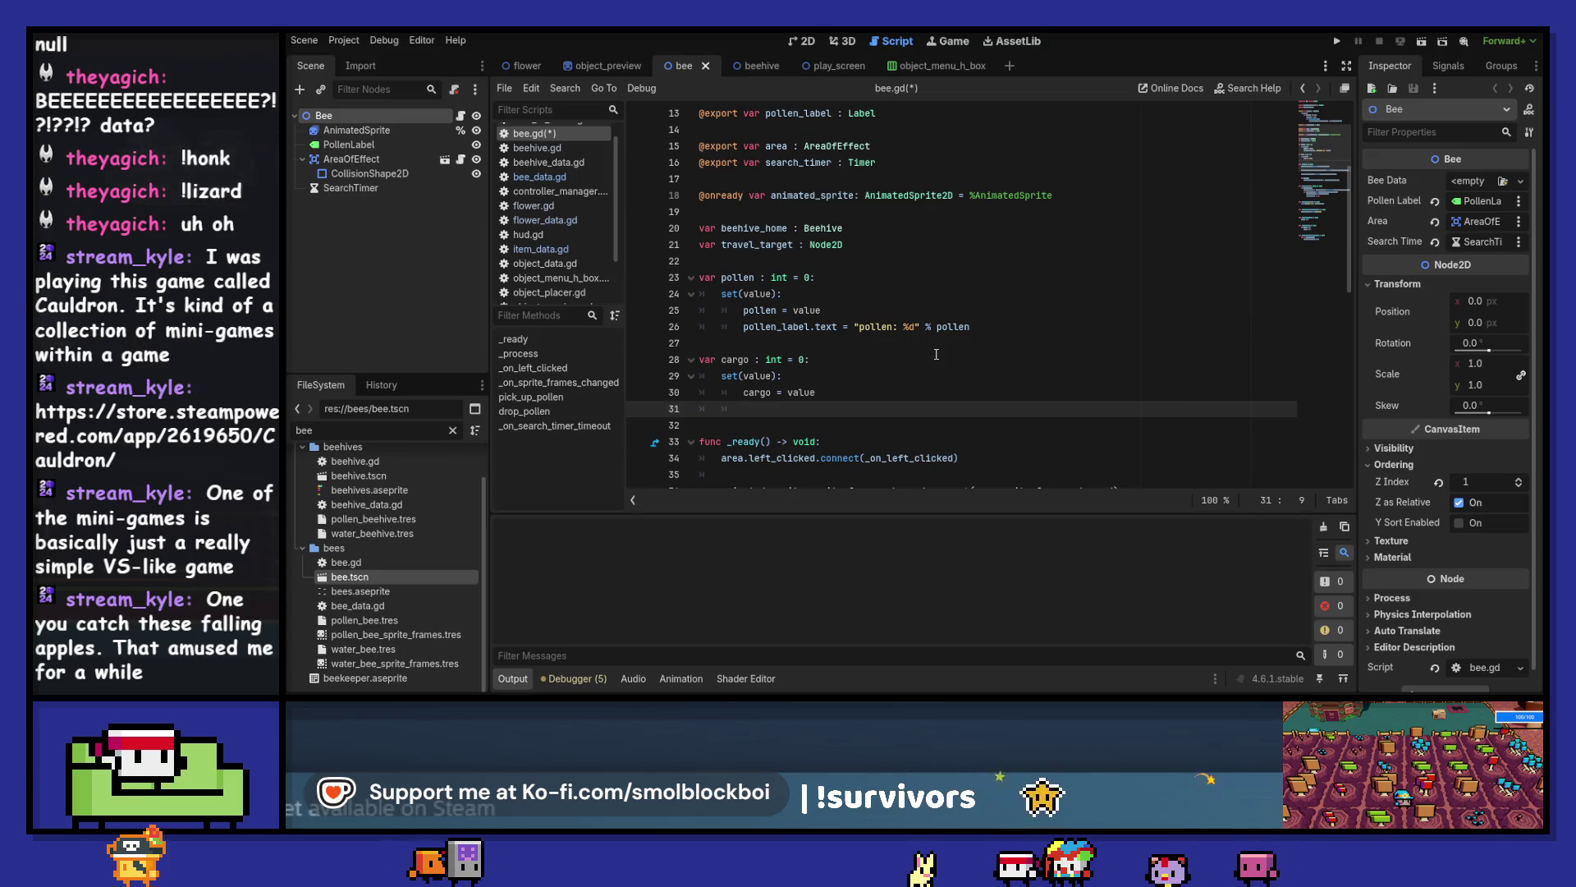
- Rename the PollenLabel node to CargoLabel and its pollen_label reference to cargo_label
double_click(369, 144)
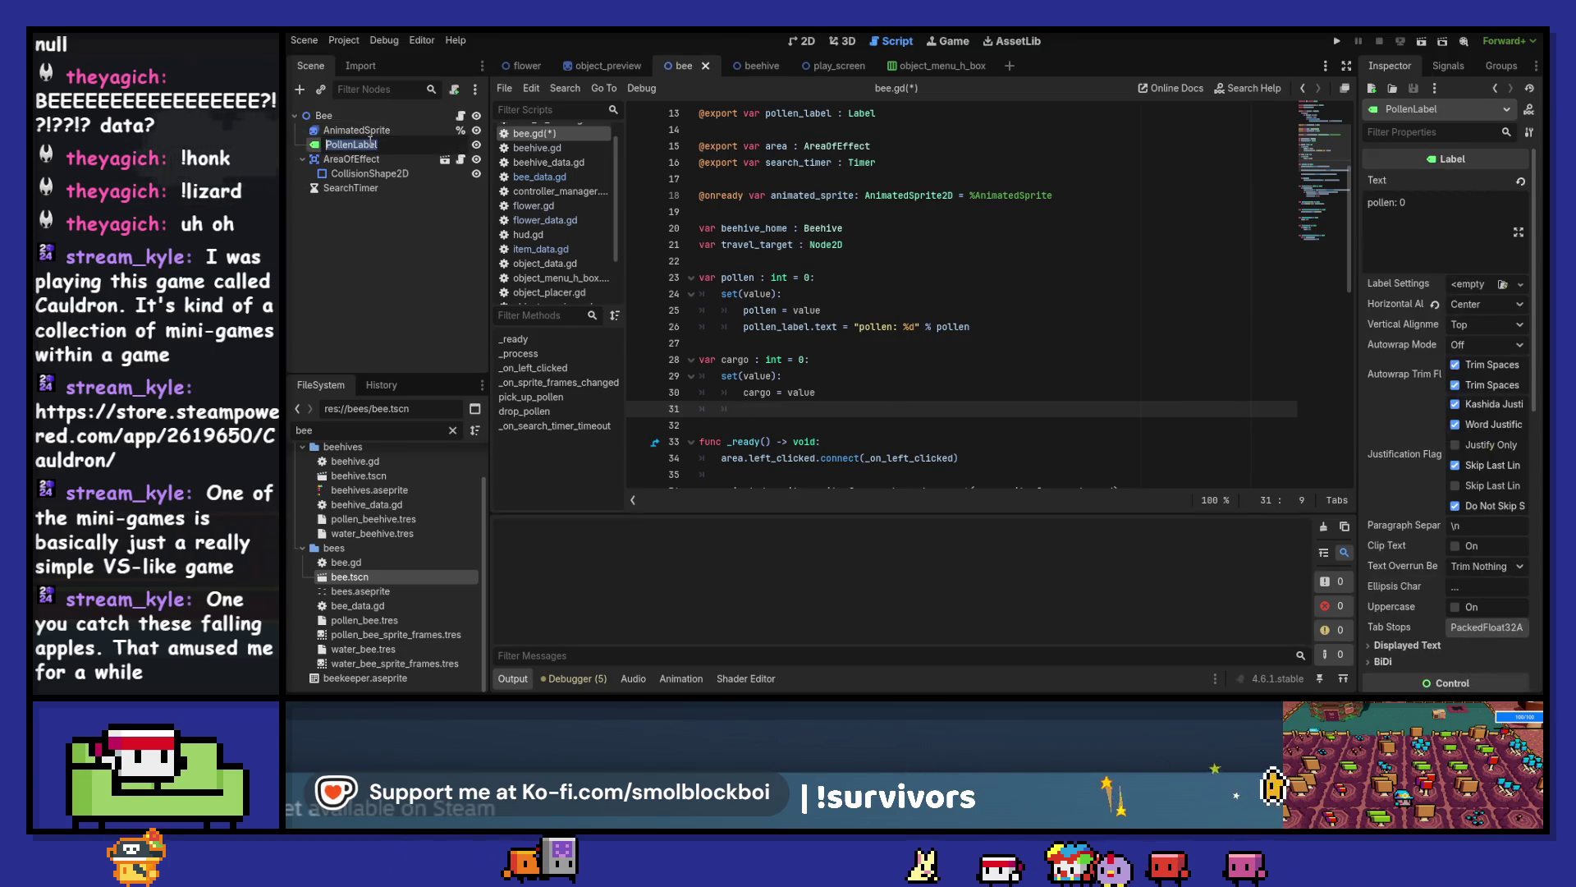
key("shift+Right")
key("shift+Right")
key("shift+Right")
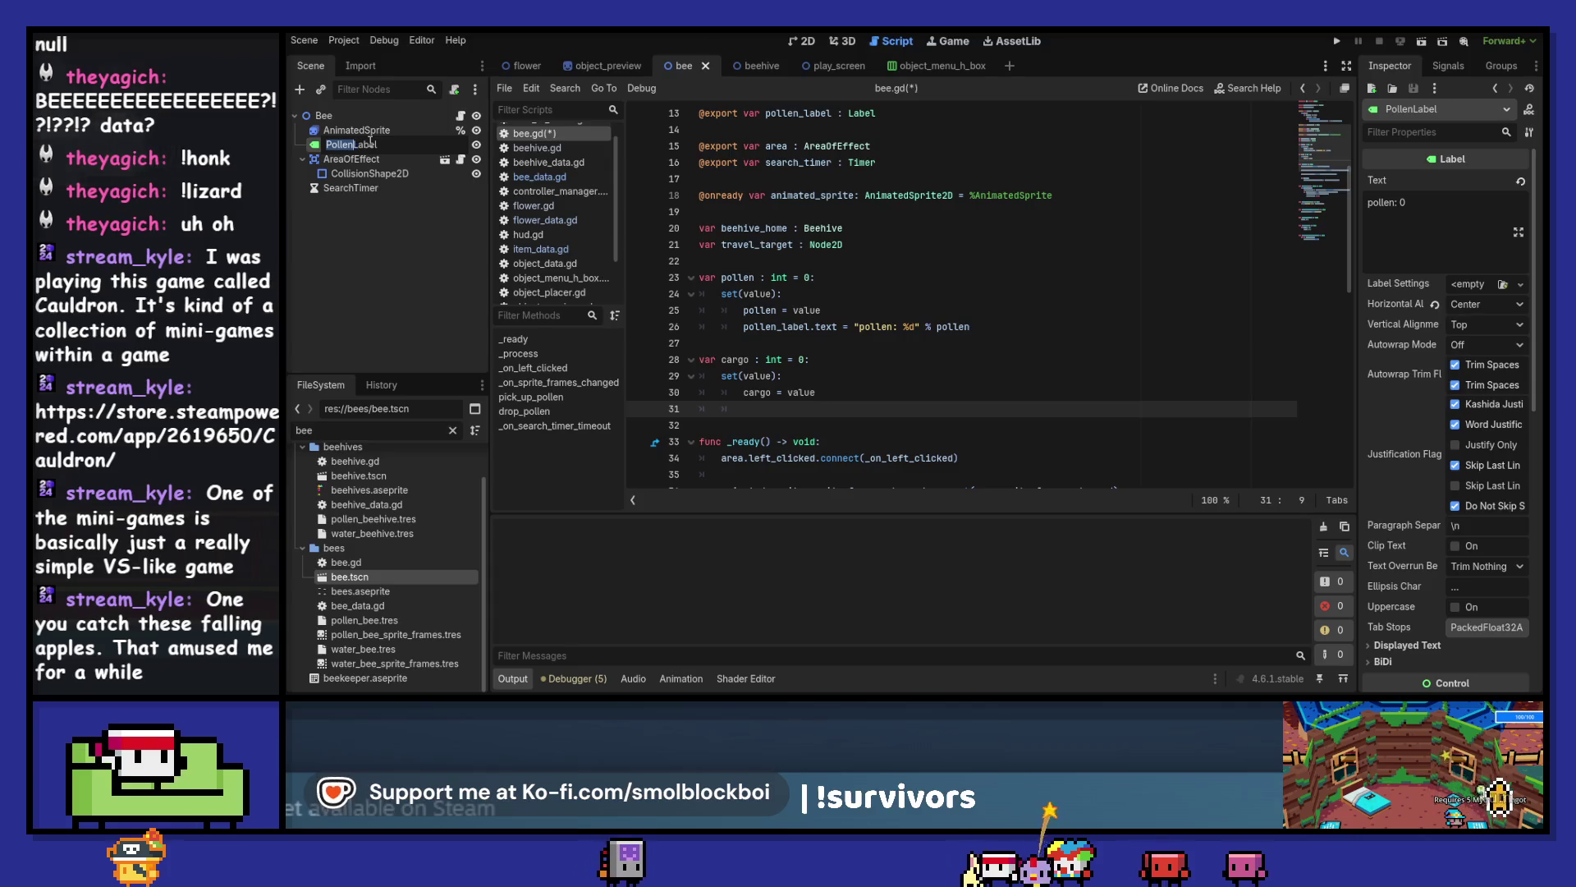
key("Return")
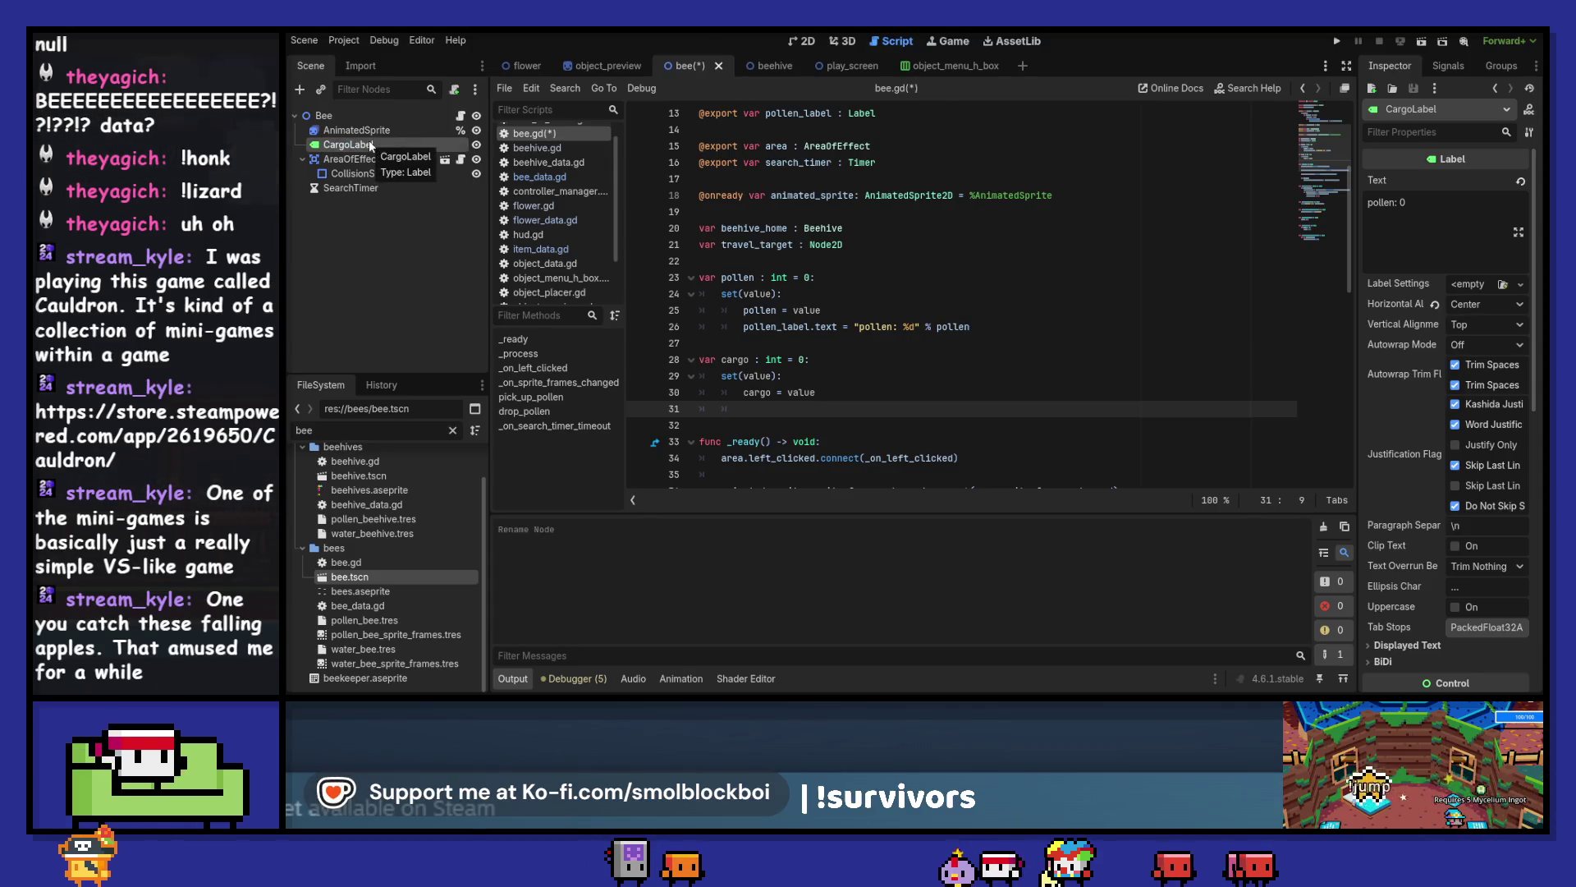
scroll(855, 267, "up", 4)
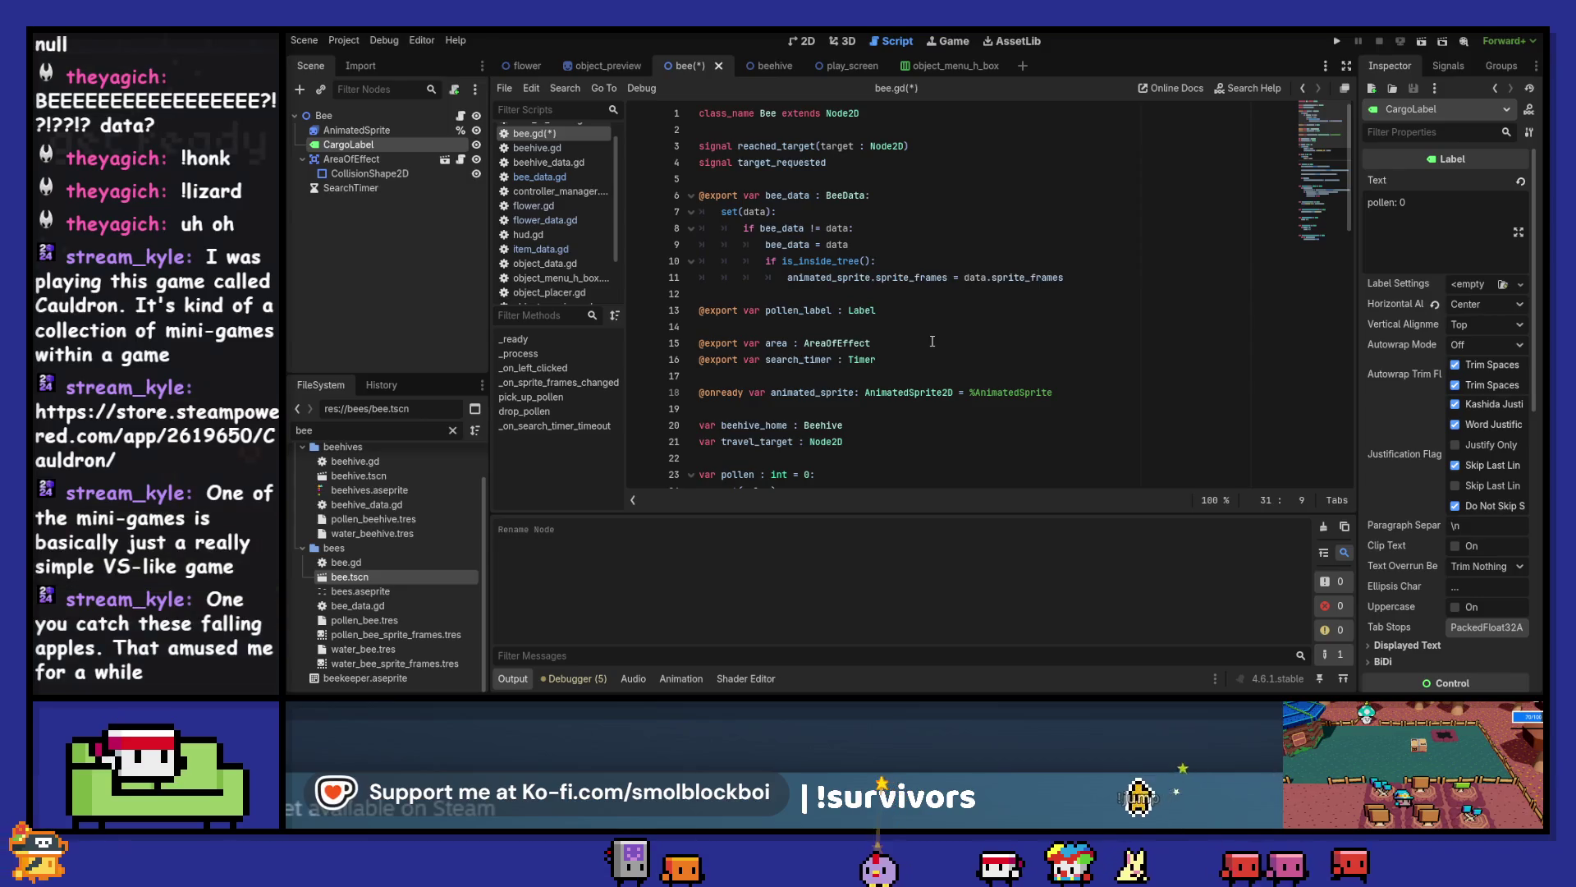
triple_click(821, 311)
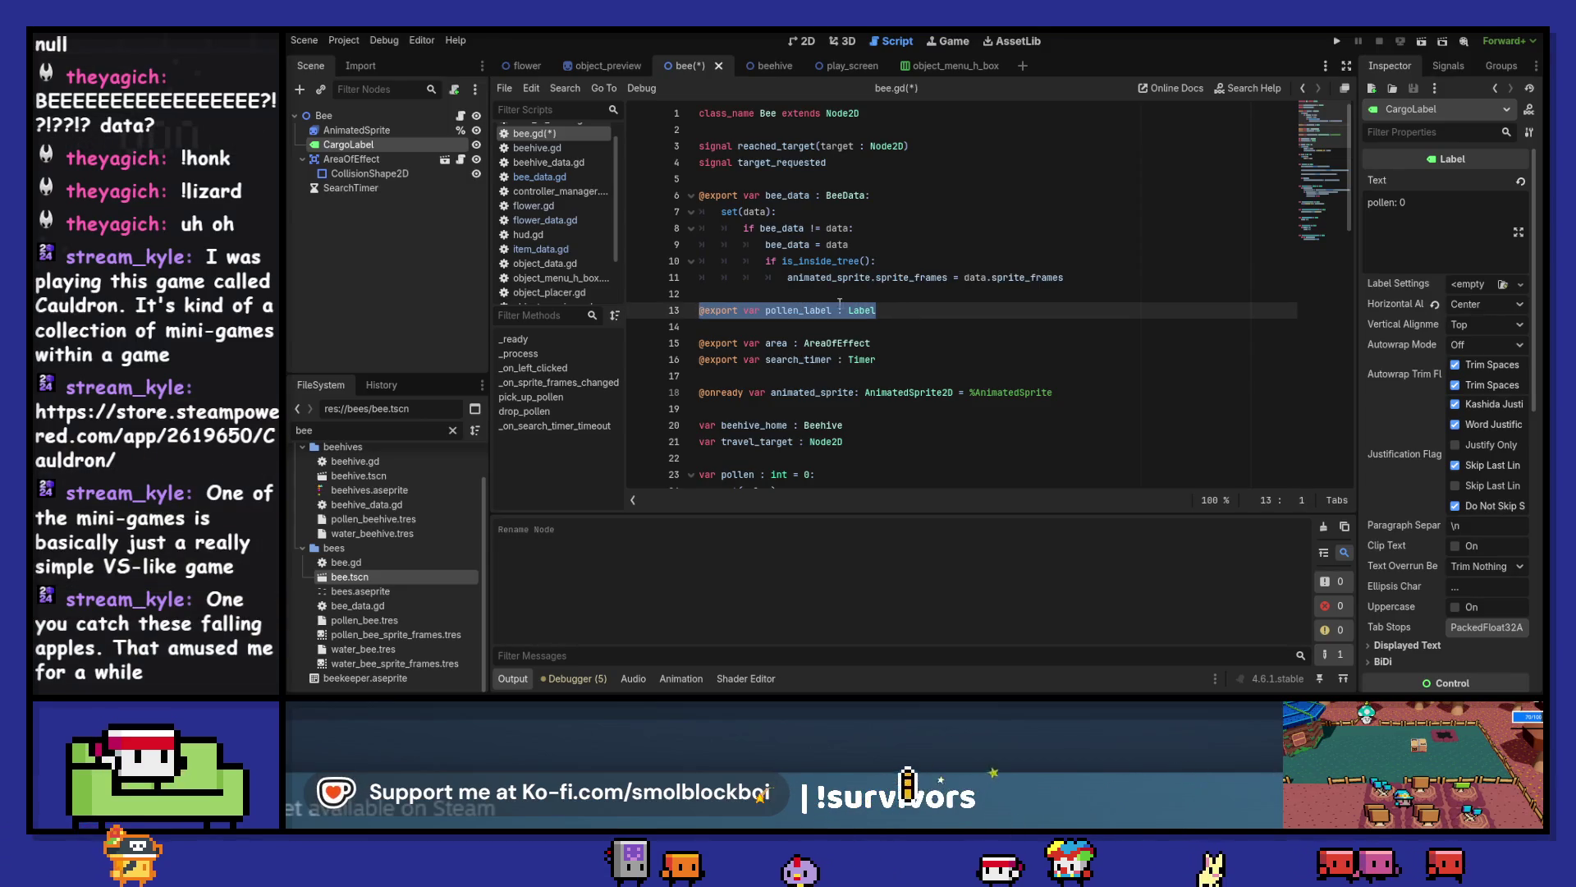
left_click(796, 312)
left_click_drag(797, 311, 766, 312)
type("cargo")
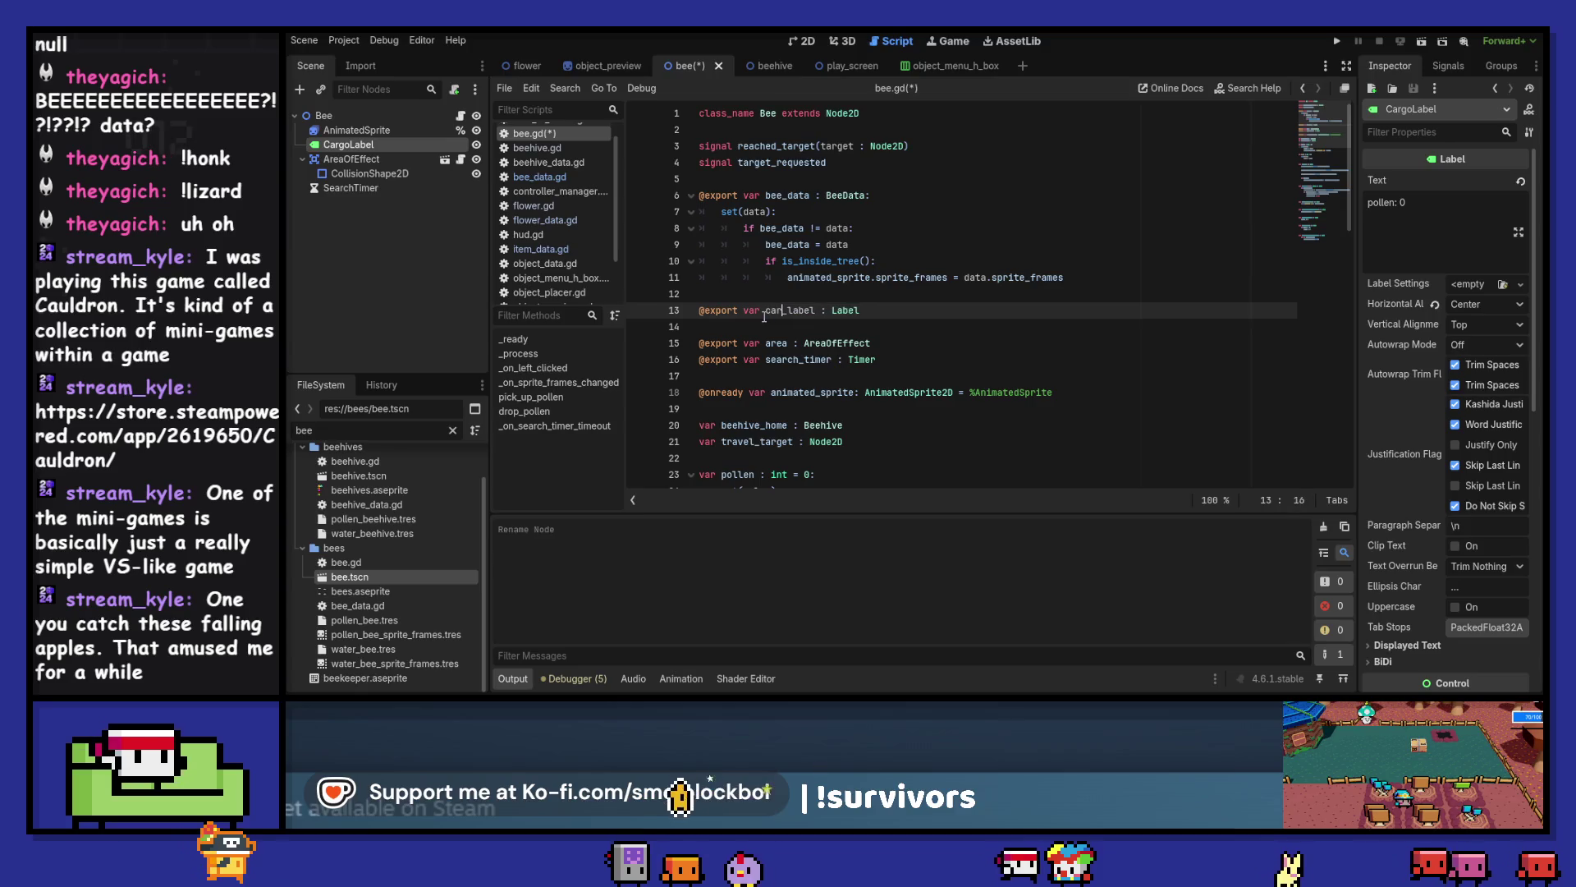
type("o")
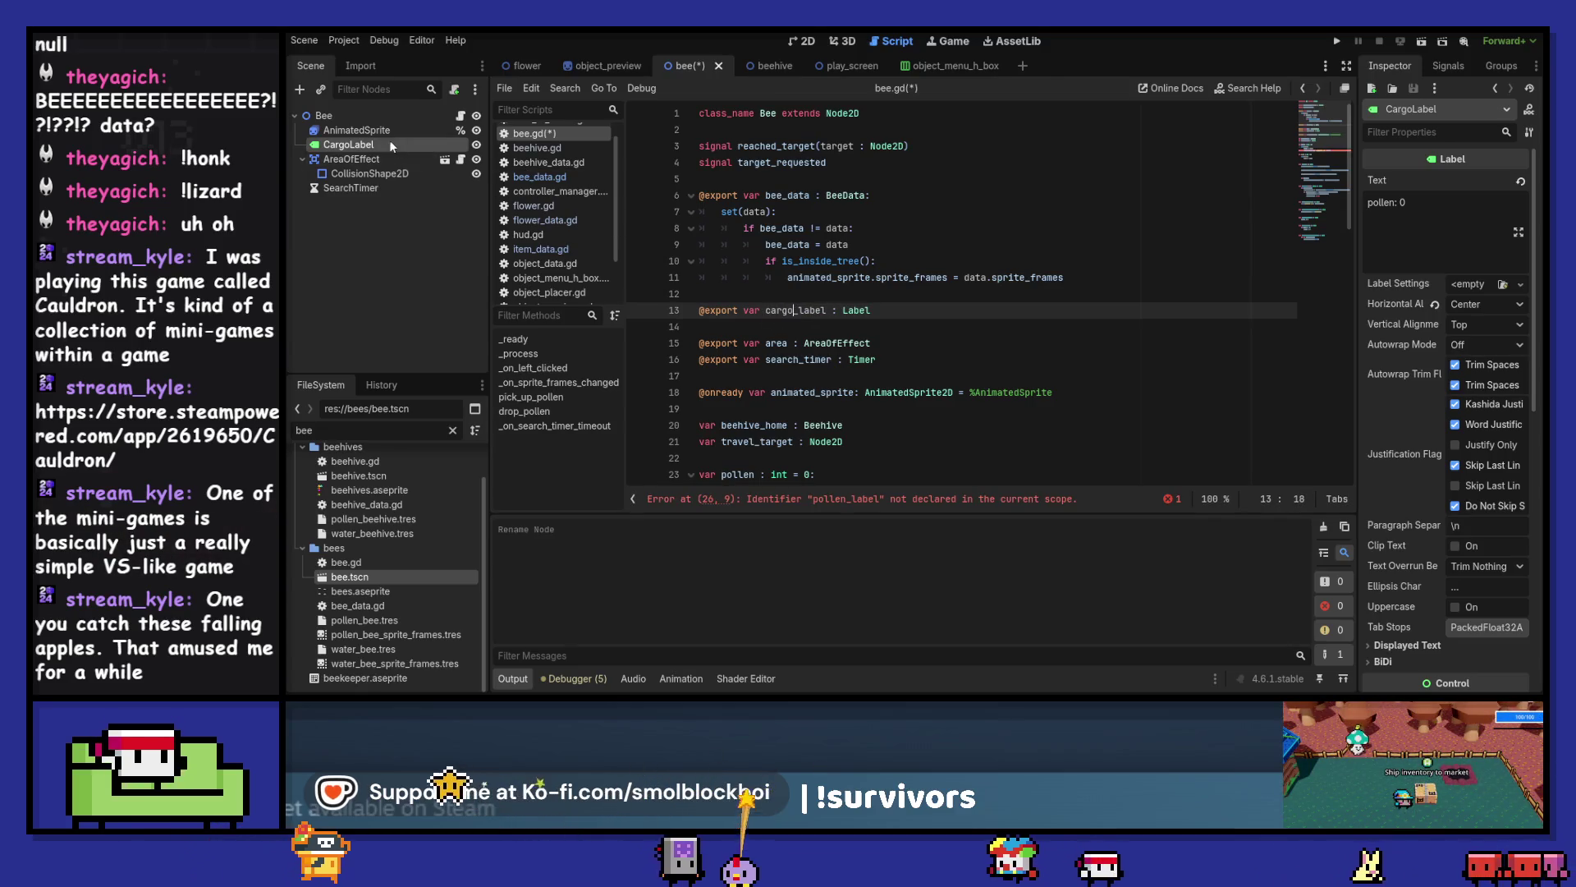
- Make the cargo setter set cargo_label.text to "%s: %d" with bee_data.item_target.name and cargo
left_click(884, 501)
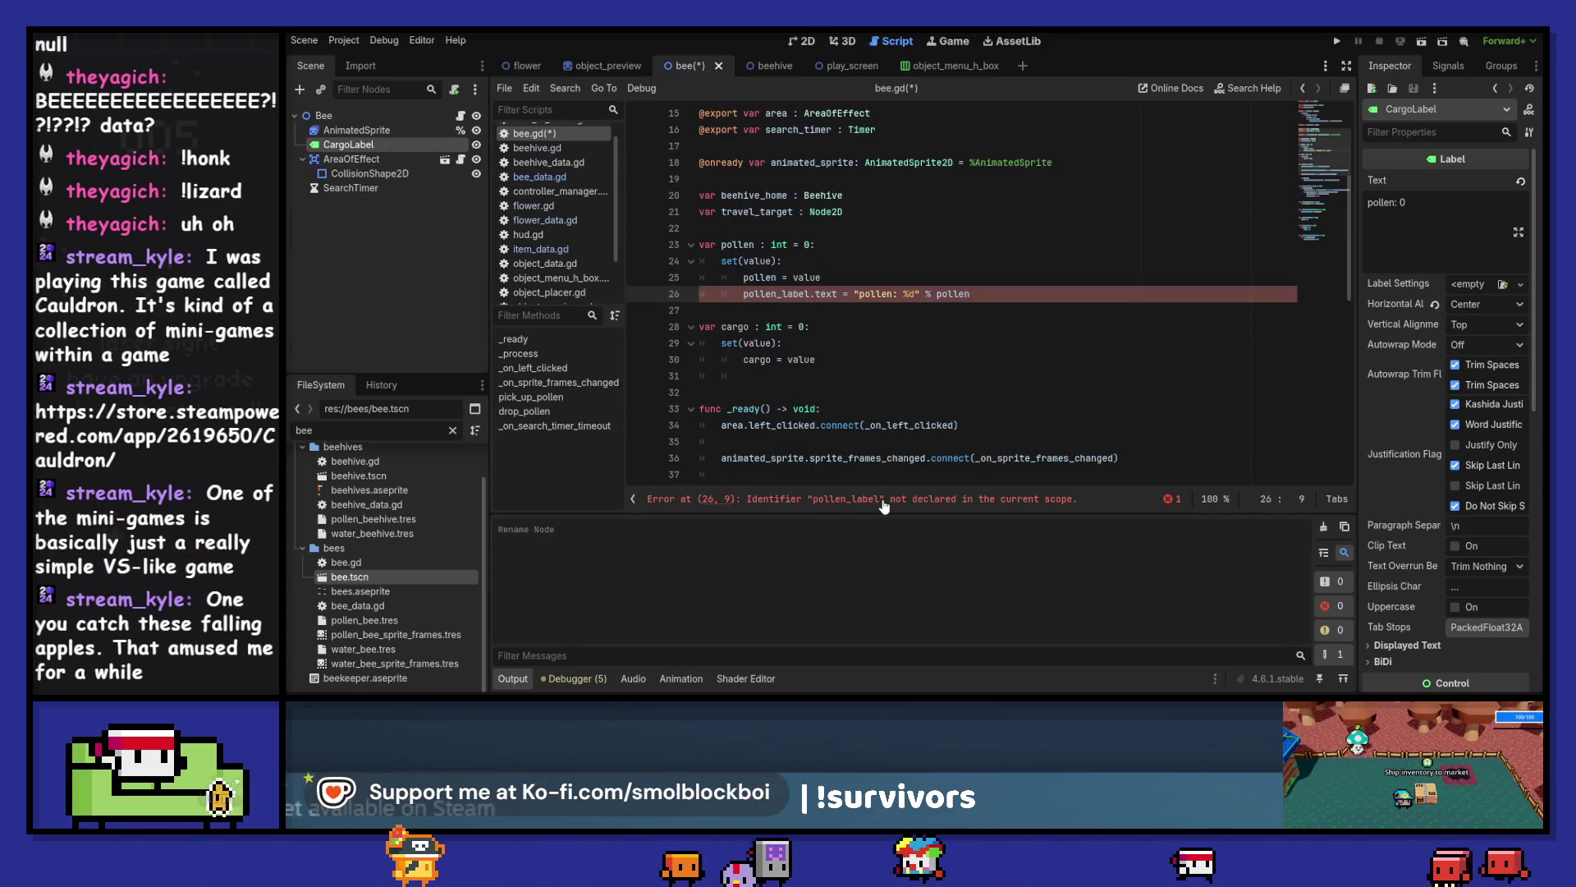
double_click(778, 294)
type("cargo_label.text = \"")
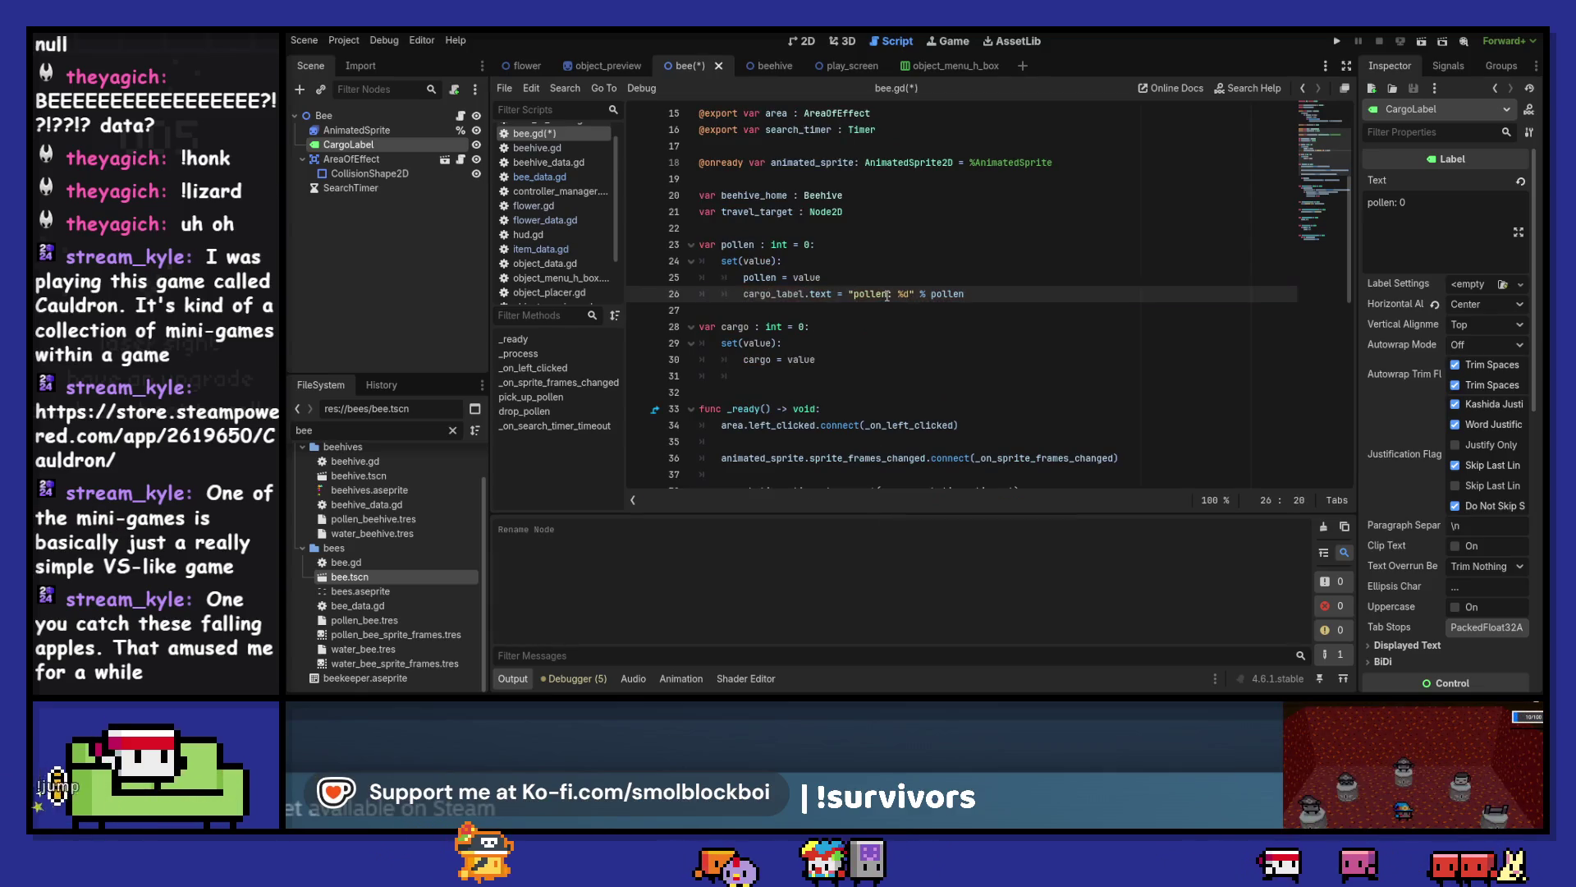
type("c")
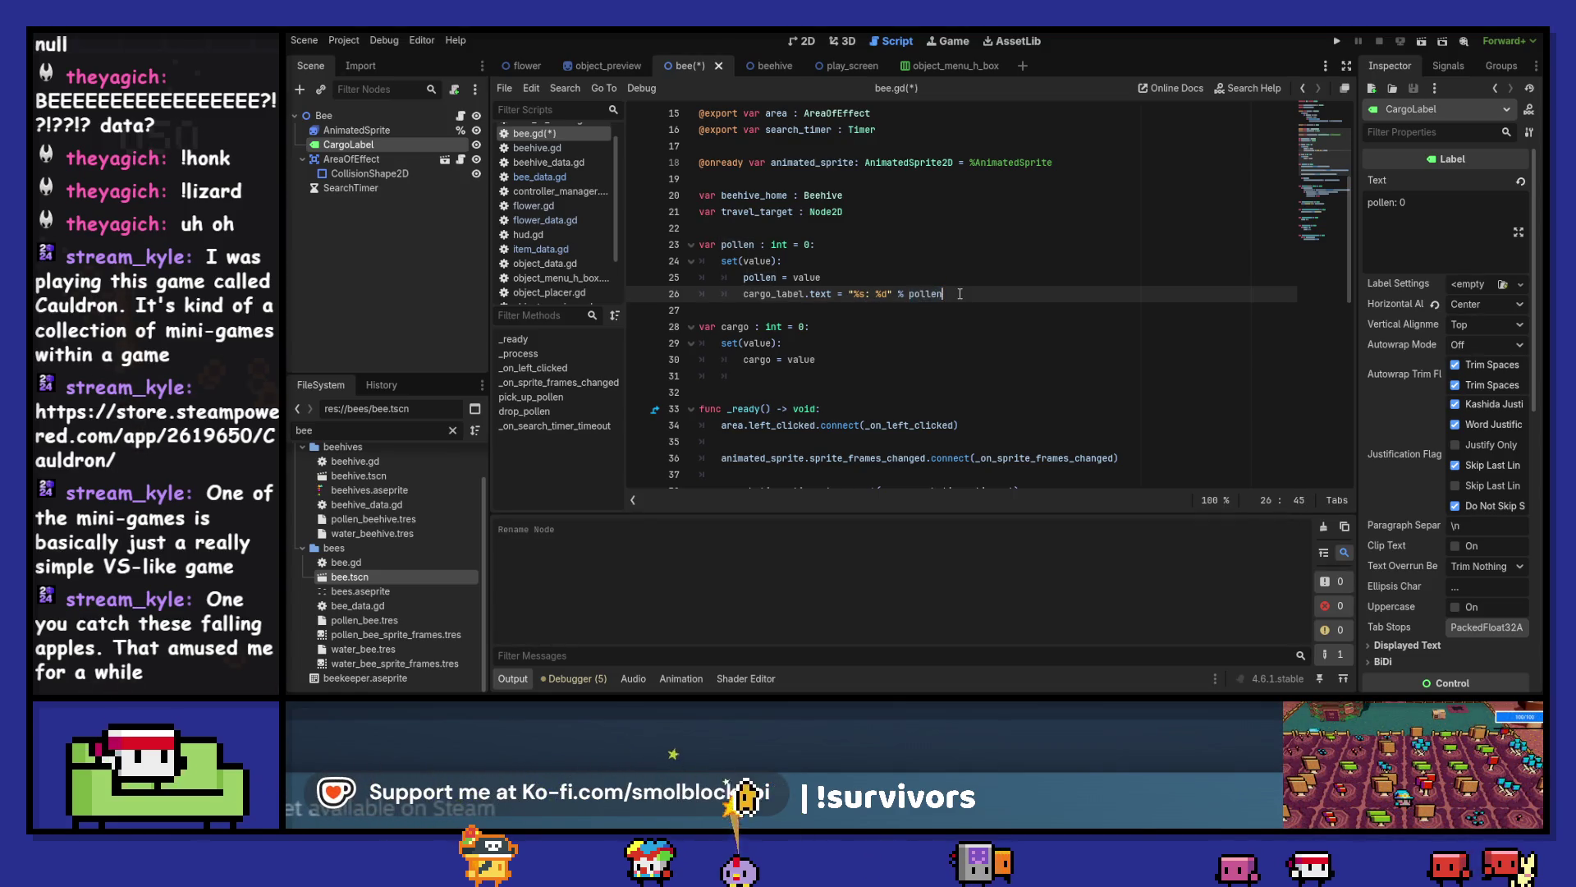
left_click(925, 374)
key("ctrl+v")
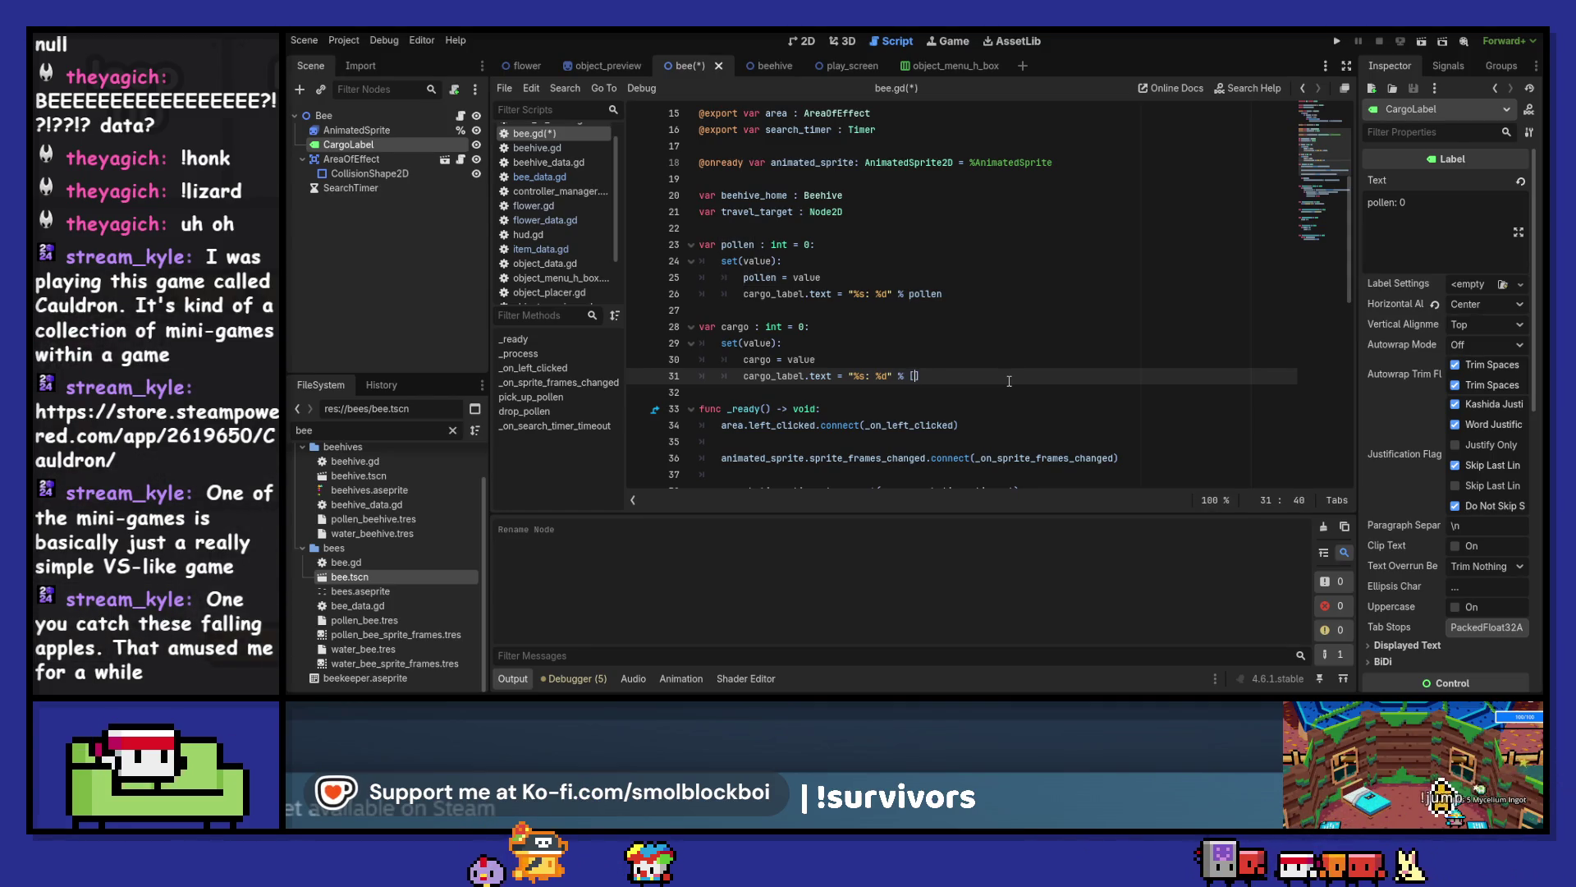
type("_data.")
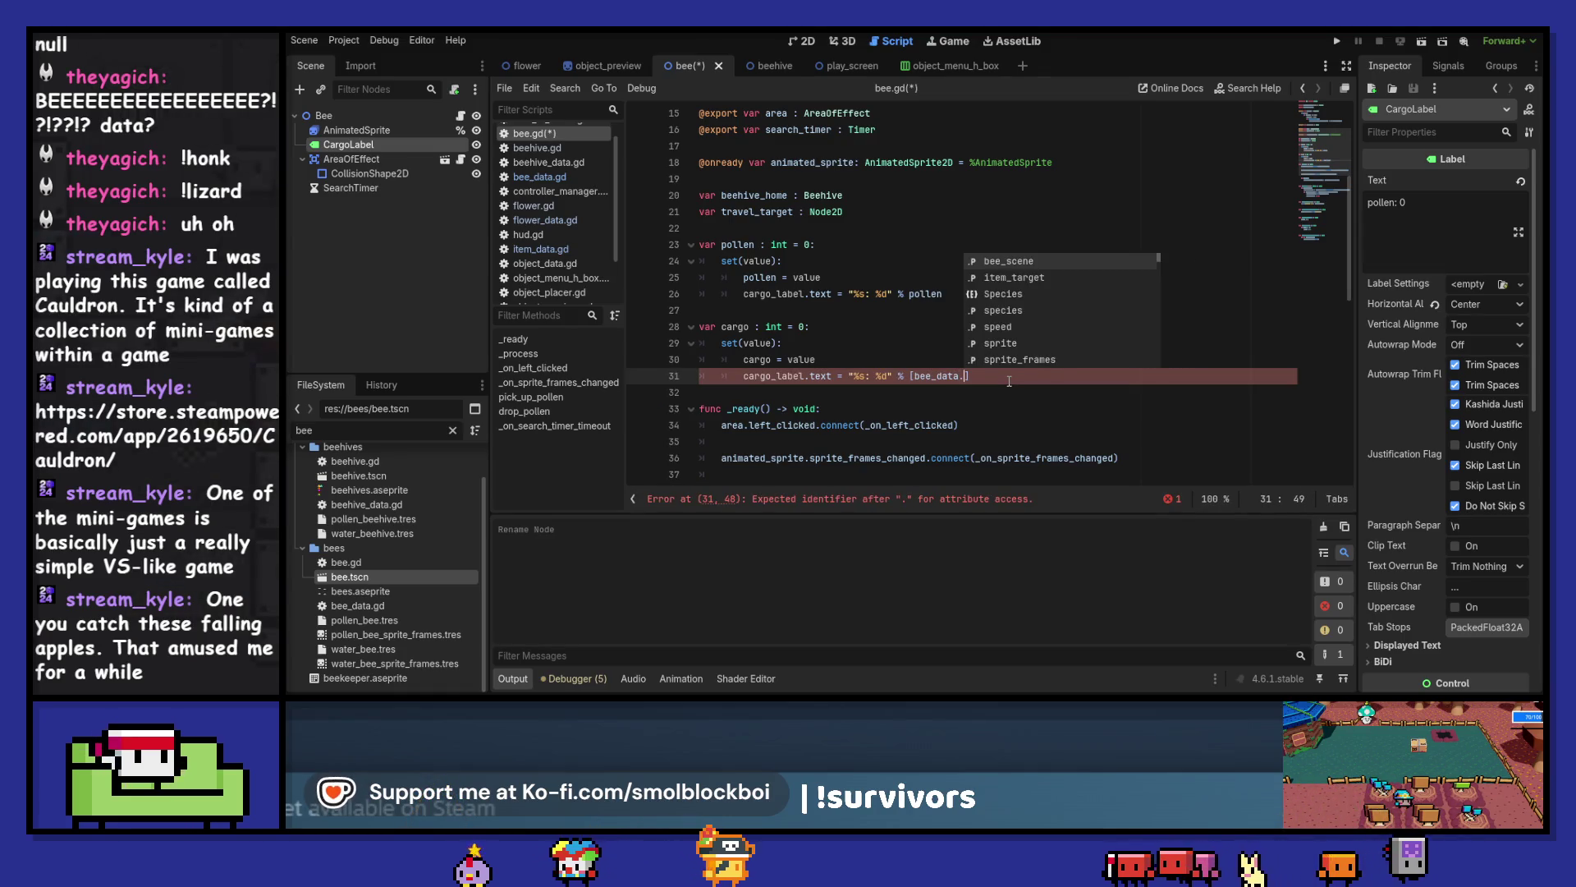
key("Down")
key("Return")
type(".")
key("Down")
key("Down")
key("Return")
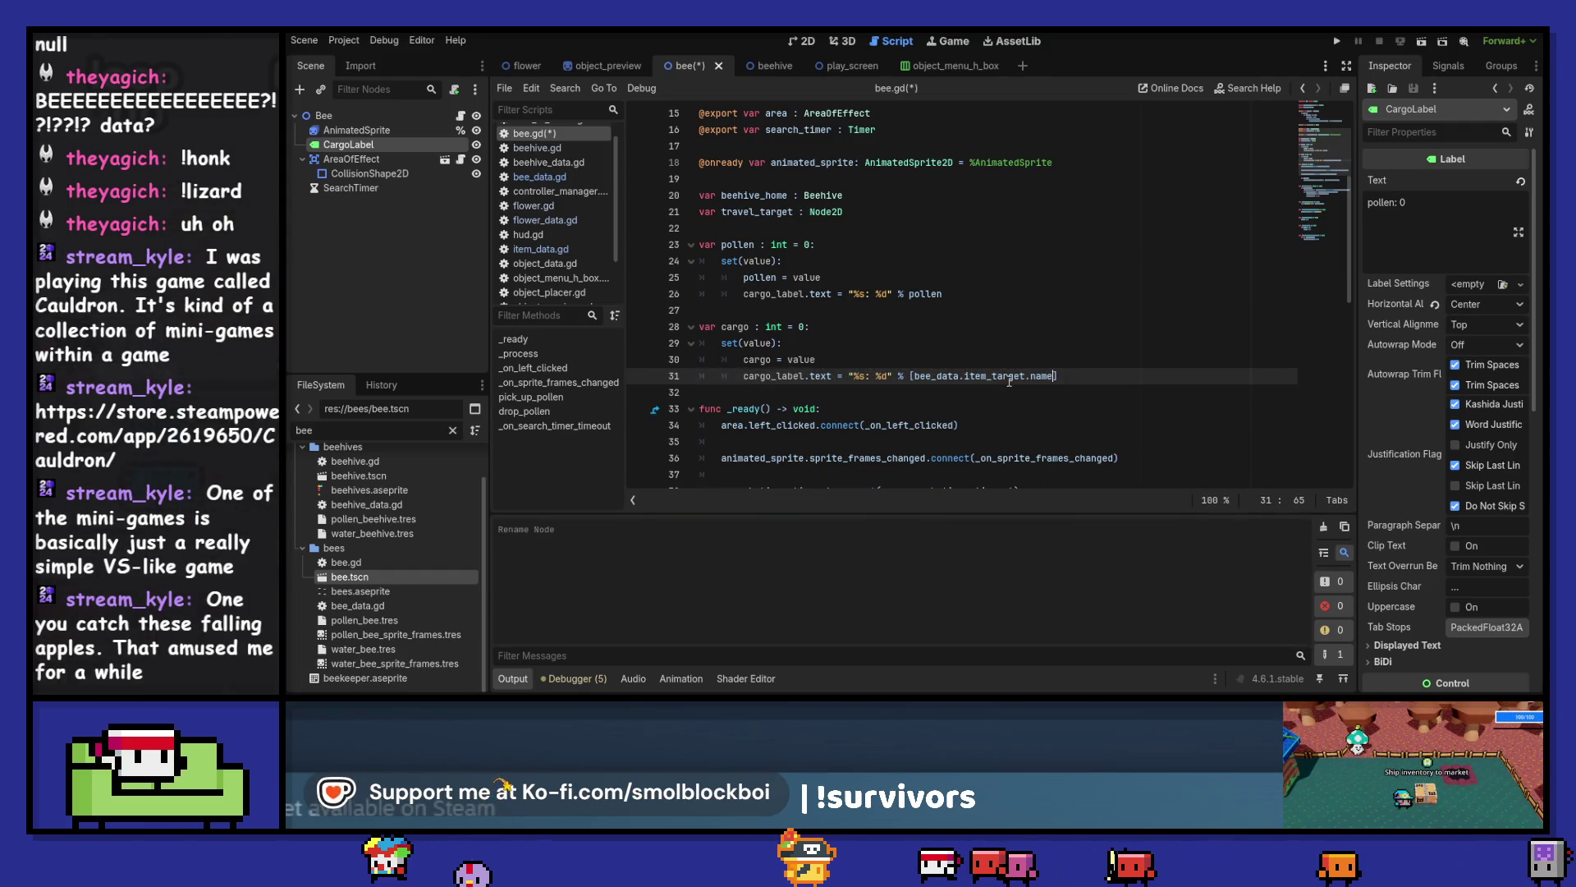
type(", c")
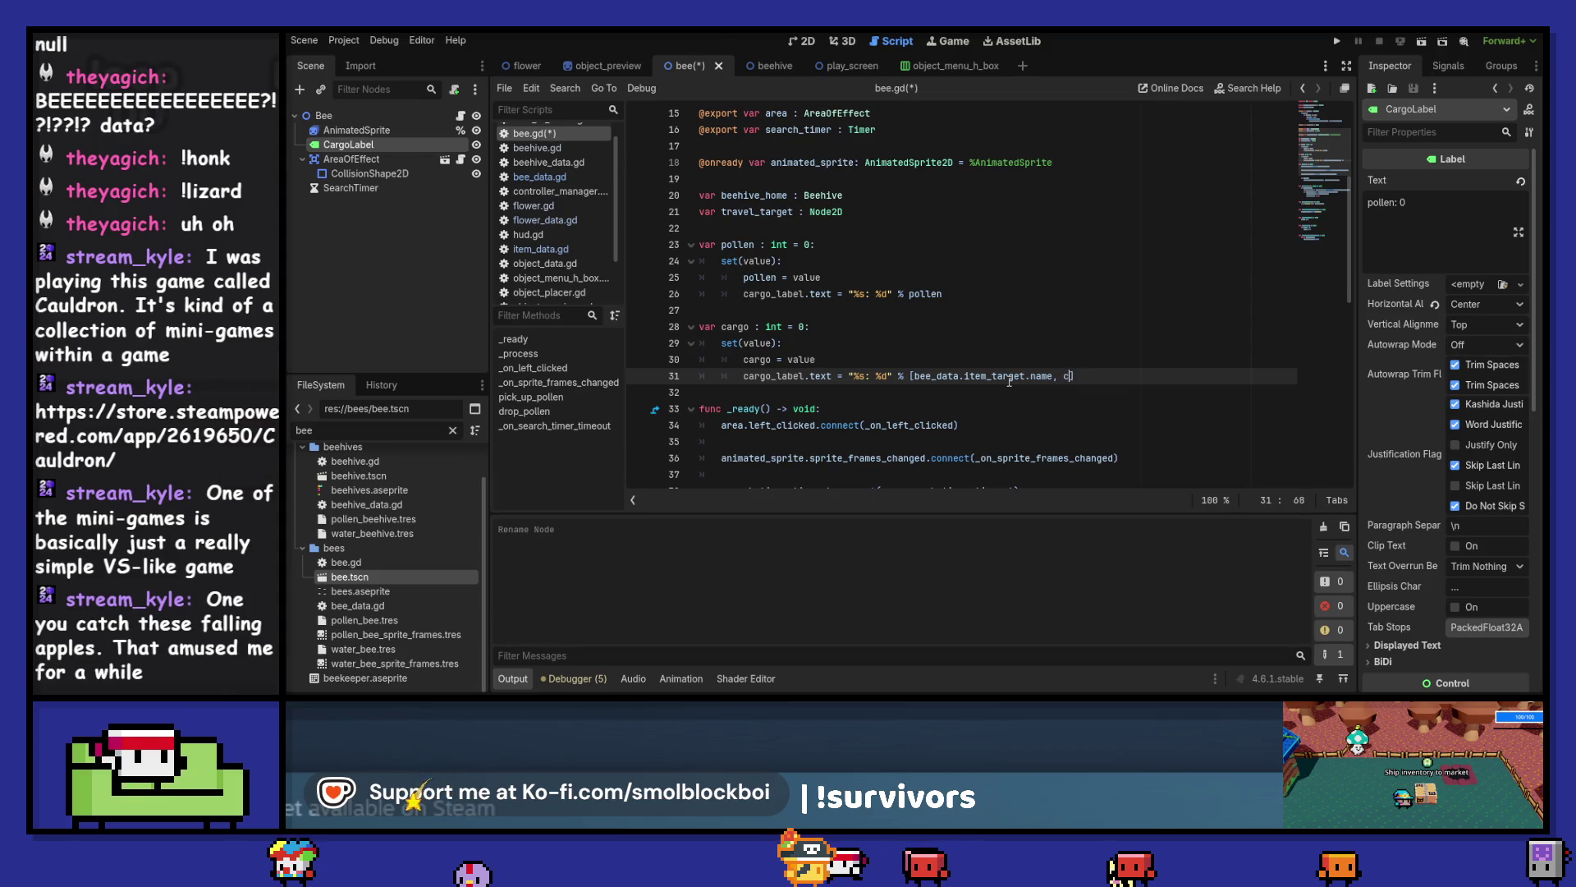
type("argo")
key("Up")
key("Up")
key("Up")
key("Up")
key("Up")
- Delete the old pollen variable block and save bee.gd
key("End")
key("shift+Up")
key("shift+Up")
key("shift+Up")
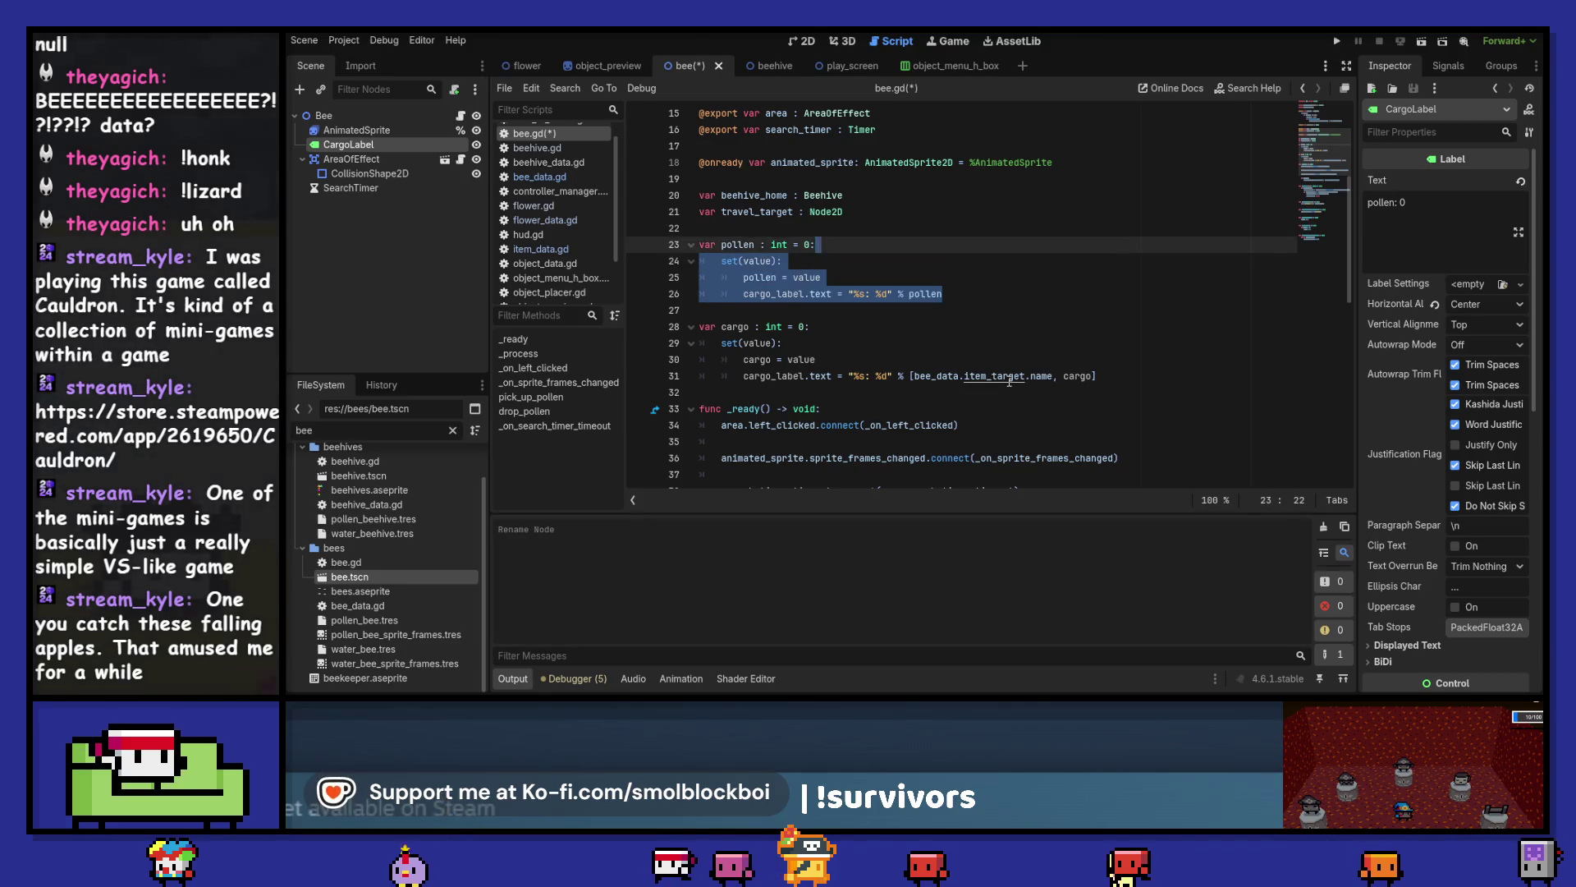
key("BackSpace")
key("ctrl+shift+k")
key("ctrl+shift+k")
key("ctrl+s")
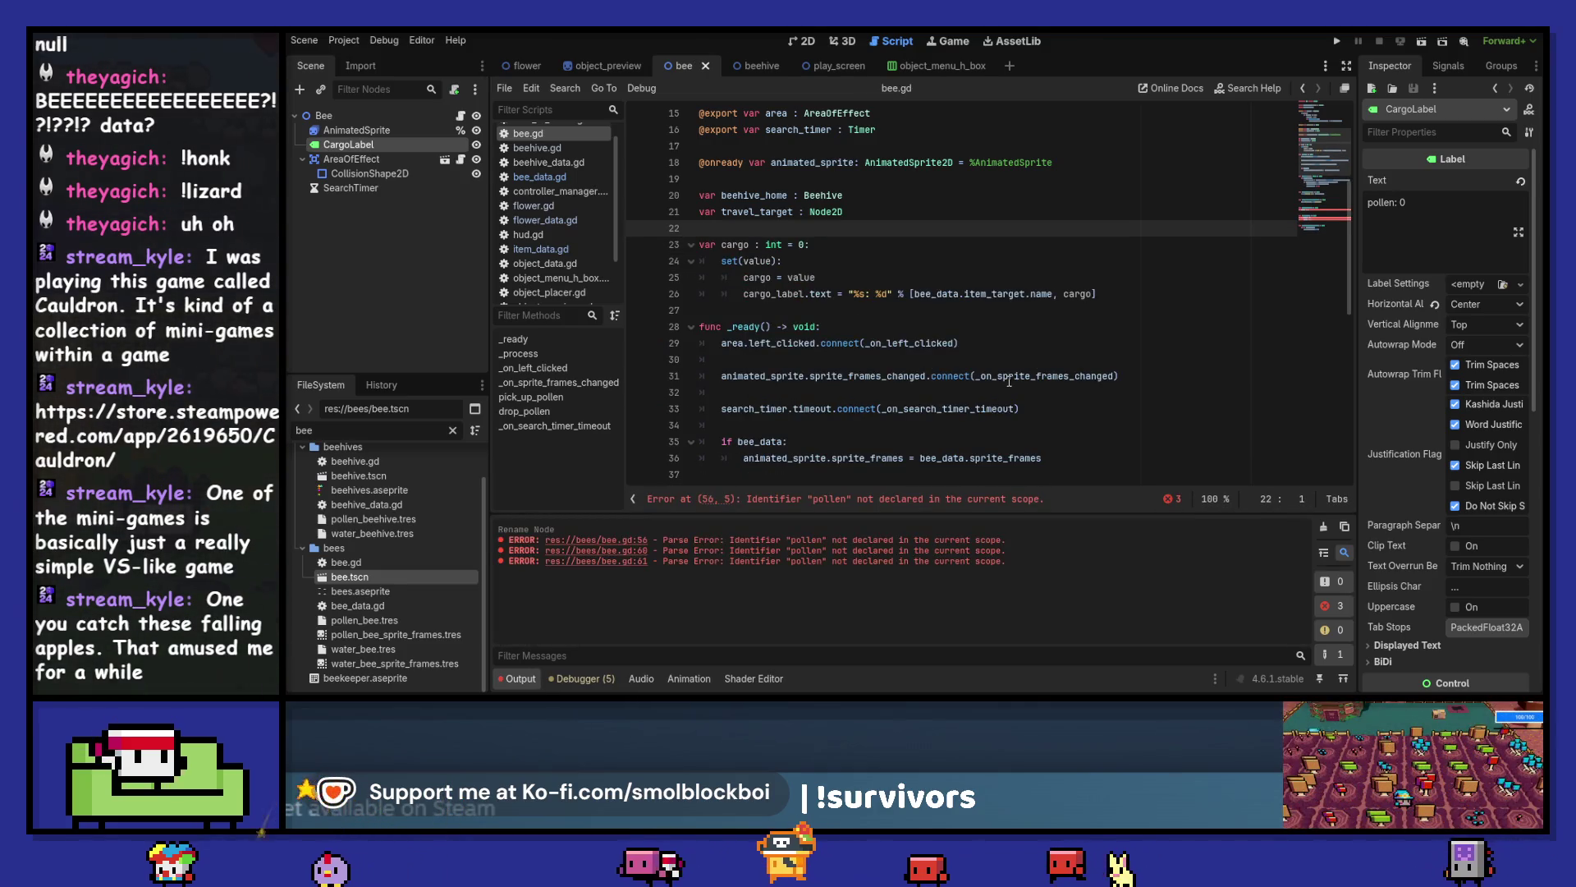
- Rename pick_up_pollen to pick_up_item and update the counter increment on line 57
left_click(835, 310)
key("Return")
scroll(835, 301, "down", 8)
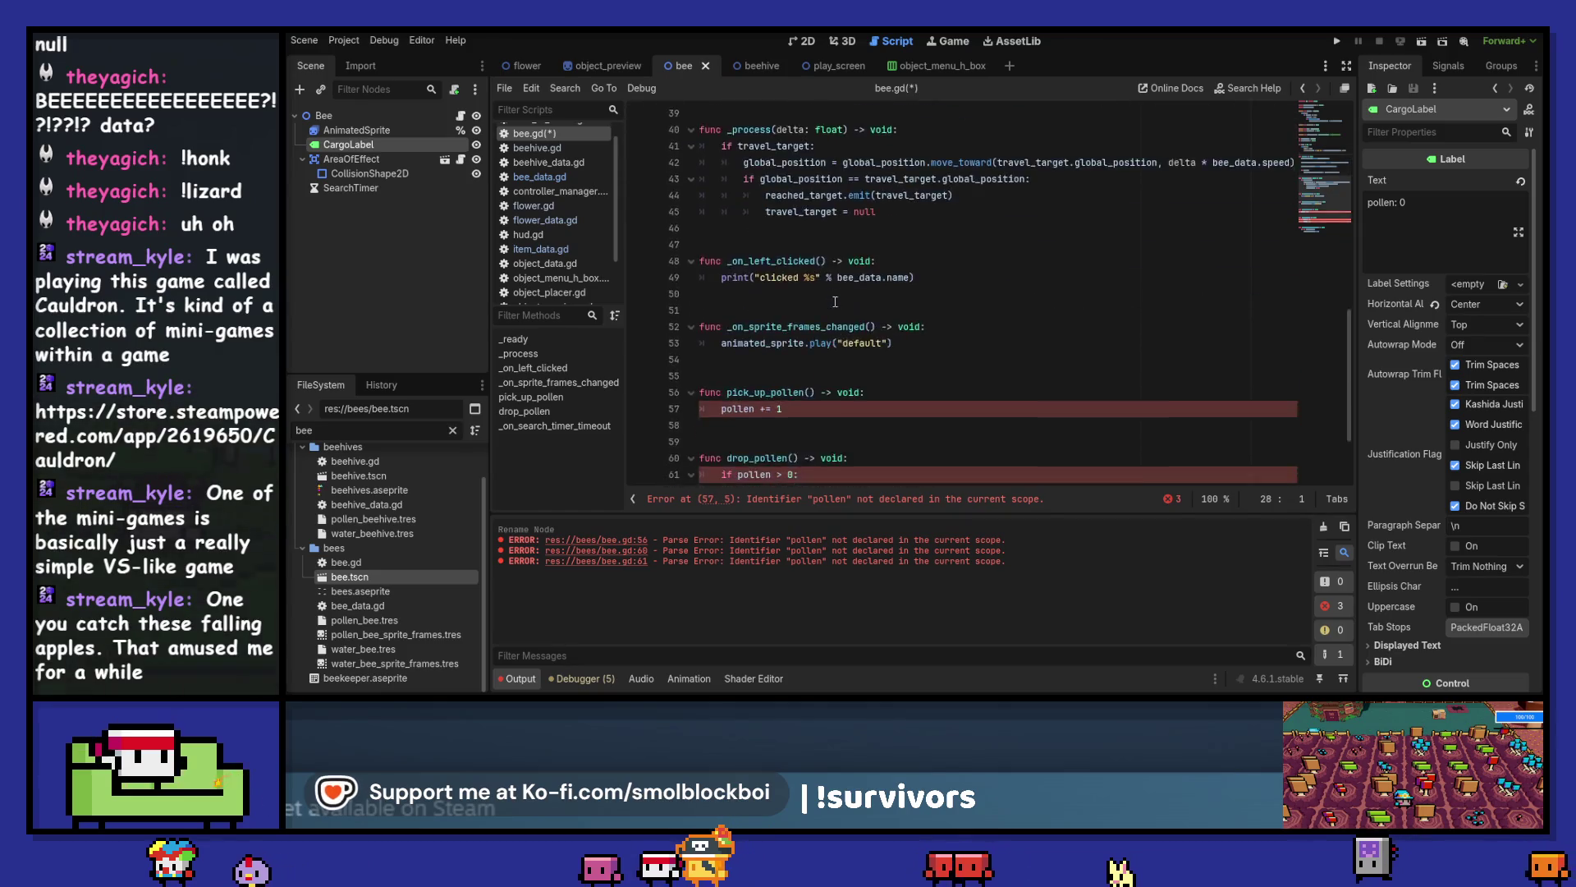
scroll(835, 301, "down", 2)
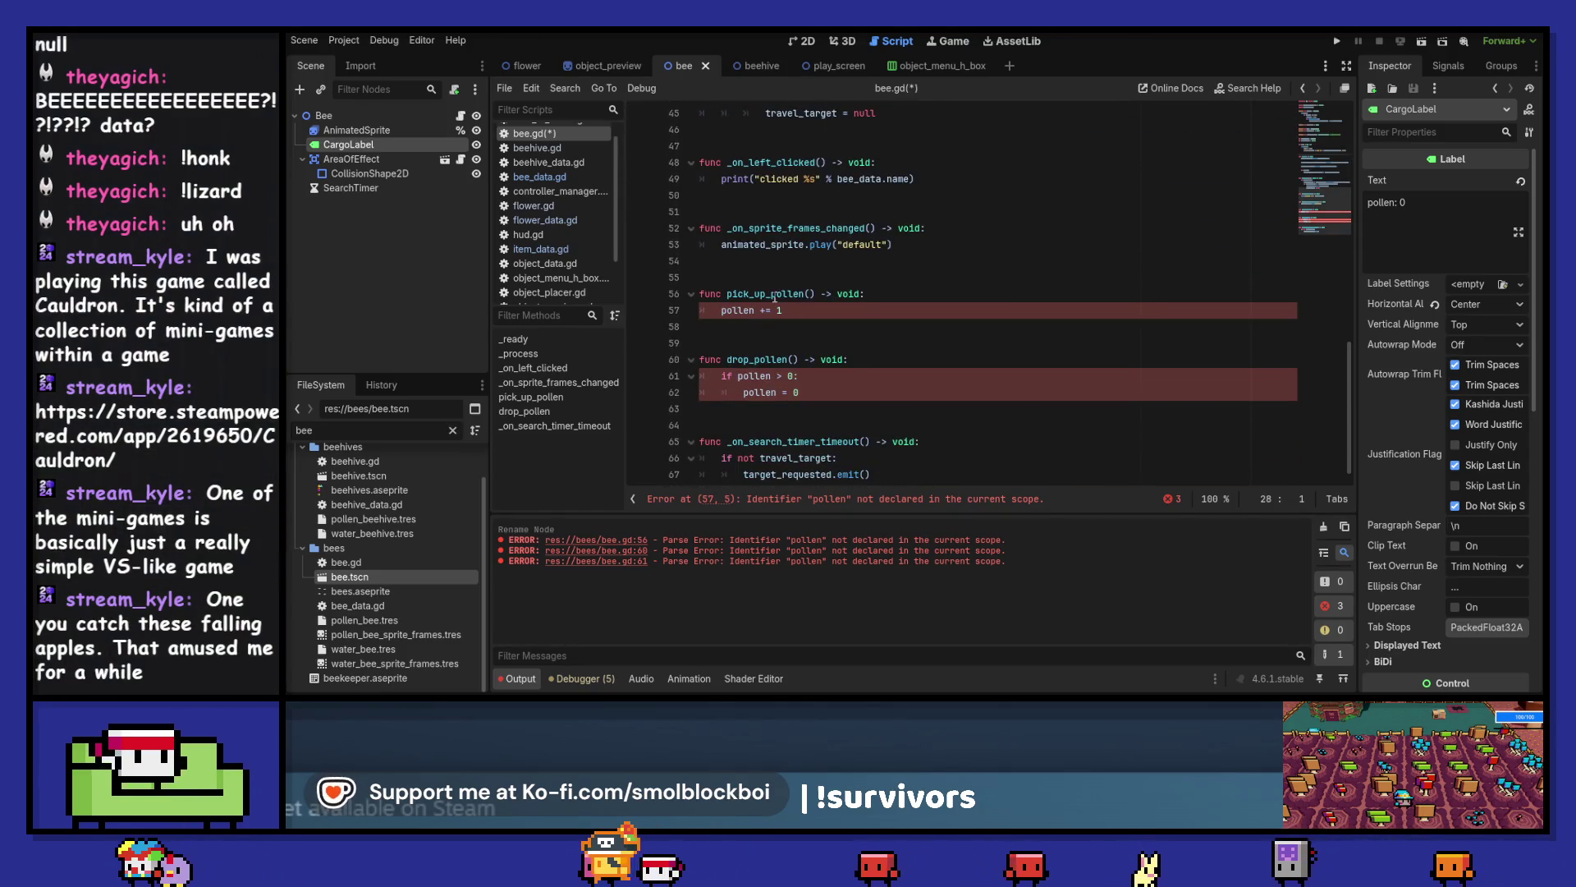
left_click_drag(770, 294, 805, 294)
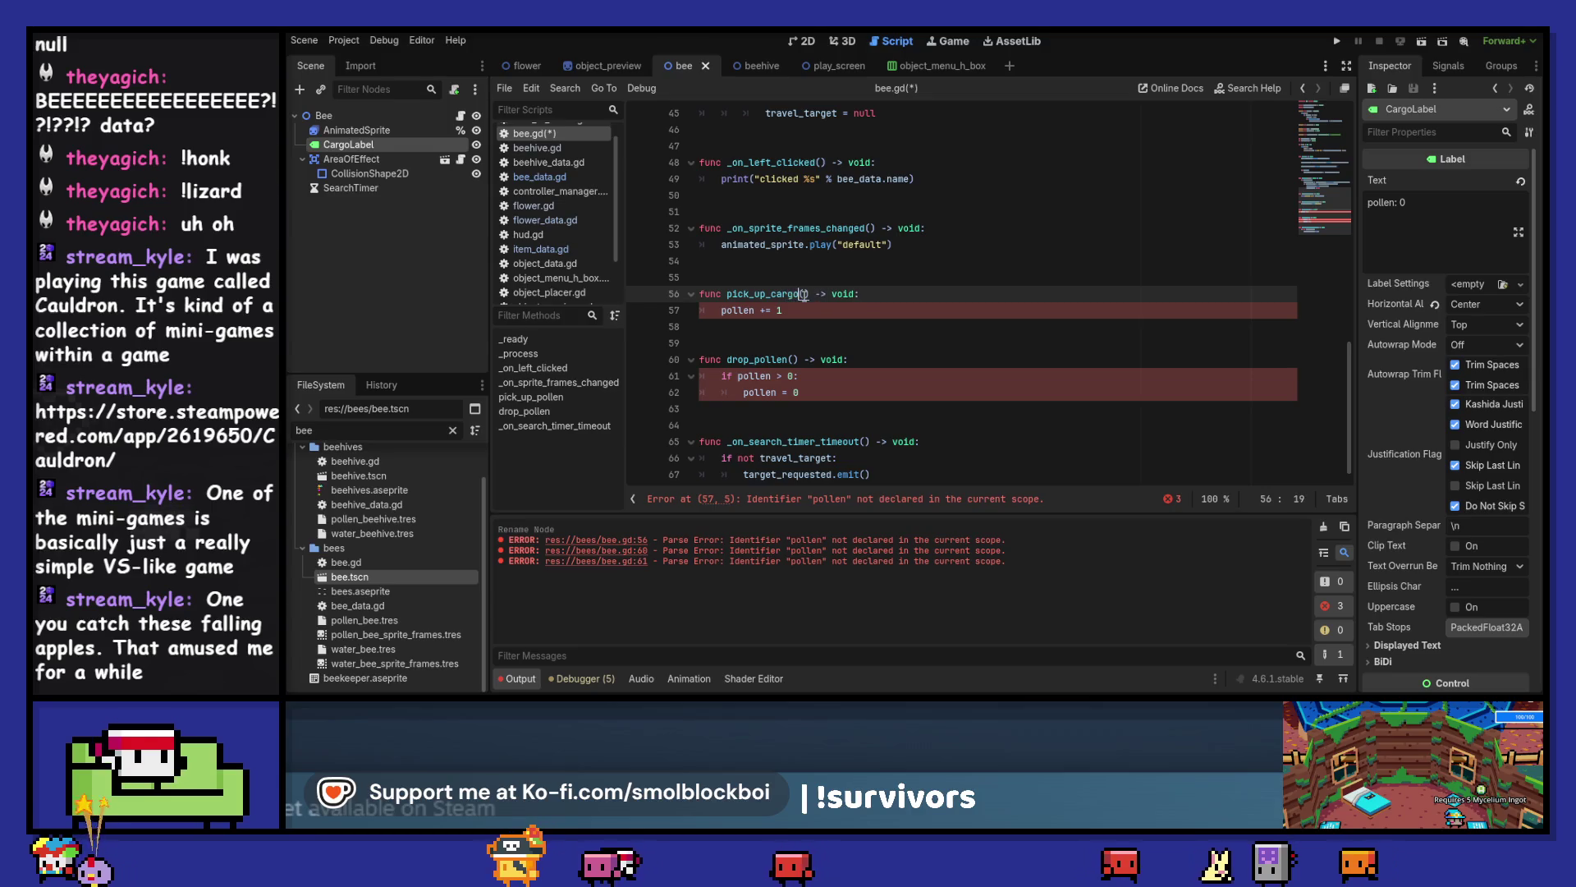
double_click(750, 309)
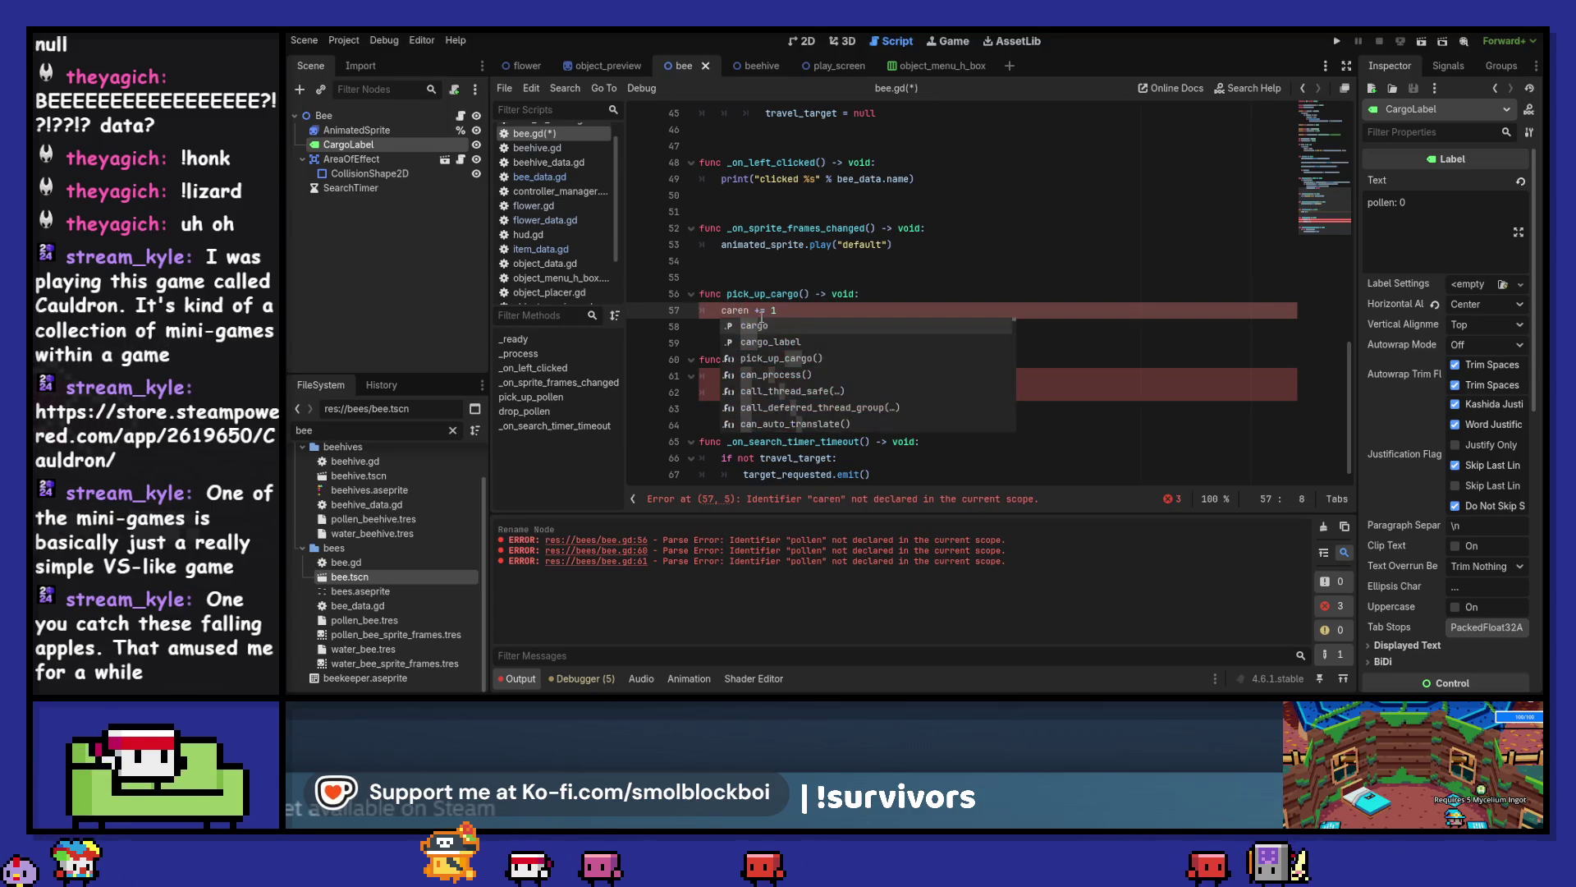
key("Delete")
key("Delete")
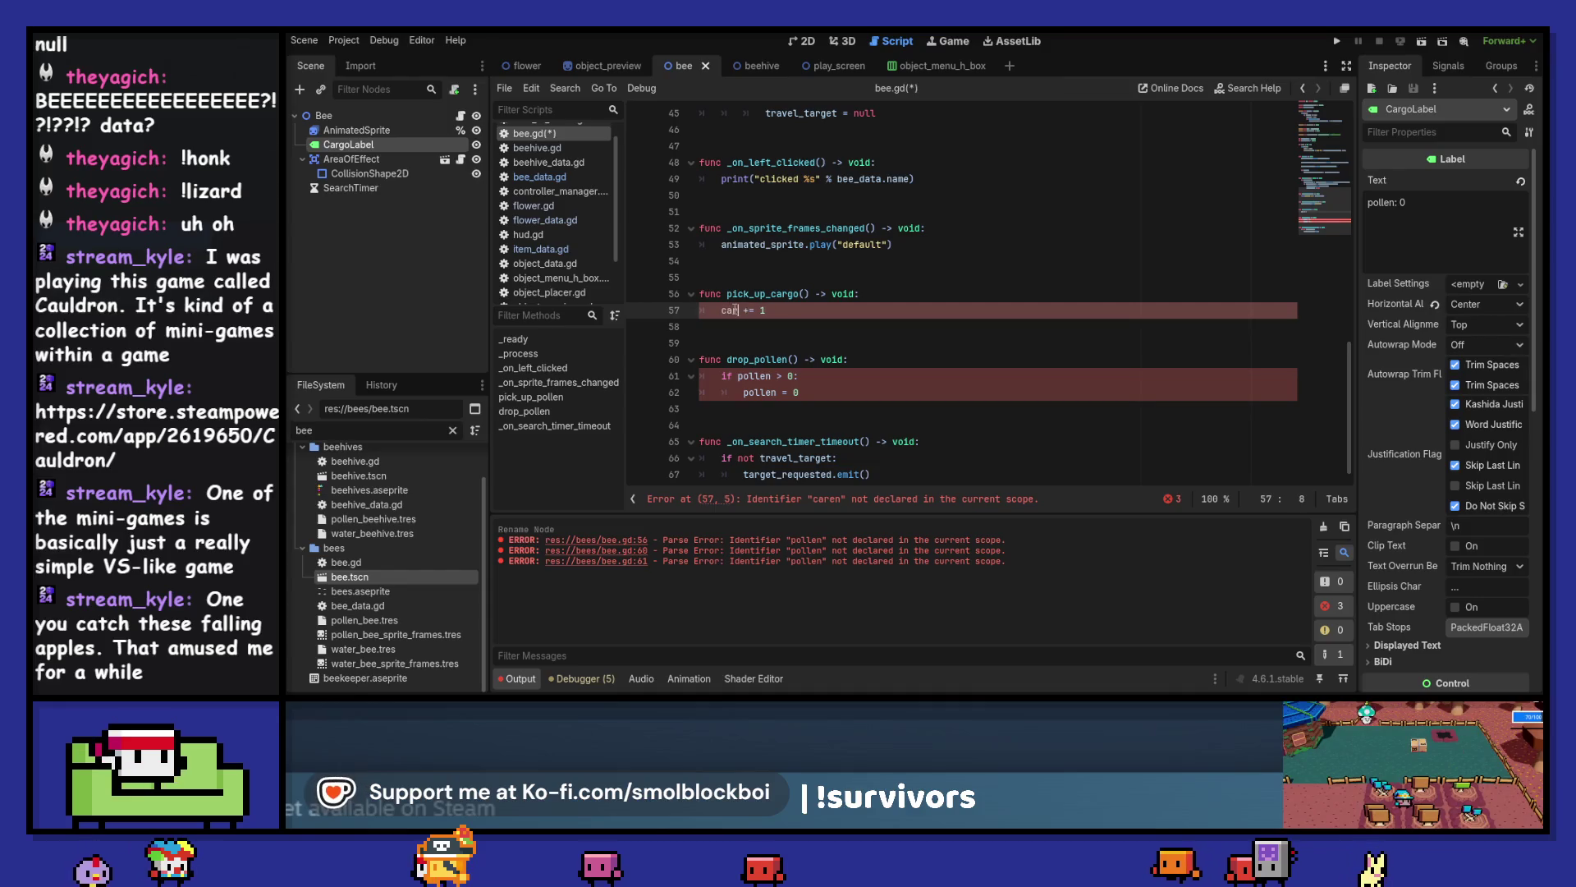
type("go")
left_click(726, 310, "shift")
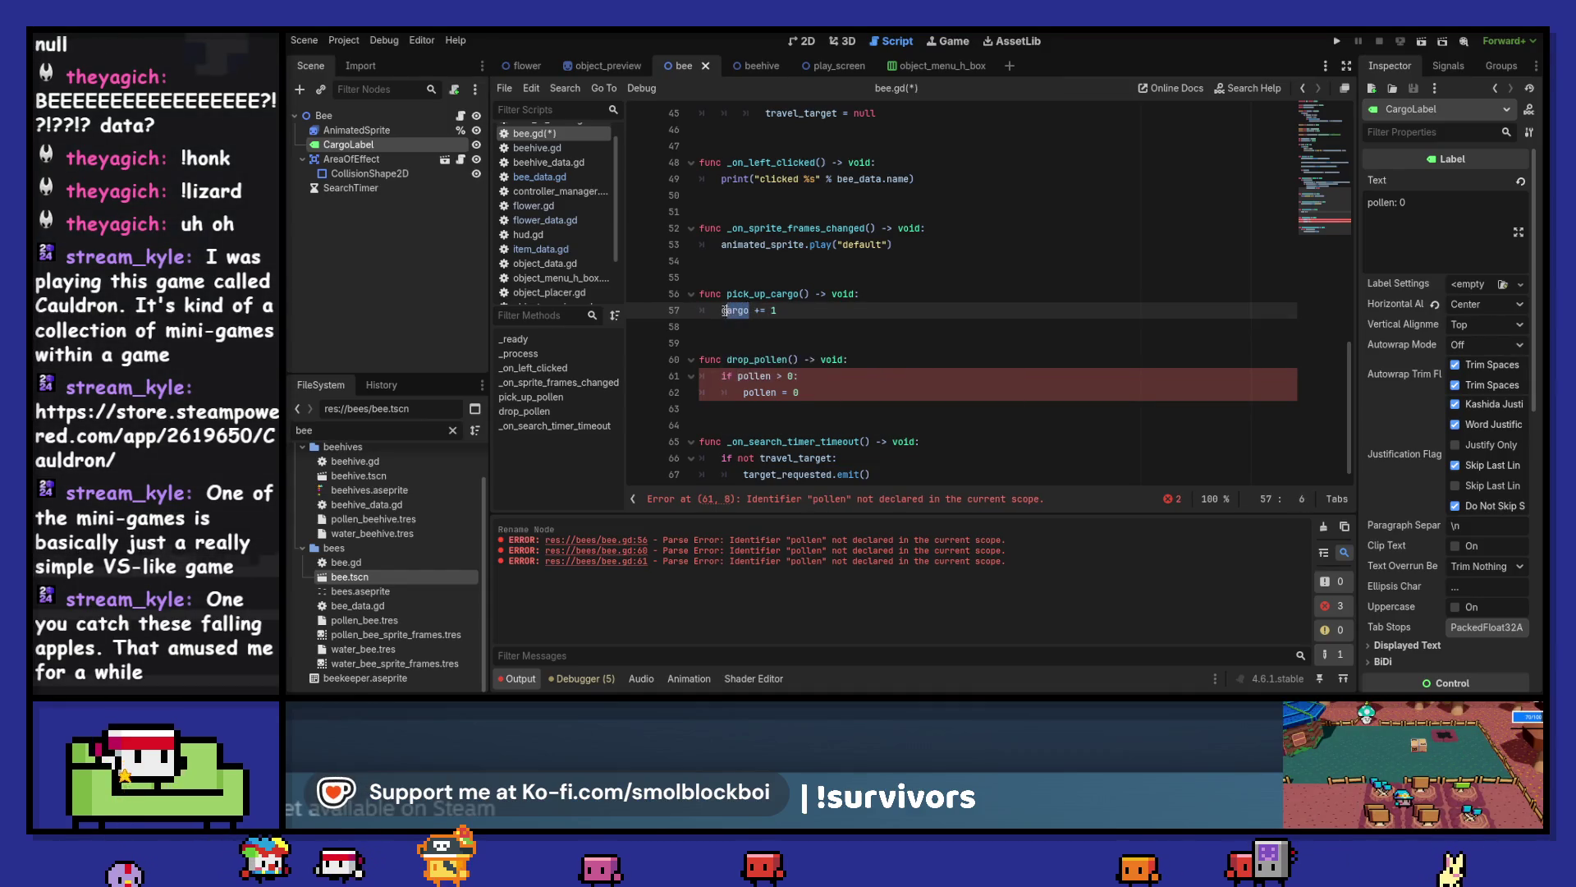
key("BackSpace")
type("item")
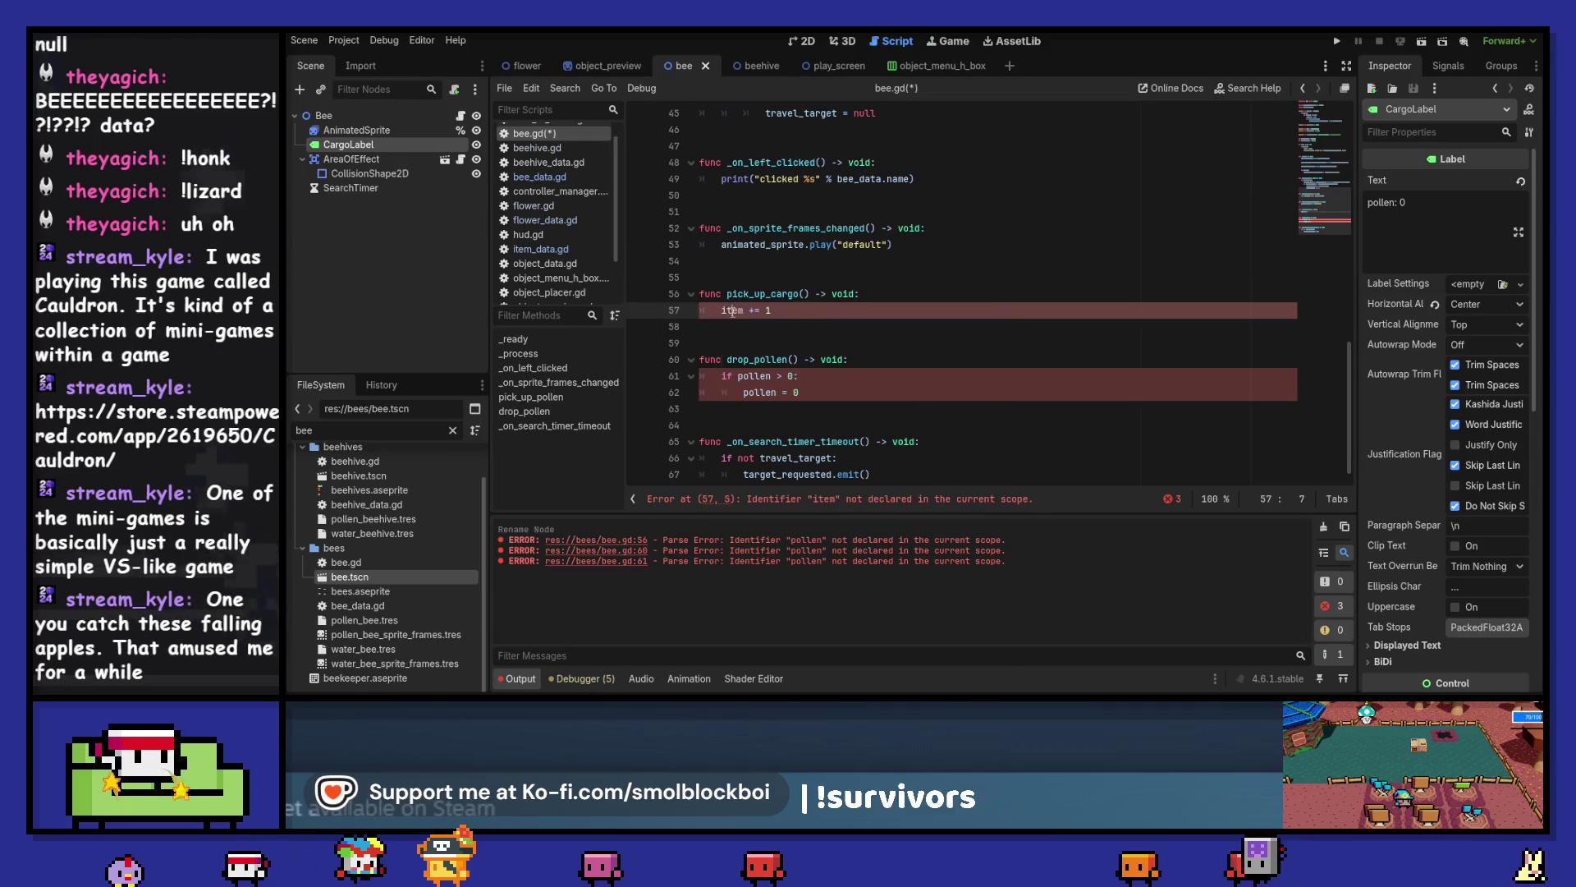
left_click(769, 294)
key("ctrl+shift+Right")
type("item")
- Rename drop_pollen to drop_item and update its condition and reset lines
left_click(753, 360)
key("ctrl+shift+Right")
type("item")
double_click(754, 376)
type("item")
double_click(759, 393)
type("item")
- Rename cargo_label to item_label in its declaration and in the setter
scroll(762, 390, "up", 14)
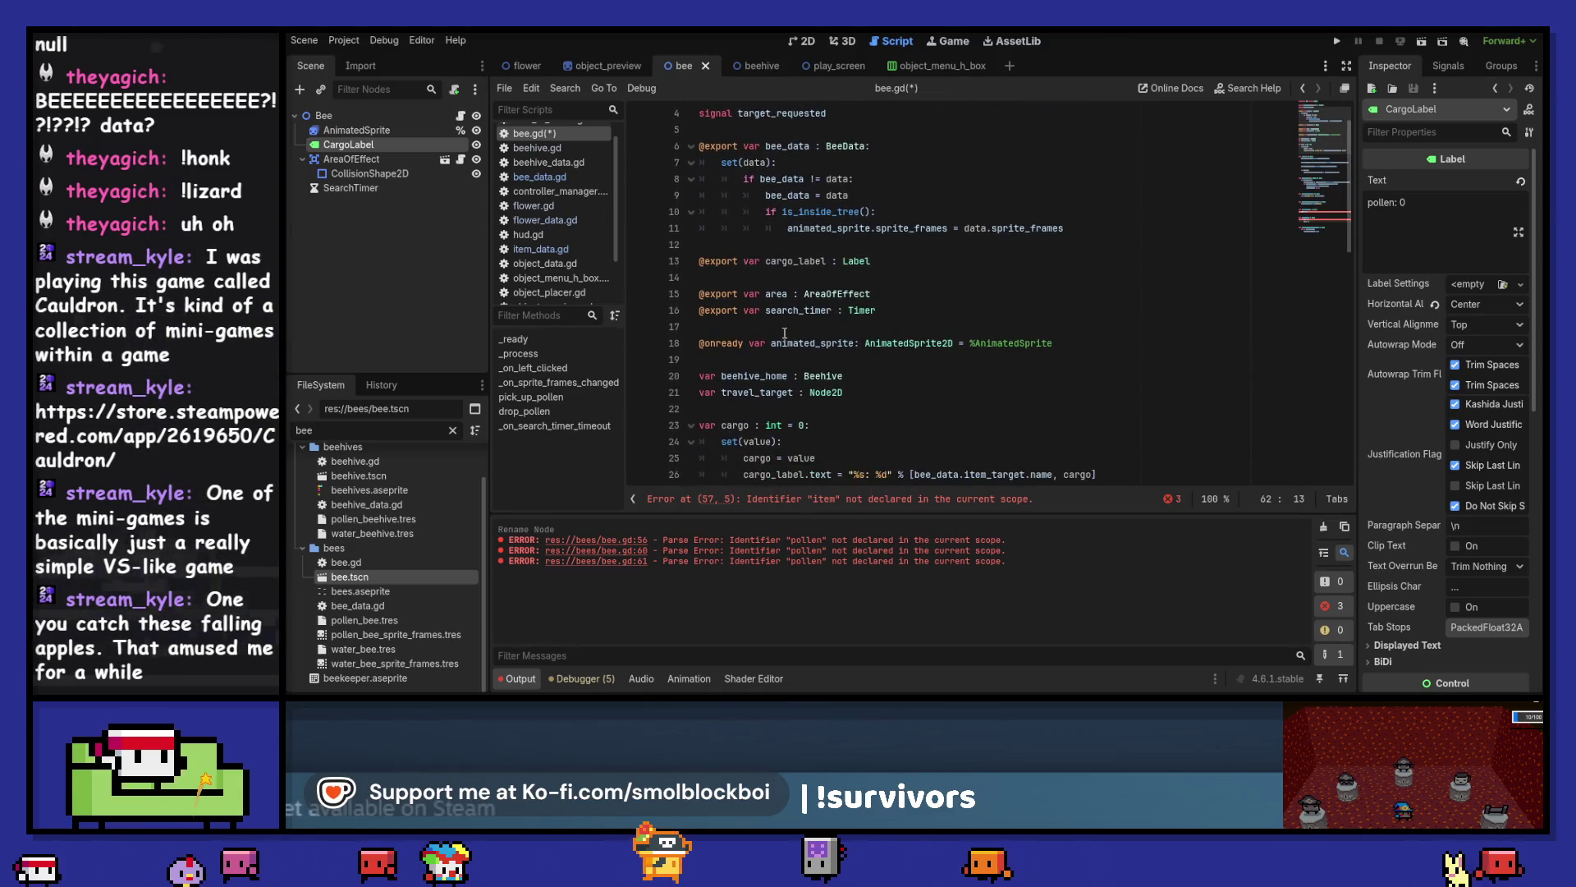
scroll(788, 329, "up", 2)
left_click_drag(795, 310, 765, 310)
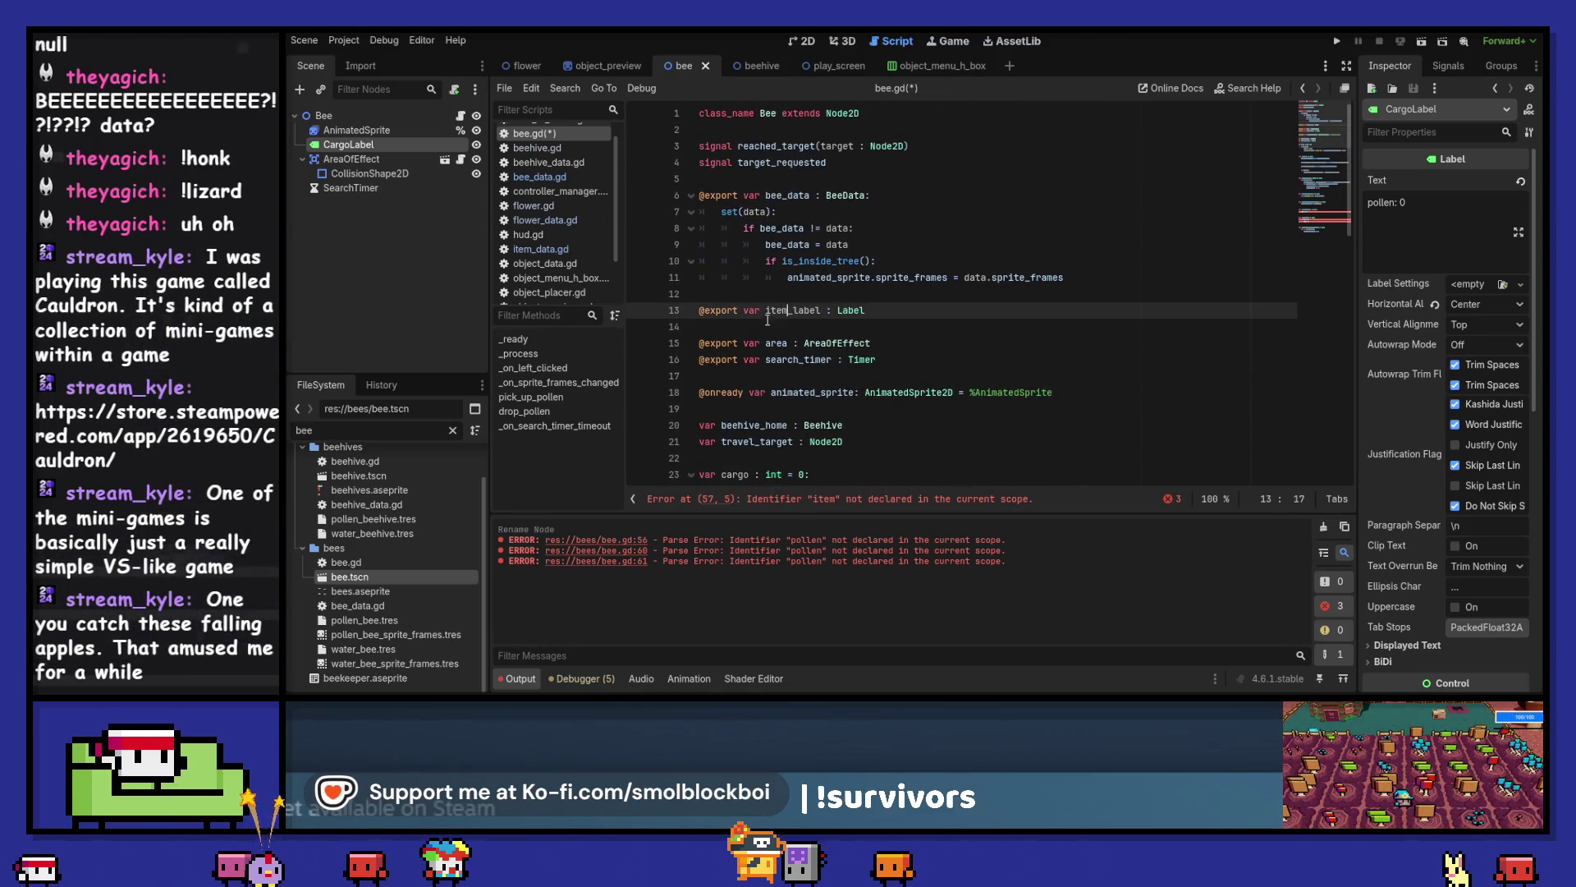
type("item")
scroll(786, 332, "down", 4)
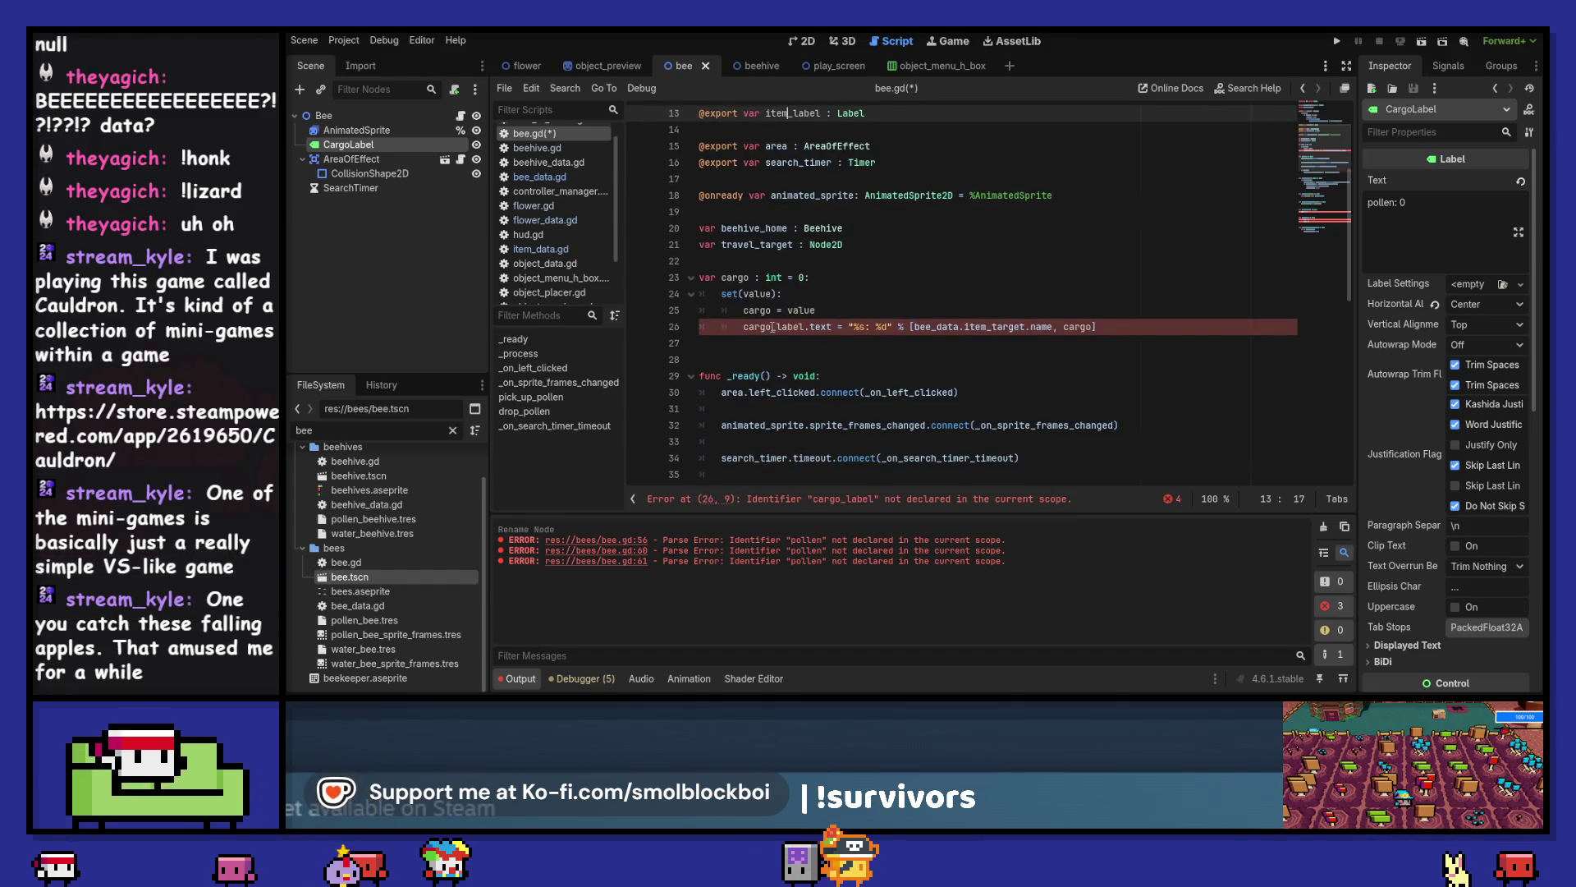
left_click_drag(773, 326, 755, 327)
type("item")
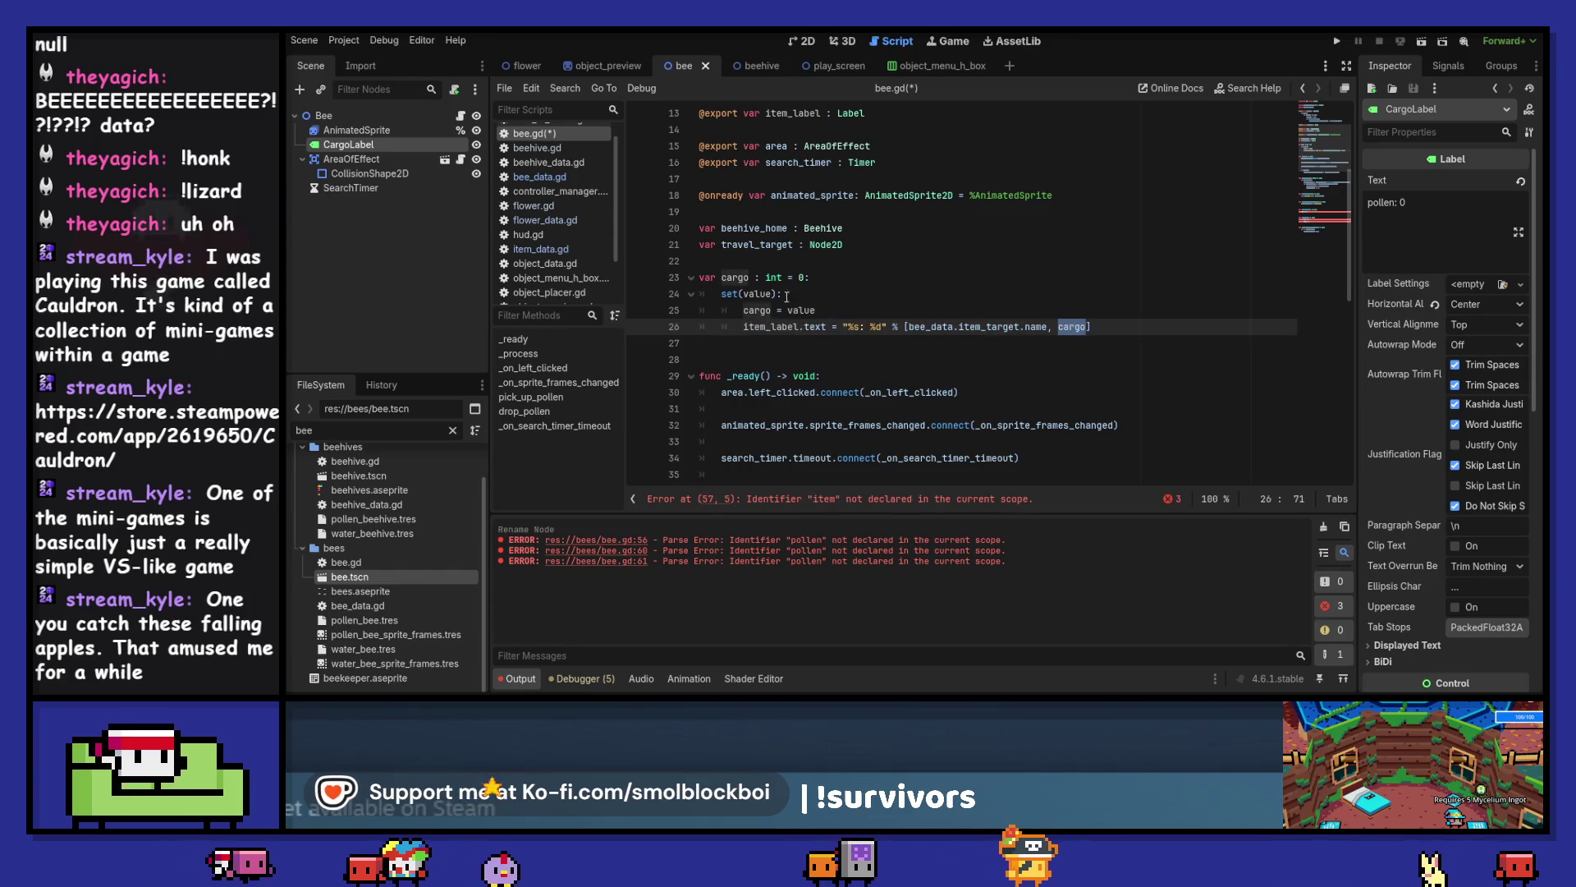
- Rename the cargo counter to items everywhere it is used, then save bee.gd
double_click(743, 278)
type("items")
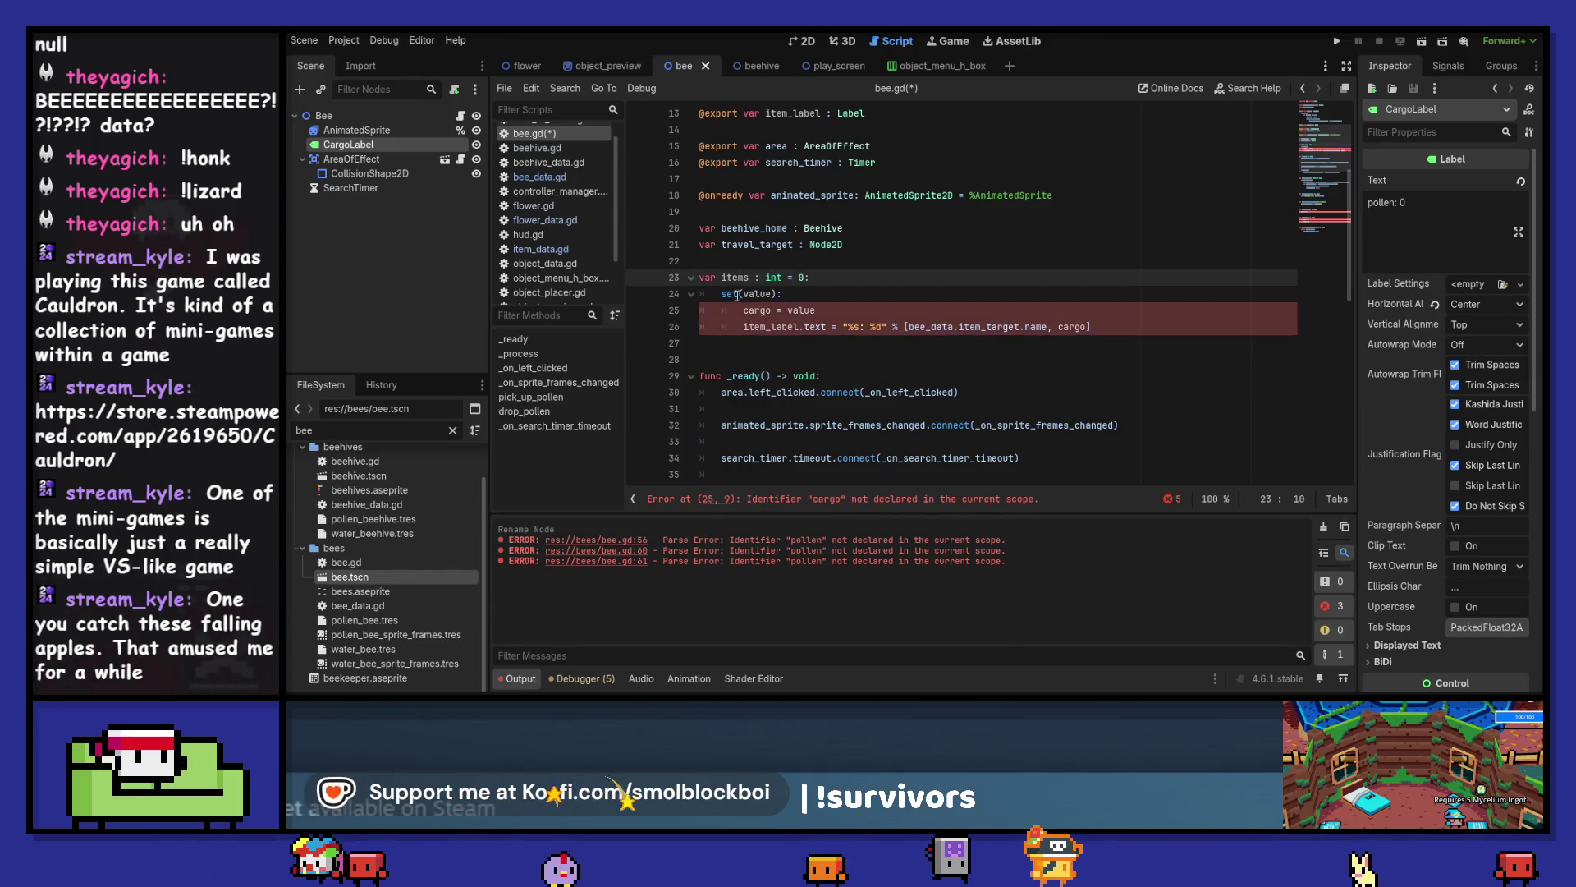
double_click(757, 311)
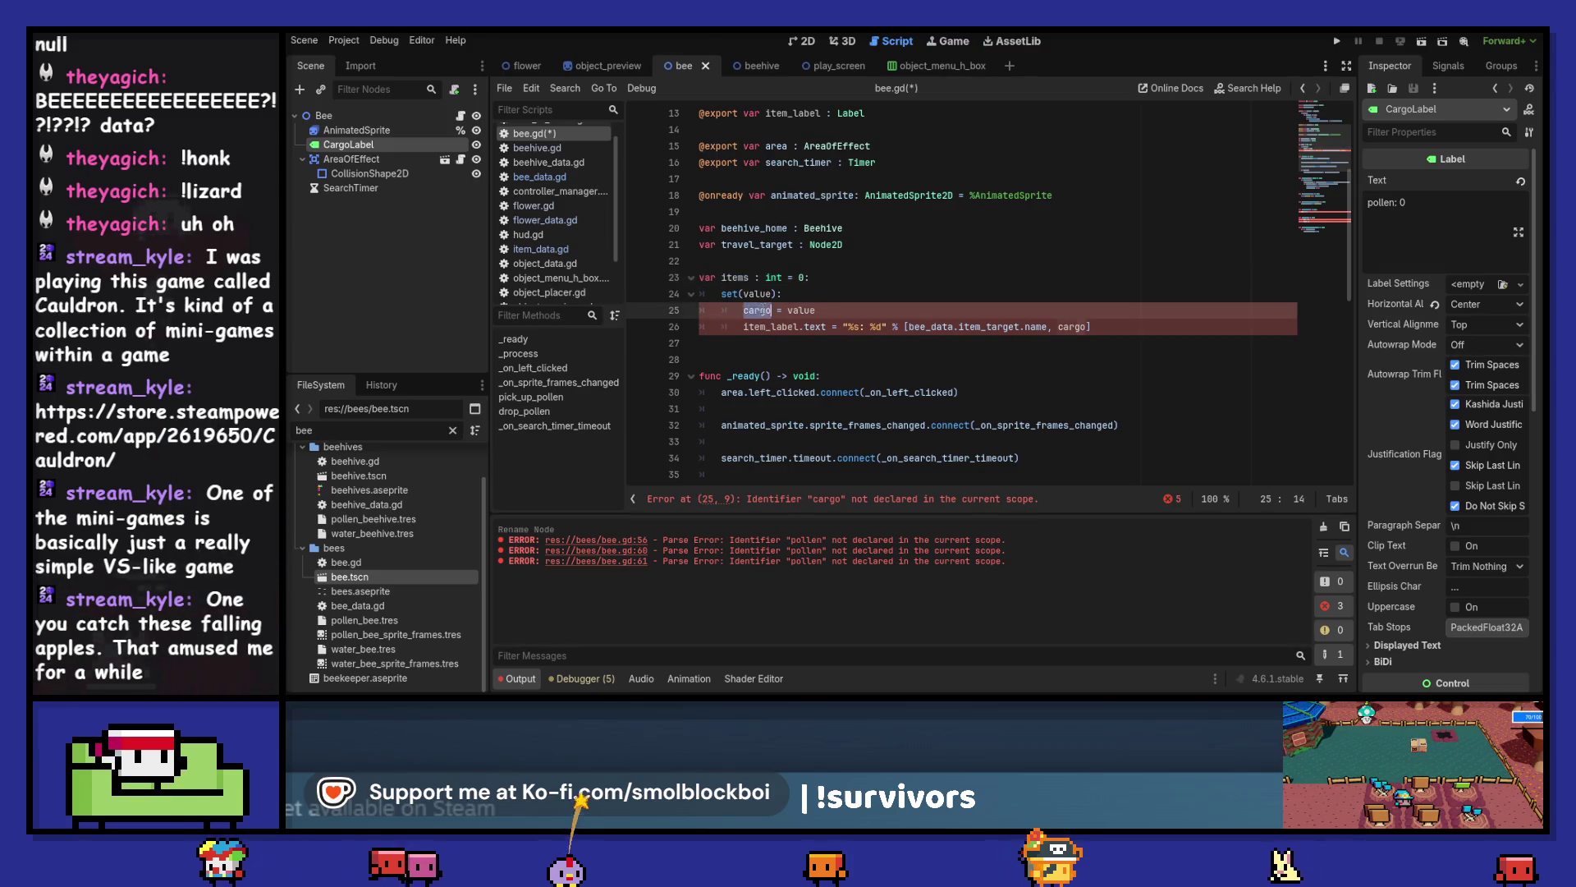
type("items")
double_click(1076, 326)
type("items")
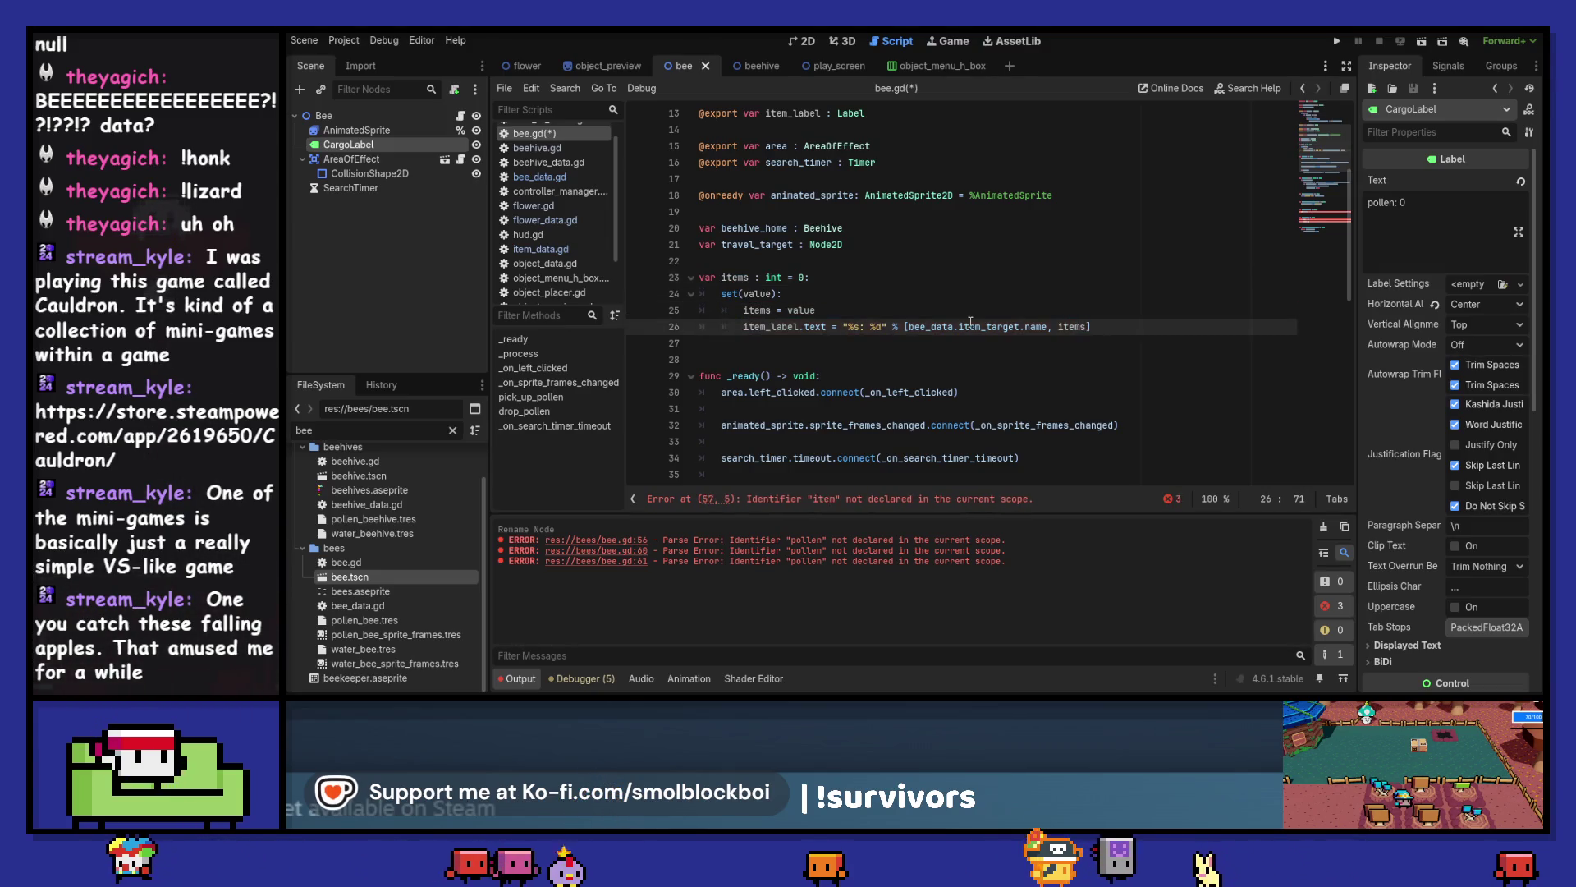
scroll(780, 304, "down", 10)
double_click(736, 295)
double_click(752, 360)
type("items")
double_click(754, 376)
type("items")
key("ctrl+s")
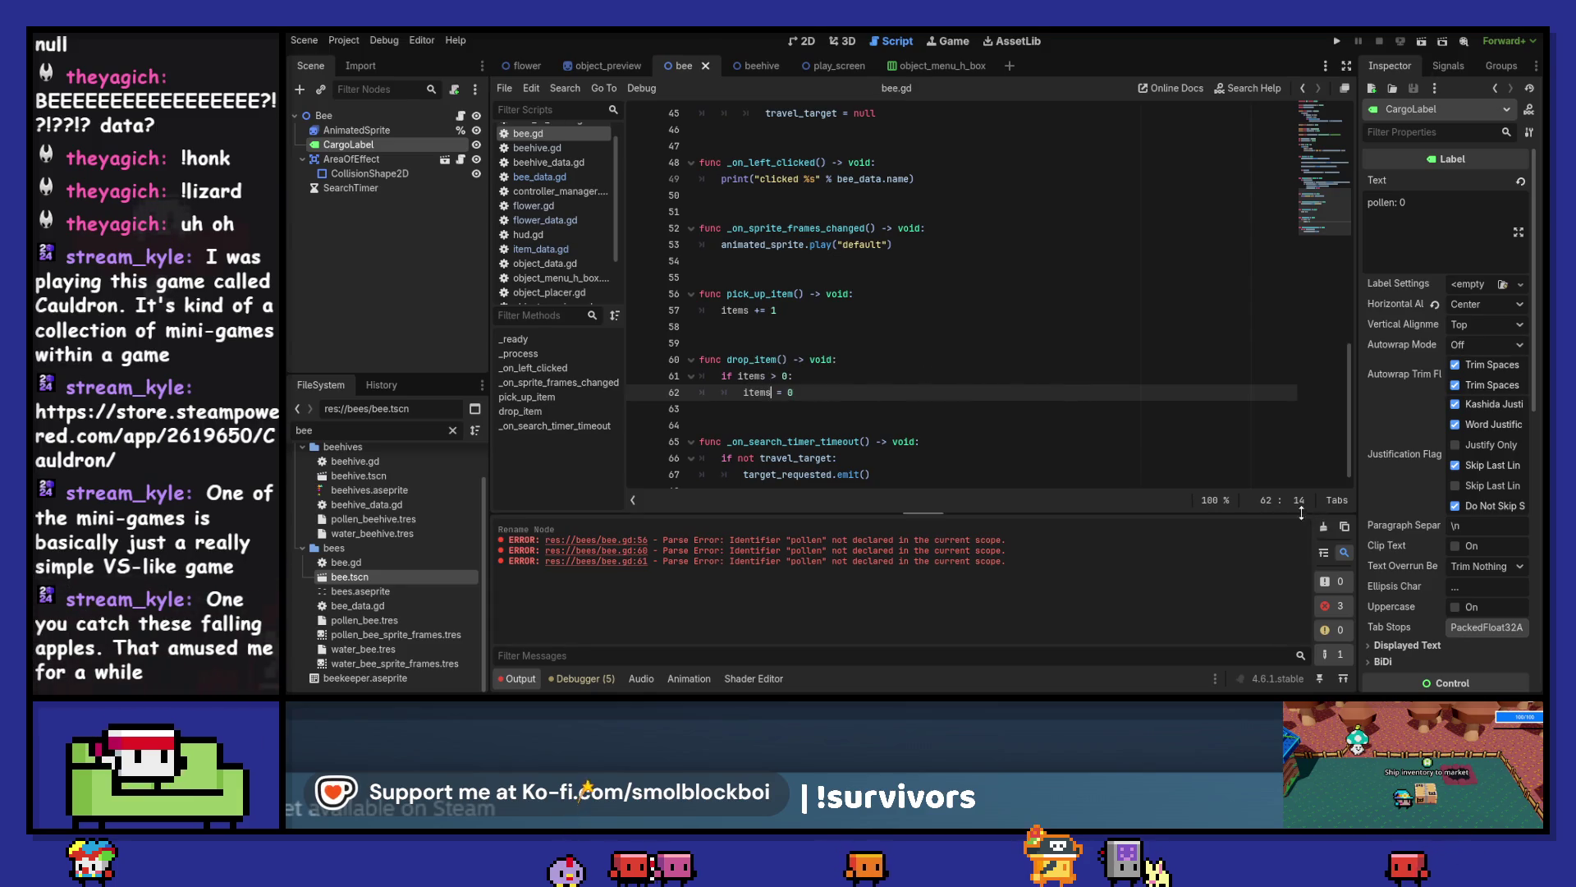
- Clear the old errors and use carried_items in place of items in the pickup and drop functions
left_click(1323, 526)
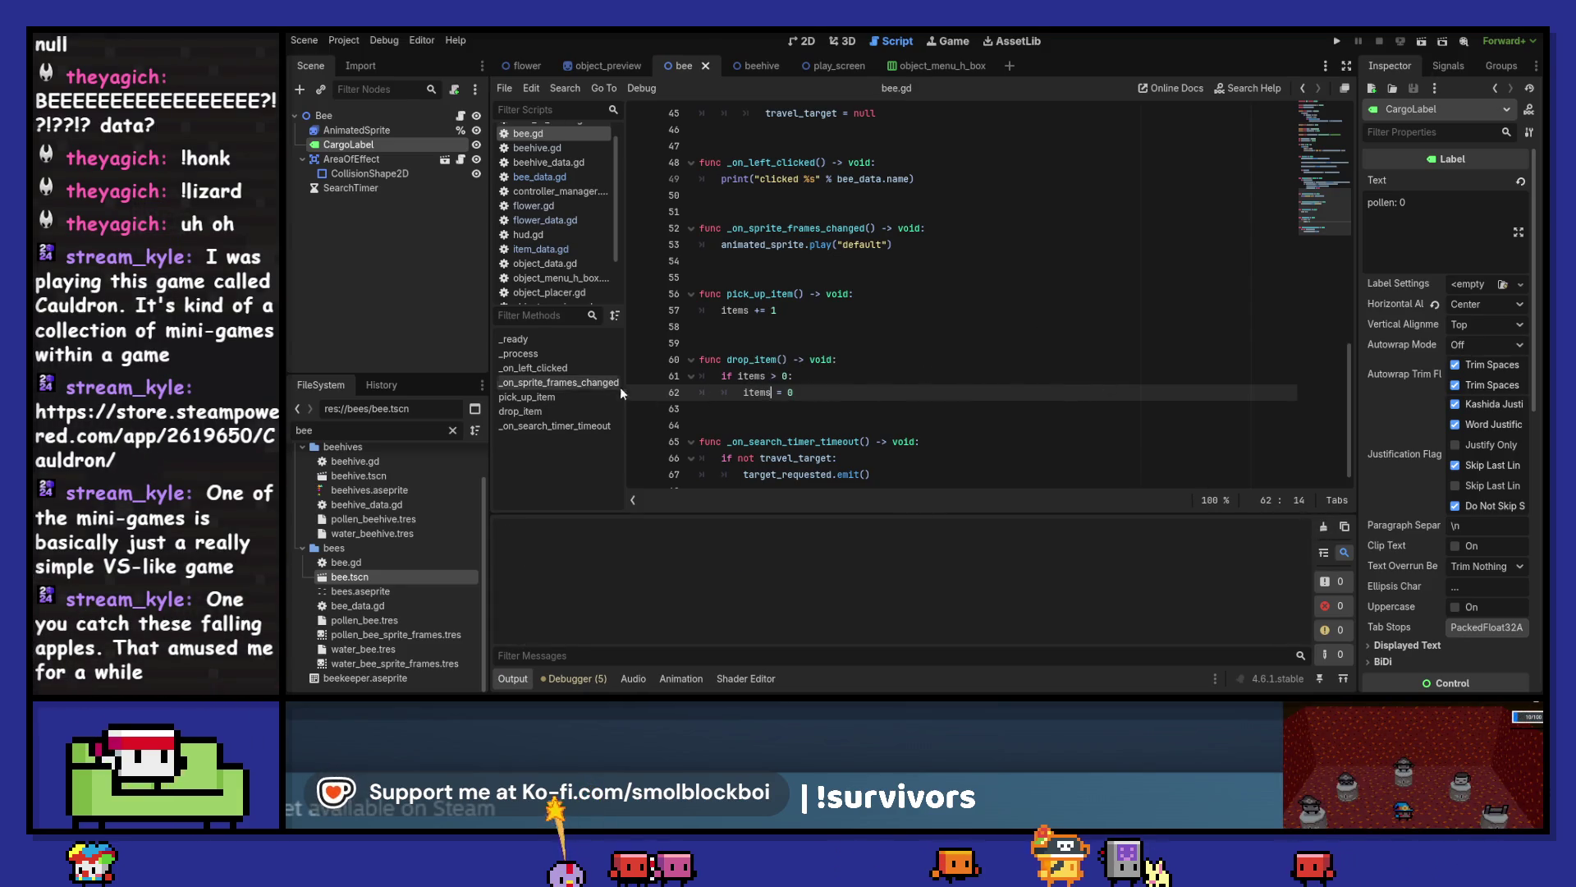
left_click(739, 380)
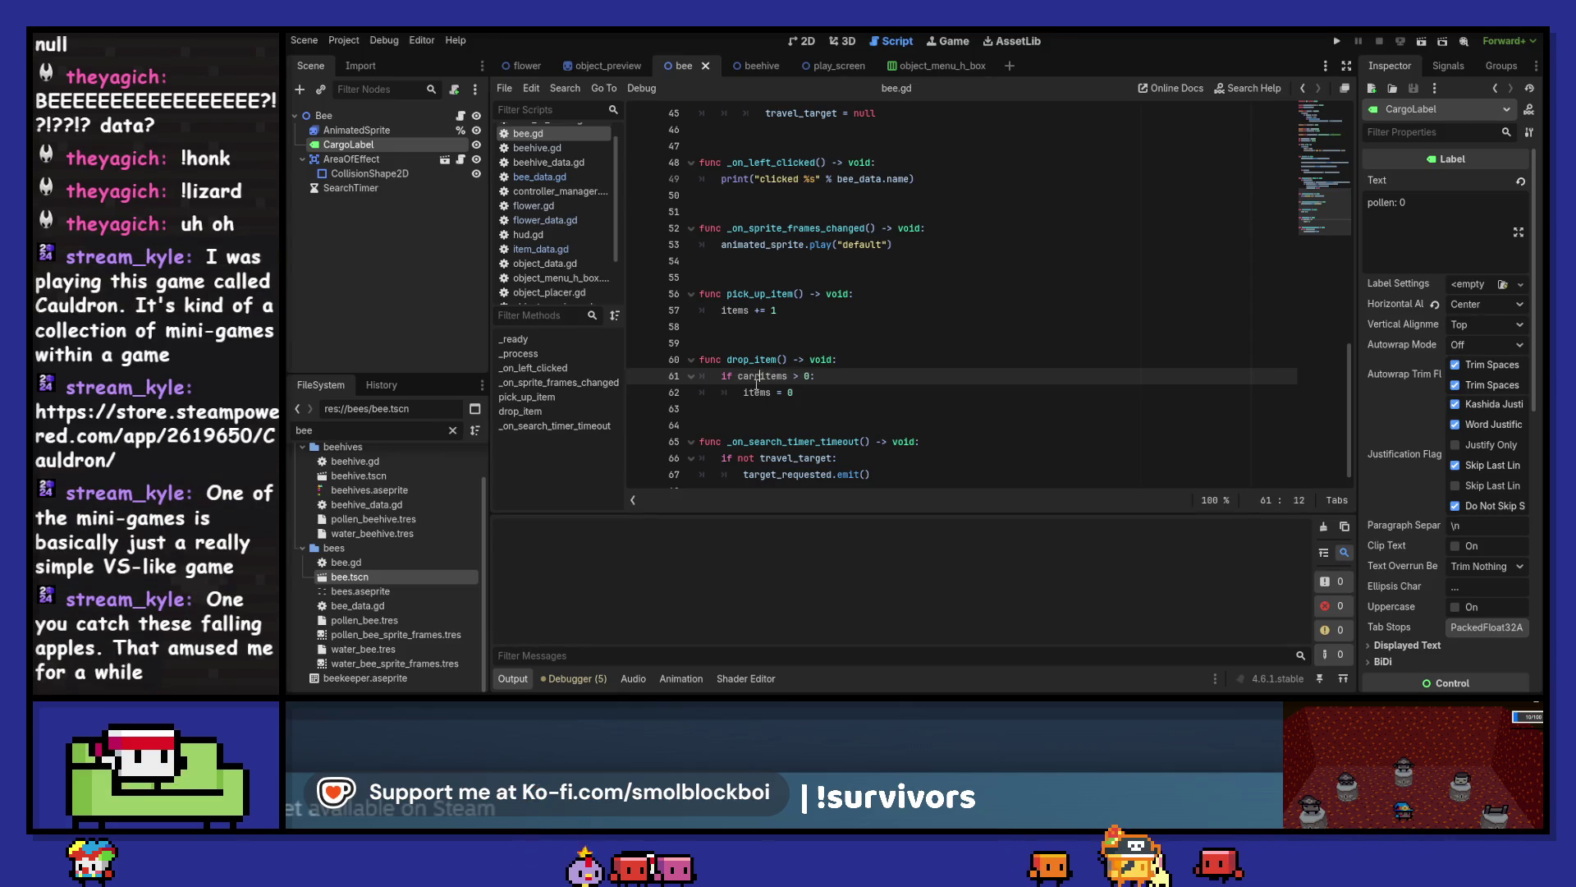
key("ctrl+Right")
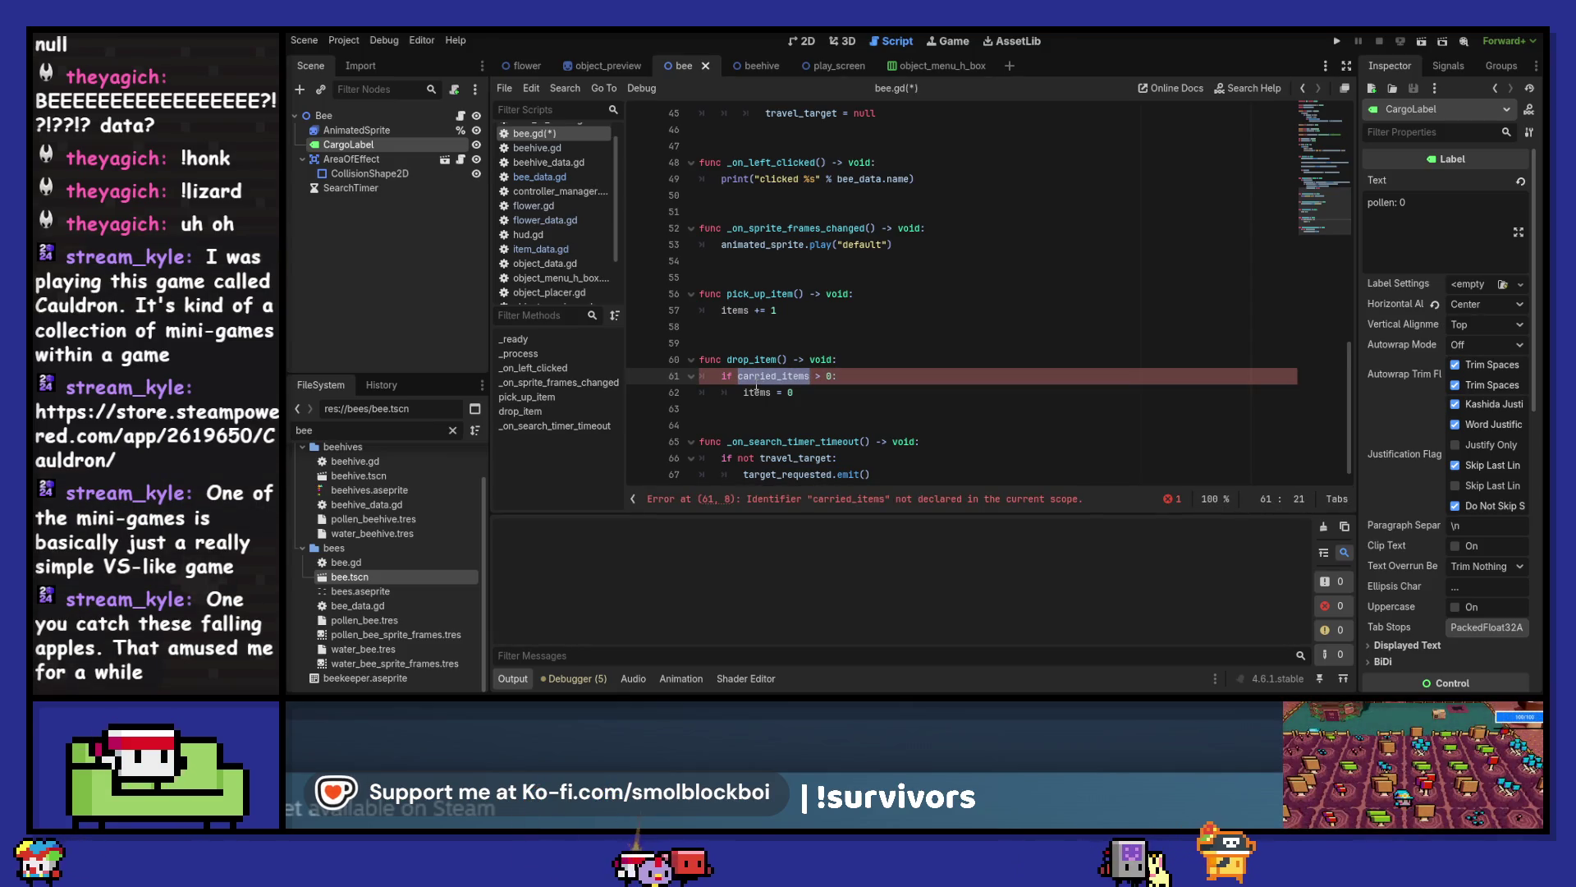
key("ctrl+c")
double_click(768, 392)
key("ctrl+v")
double_click(749, 309)
key("ctrl+v")
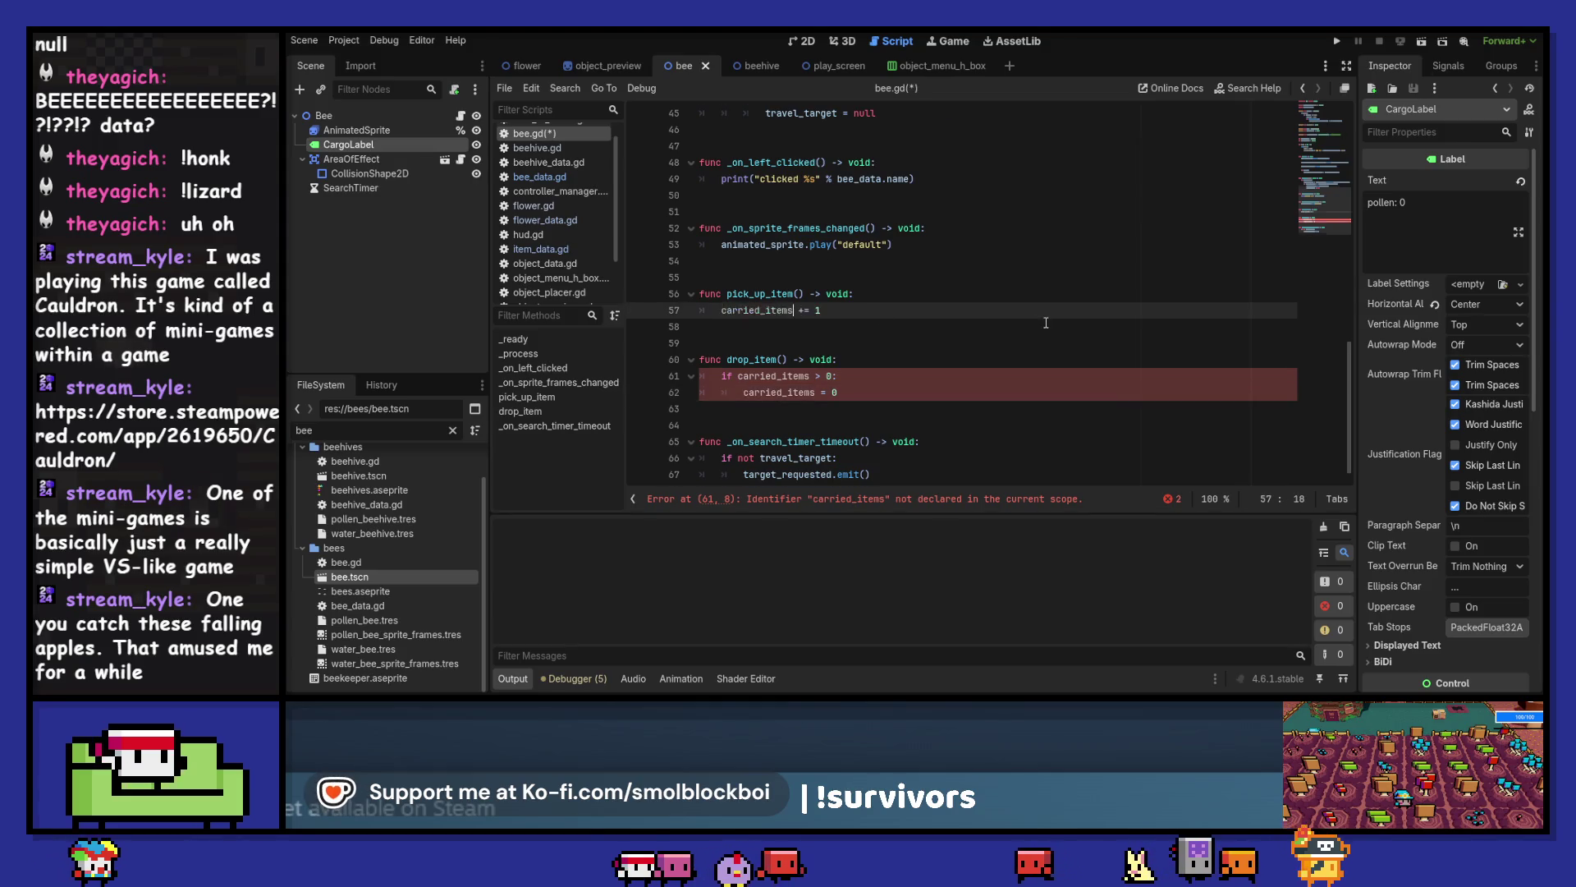
scroll(1046, 322, "up", 6)
scroll(1046, 323, "down", 6)
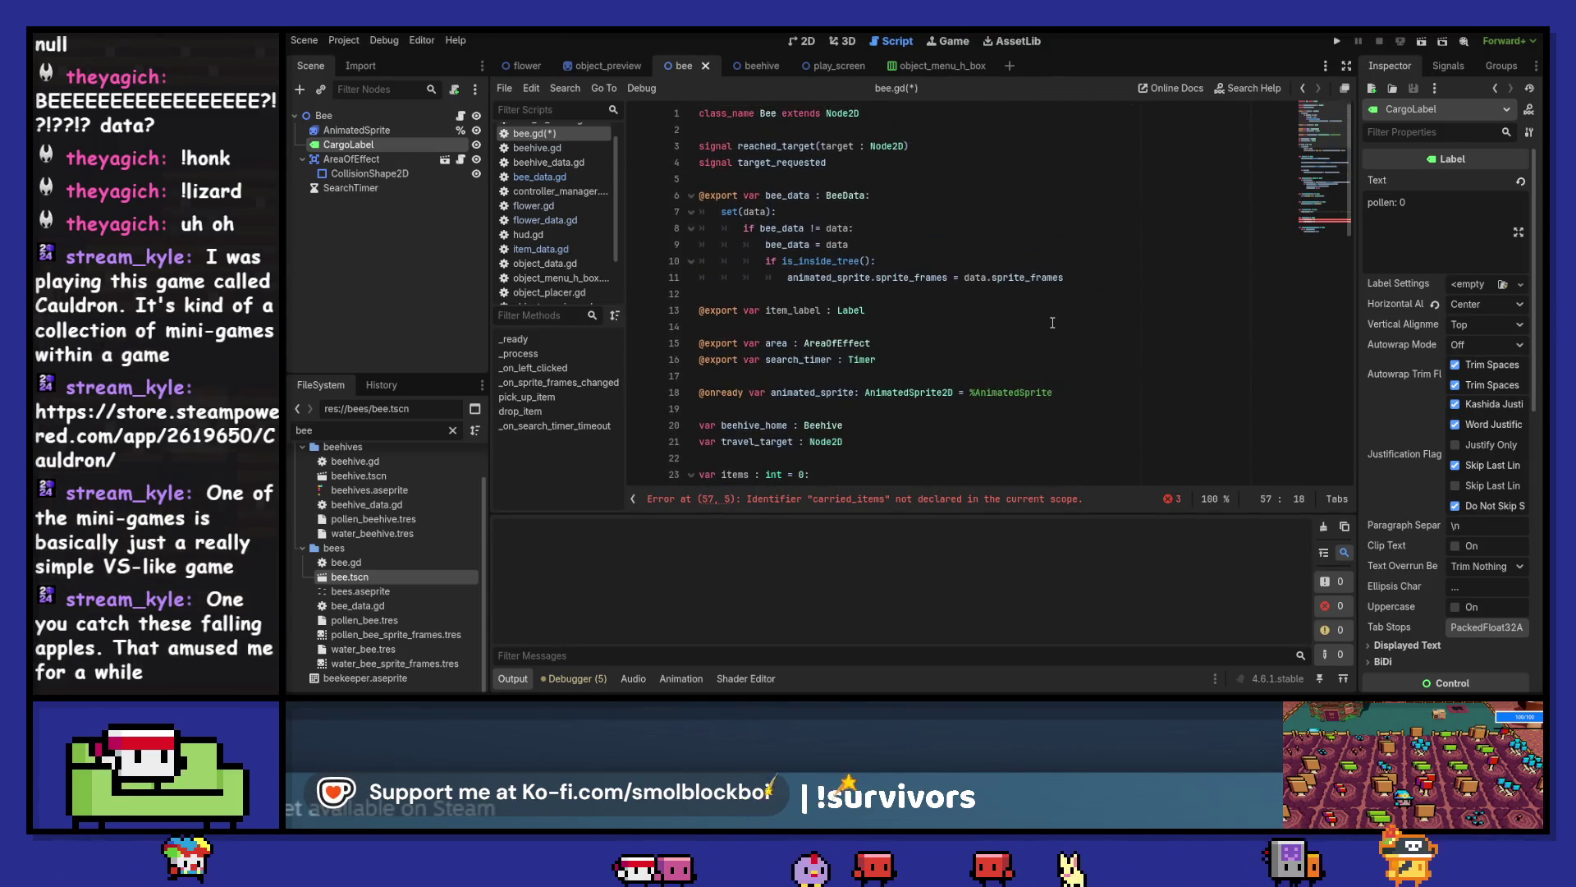
- Rename items to carried_items in the declaration and the setter, then save bee.gd
left_click(881, 498)
scroll(921, 312, "up", 13)
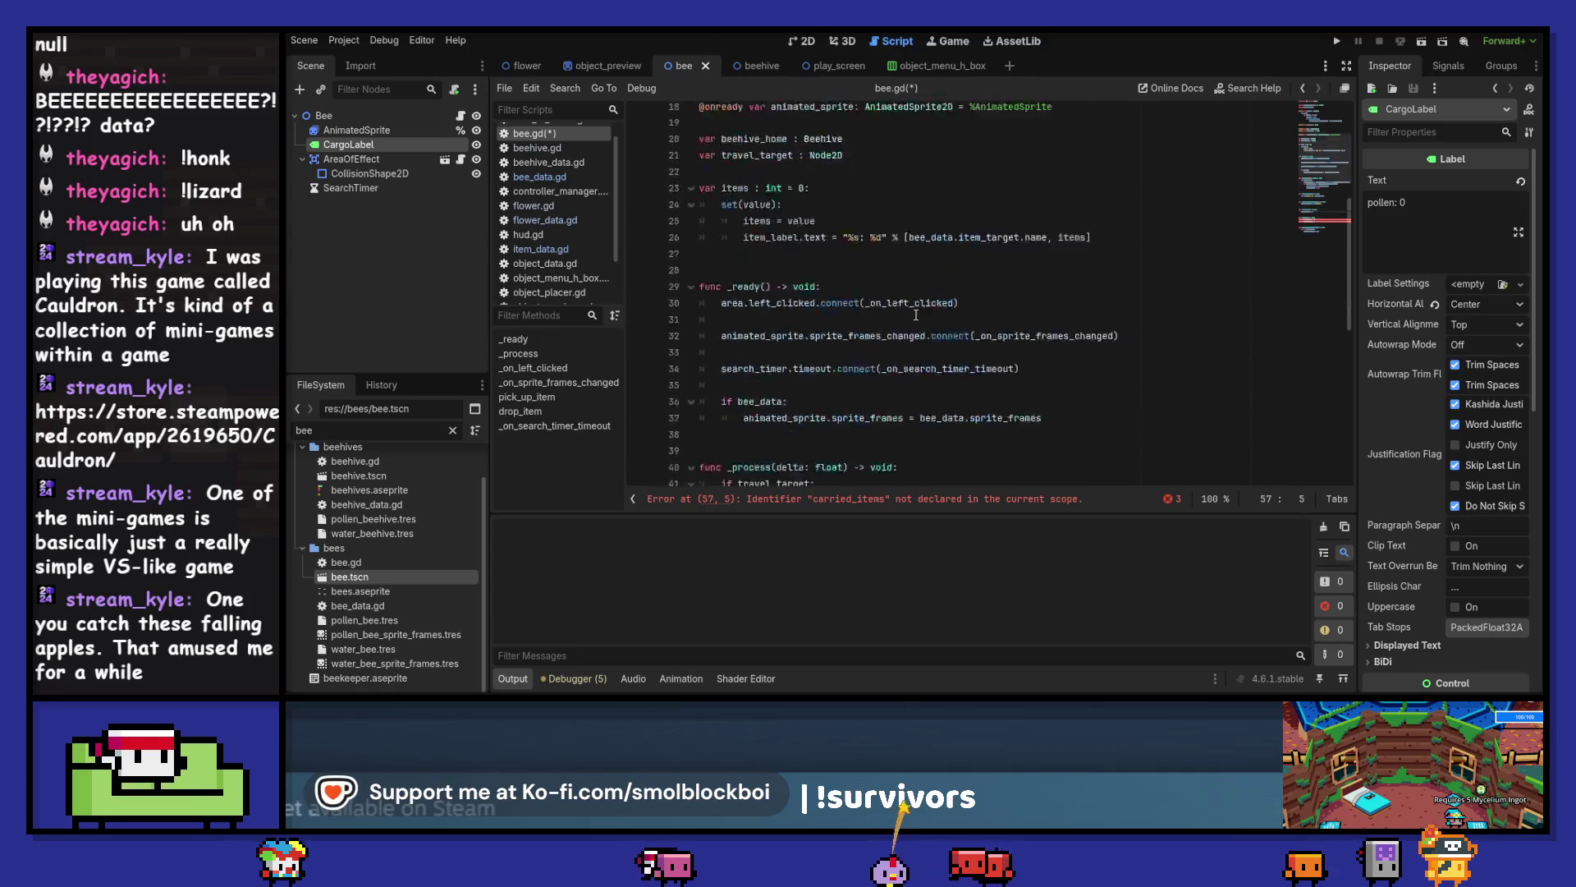
left_click(733, 376)
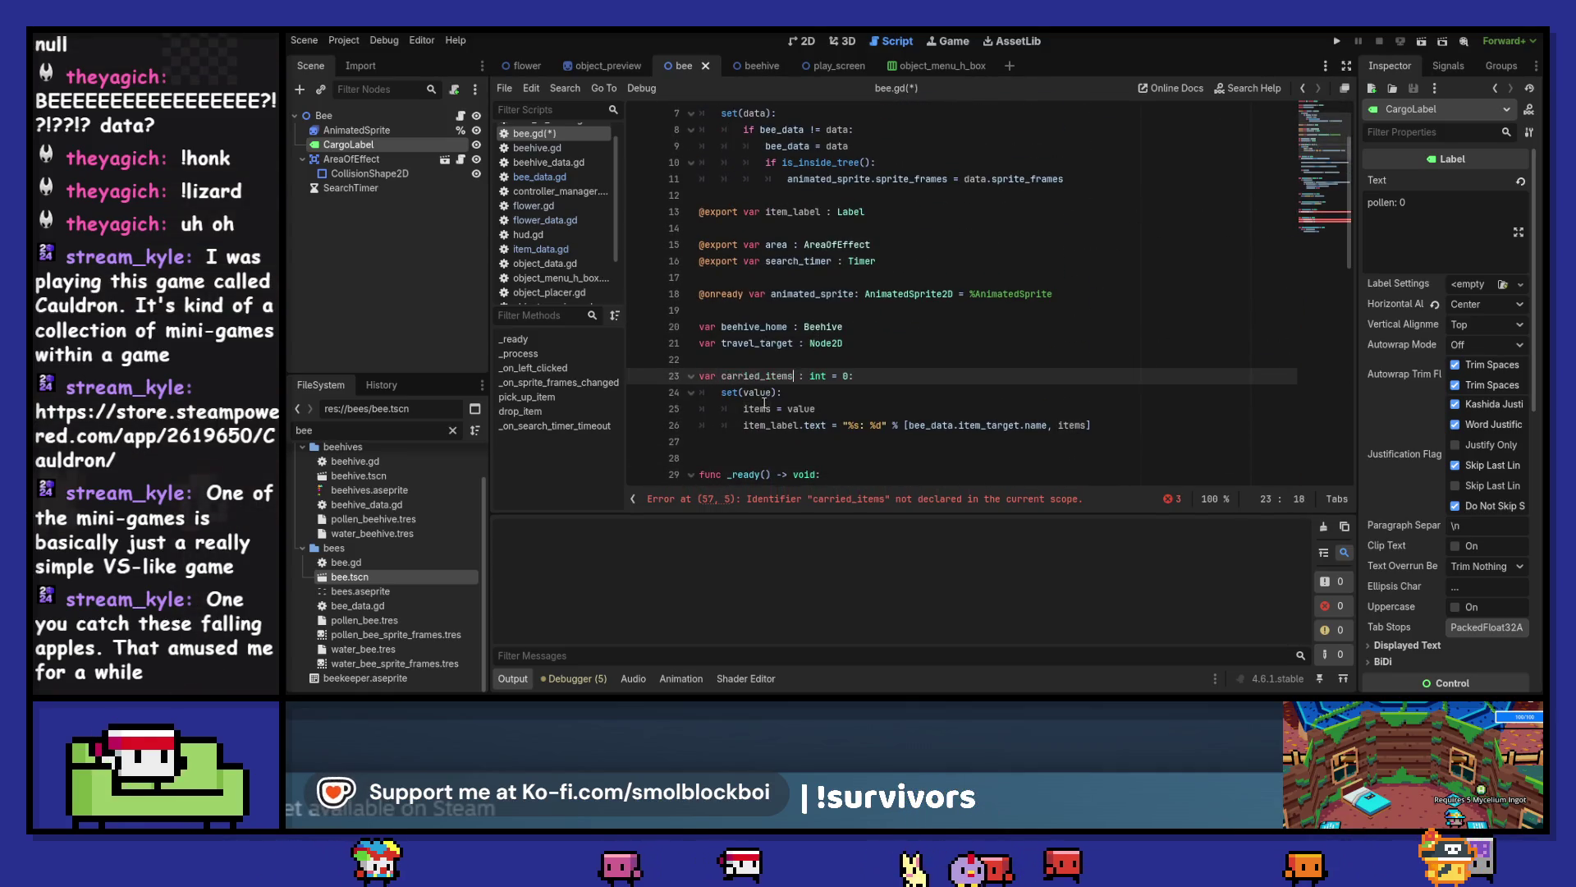
double_click(757, 409)
type("carried_items")
double_click(1073, 425)
type("carried_items")
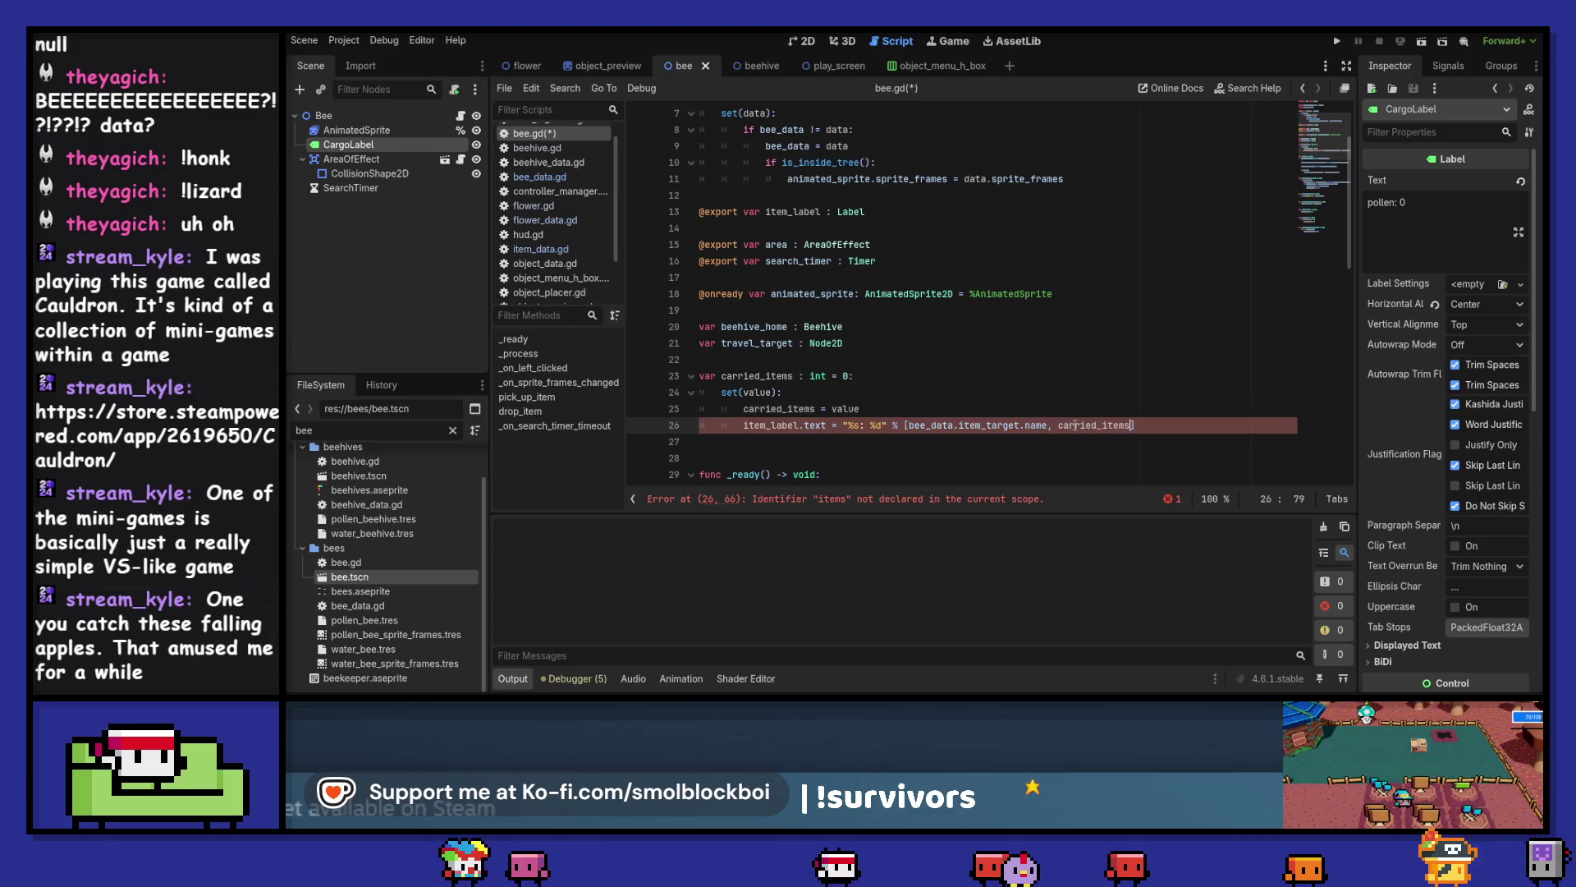
key("ctrl+s")
- Change tile_map_handler.gd line 33 to check bee.carried_items, save, and run the project
scroll(547, 220, "down", 2)
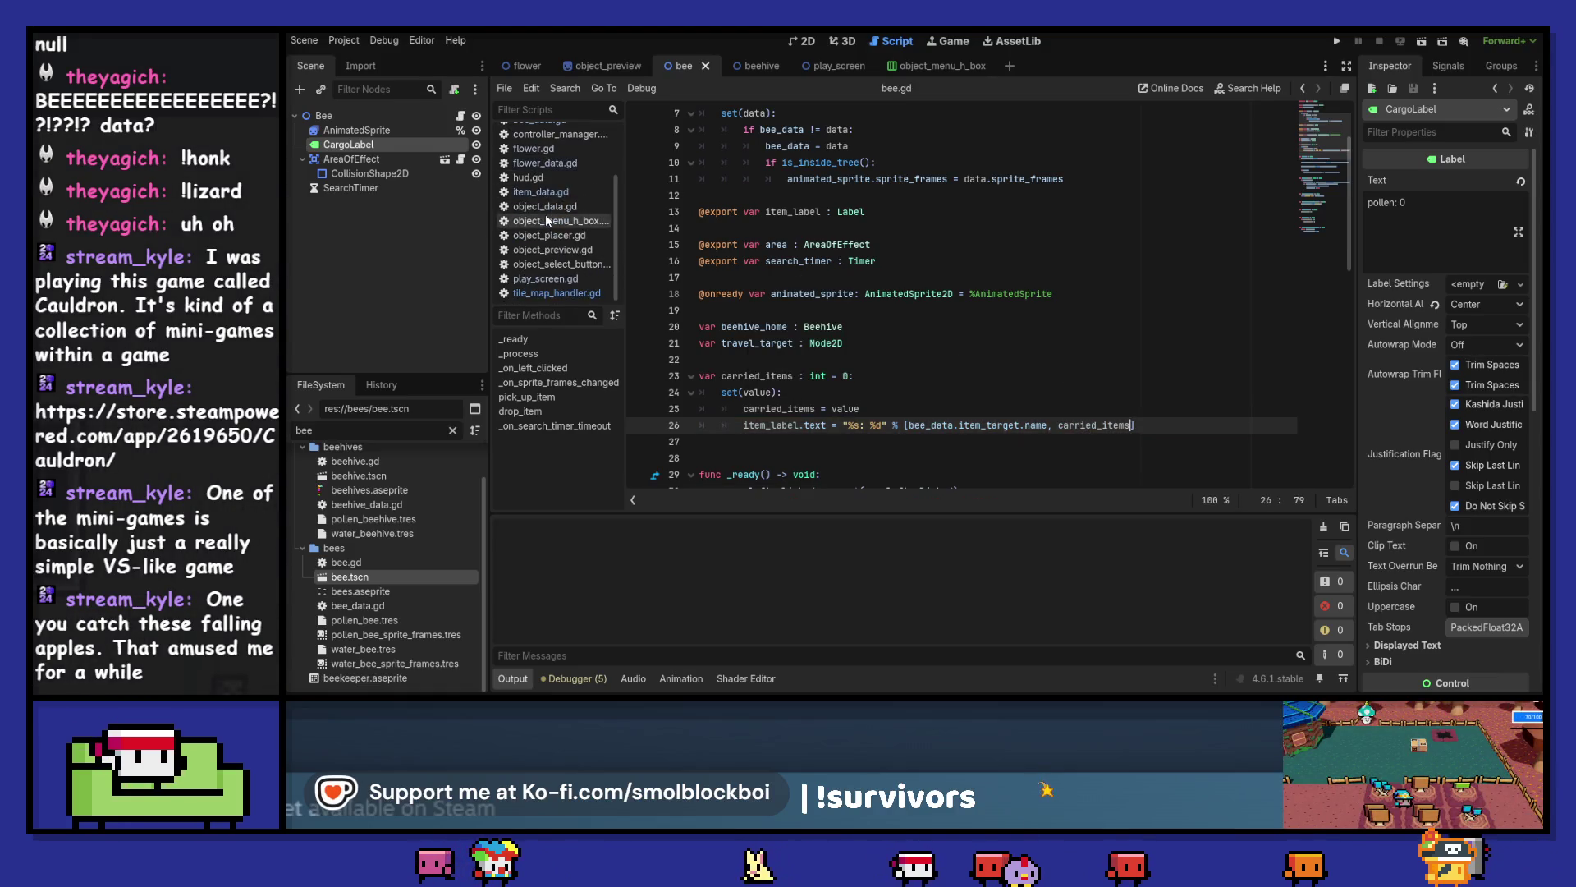
left_click(558, 293)
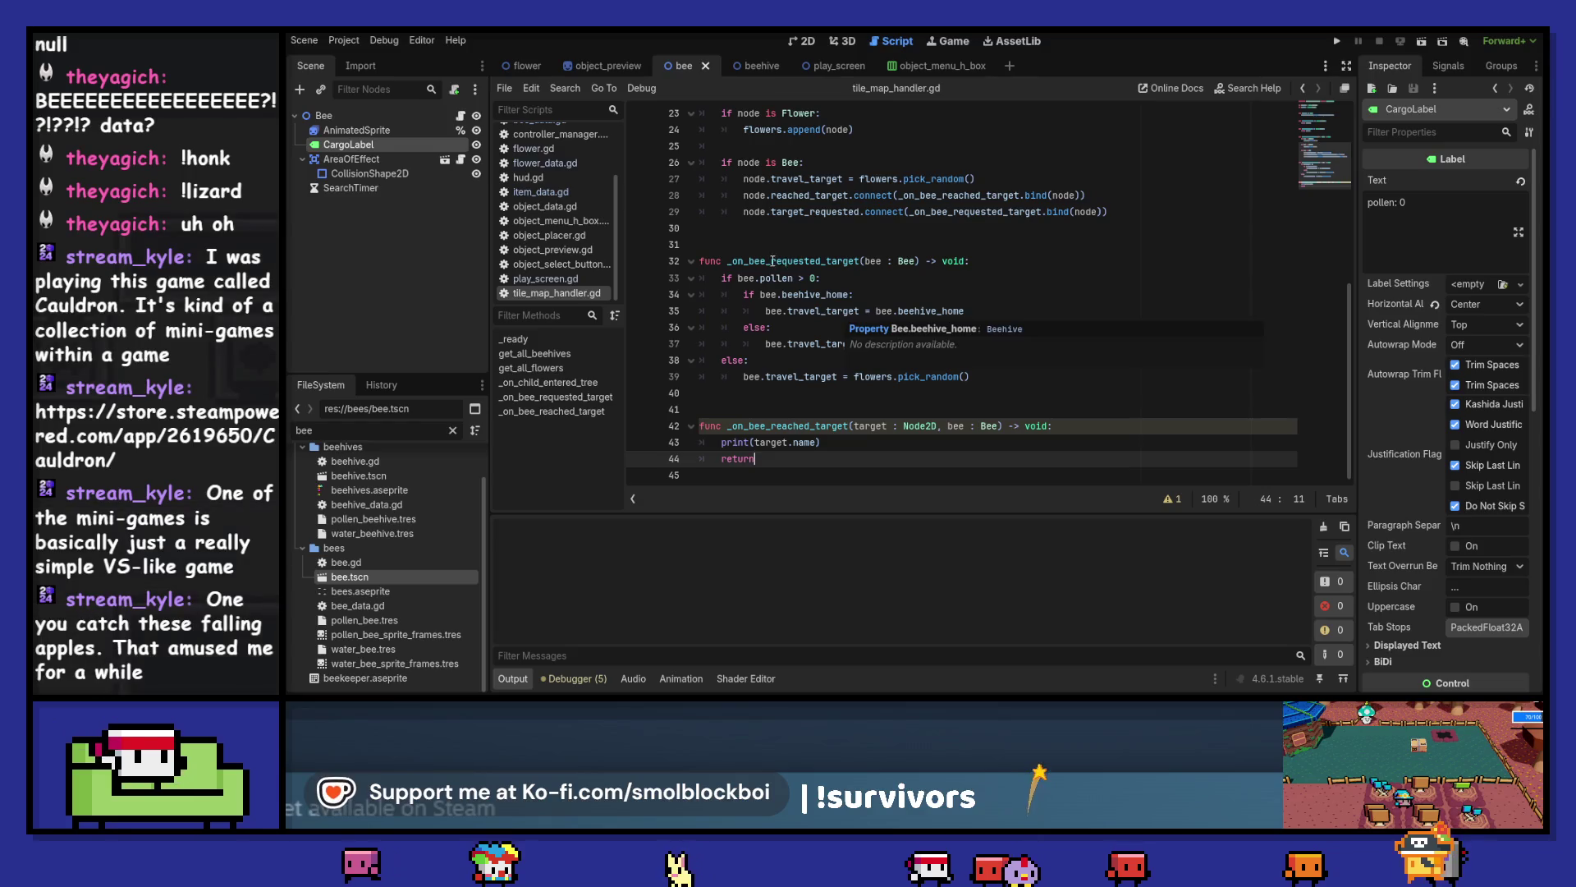
double_click(776, 279)
key("ctrl+s")
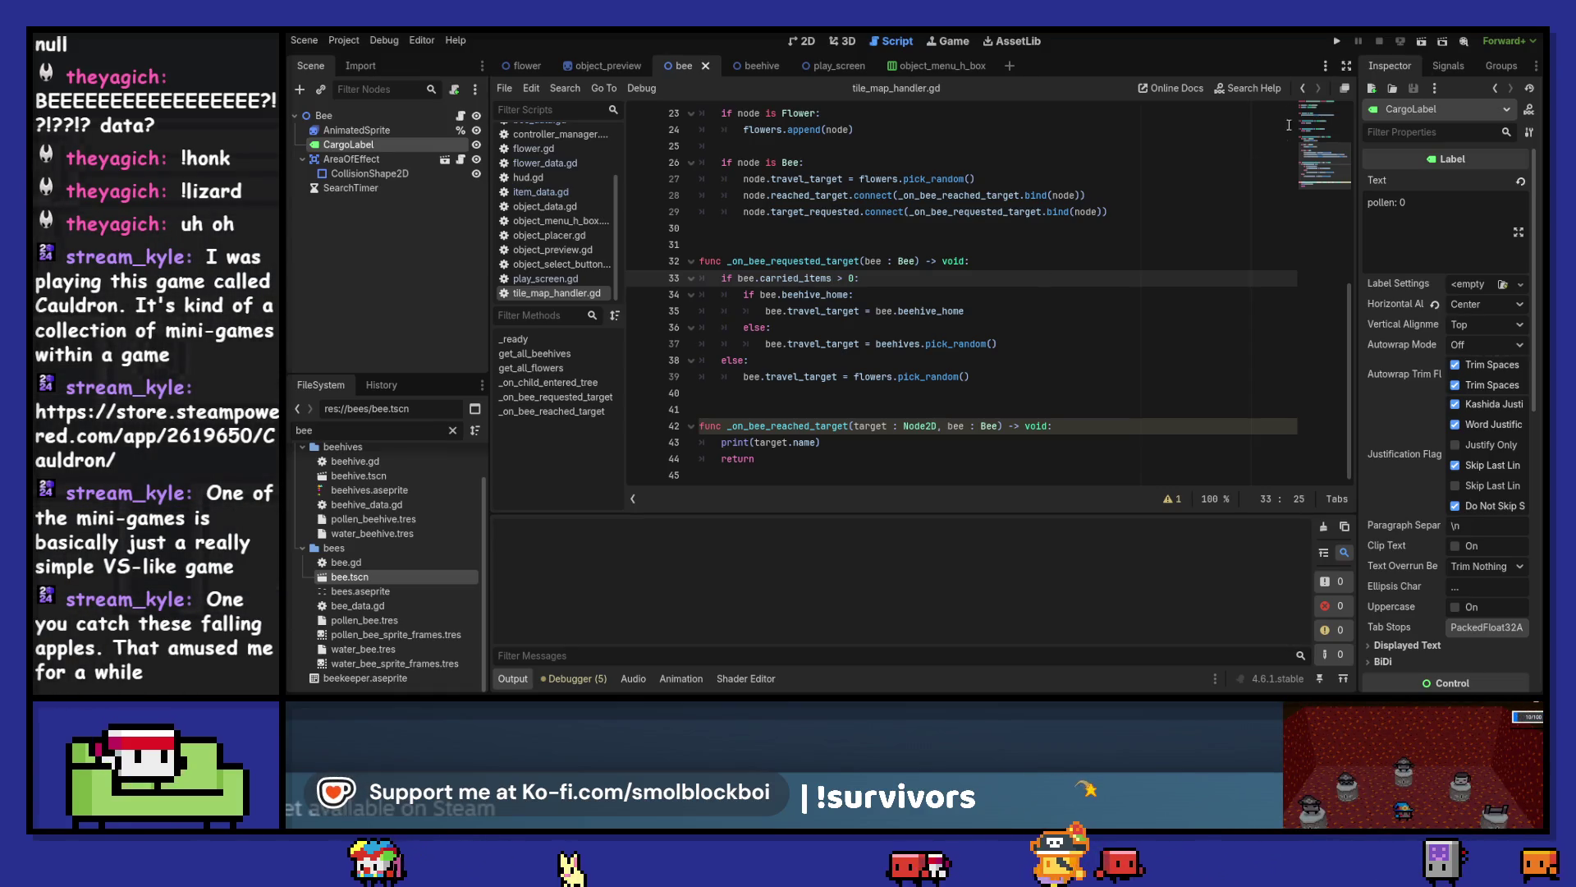
left_click(1335, 46)
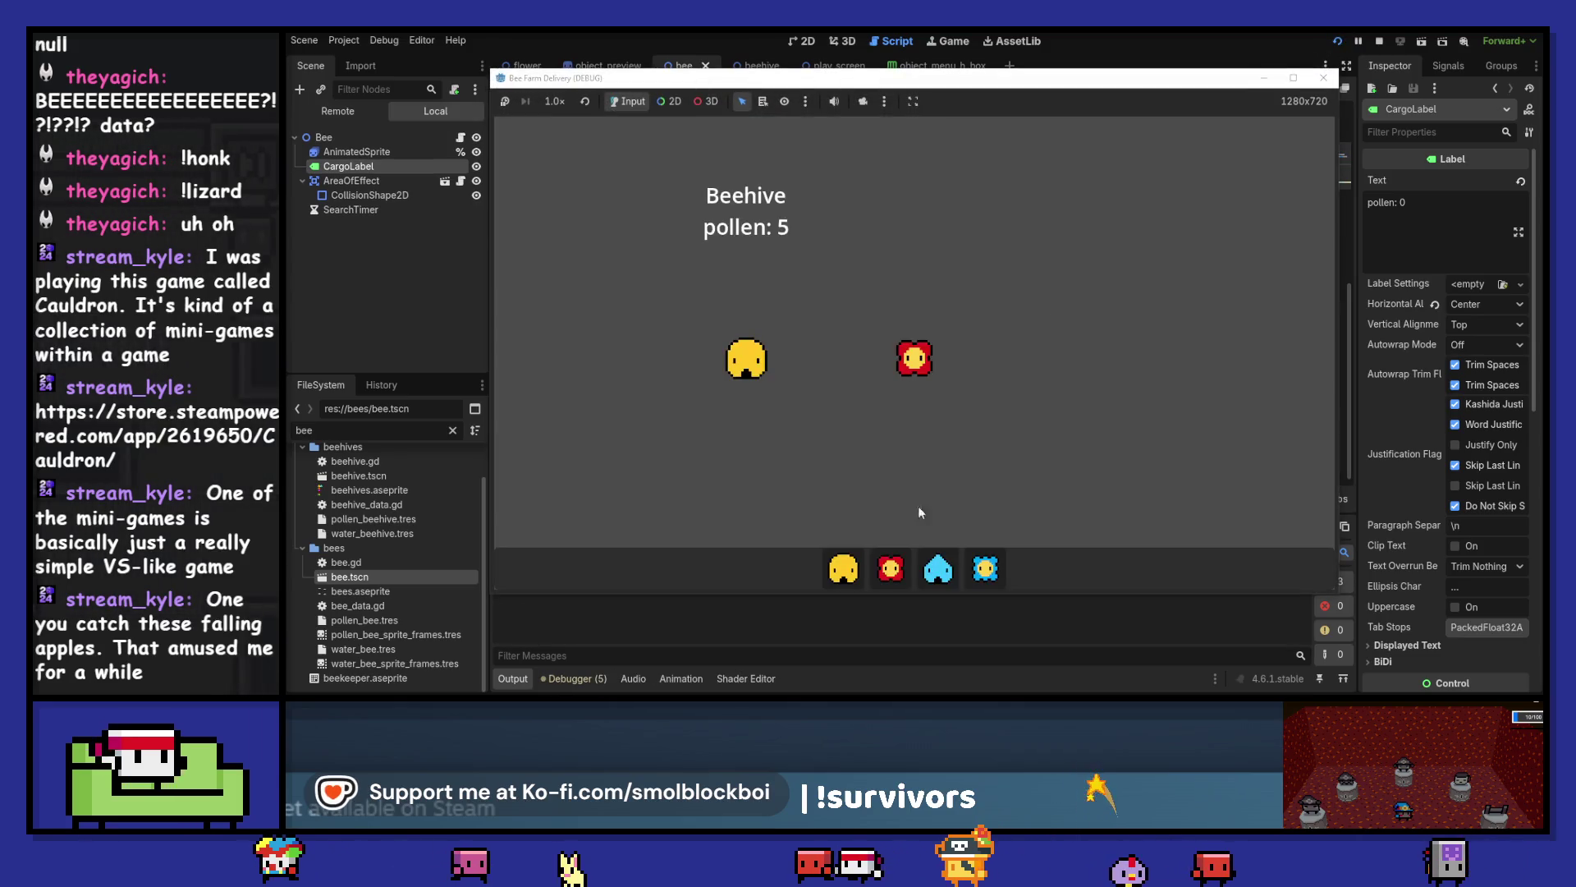
- Make beehive.gd line 60 add bee.carried_items to pollen, then rerun the game
left_click(834, 375)
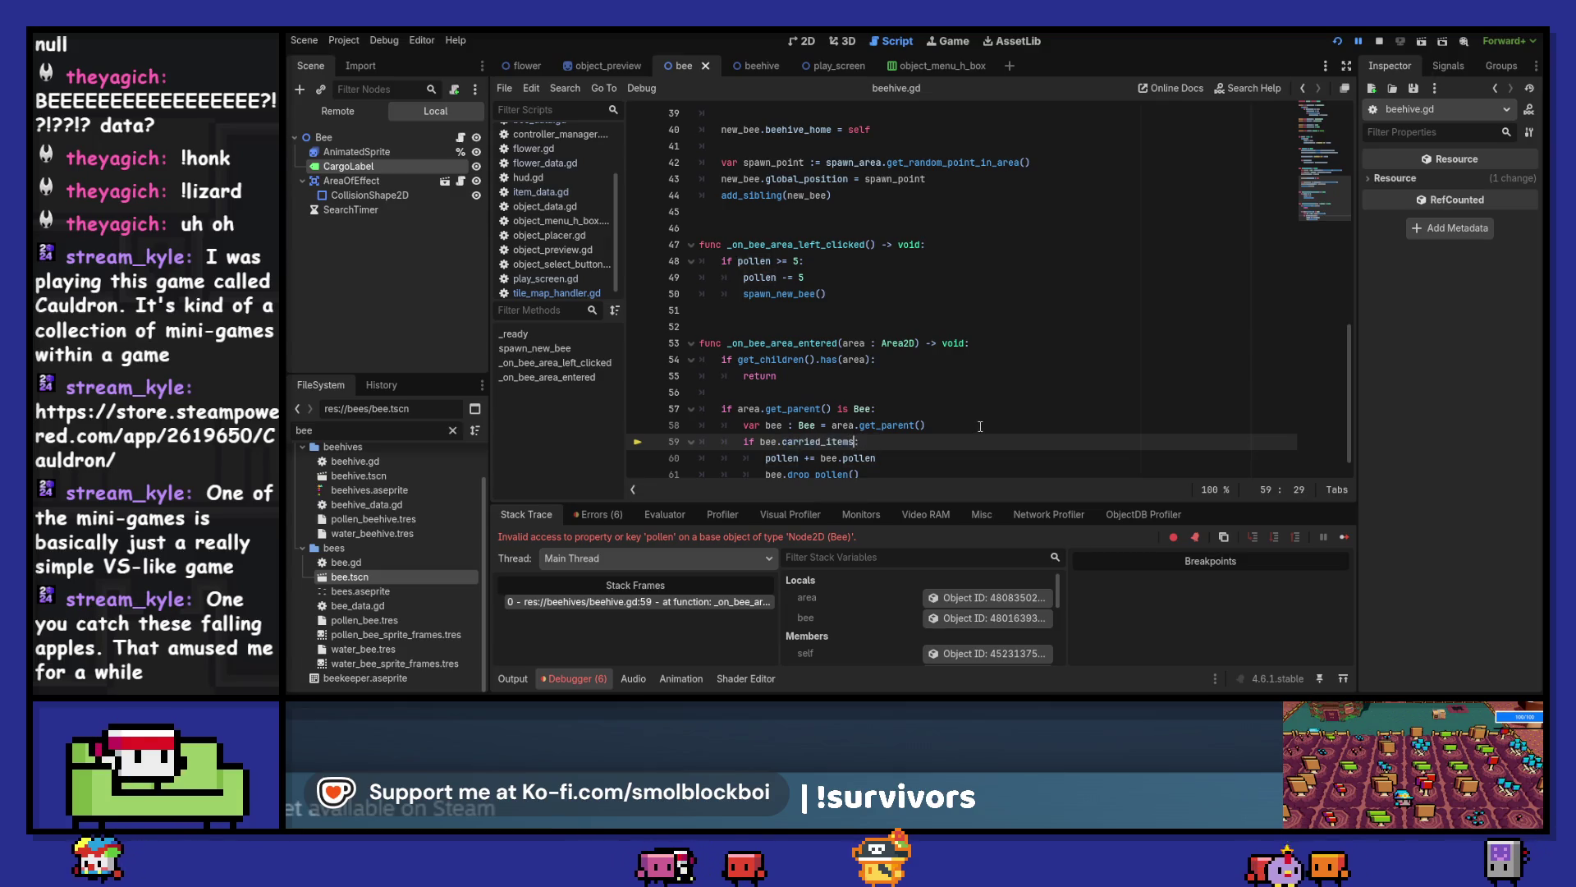
double_click(754, 458)
type("carried_items")
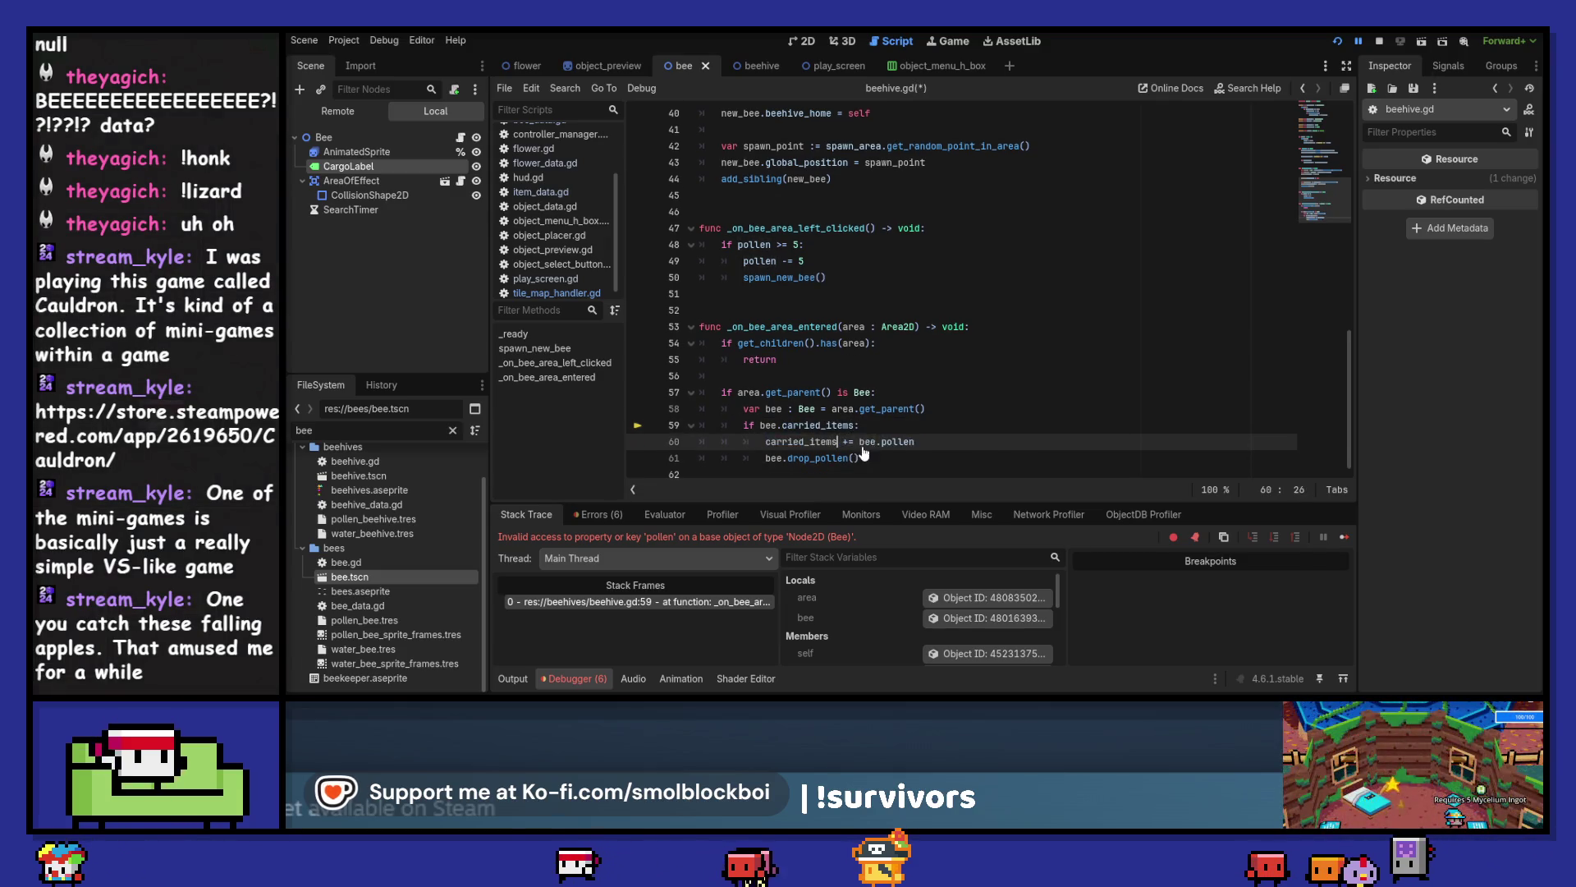
double_click(897, 441)
type("carried_items")
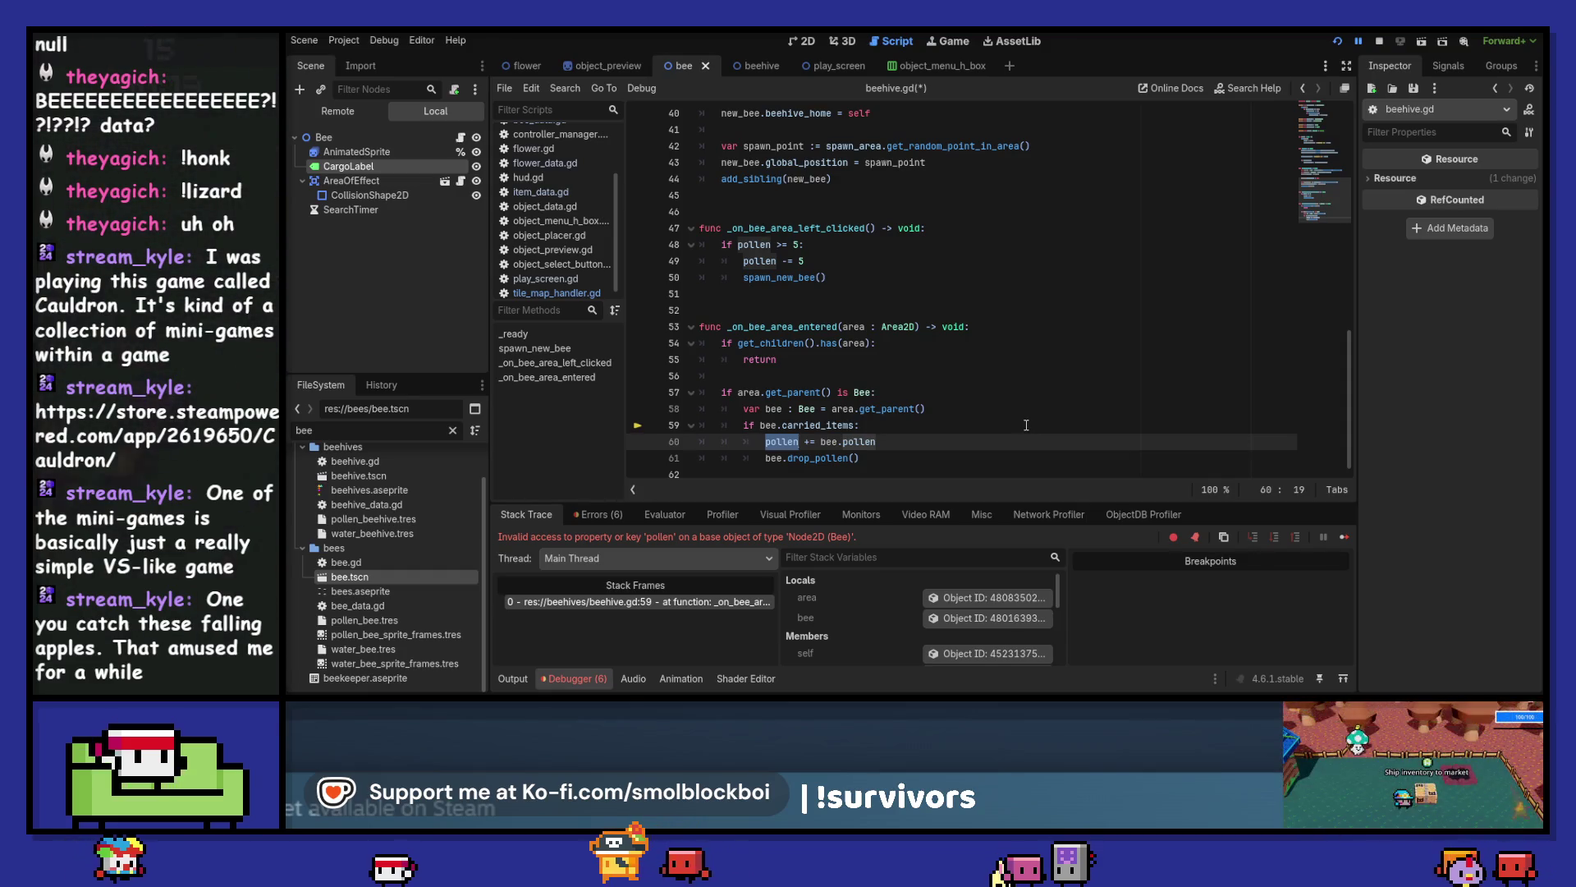
left_click(1038, 441)
key("BackSpace")
key("BackSpace")
key("BackSpace")
type("carried_items")
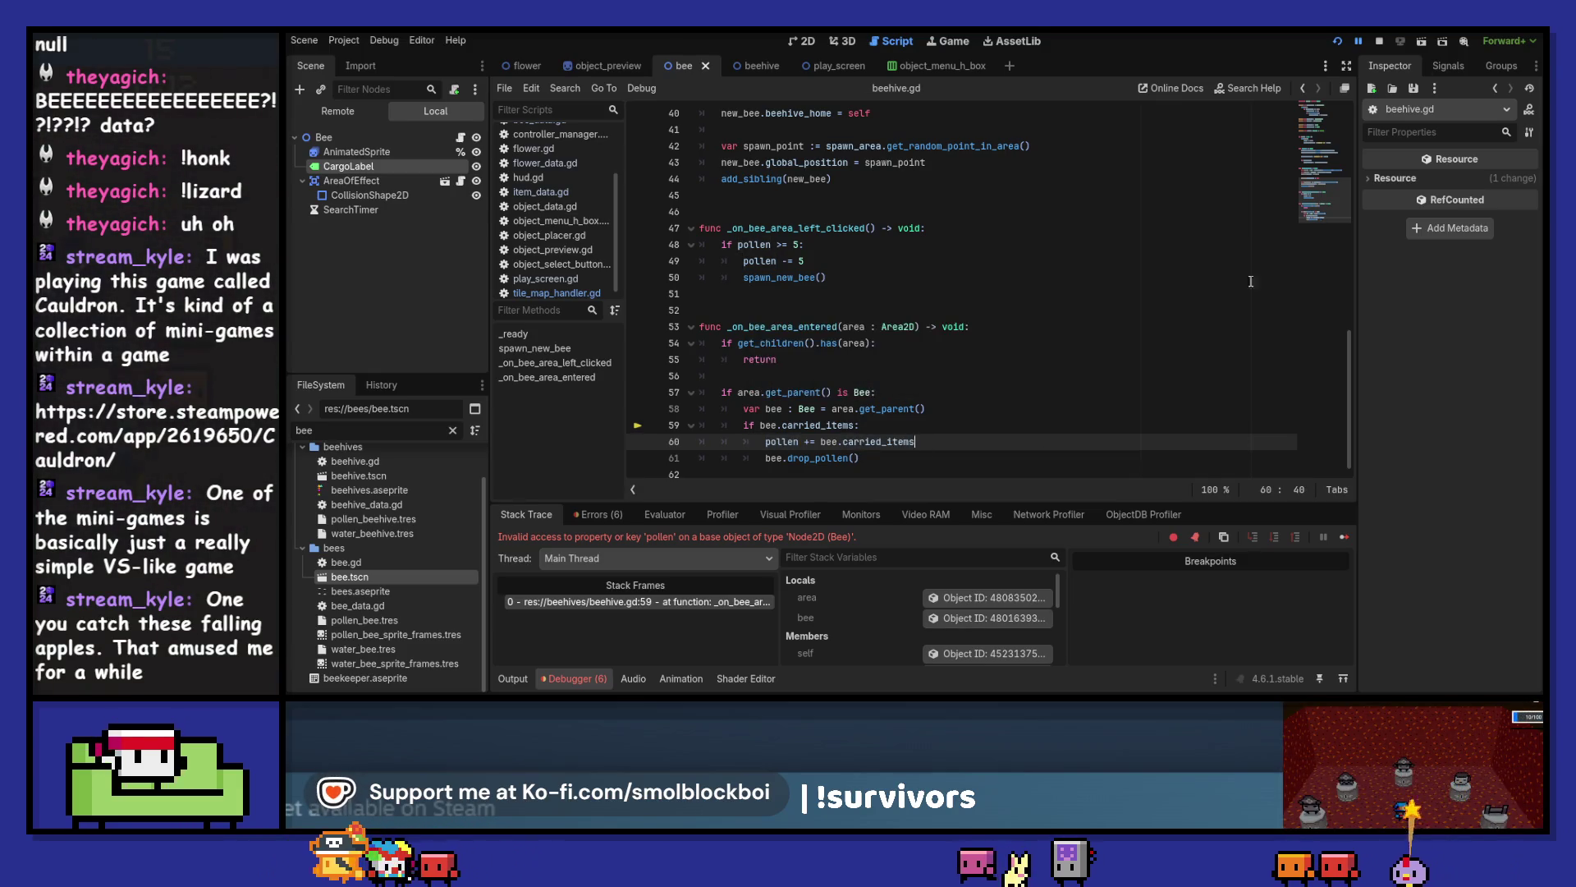
left_click(1339, 40)
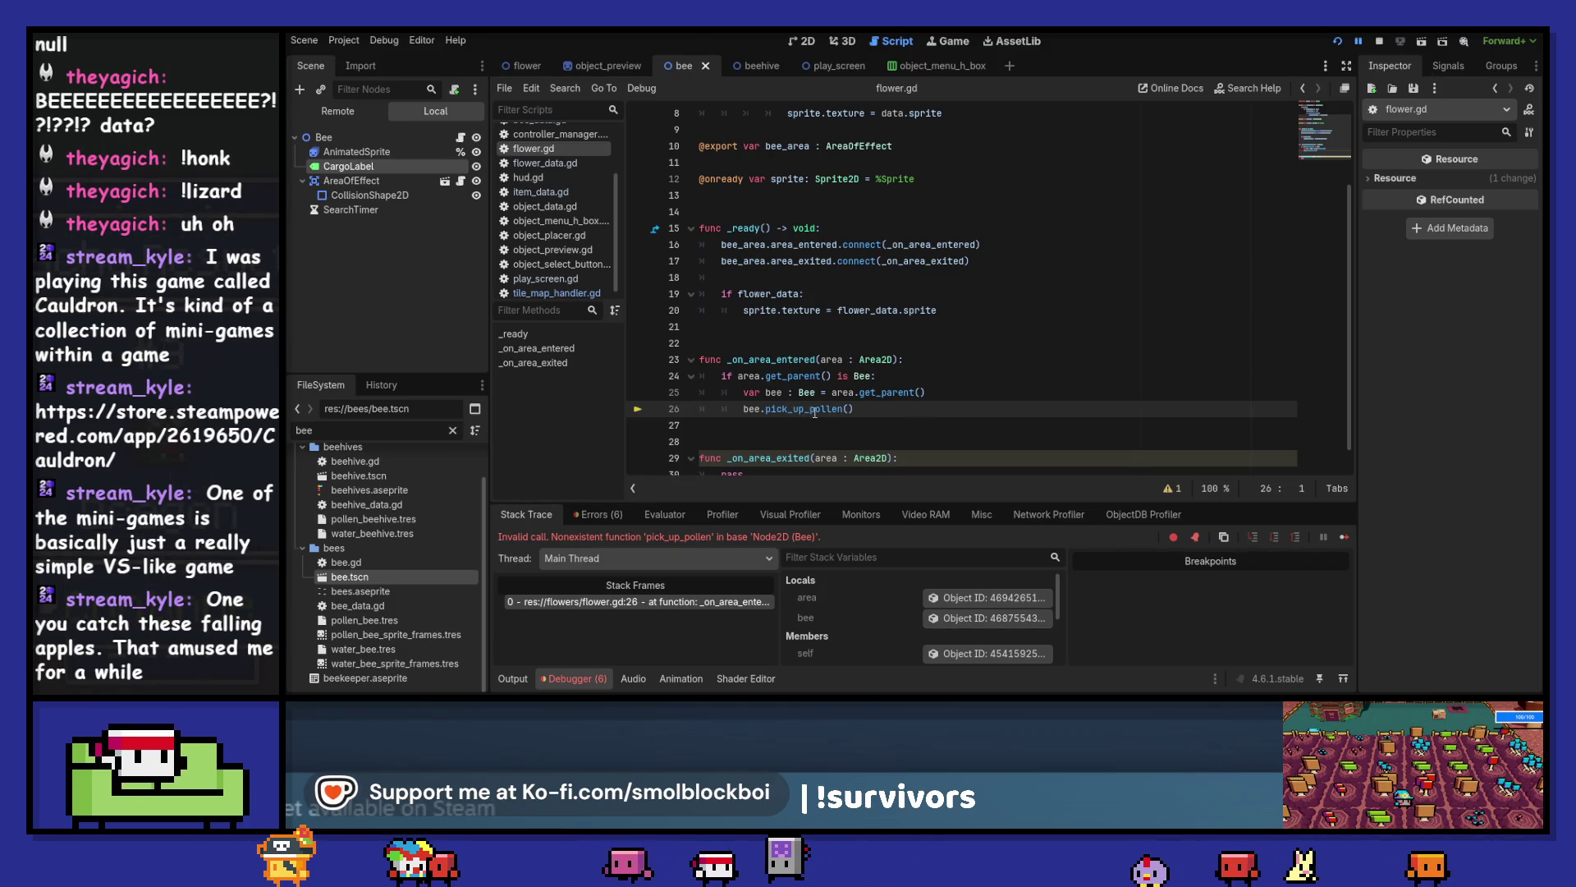
- Change flower.gd's call to pick_up_item, rerun, and stop the crashed debug session
left_click_drag(843, 409, 845, 408)
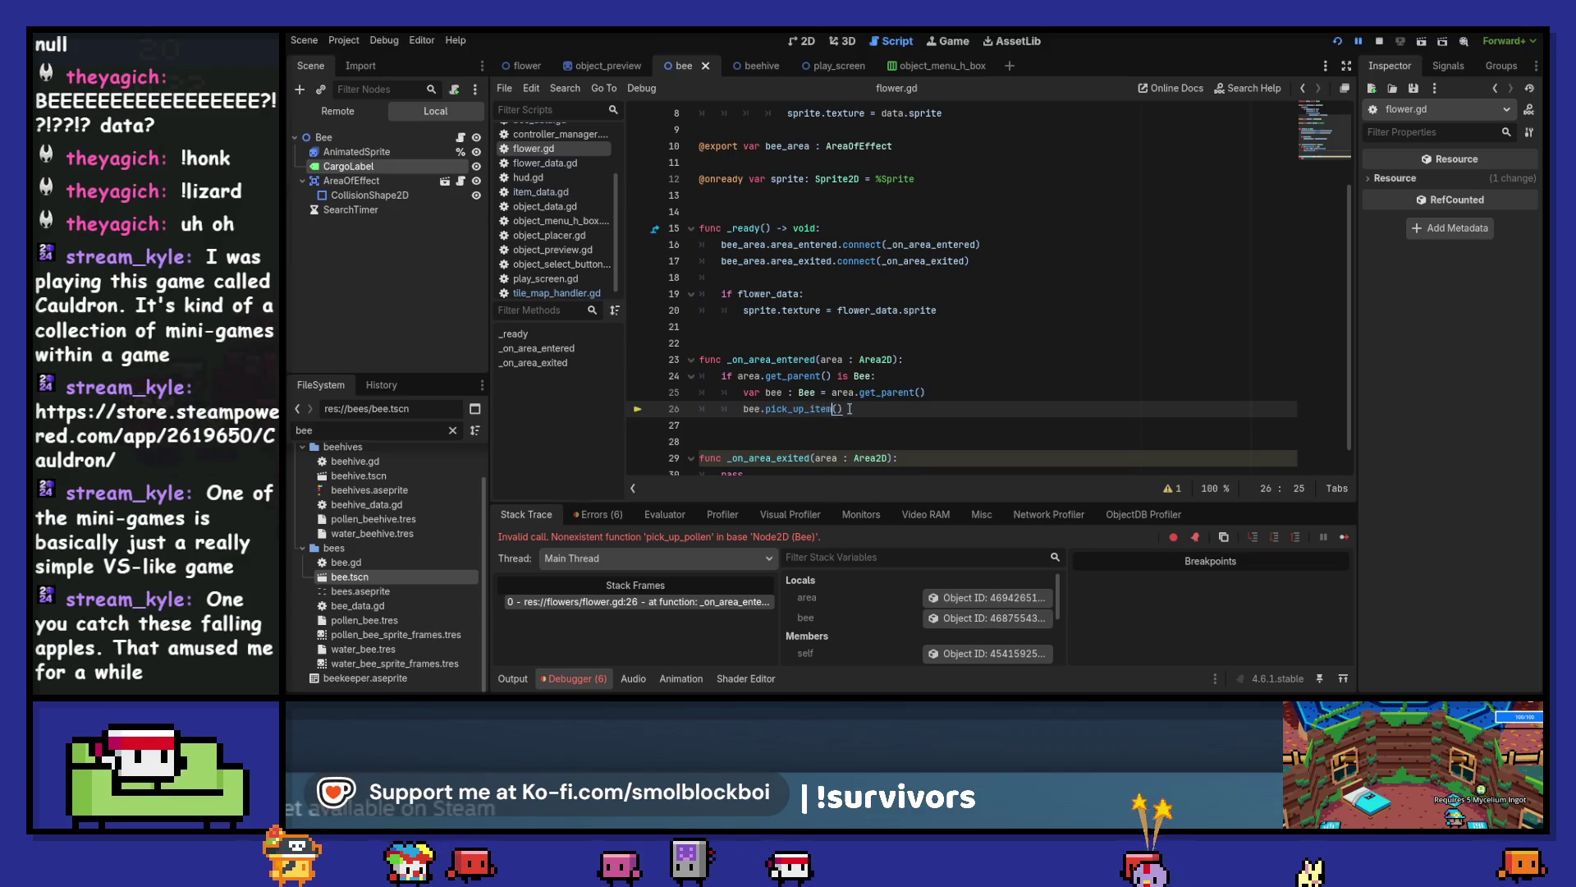
scroll(903, 404, "down", 1)
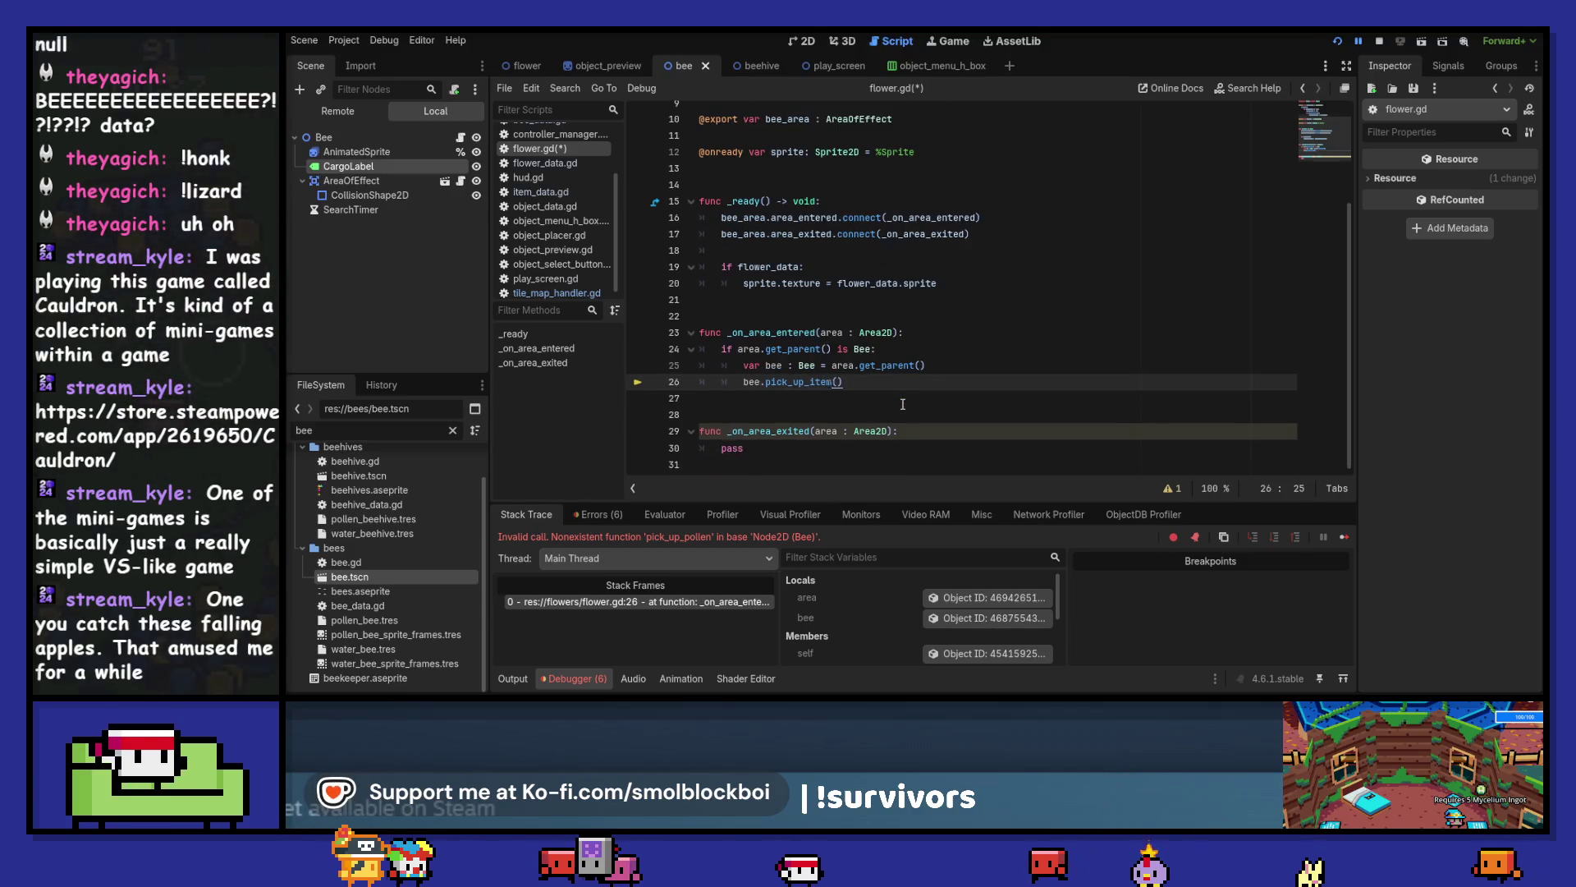
left_click(1336, 41)
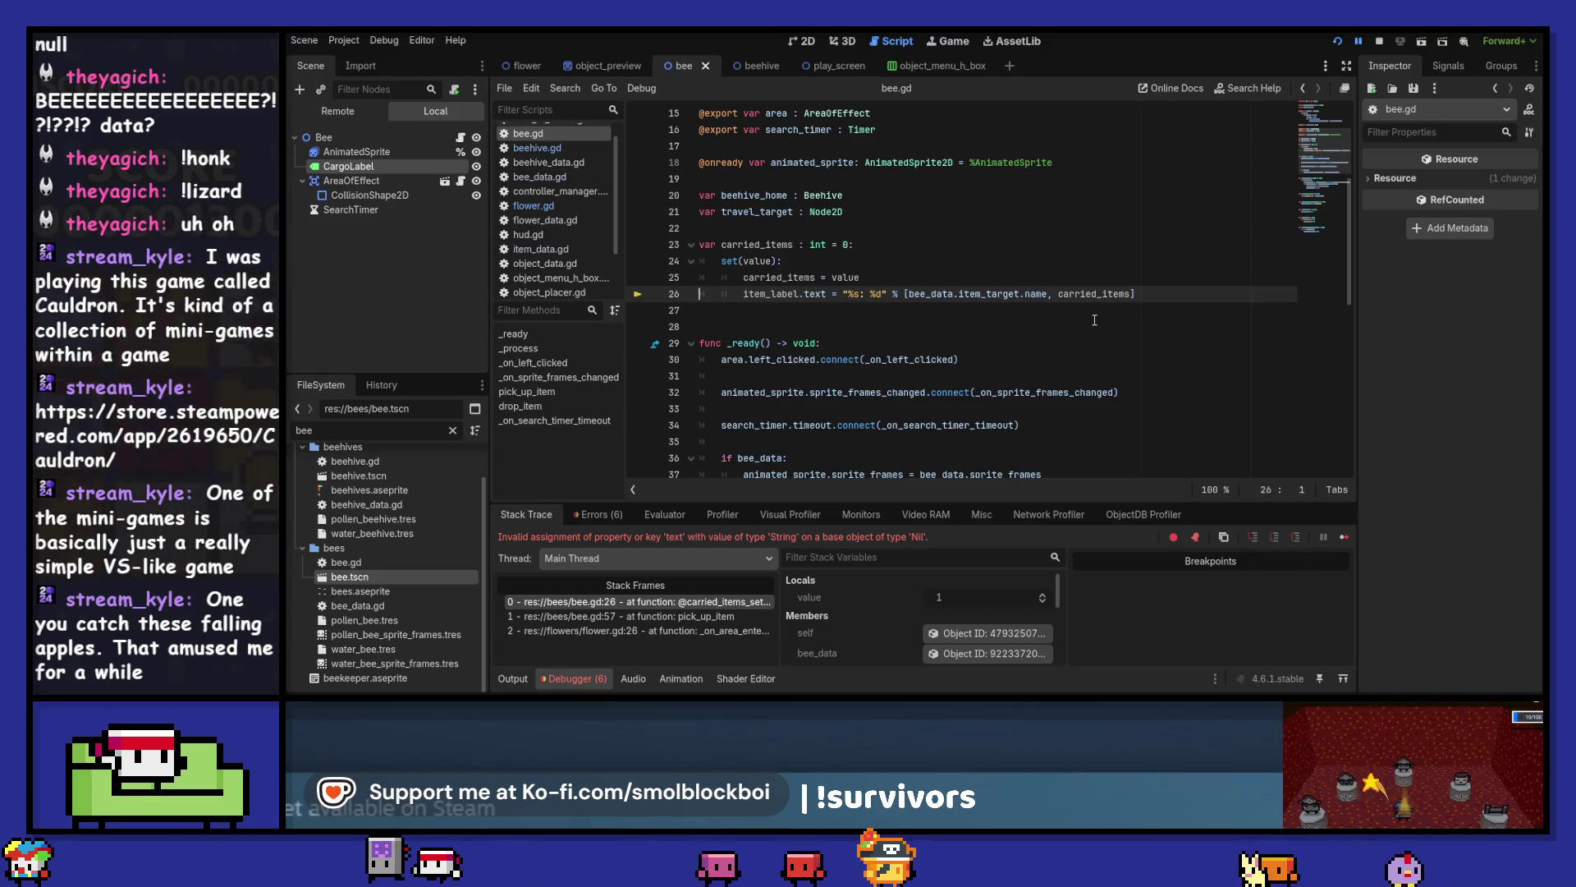
key("F8")
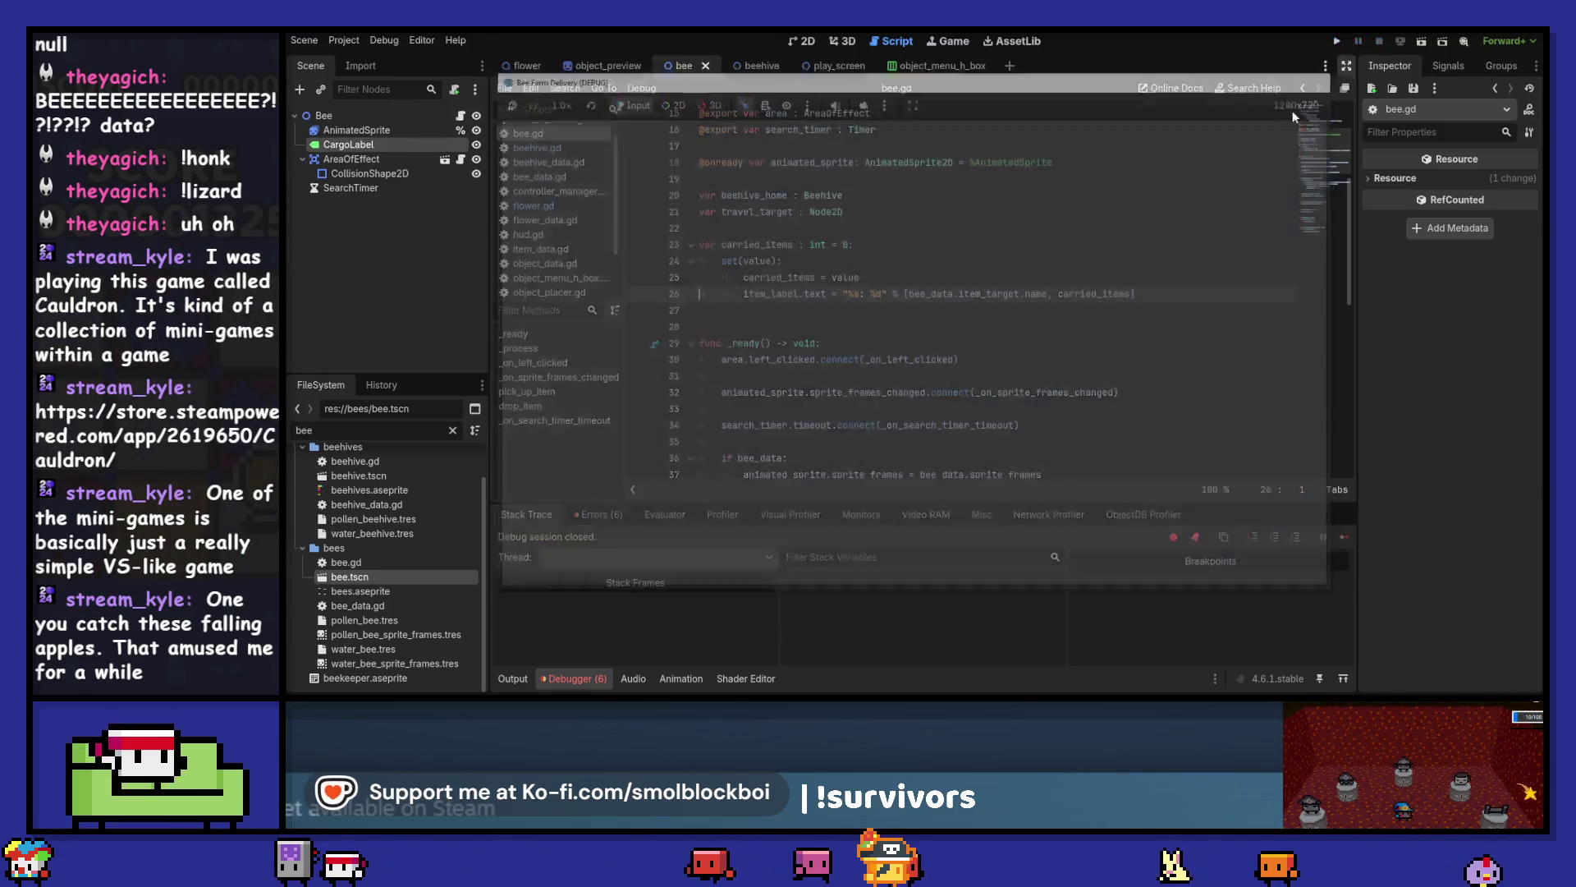
- Assign the CargoLabel node as the Bee's Item Label
scroll(937, 310, "up", 5)
left_click(423, 115)
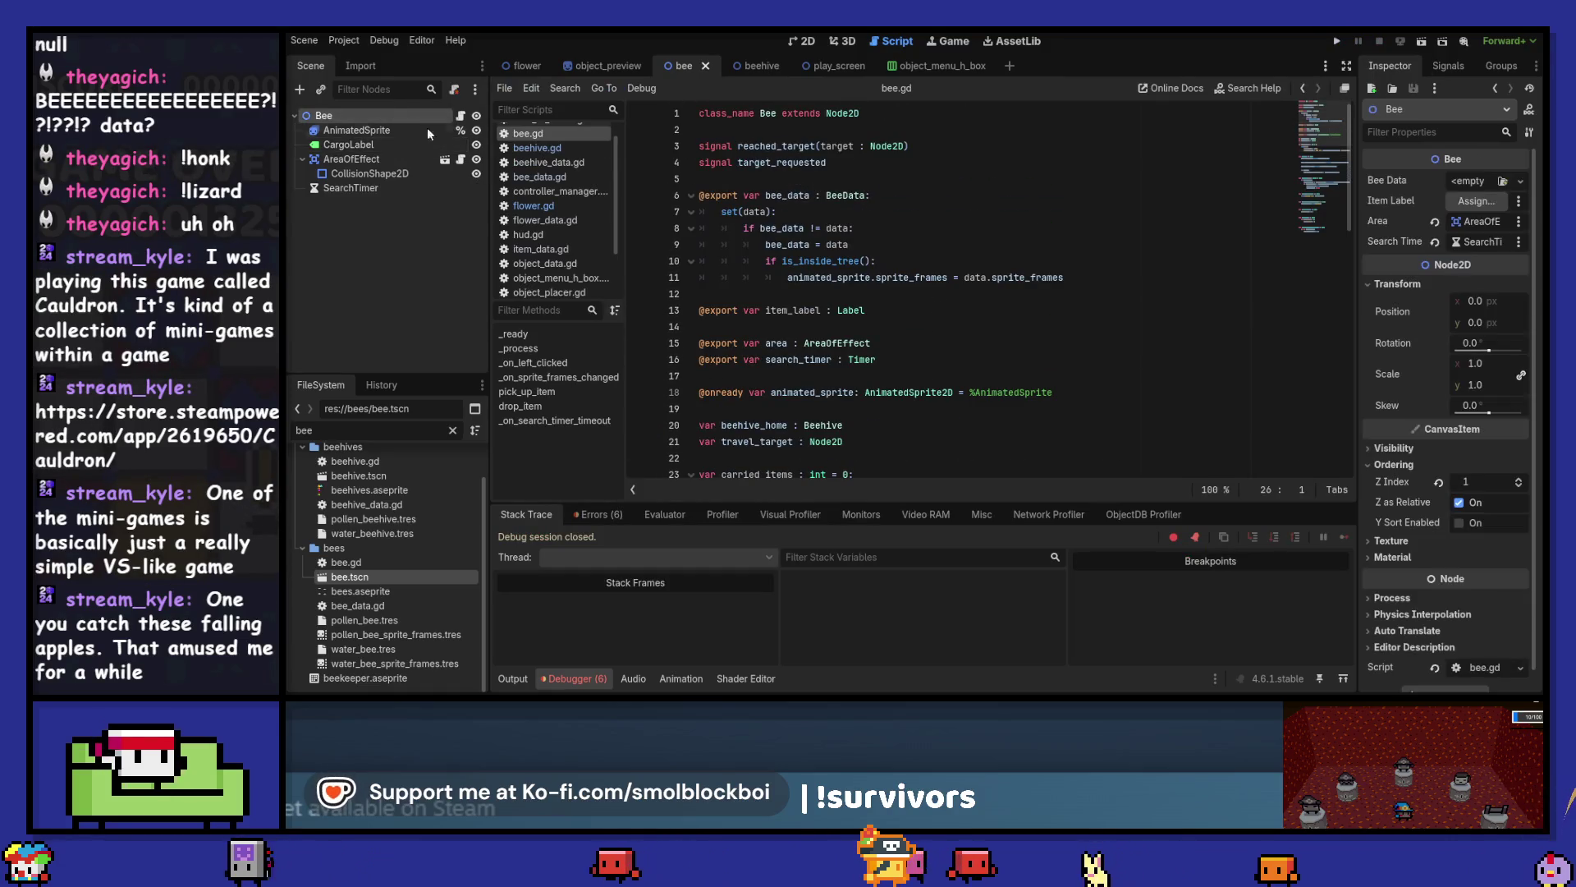
left_click(1461, 199)
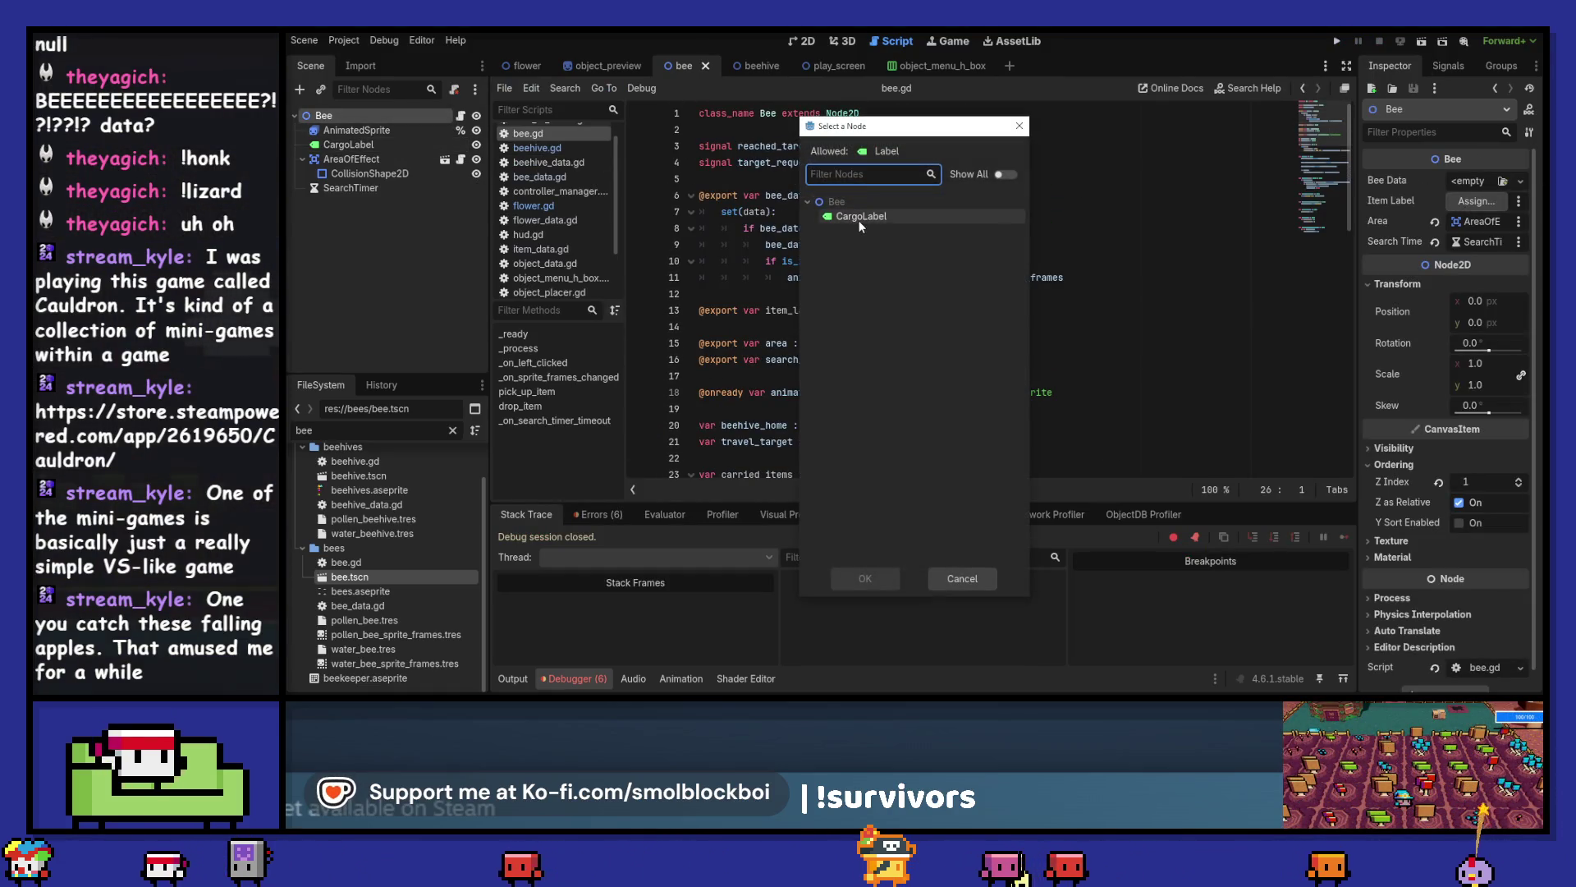
double_click(850, 218)
double_click(338, 144)
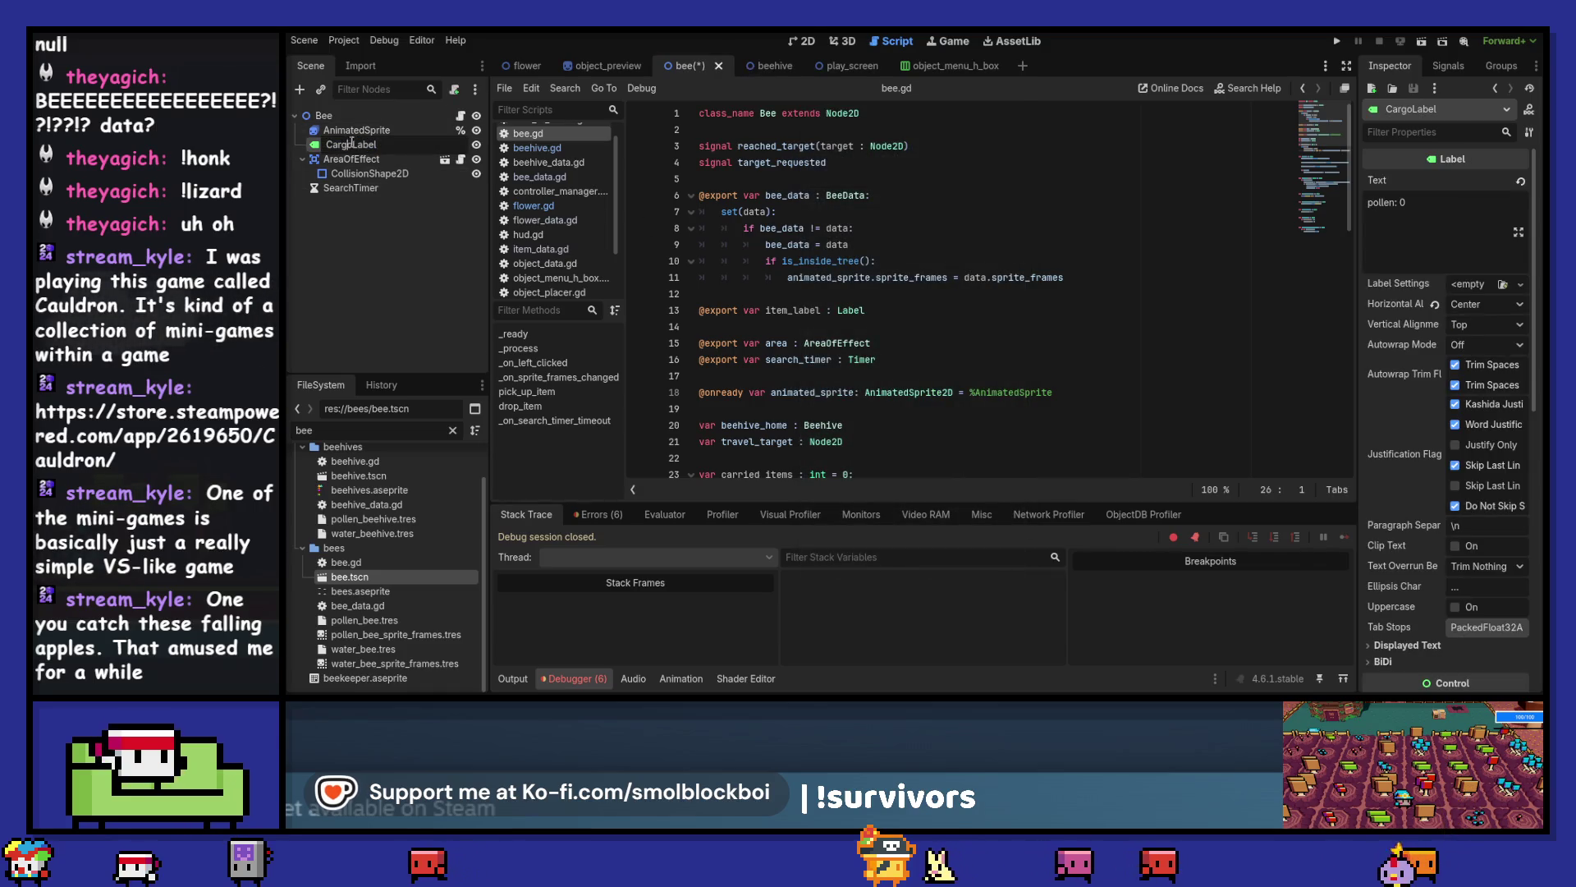
- Rename the bee's label node to CarriedItemLabel, save the bee scene, and test-run the game
type("Ite")
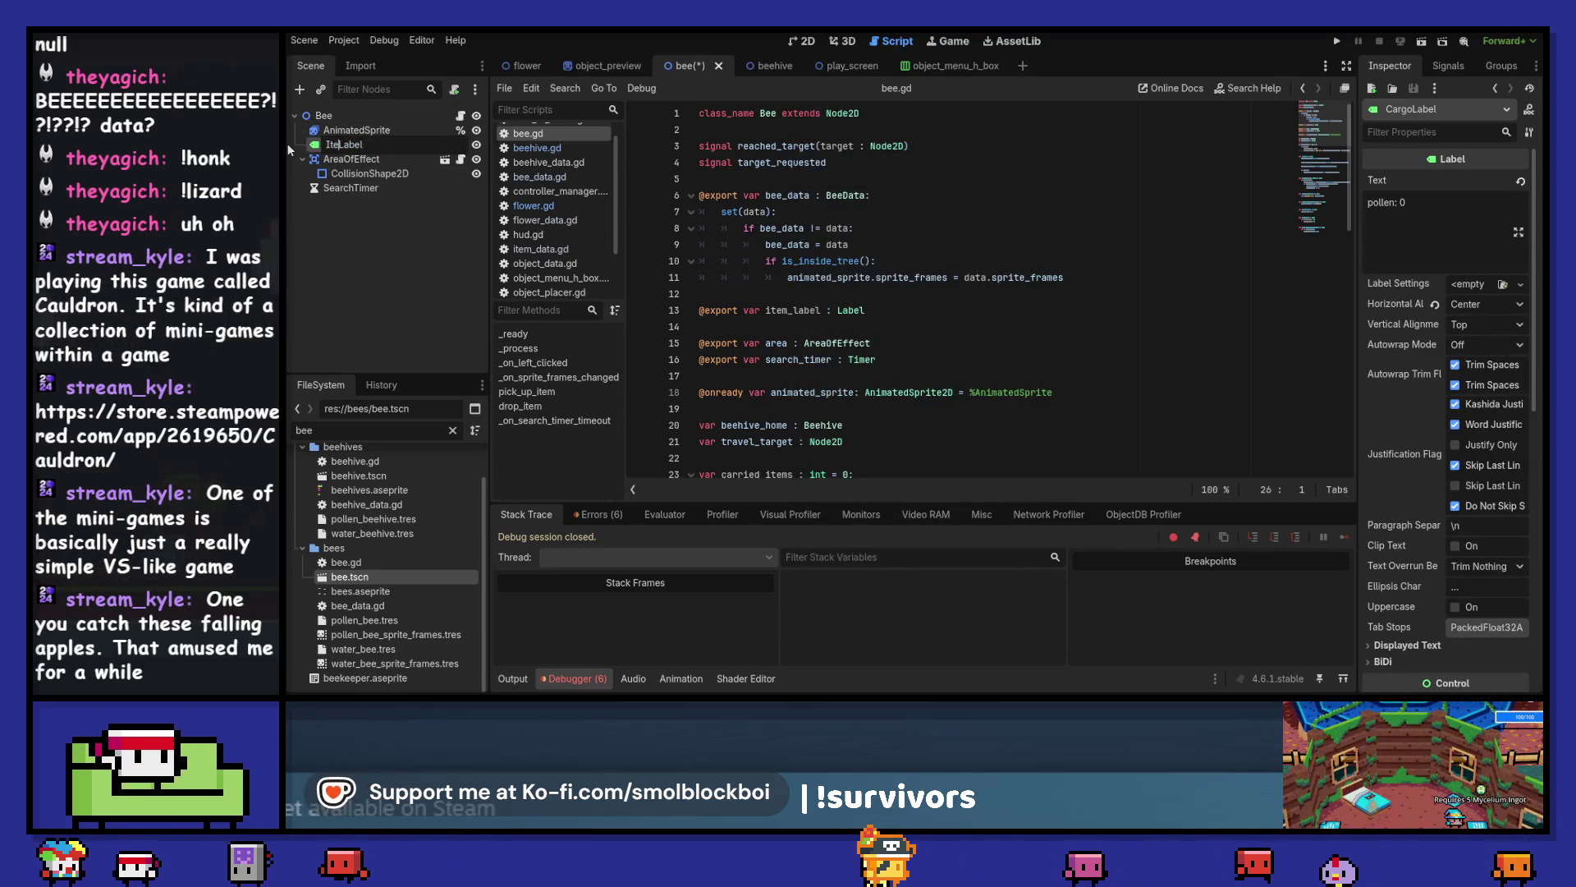
type("C")
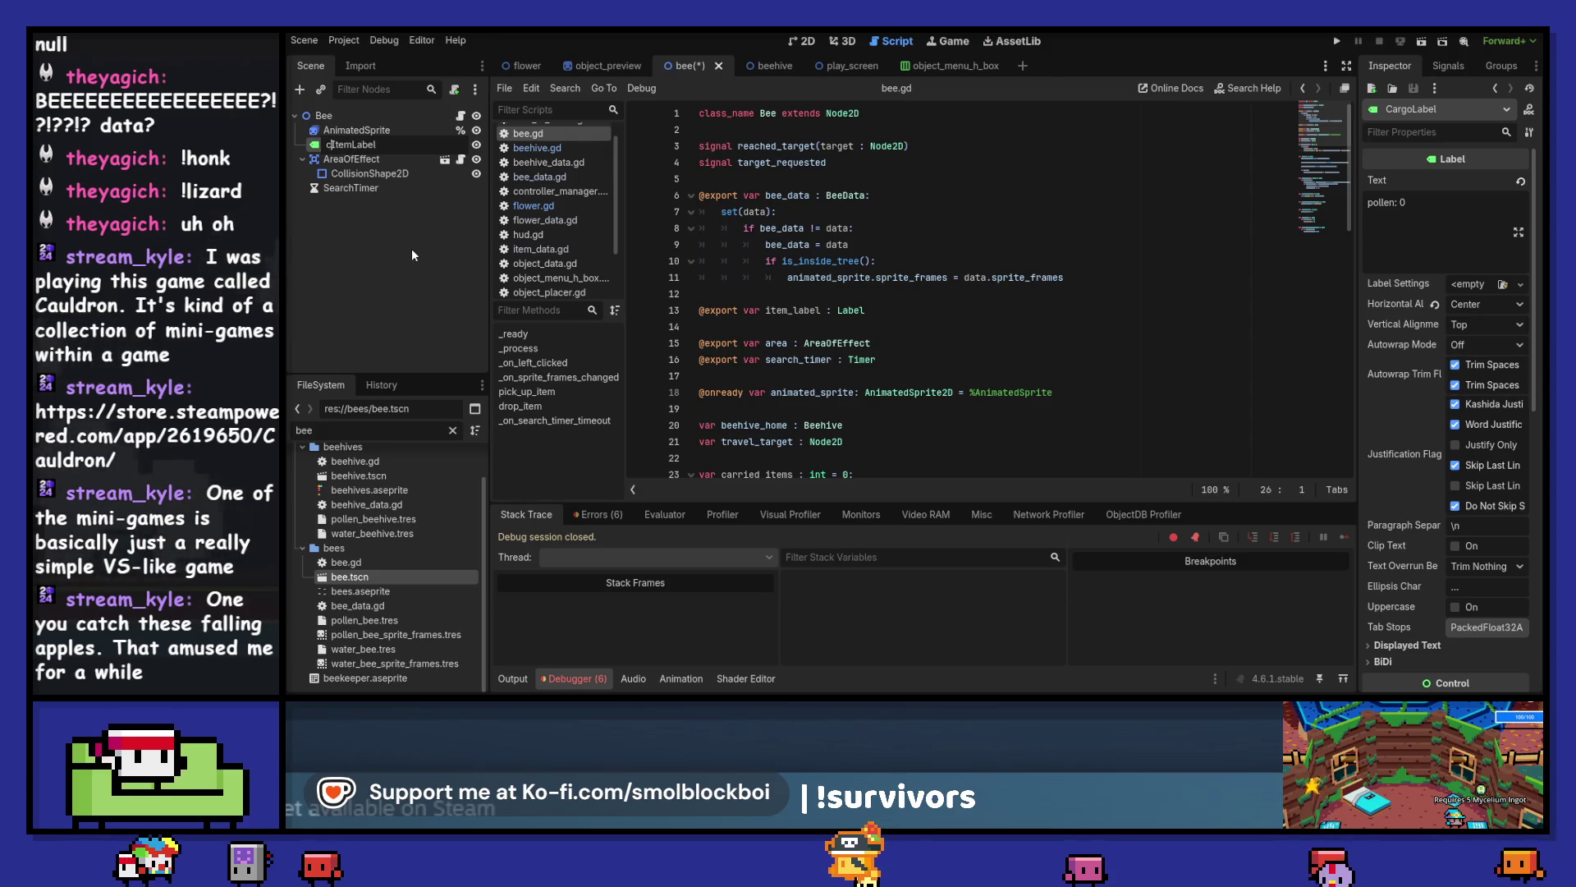
type("arried")
key("Return")
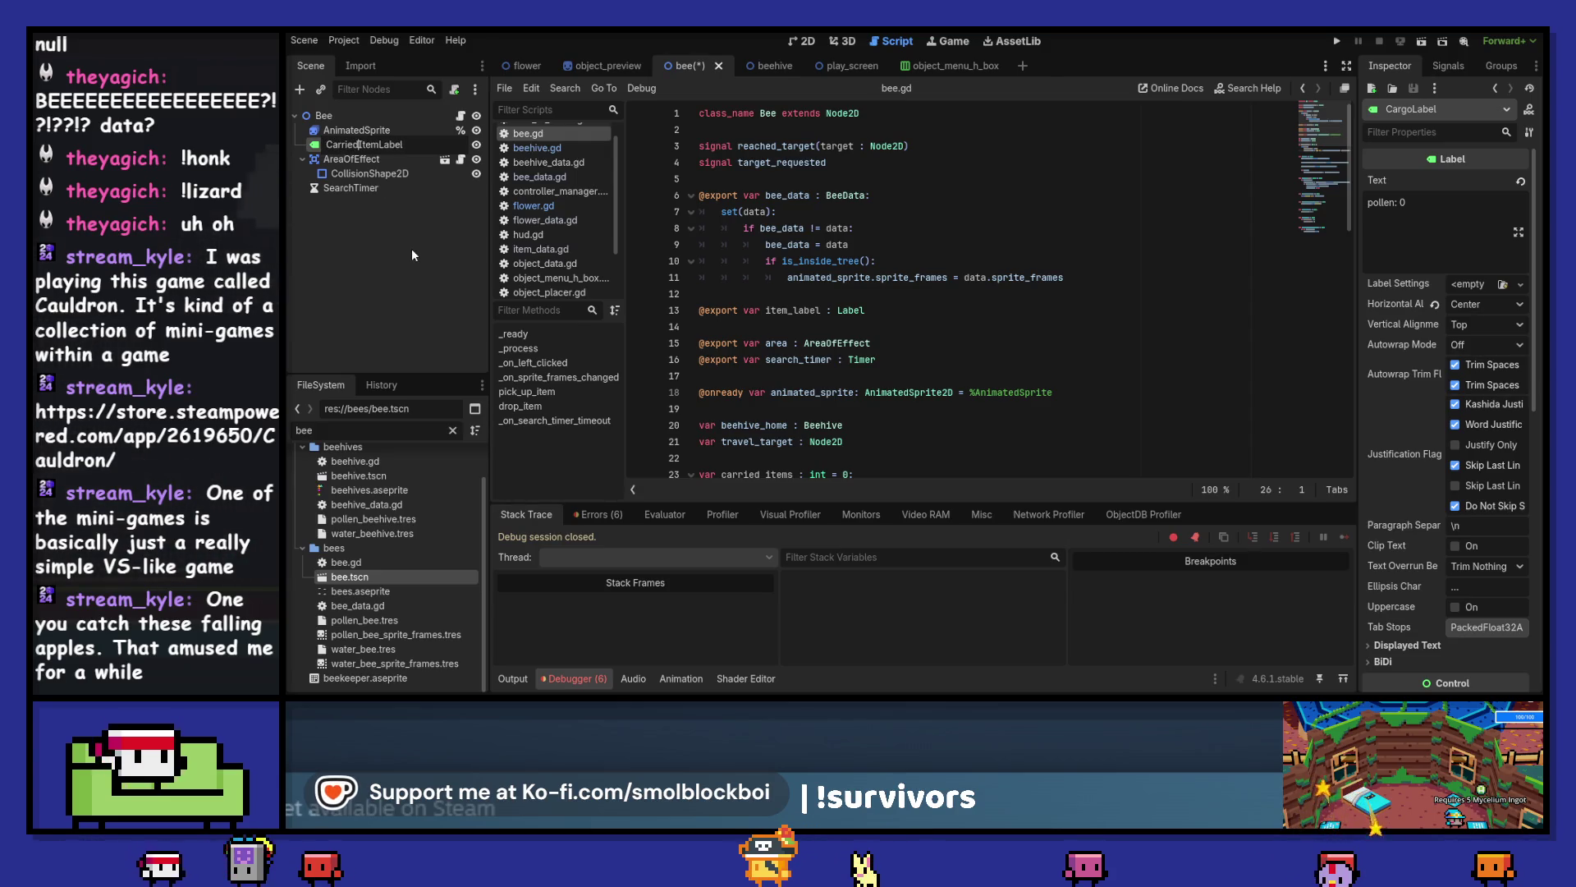
key("ctrl+s")
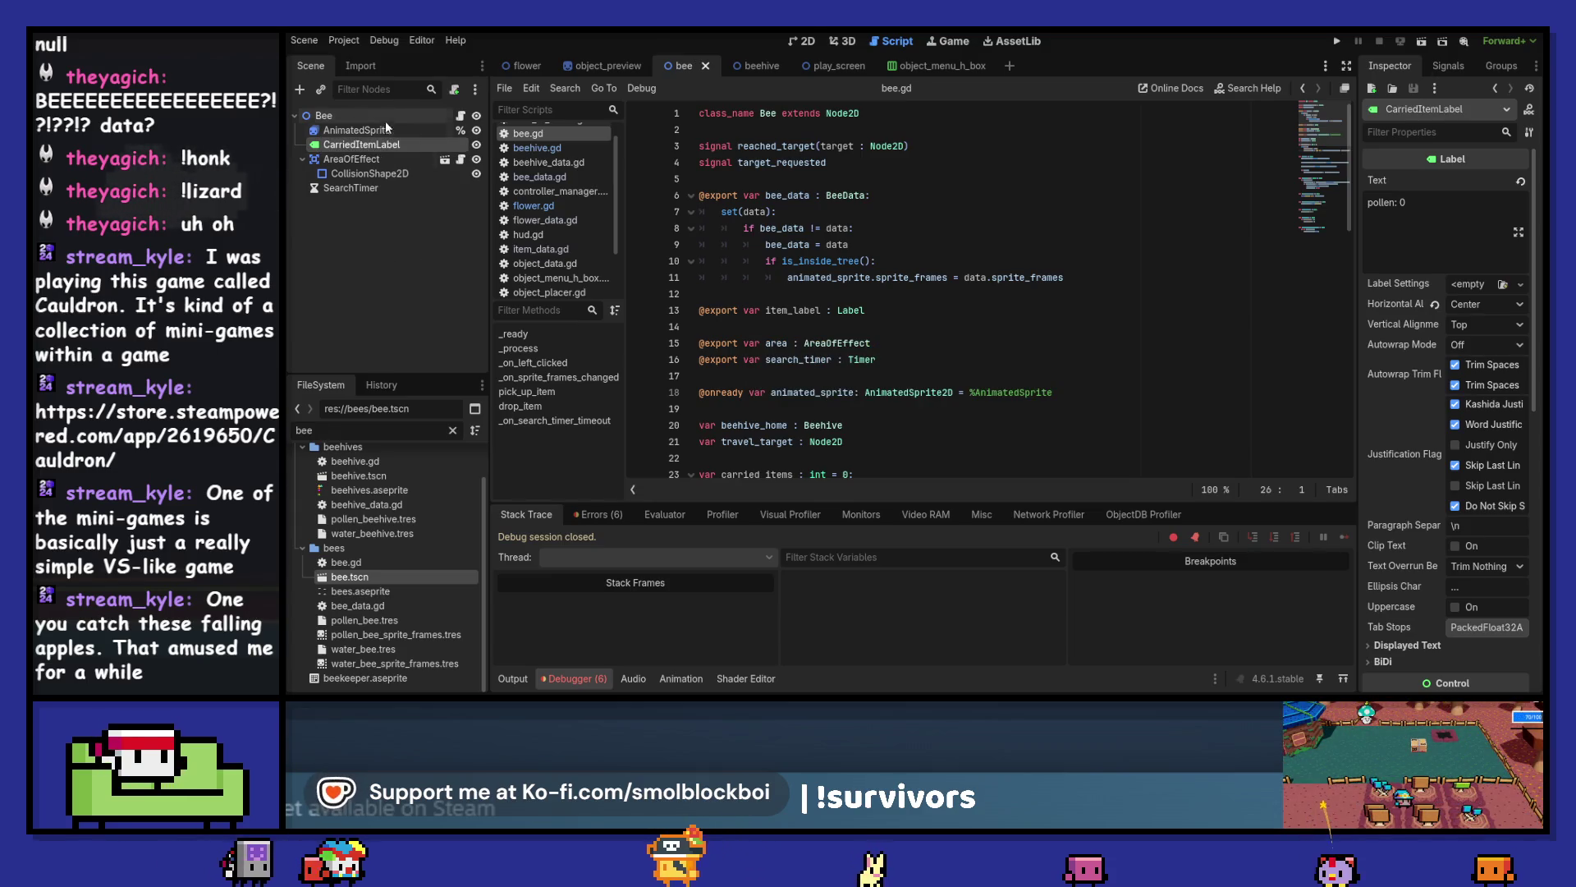
left_click(382, 117)
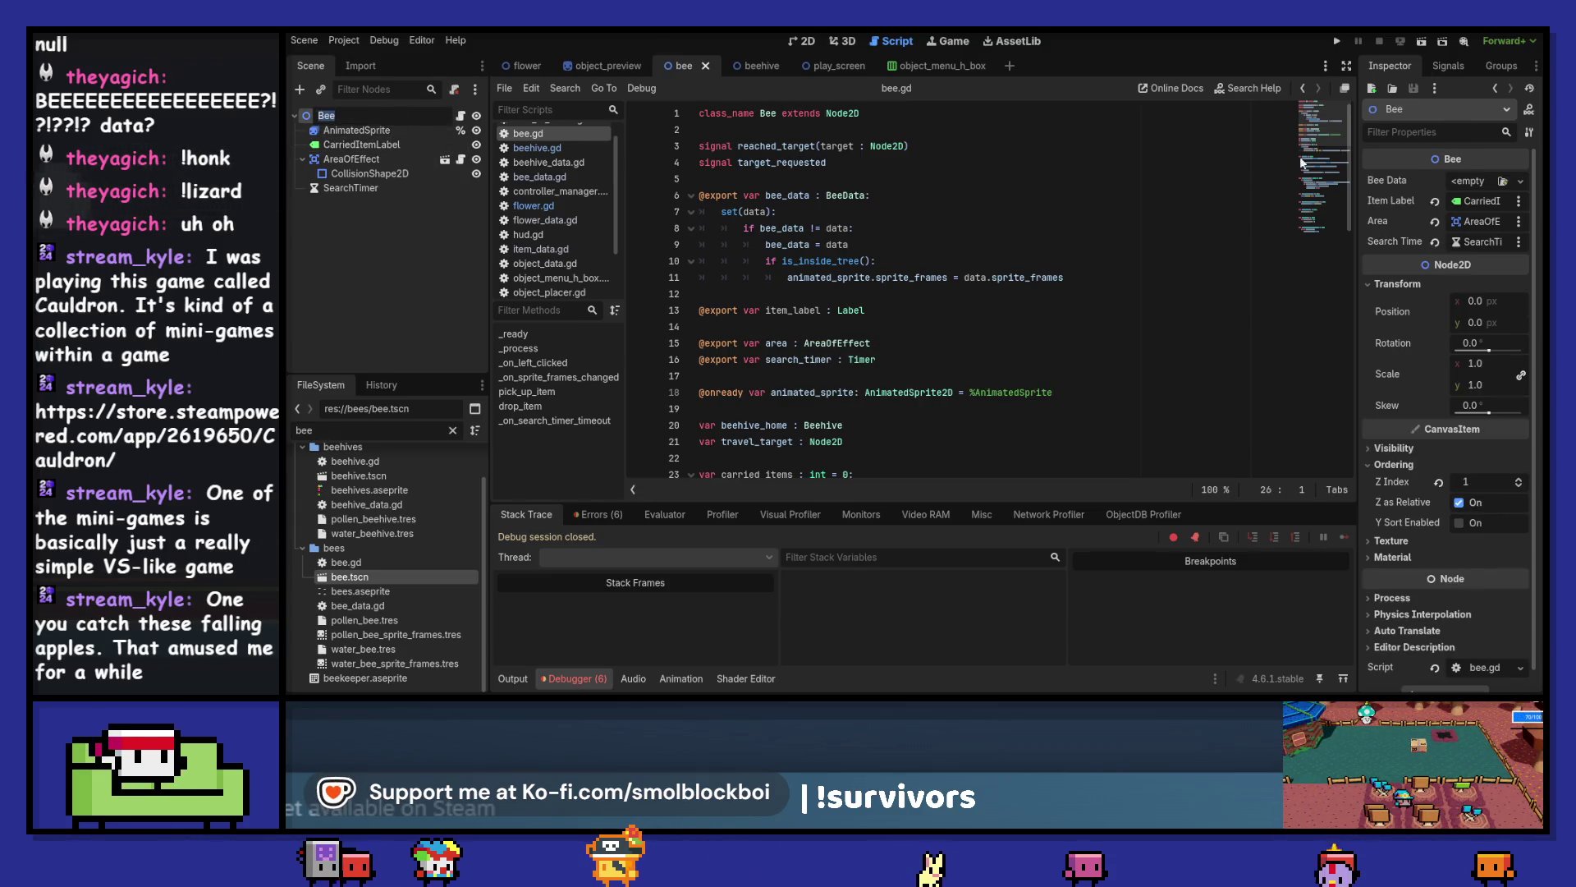
left_click(1336, 39)
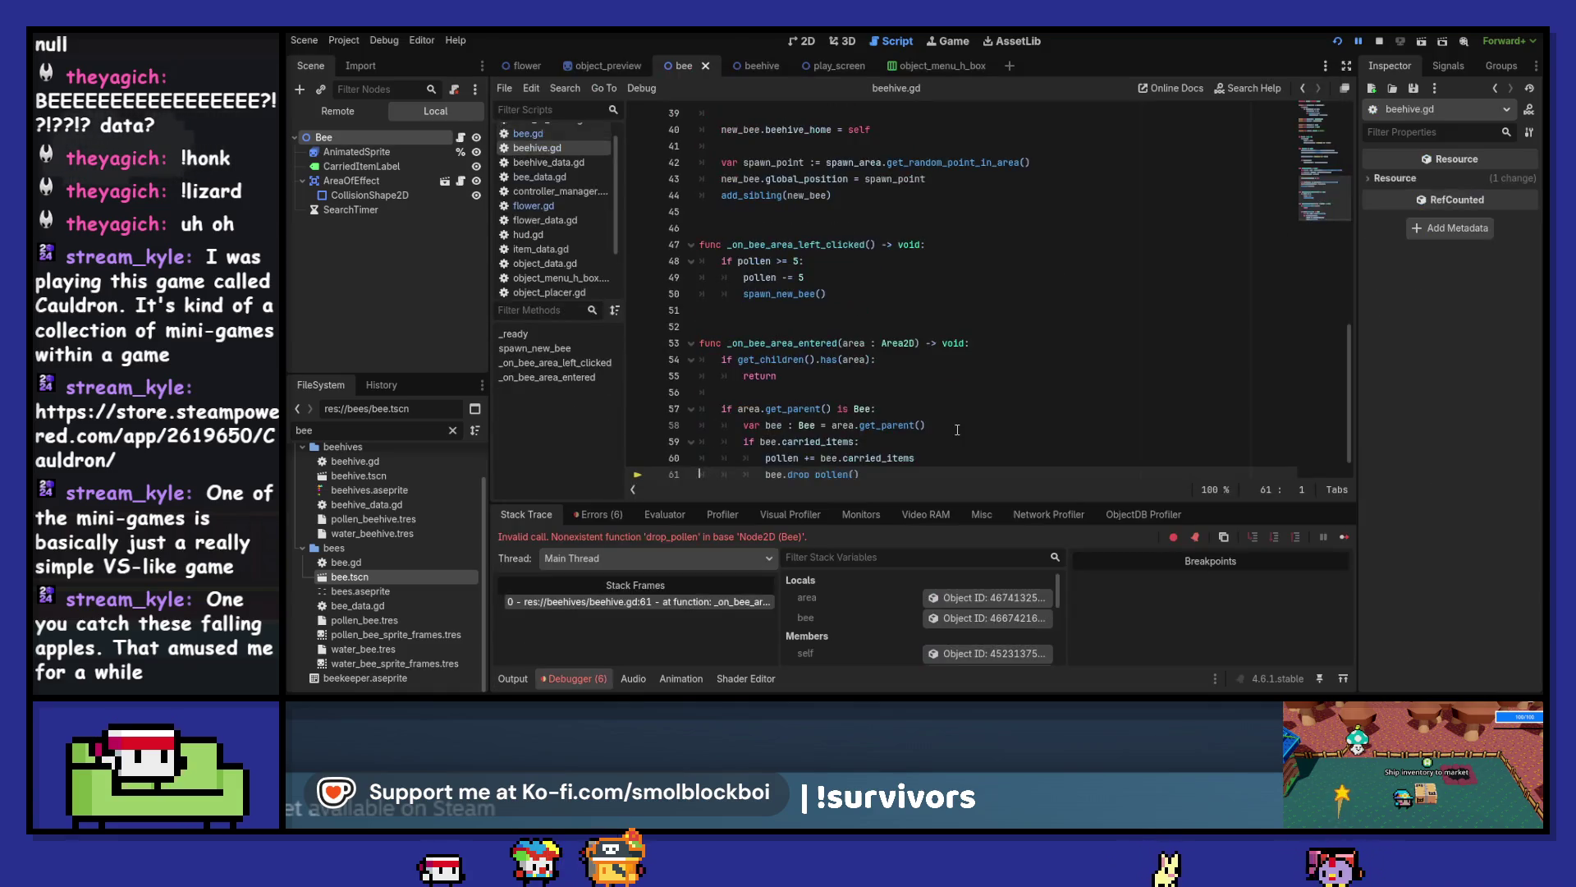
- Change the drop_pollen call to drop_item in beehive.gd and rerun the game
double_click(832, 474)
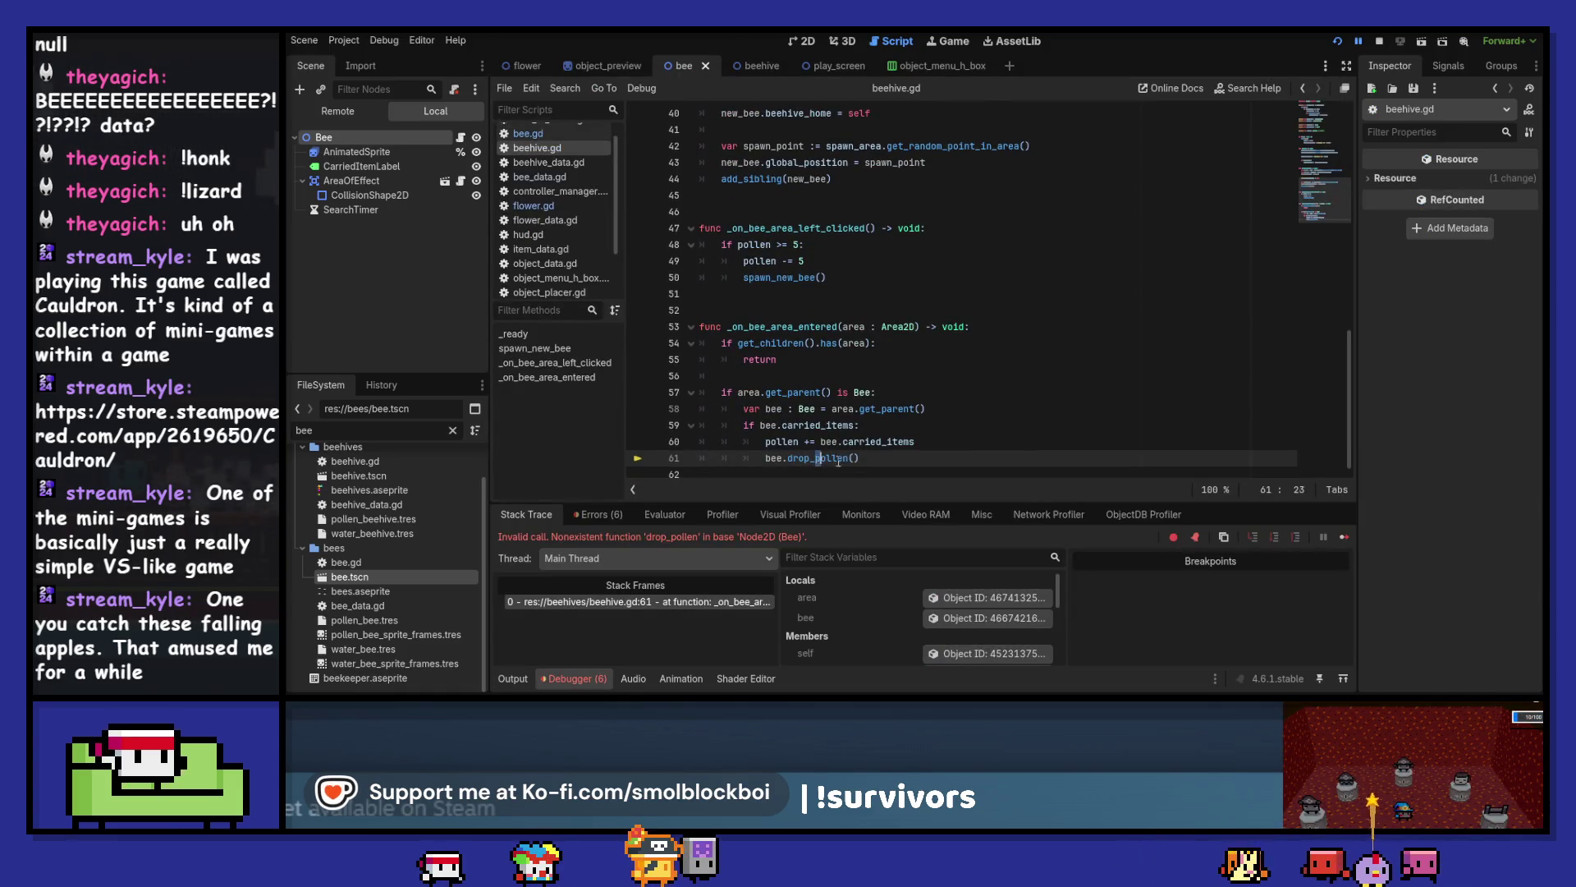
type("item")
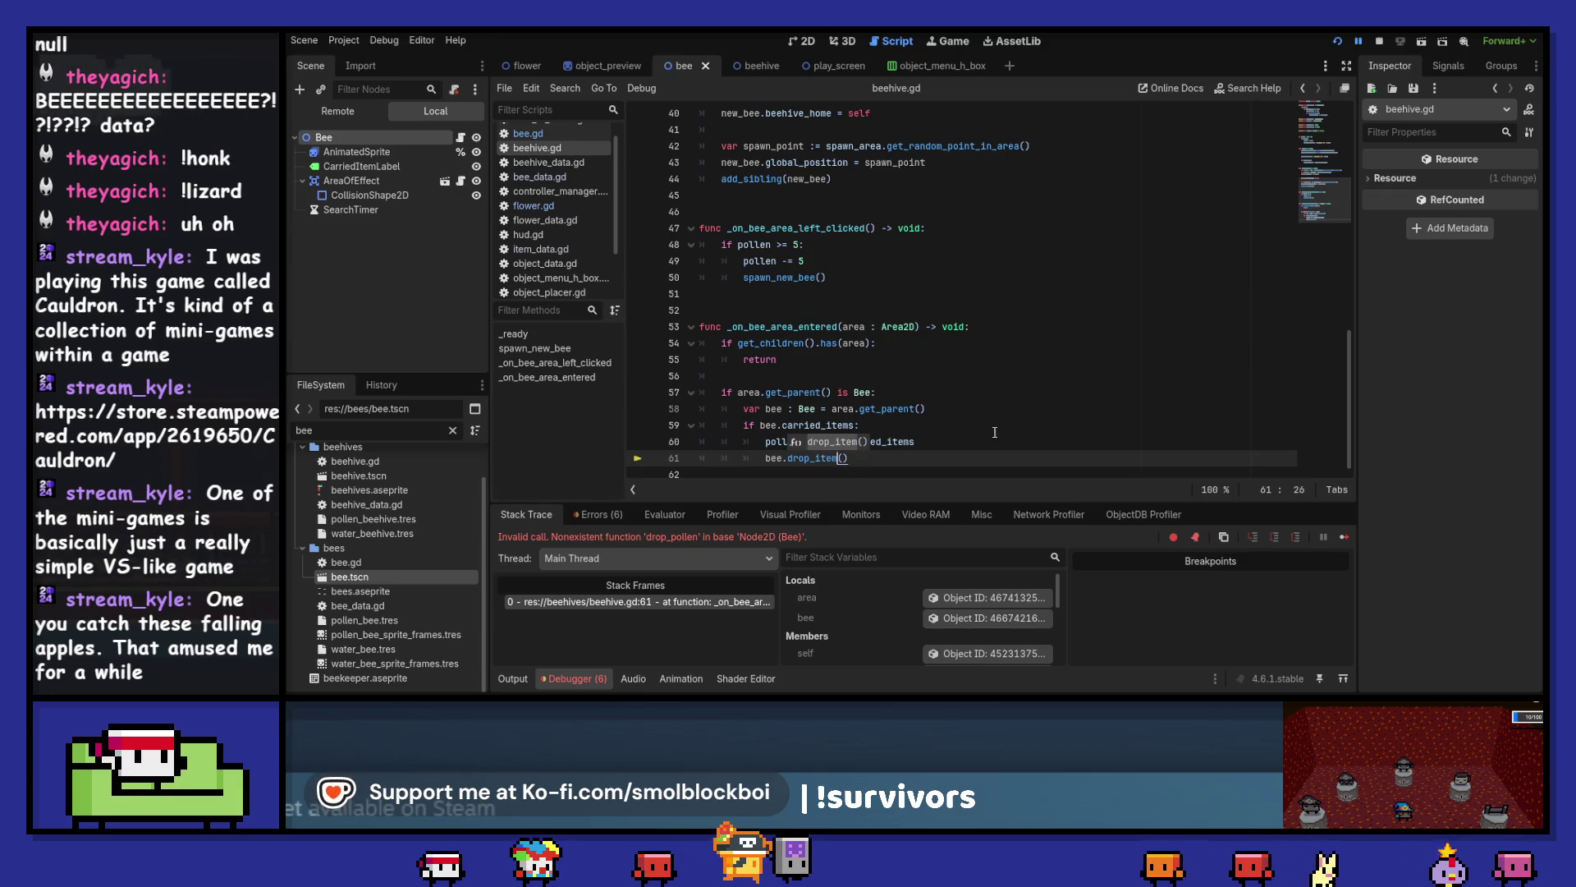
key("F5")
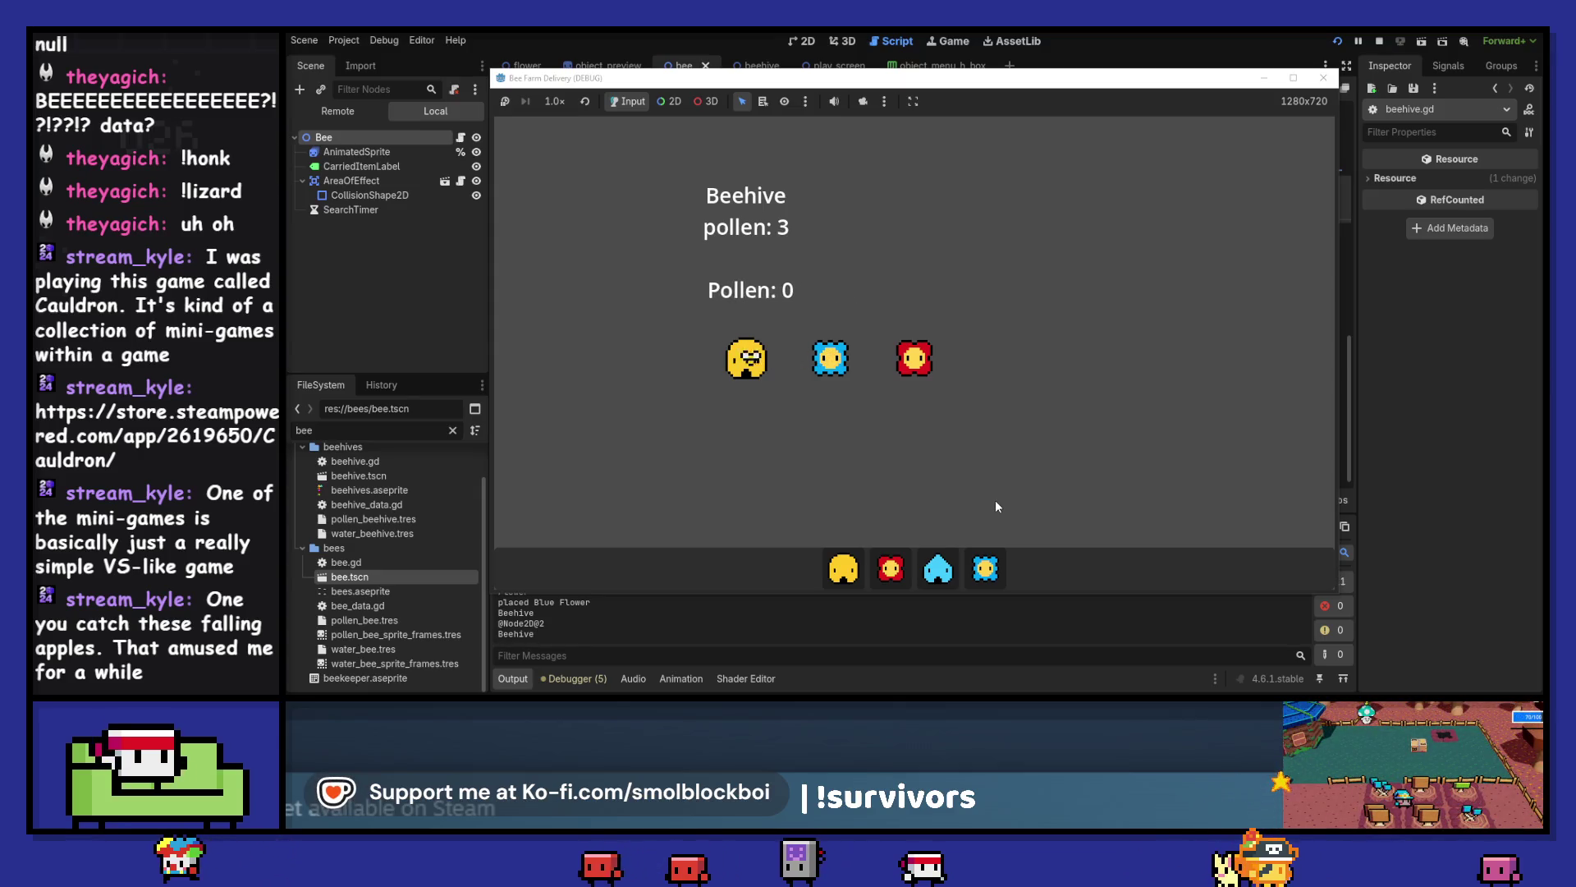
left_click(1323, 77)
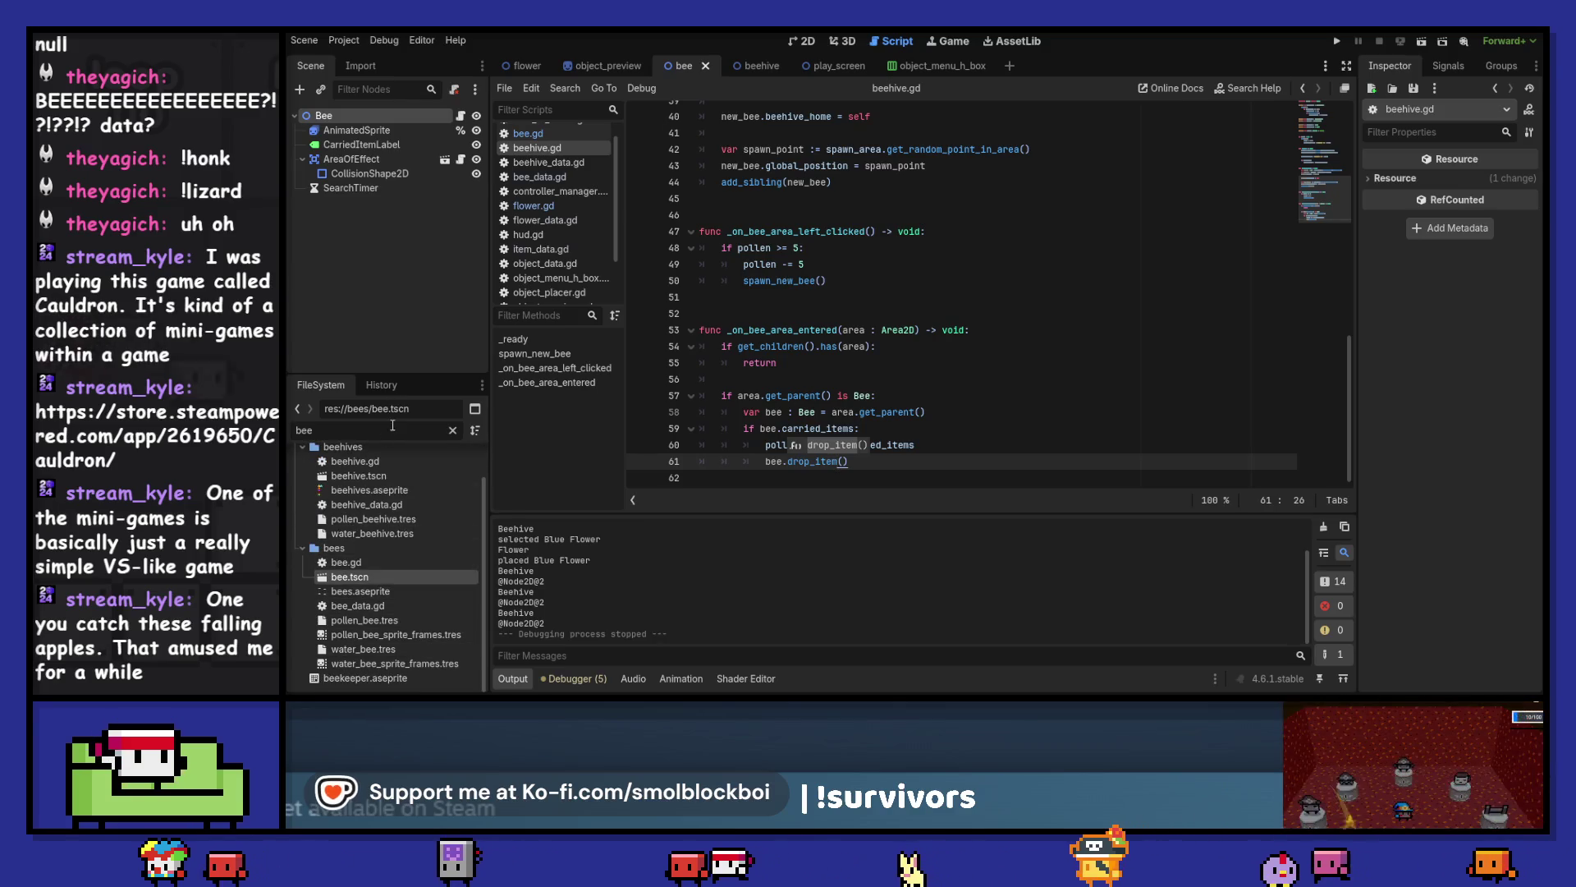
- Inspect the water_item and blue_flower resources, then do a quick test run
type("water")
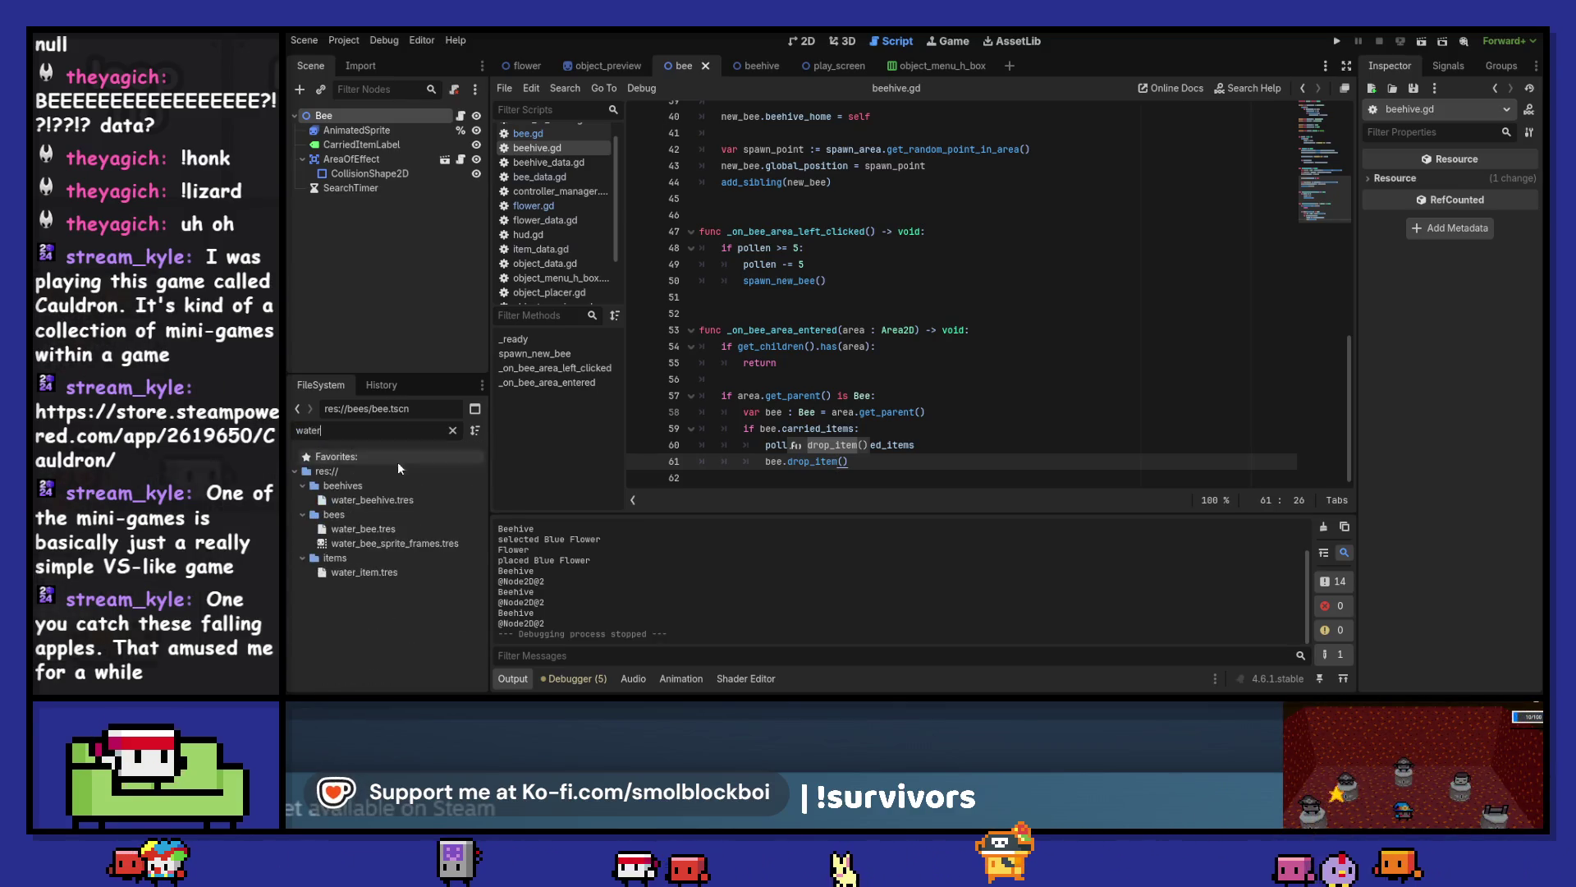
left_click(391, 573)
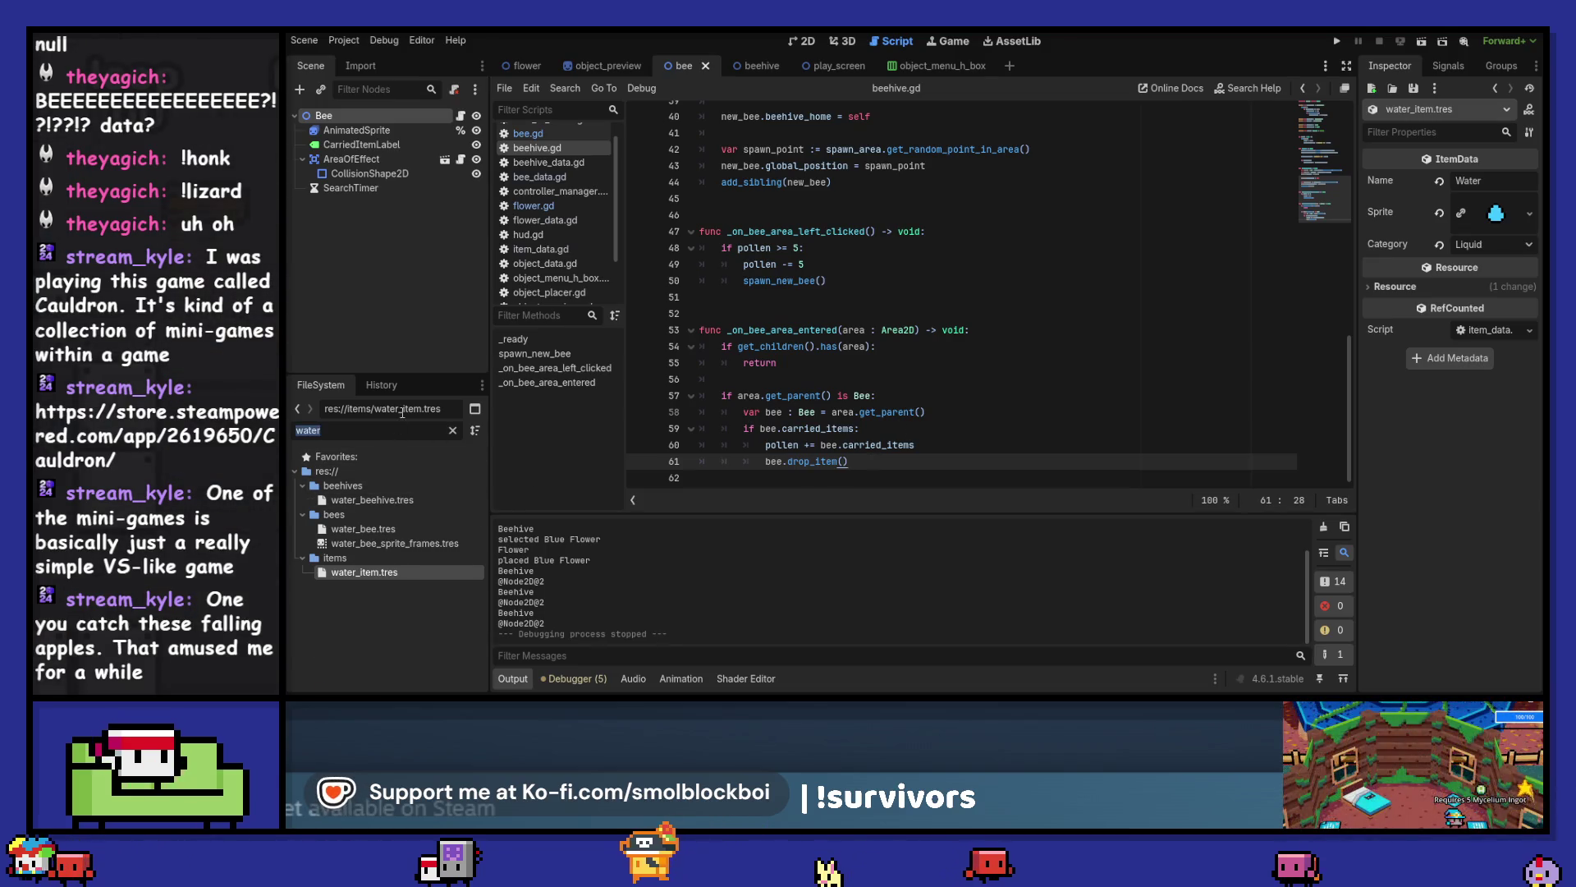
type("flow")
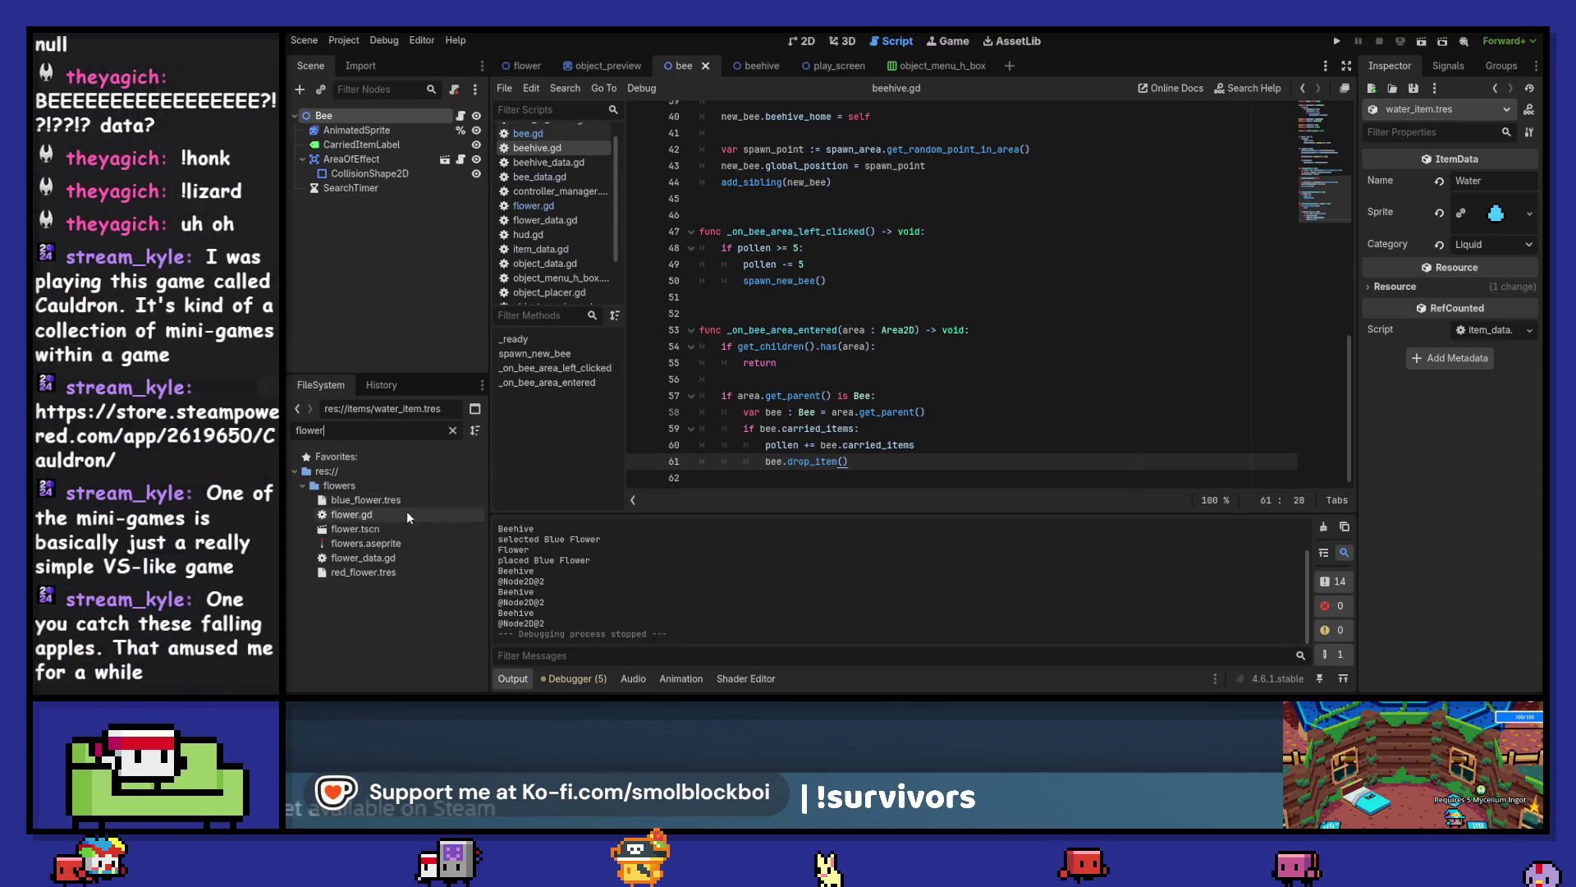
left_click(337, 501)
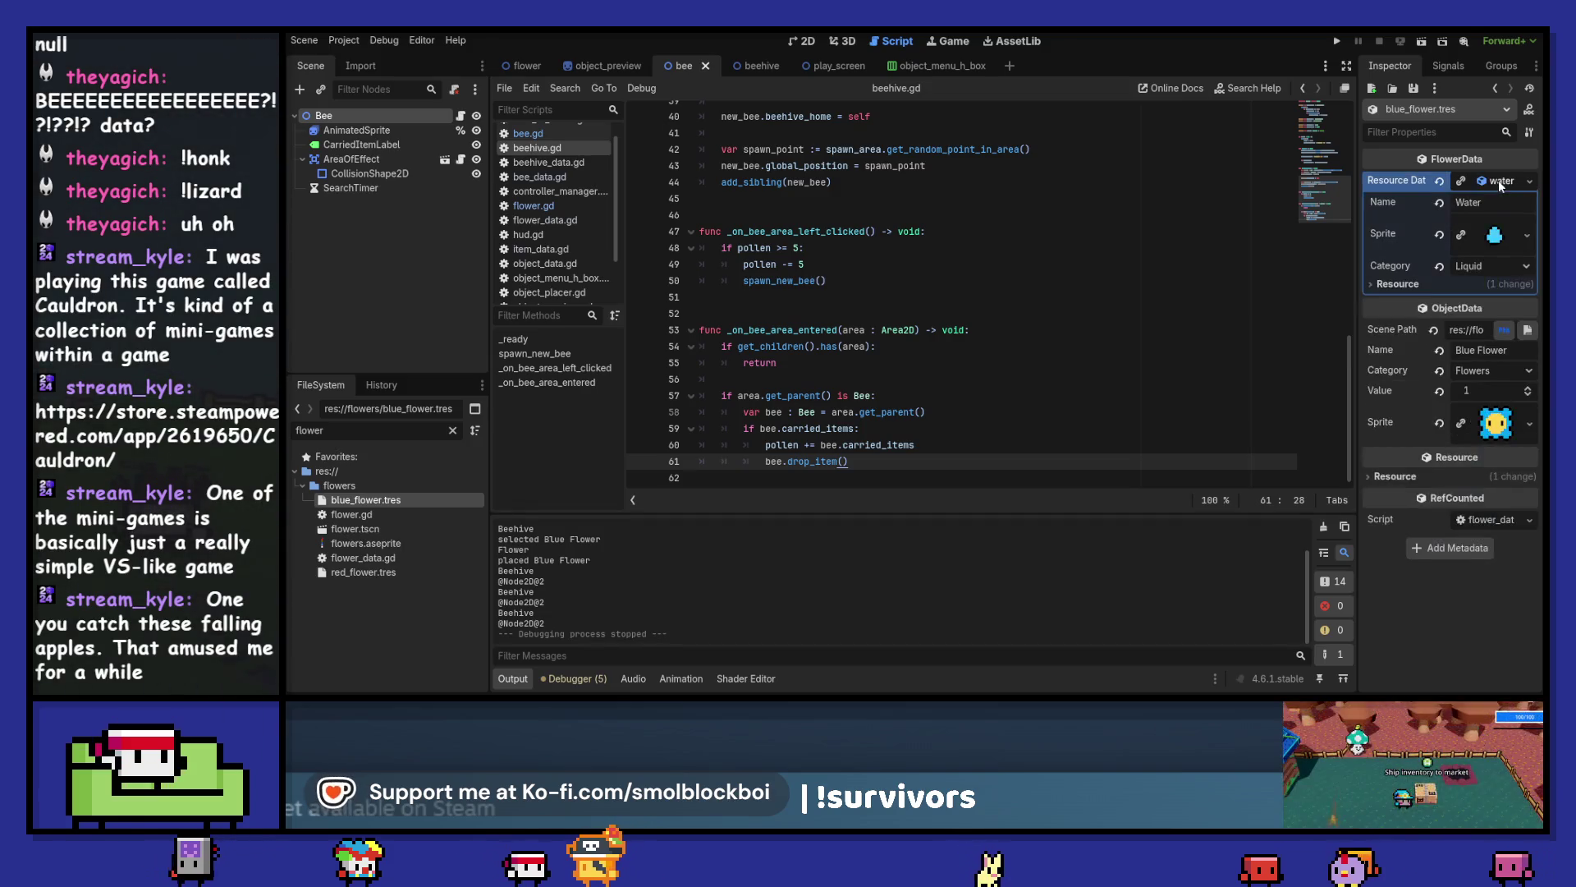
left_click(1337, 41)
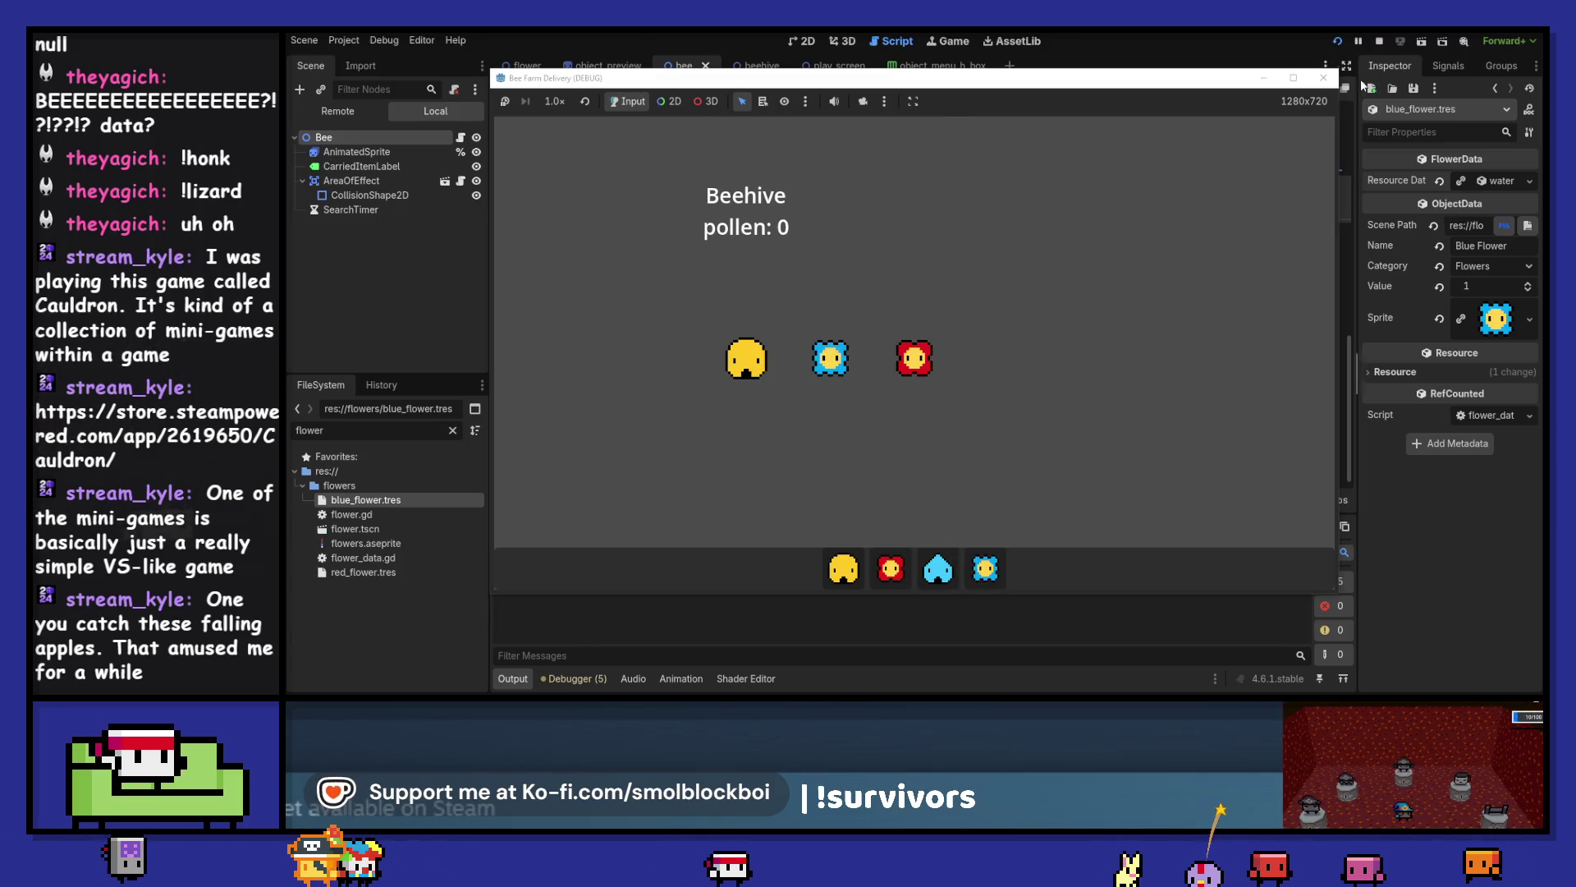
left_click(1327, 78)
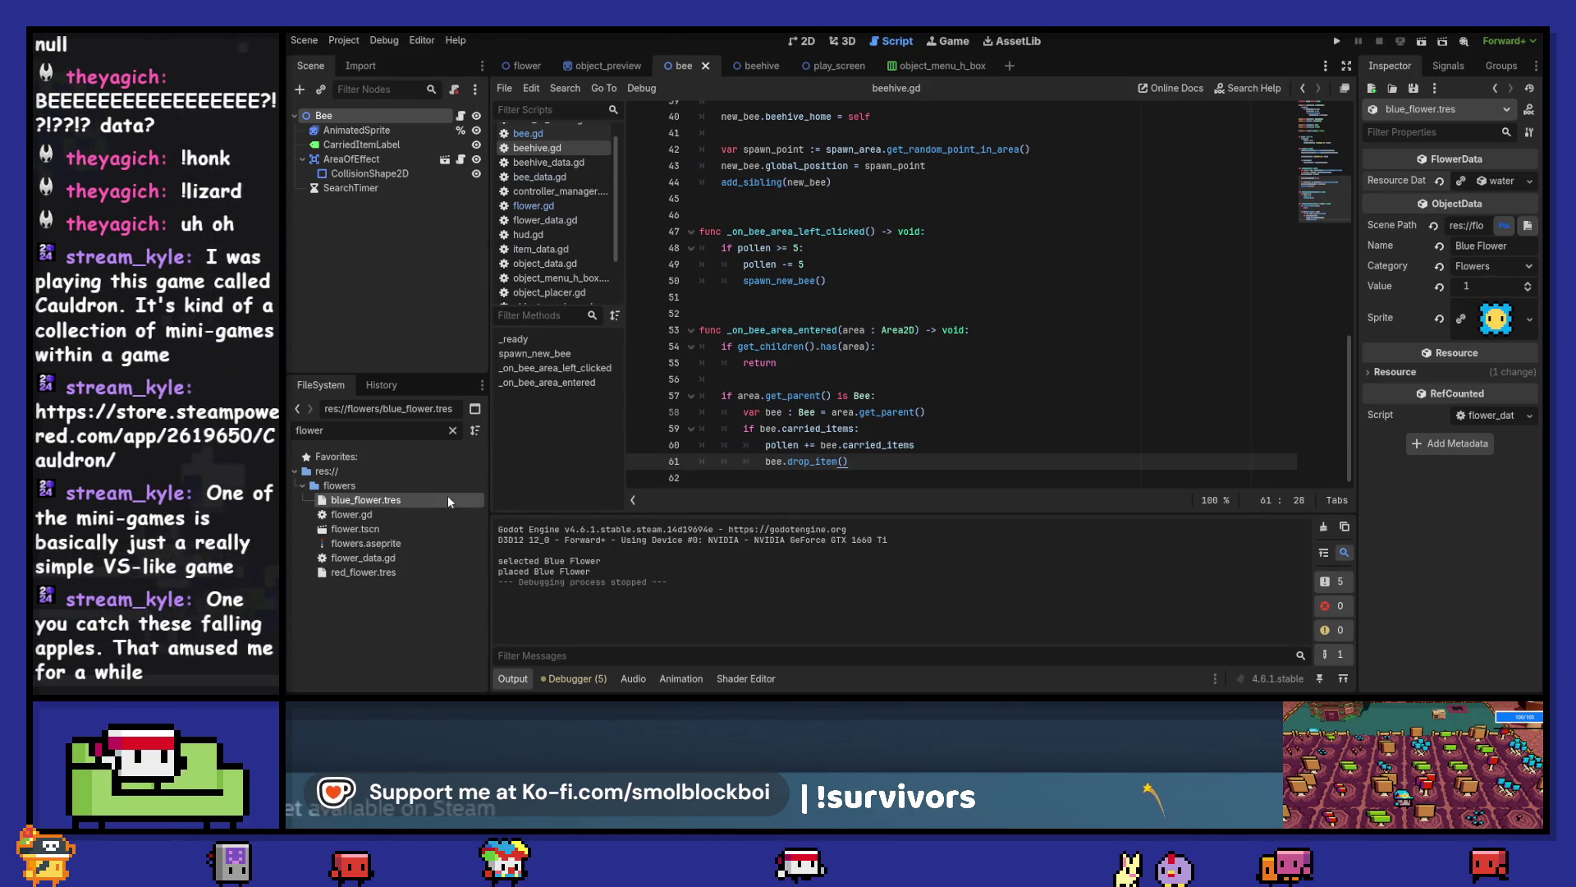
- Open red_flower.tres properties, then launch and stop another test run
left_click(409, 572)
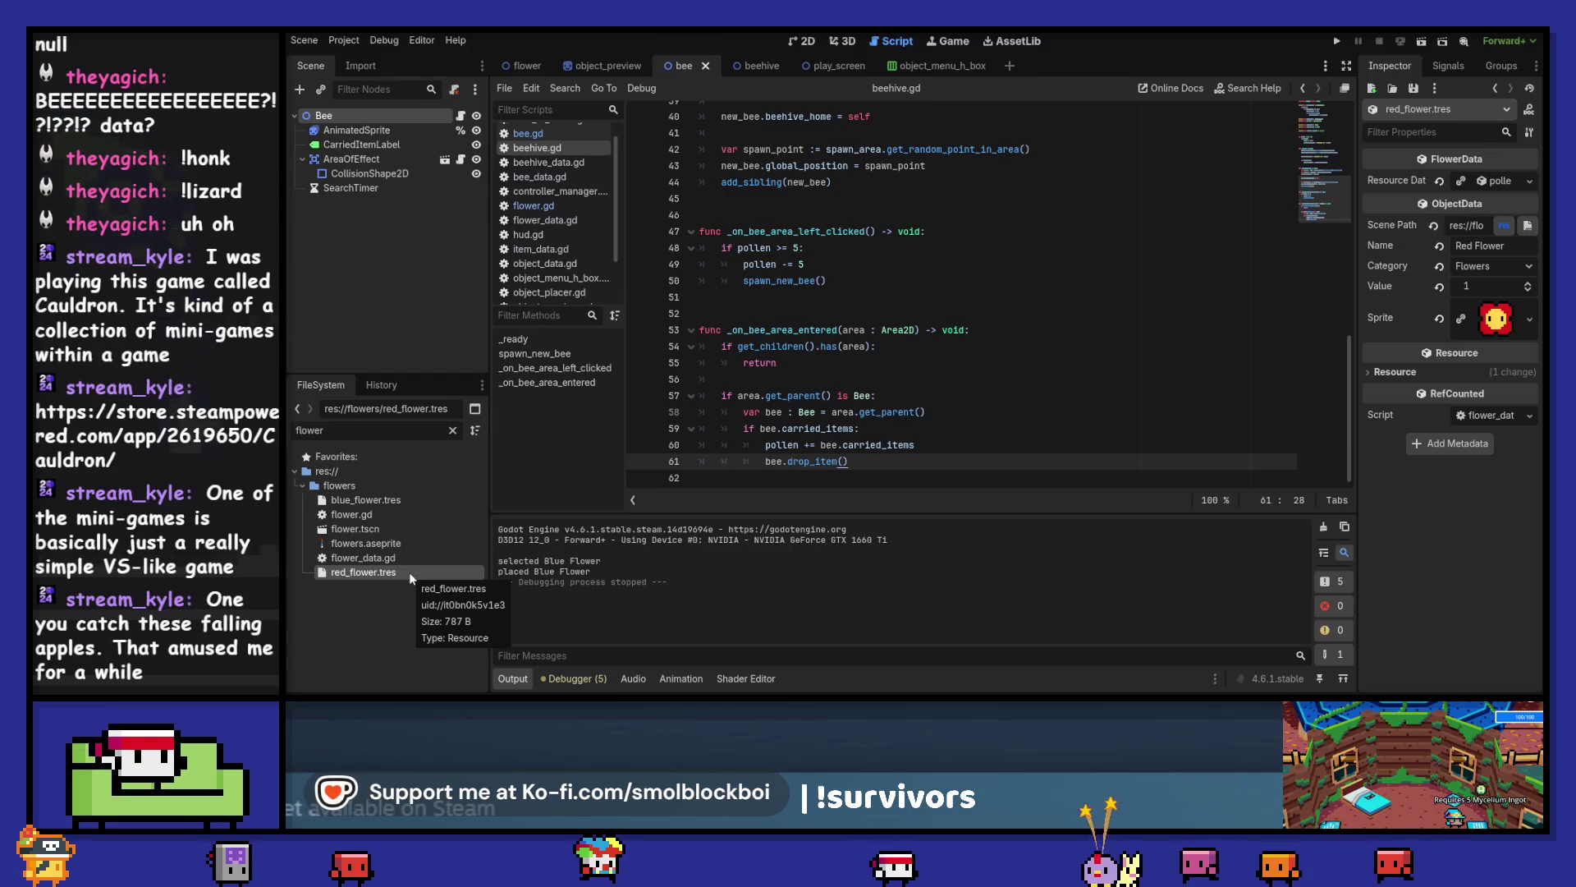
left_click(1336, 40)
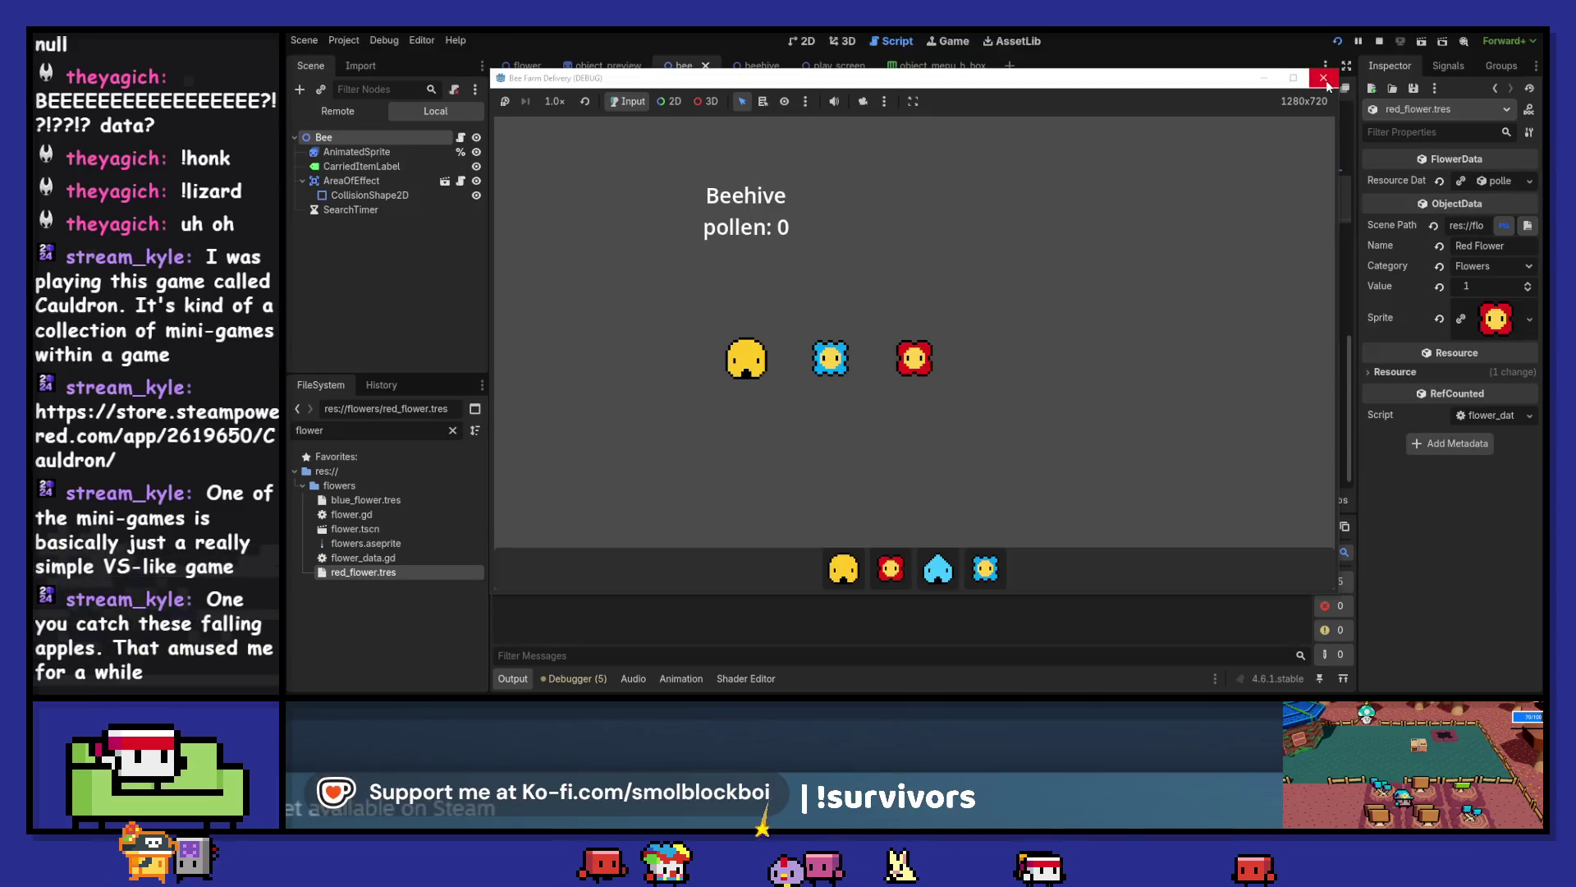
key("F8")
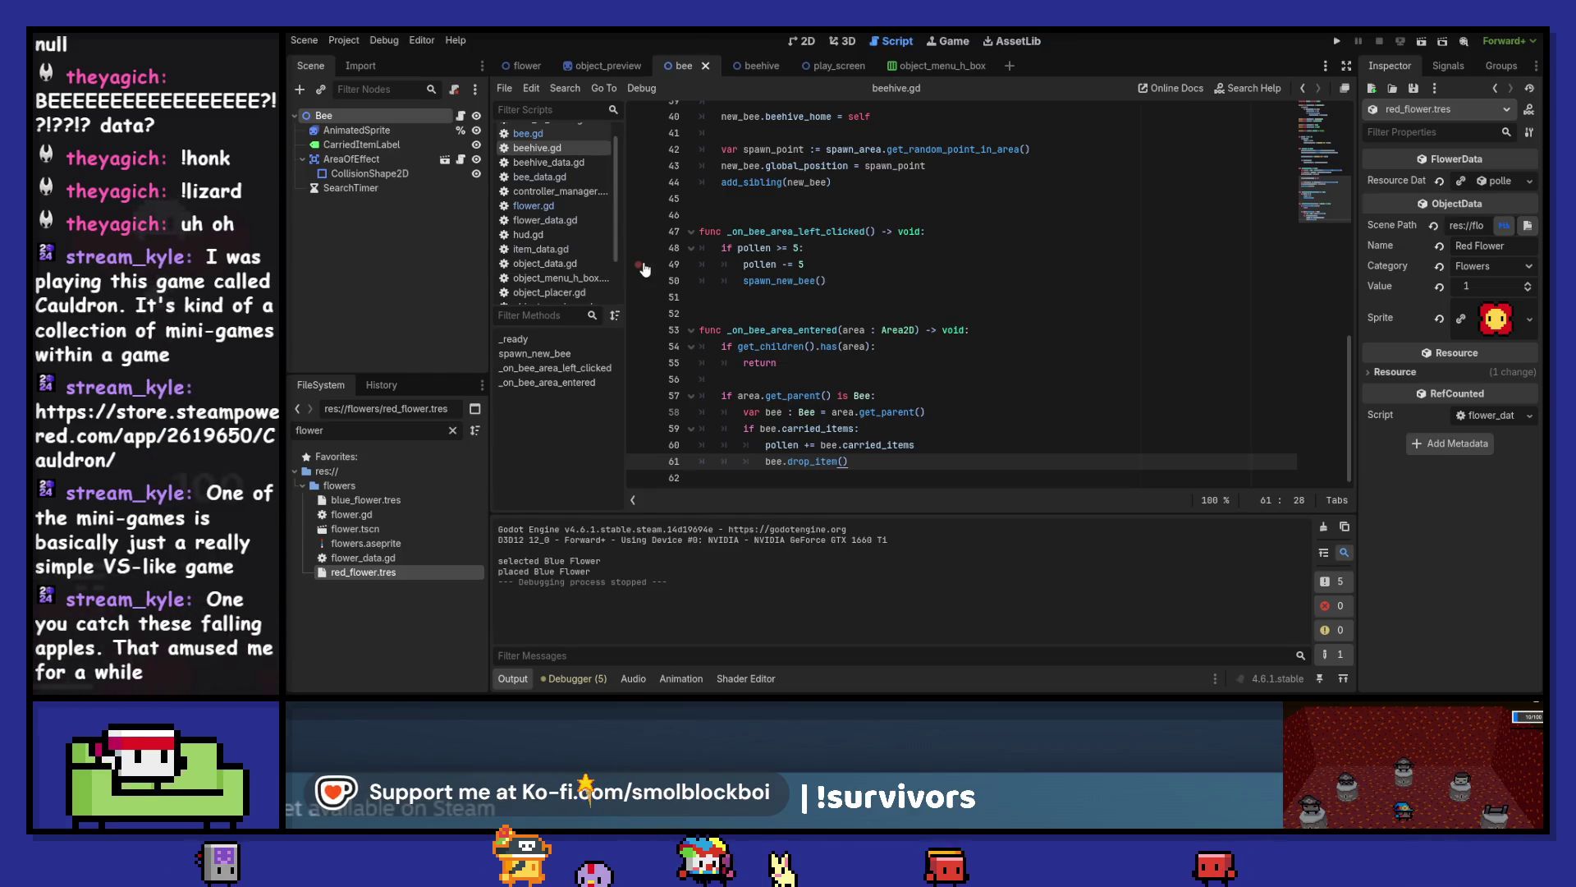
- Open and browse the tile_map_handler.gd script
scroll(558, 214, "down", 2)
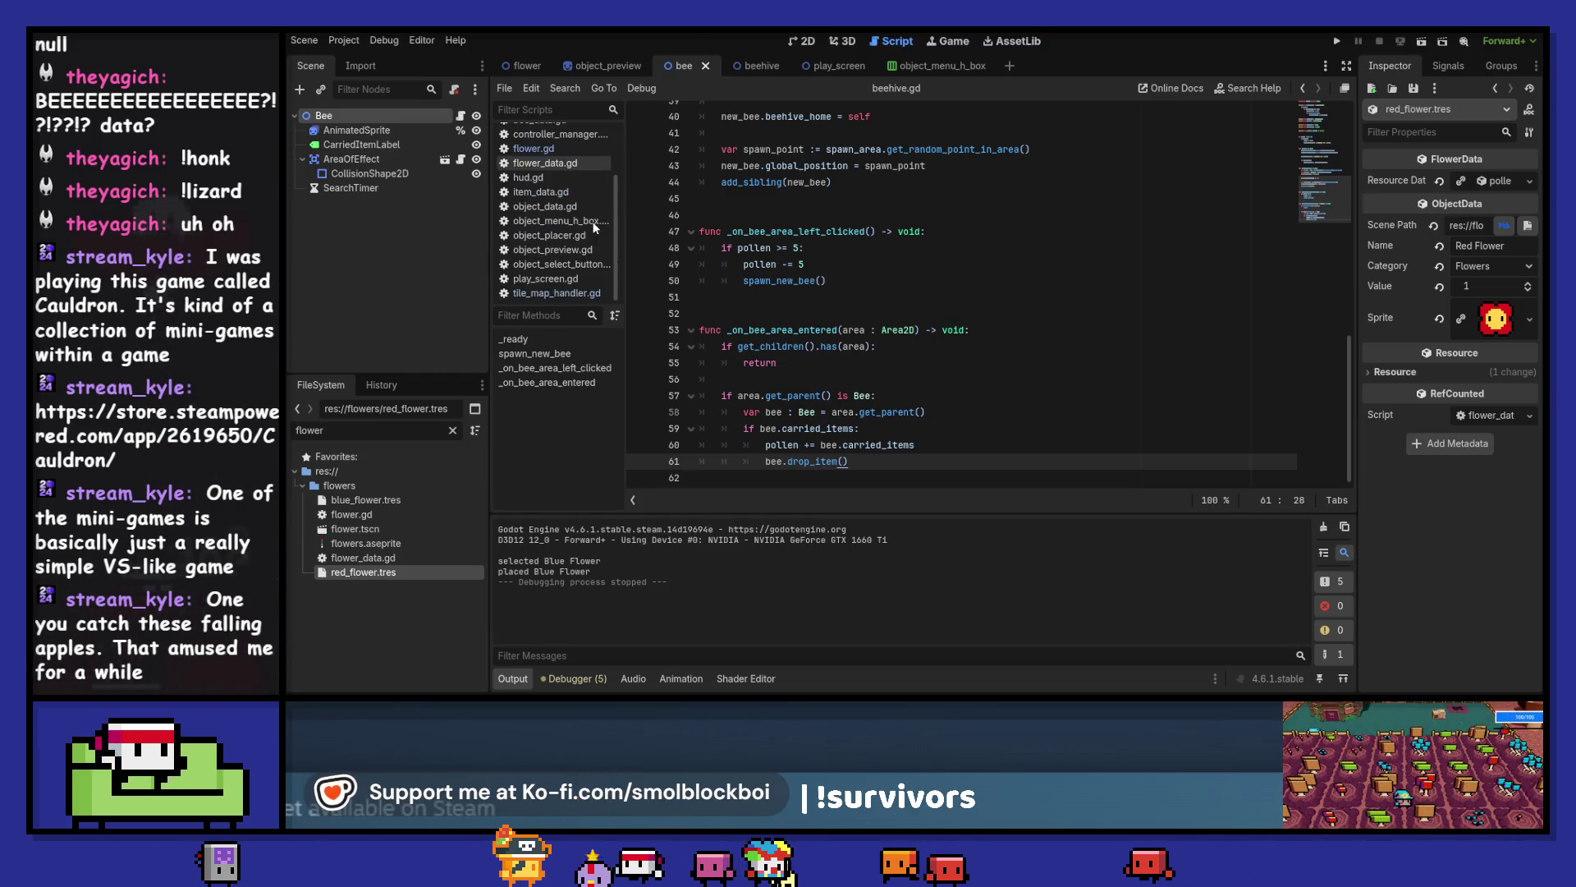
left_click(578, 292)
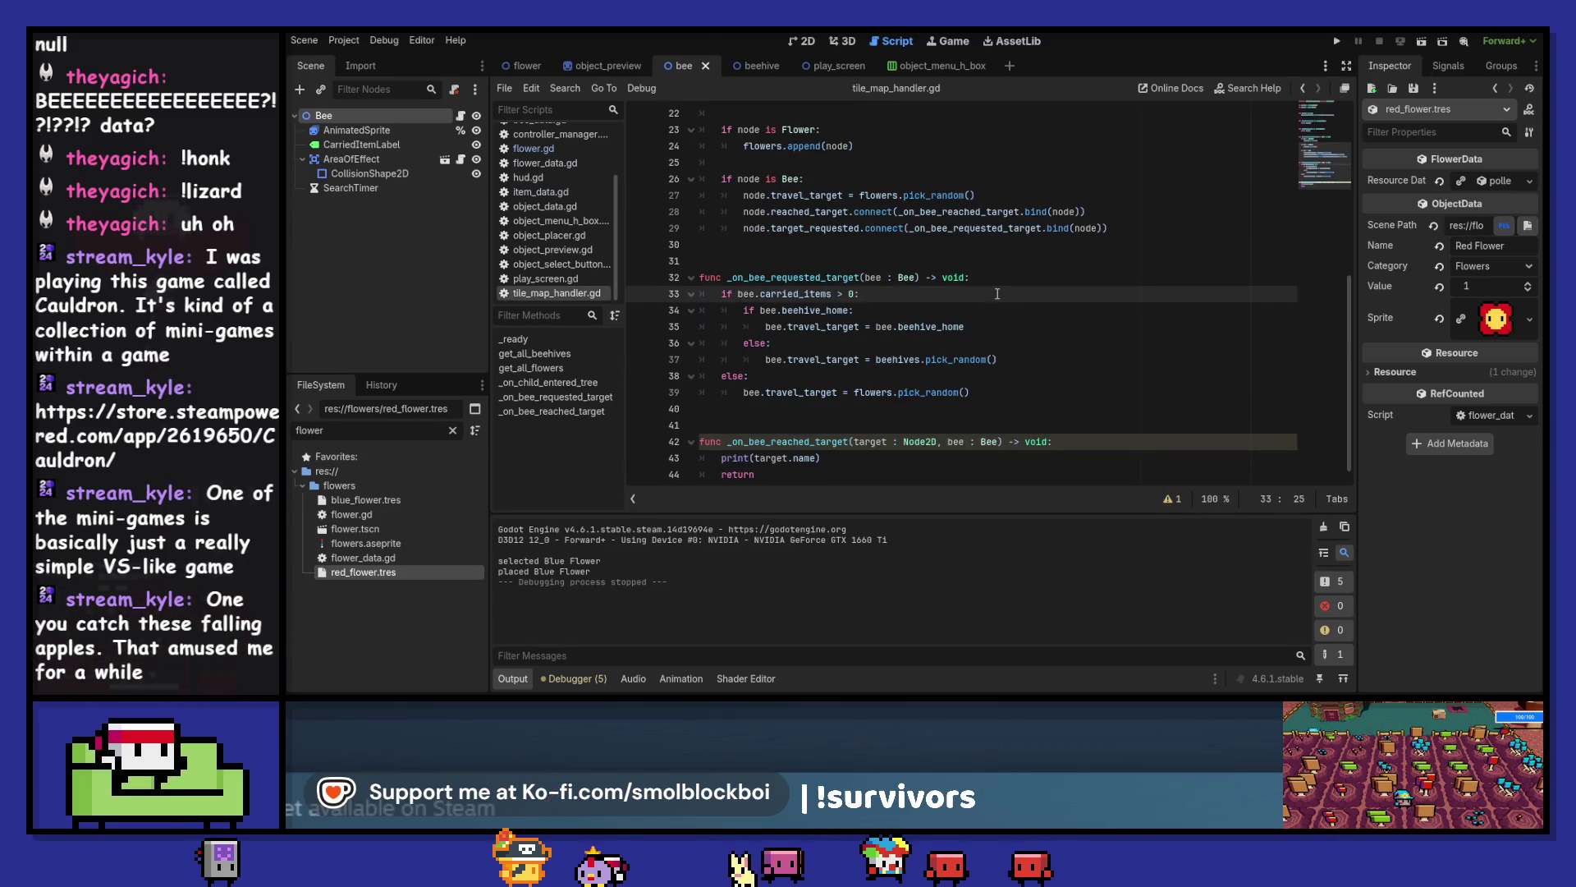
scroll(997, 293, "up", 3)
scroll(998, 293, "up", 4)
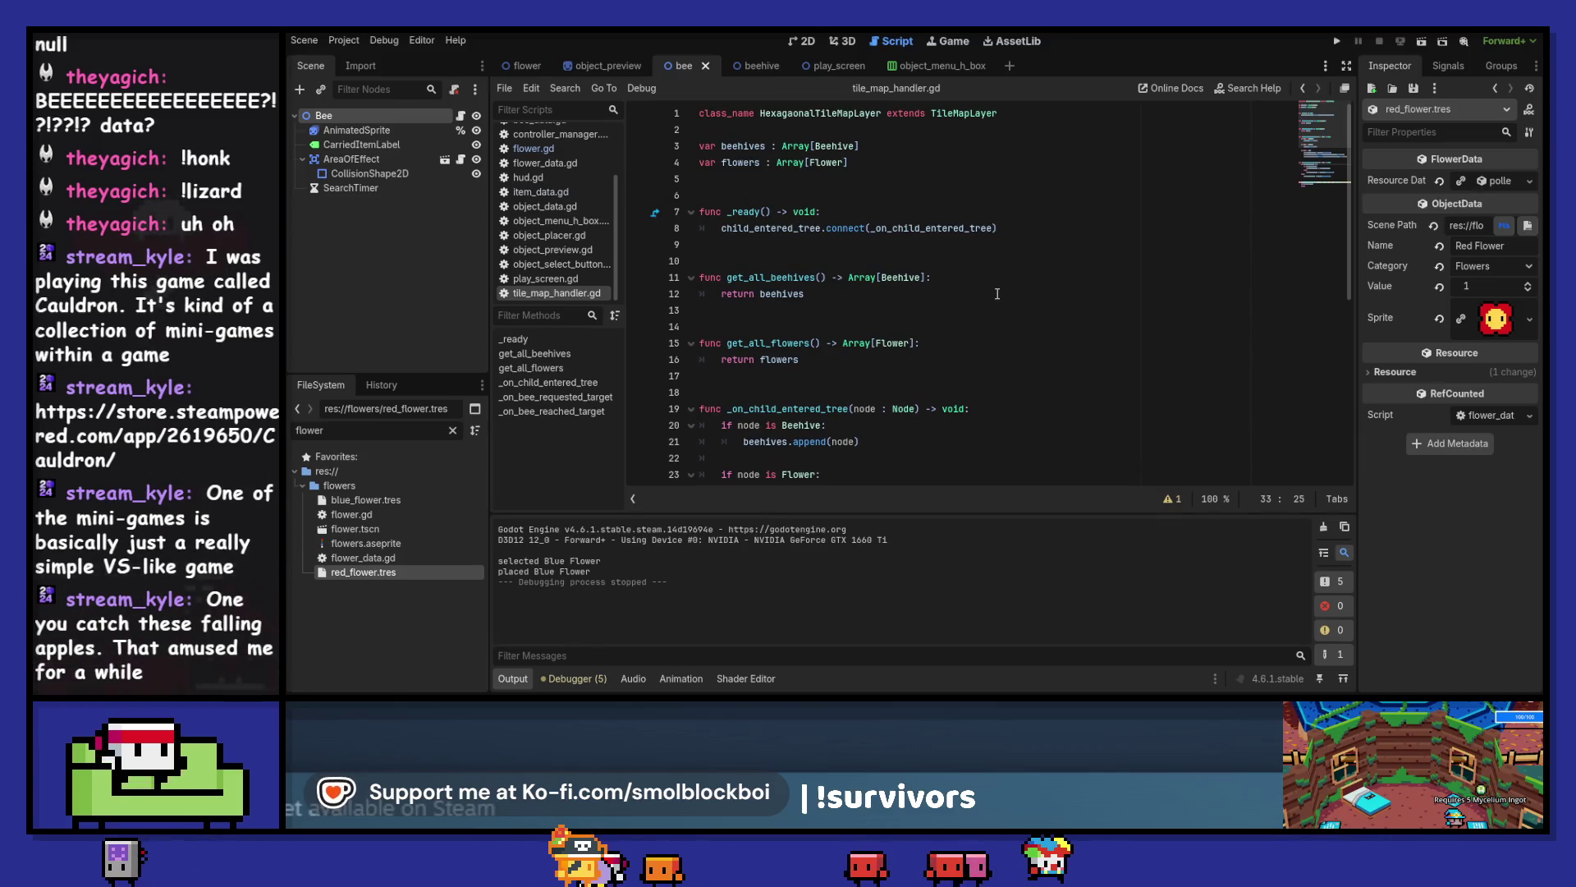
- Filter the FileSystem for 'hud' and open the hud scene
left_click(934, 66)
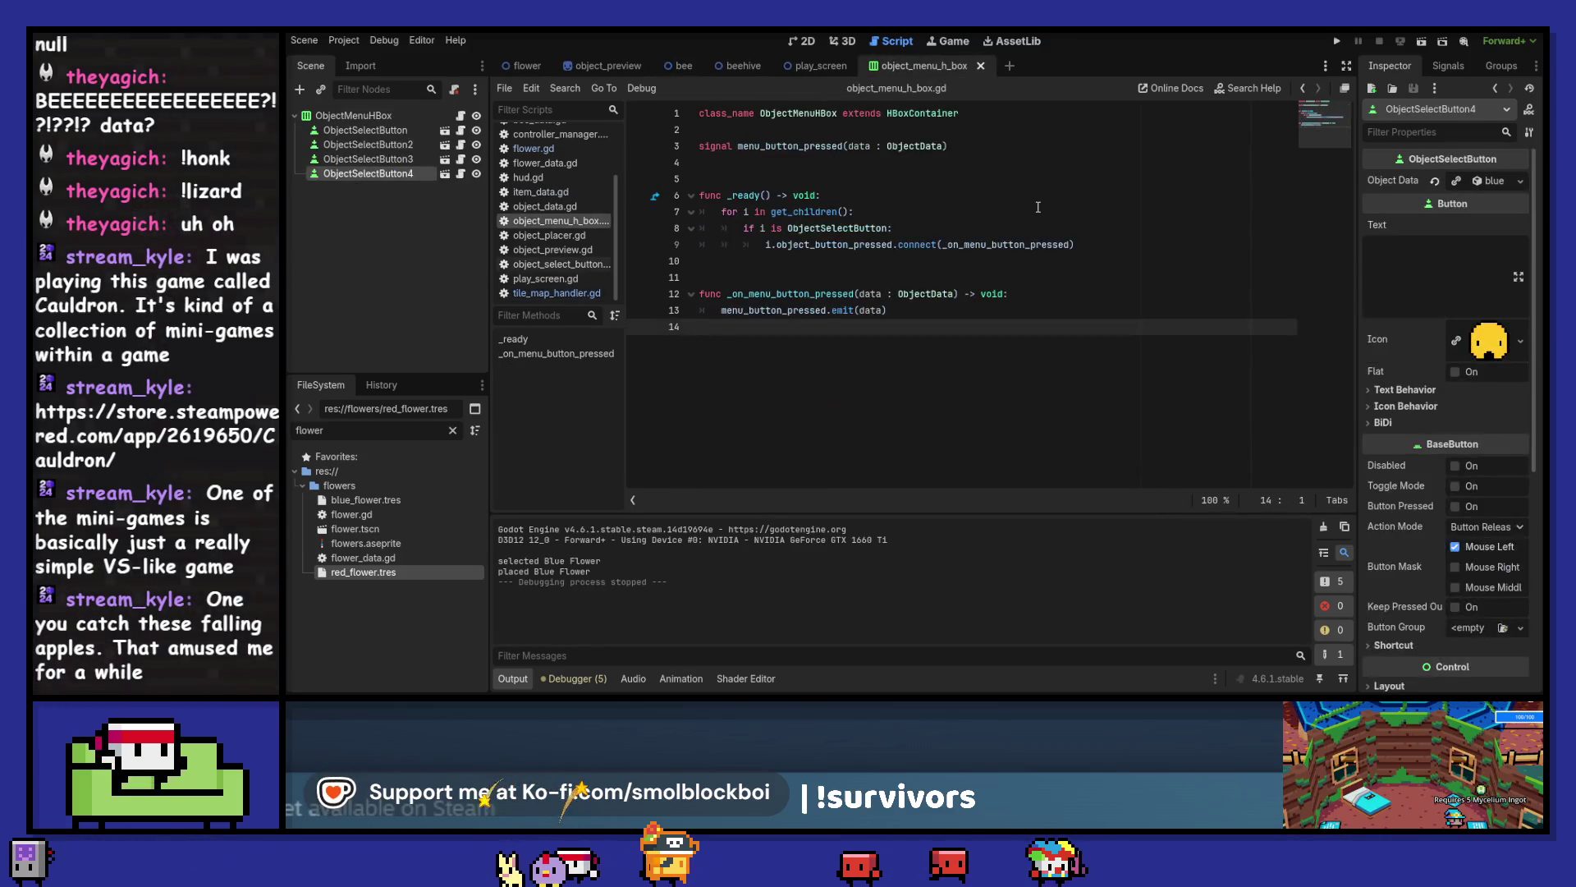
double_click(357, 433)
type("hud")
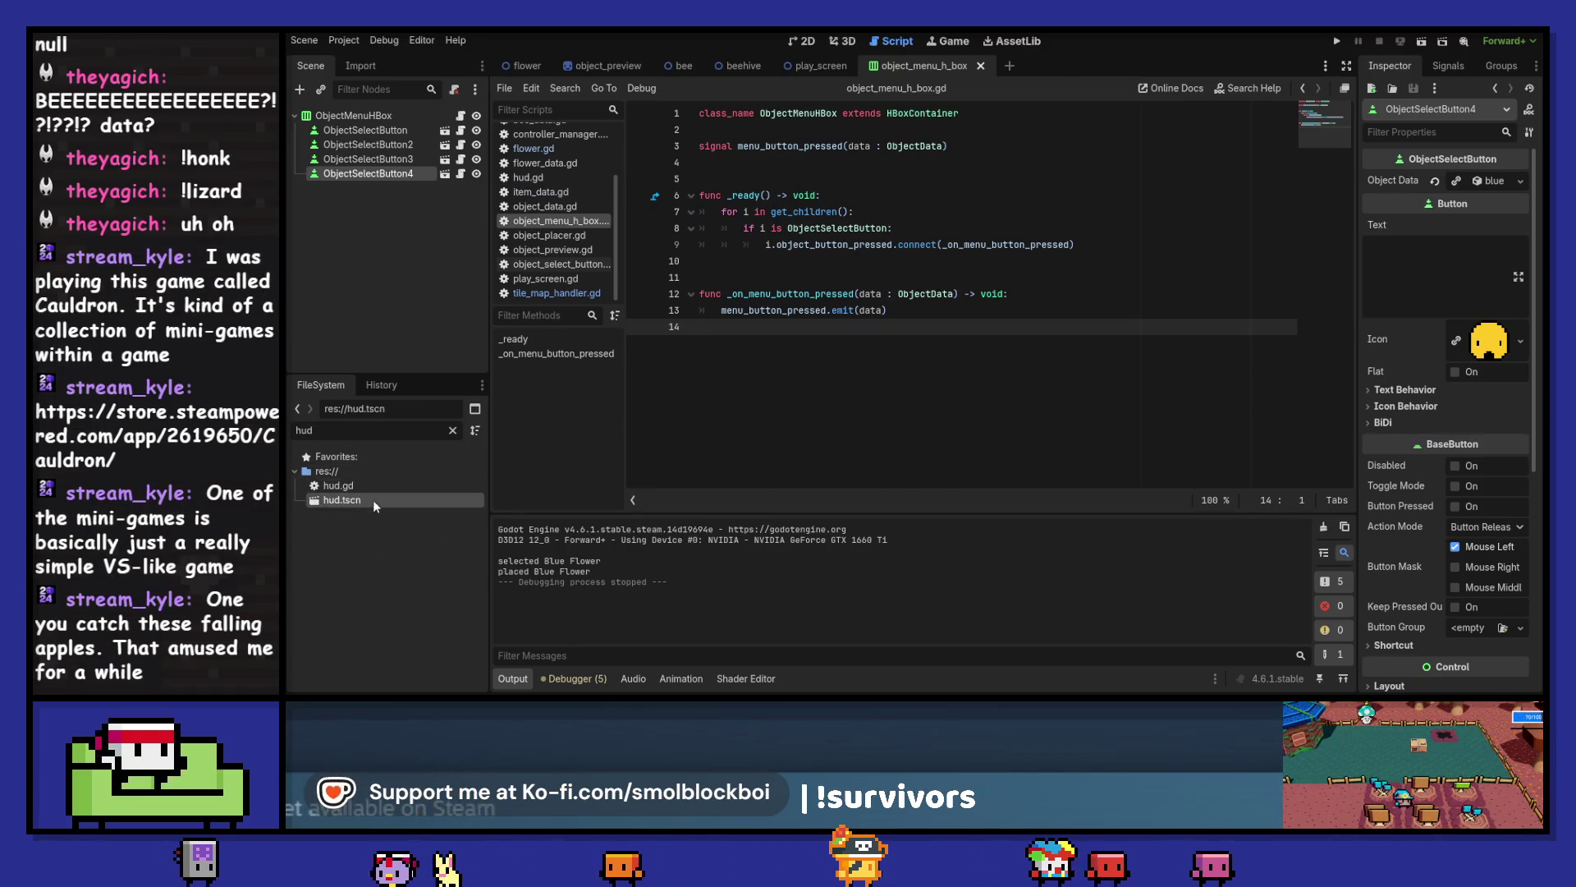
double_click(373, 499)
scroll(985, 345, "down", 2)
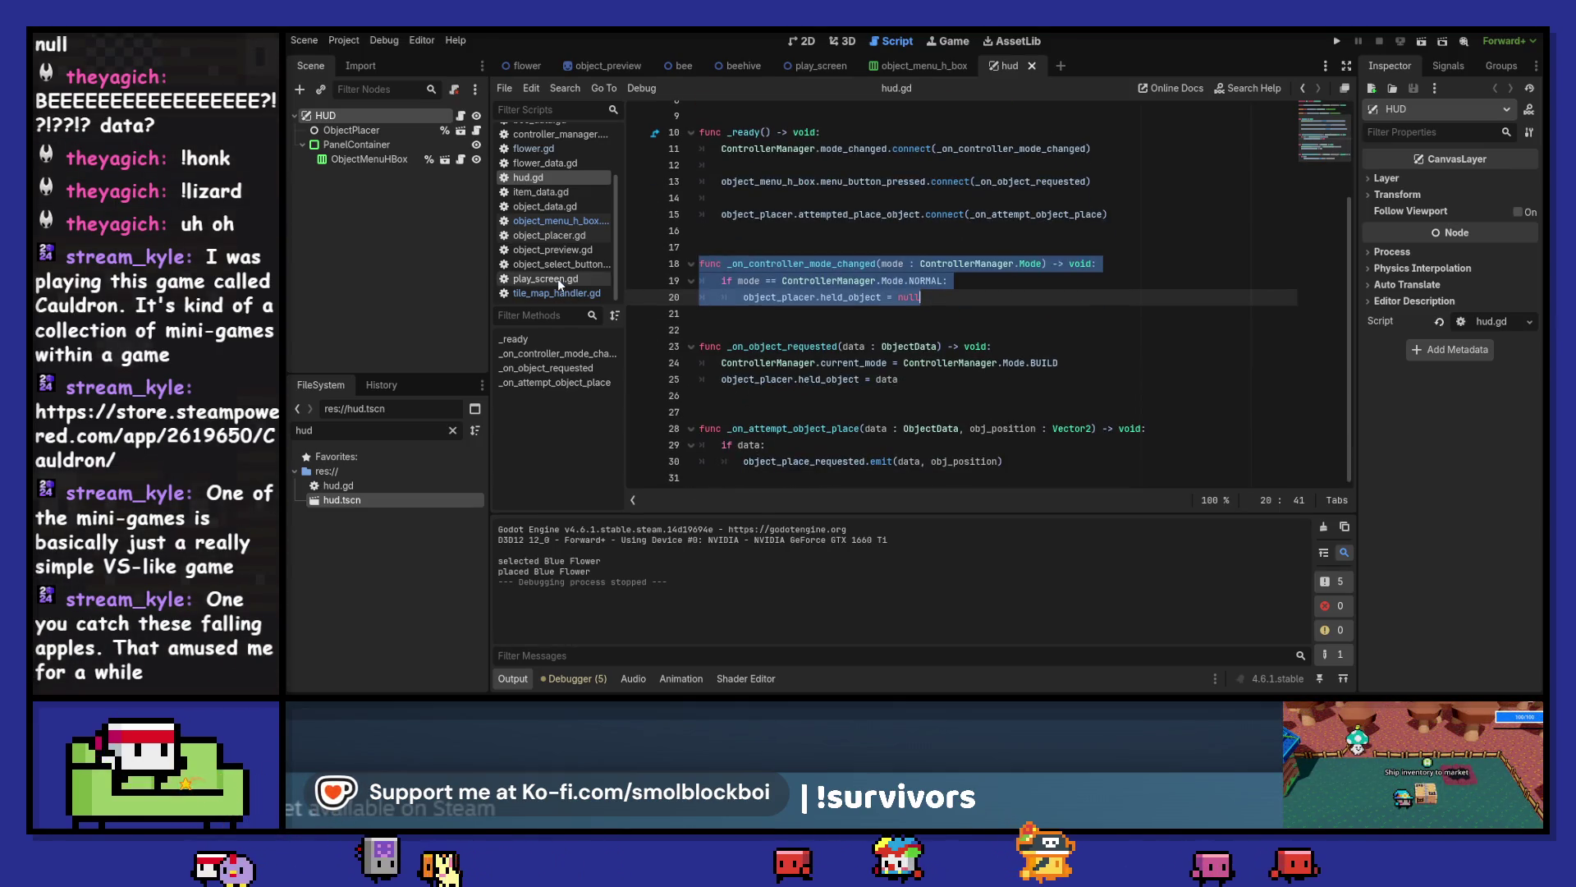
scroll(556, 275, "up", 3)
scroll(558, 209, "down", 2)
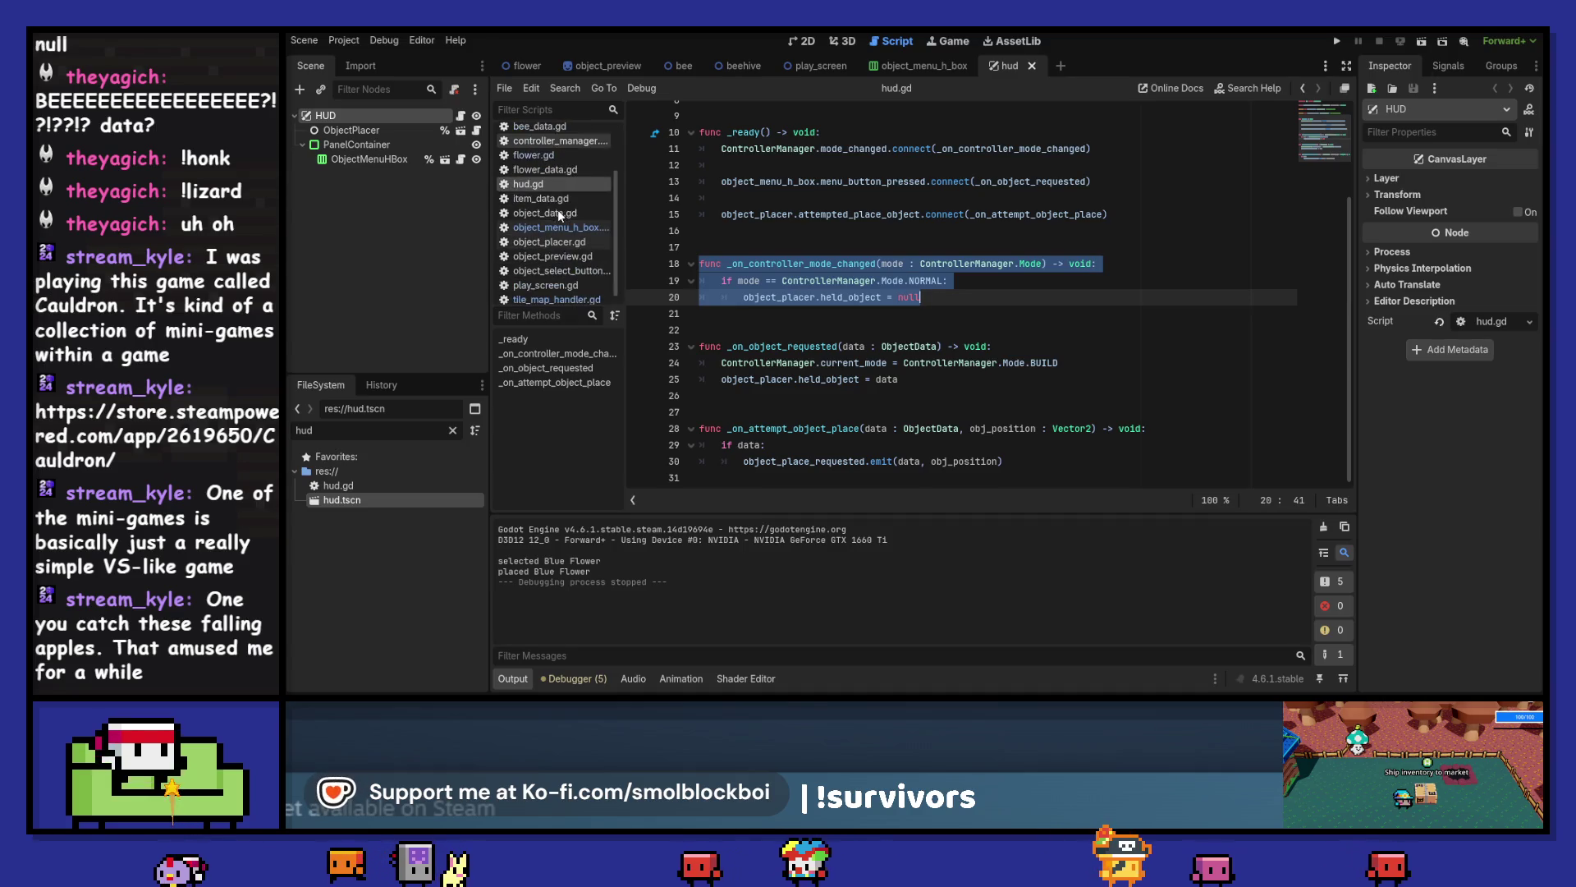
- Open the play_screen scene's script and go to the empty line 14 in _on_object_placement_requested
left_click(817, 66)
left_click(985, 326)
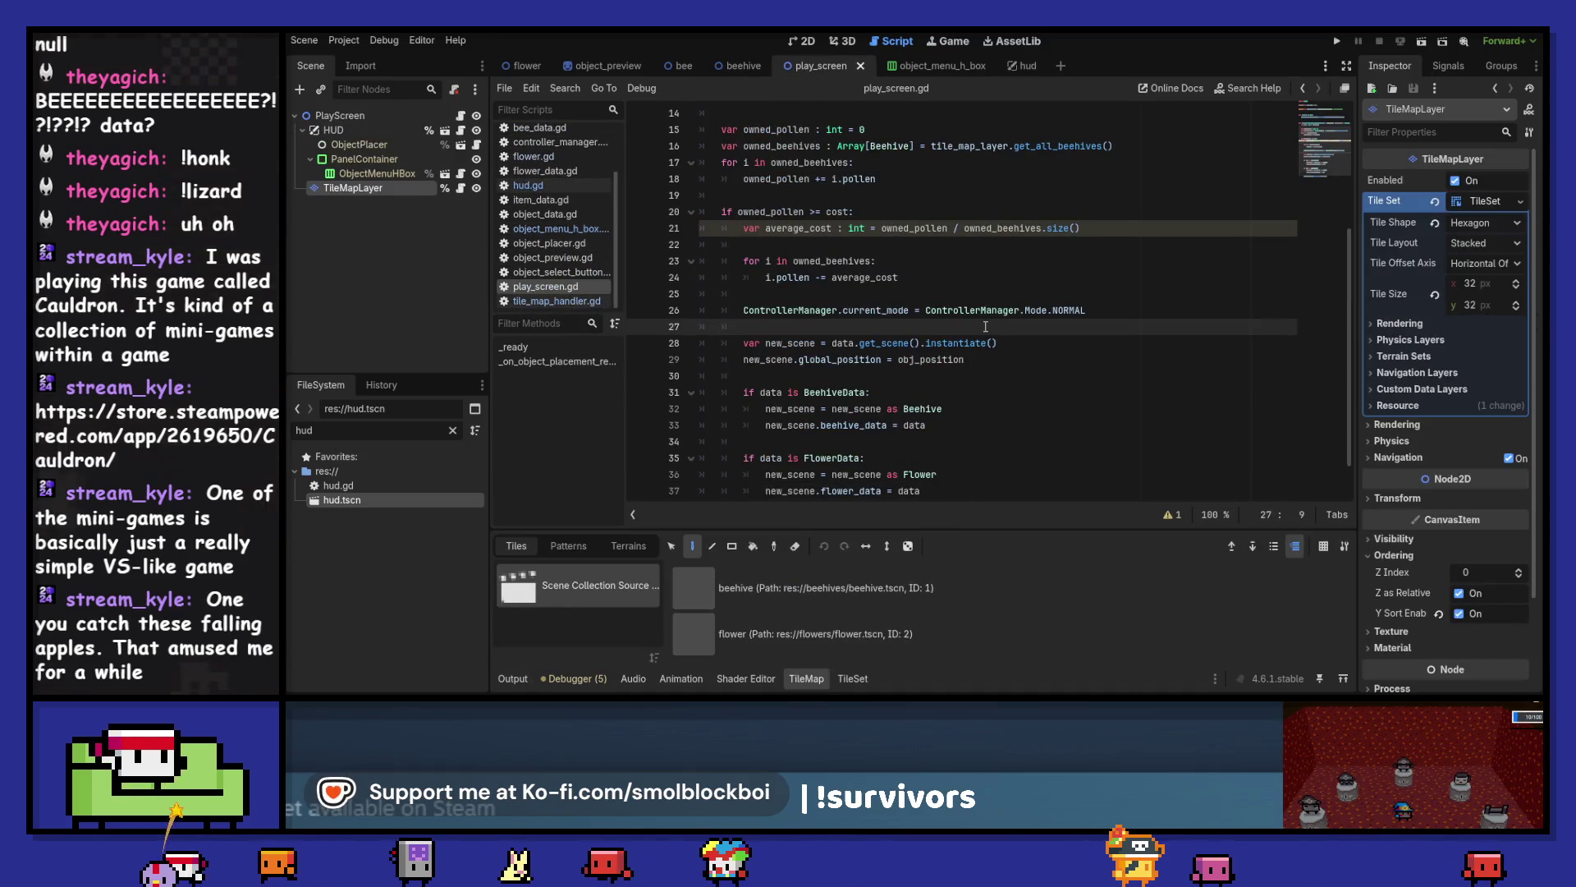
scroll(985, 325, "up", 3)
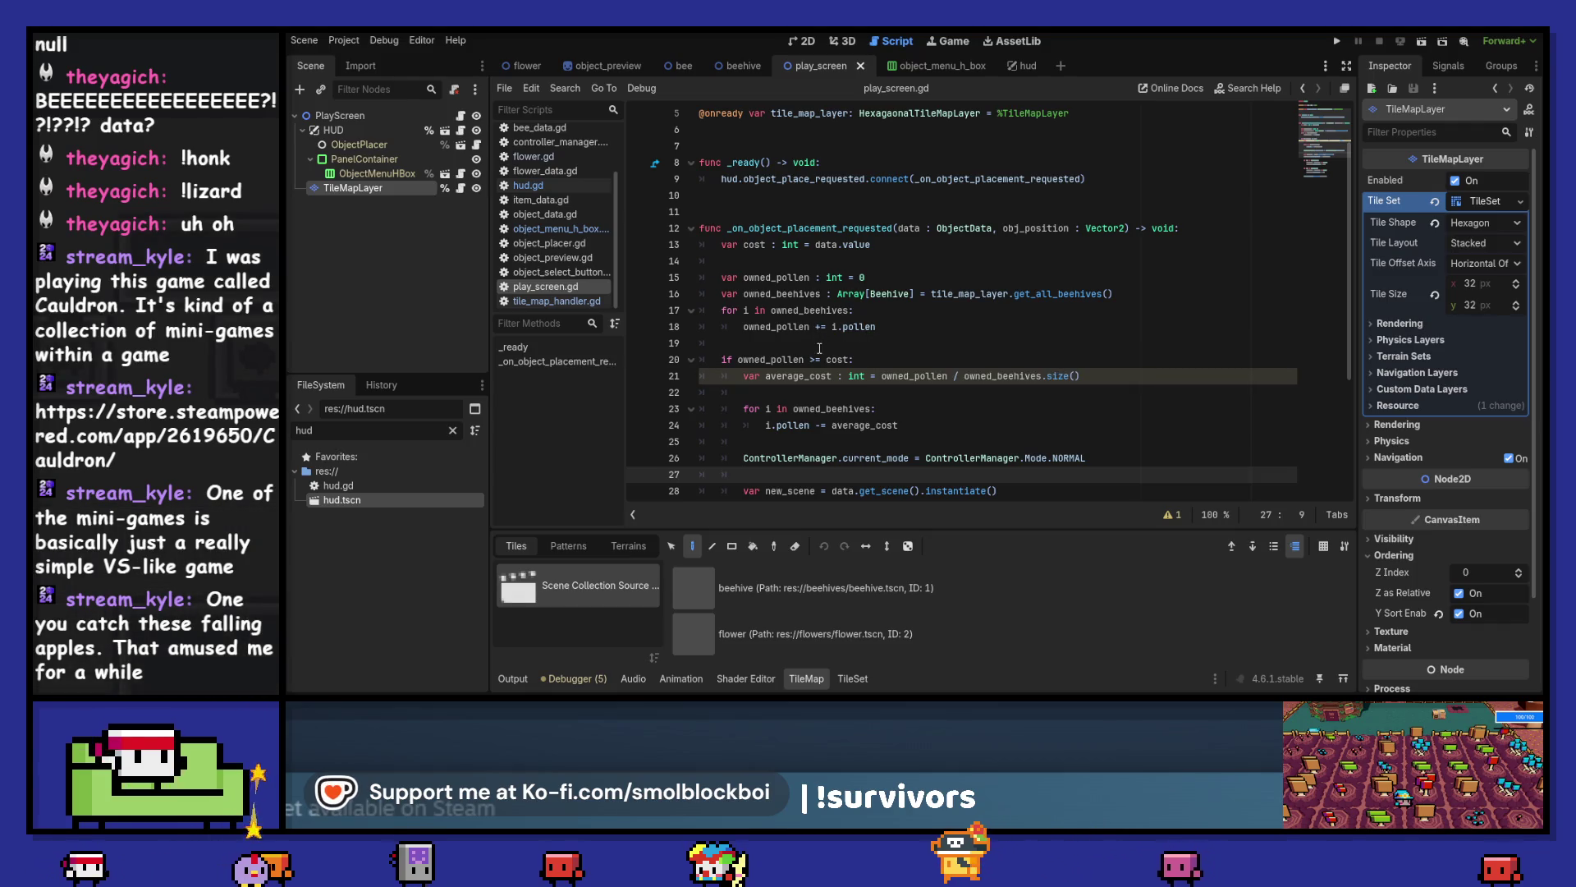
left_click(802, 259)
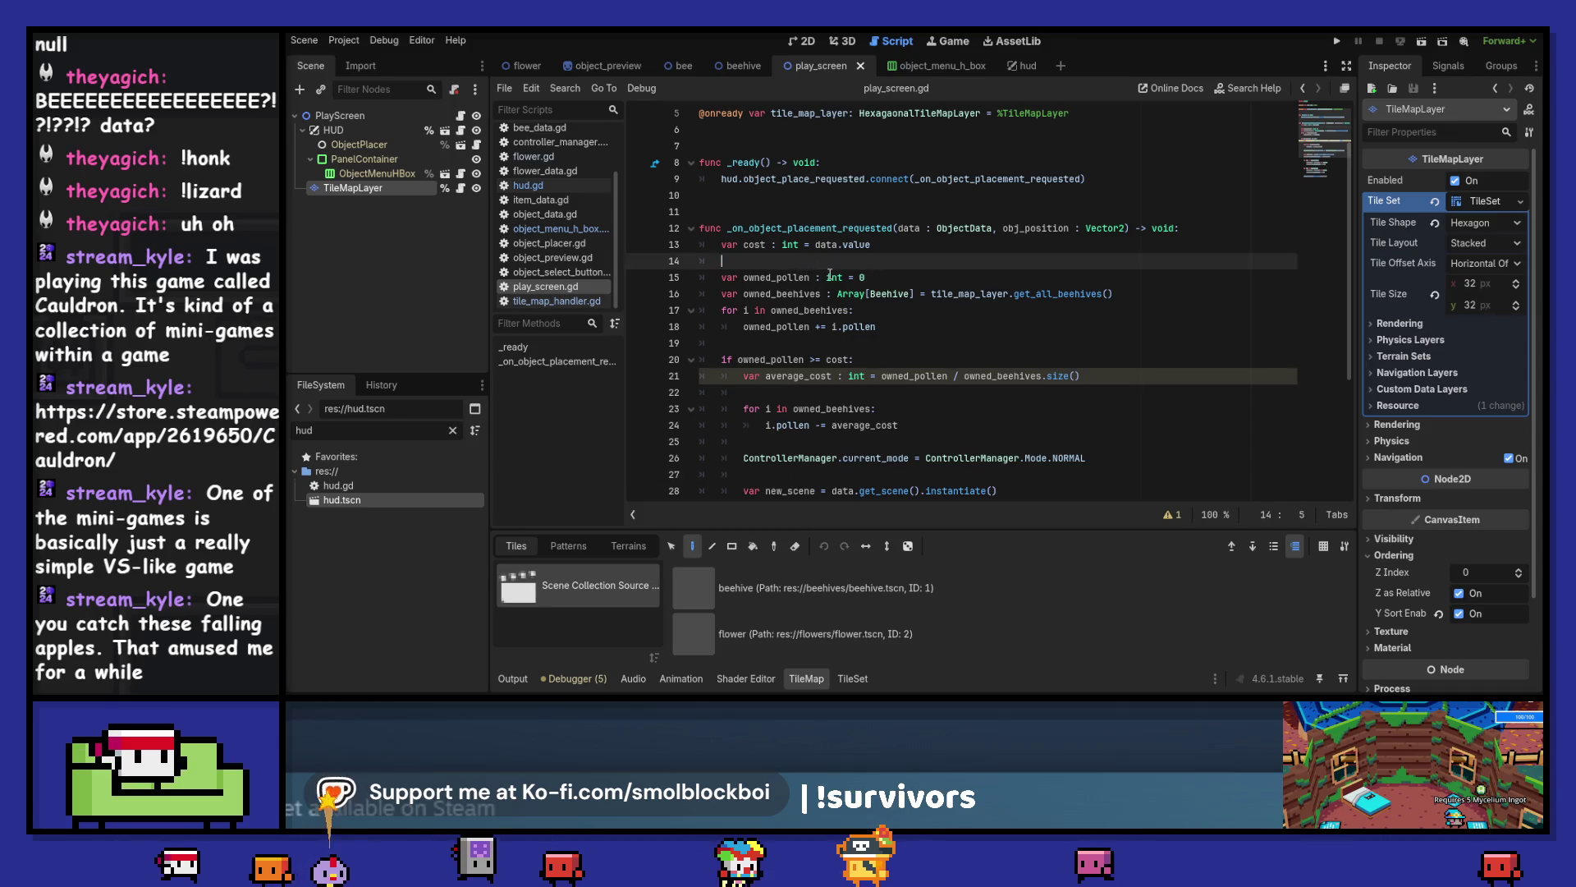
- Add a temporary print("costs: %d" % cost) line on line 14
mouse_move(830, 274)
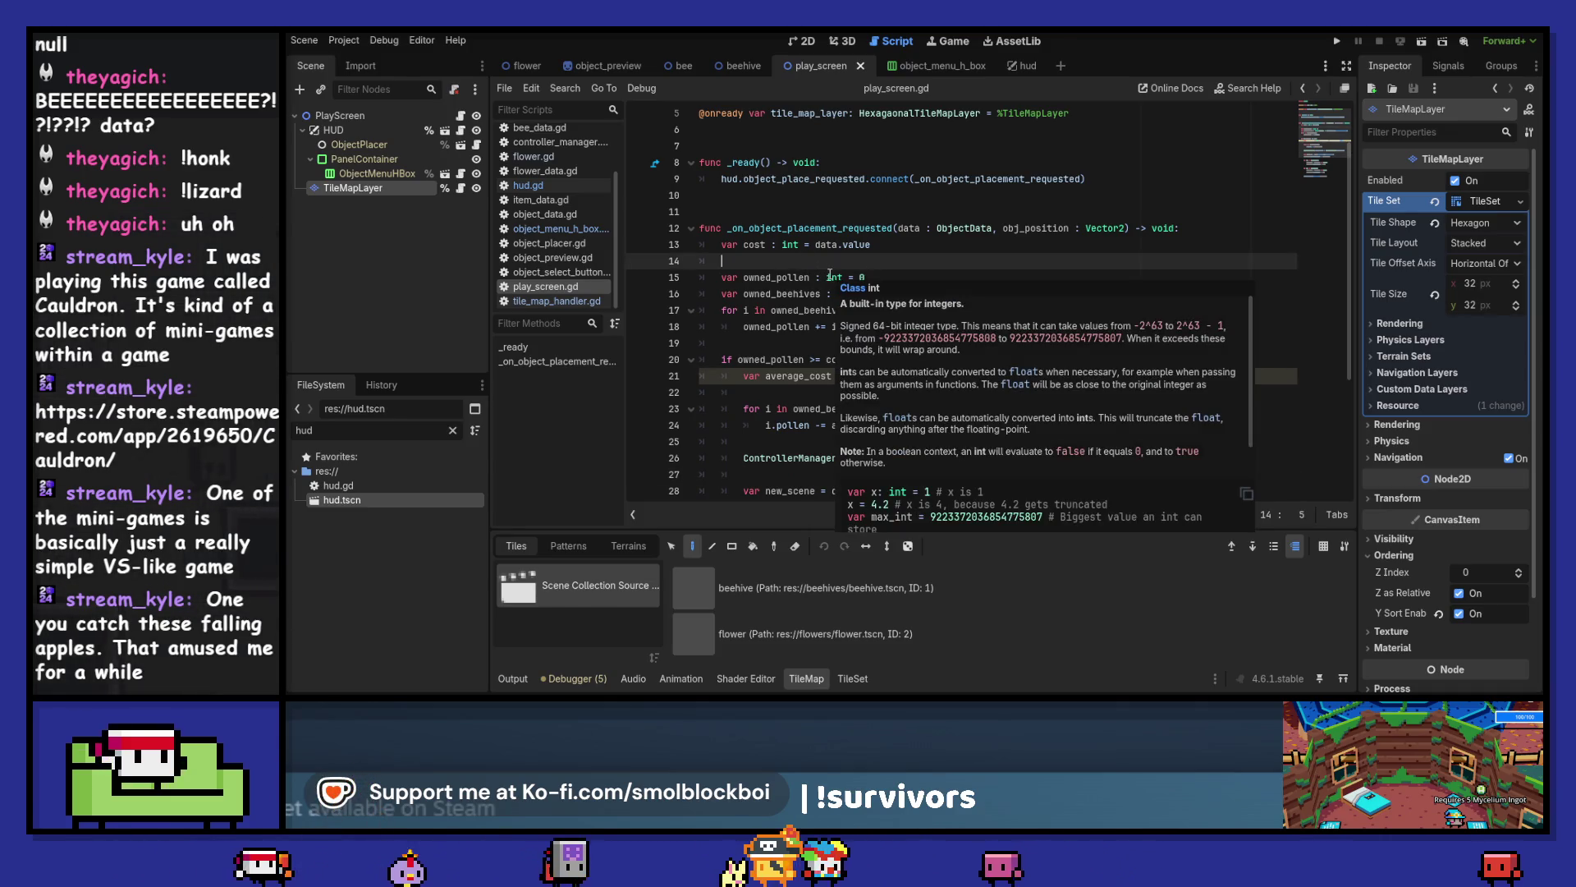
type("print(ci")
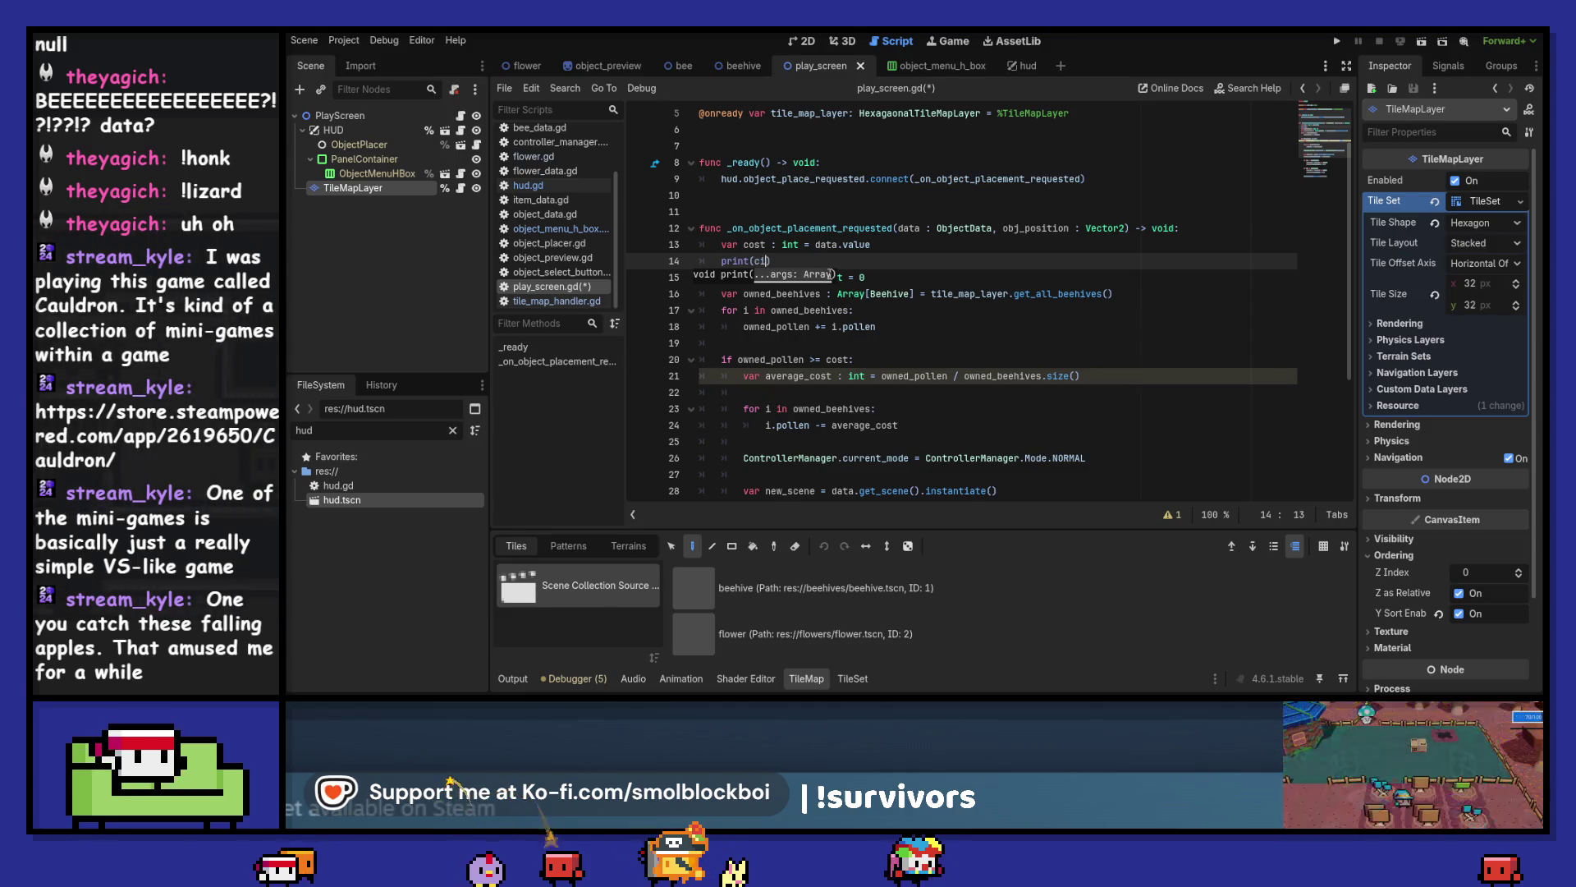
type("cost")
key("ctrl+s")
key("Left")
key("Left")
key("Left")
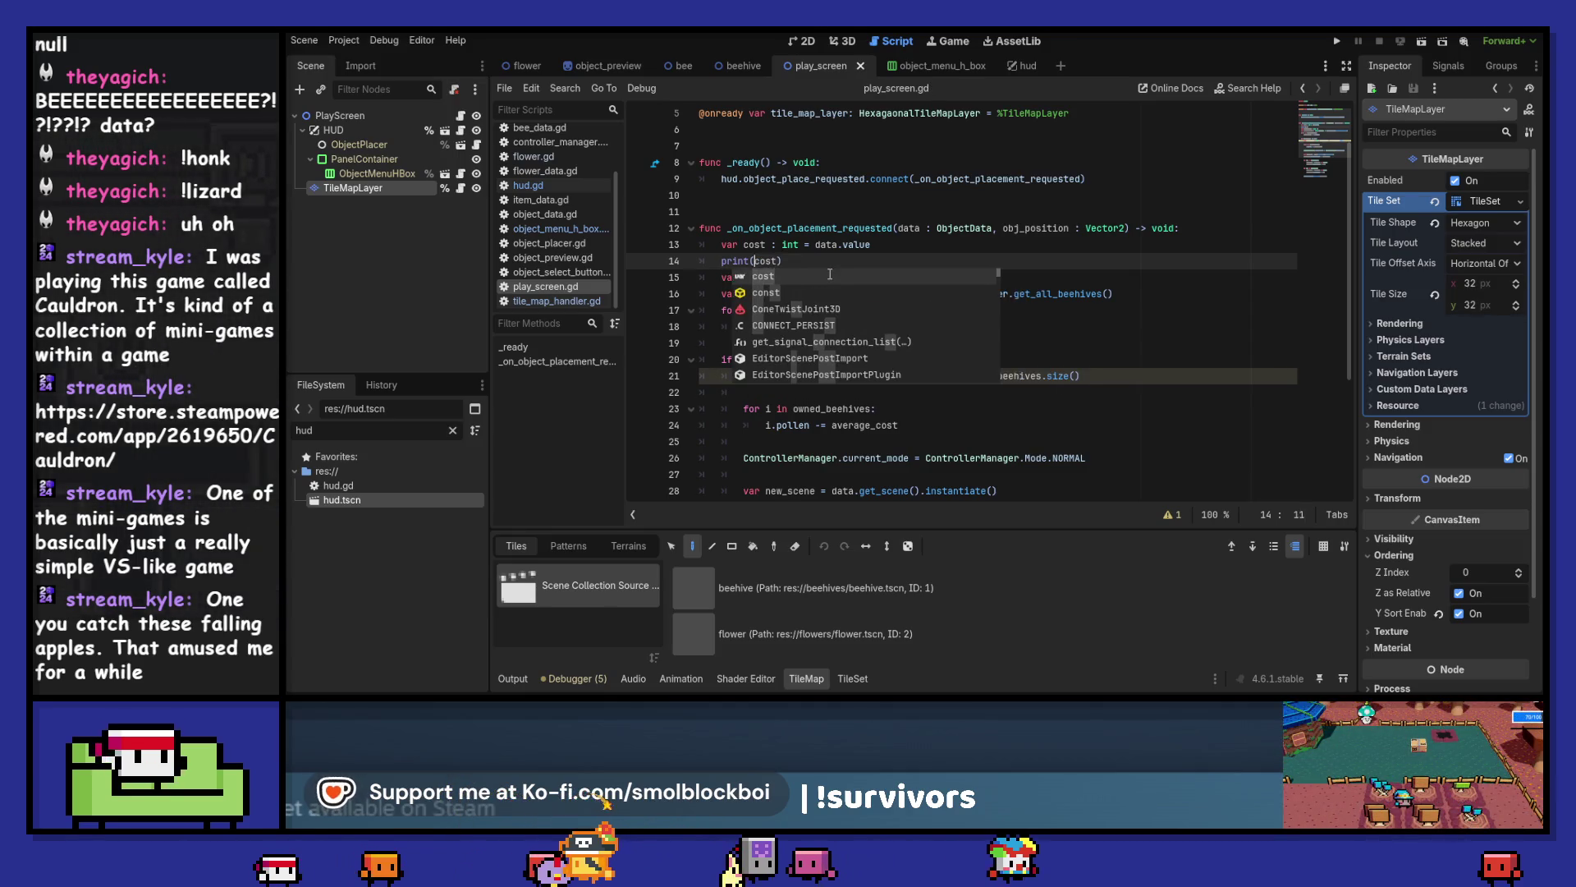
type("costs:\"")
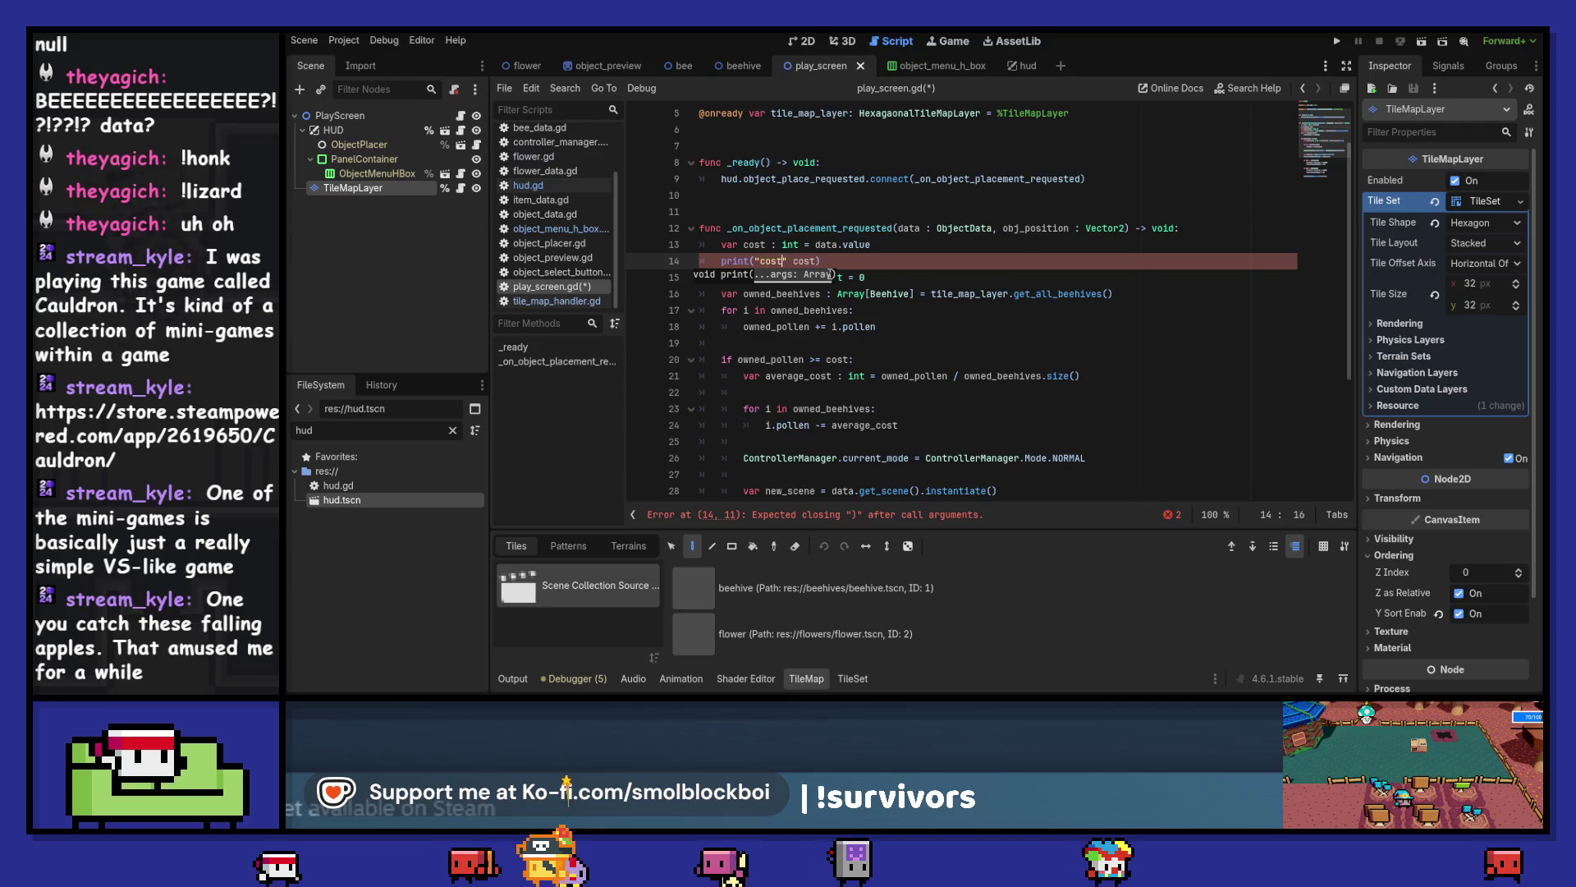
key("Left")
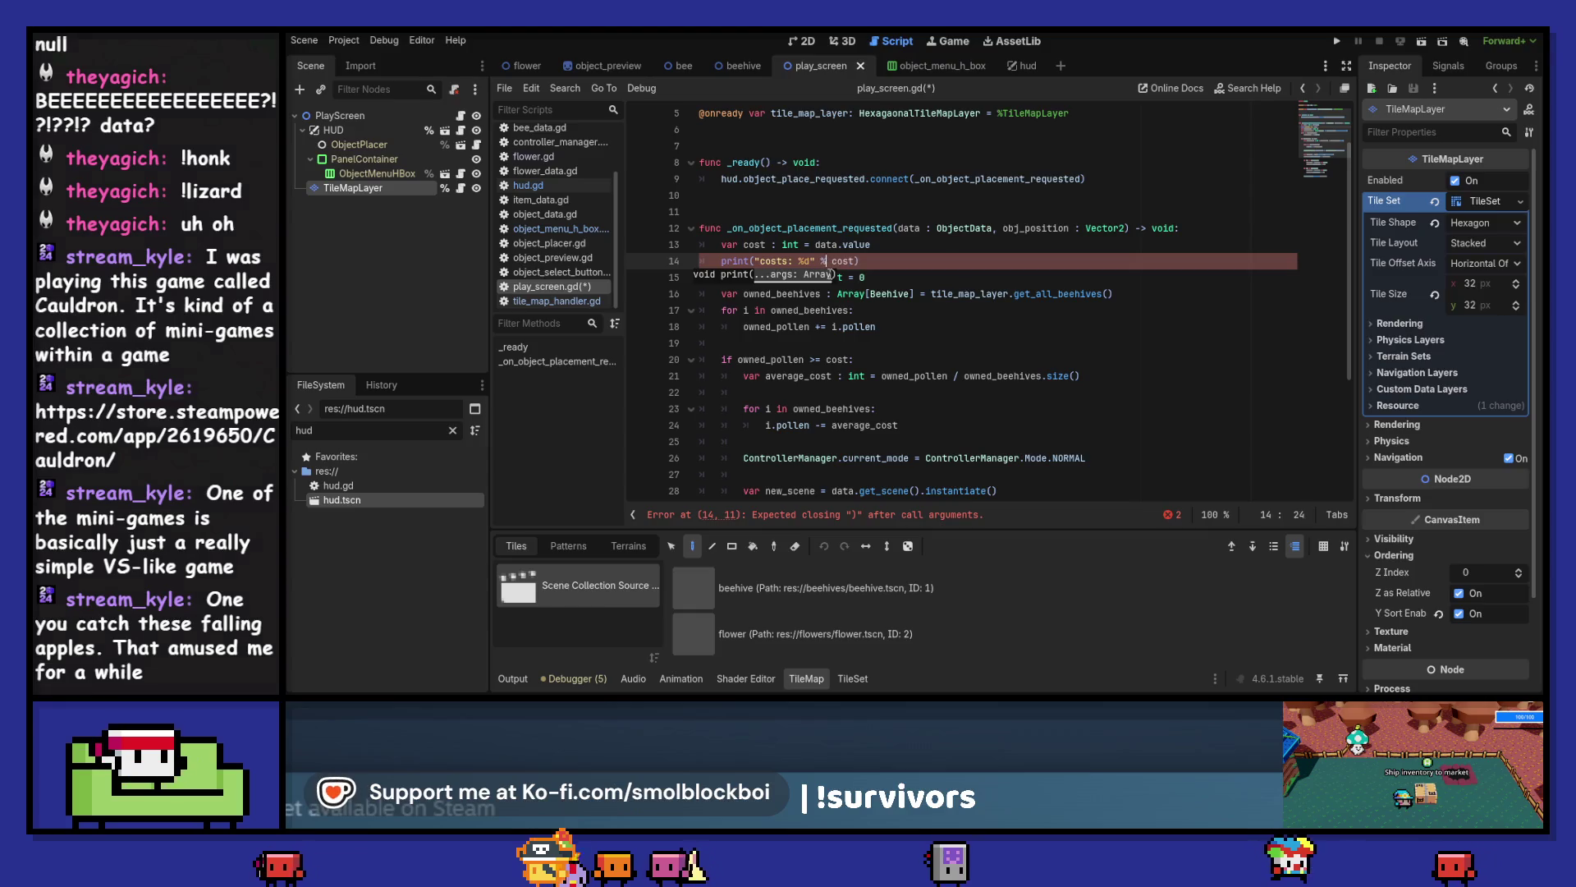
- Run the game and place a Blue Flower, logging costs: 1 in the output
key("F5")
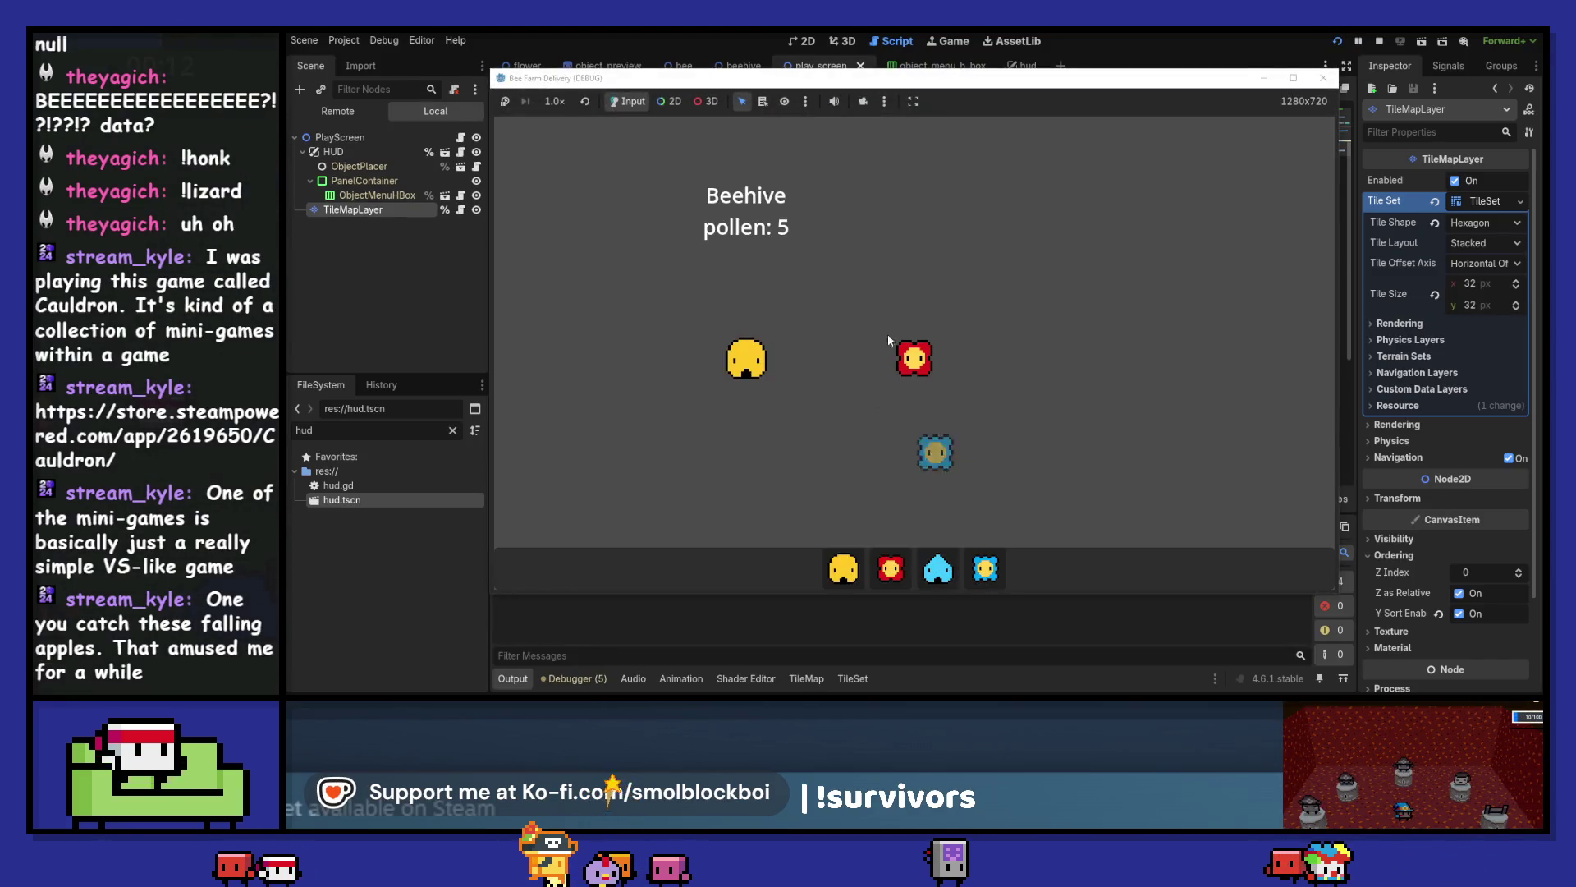
left_click(854, 284)
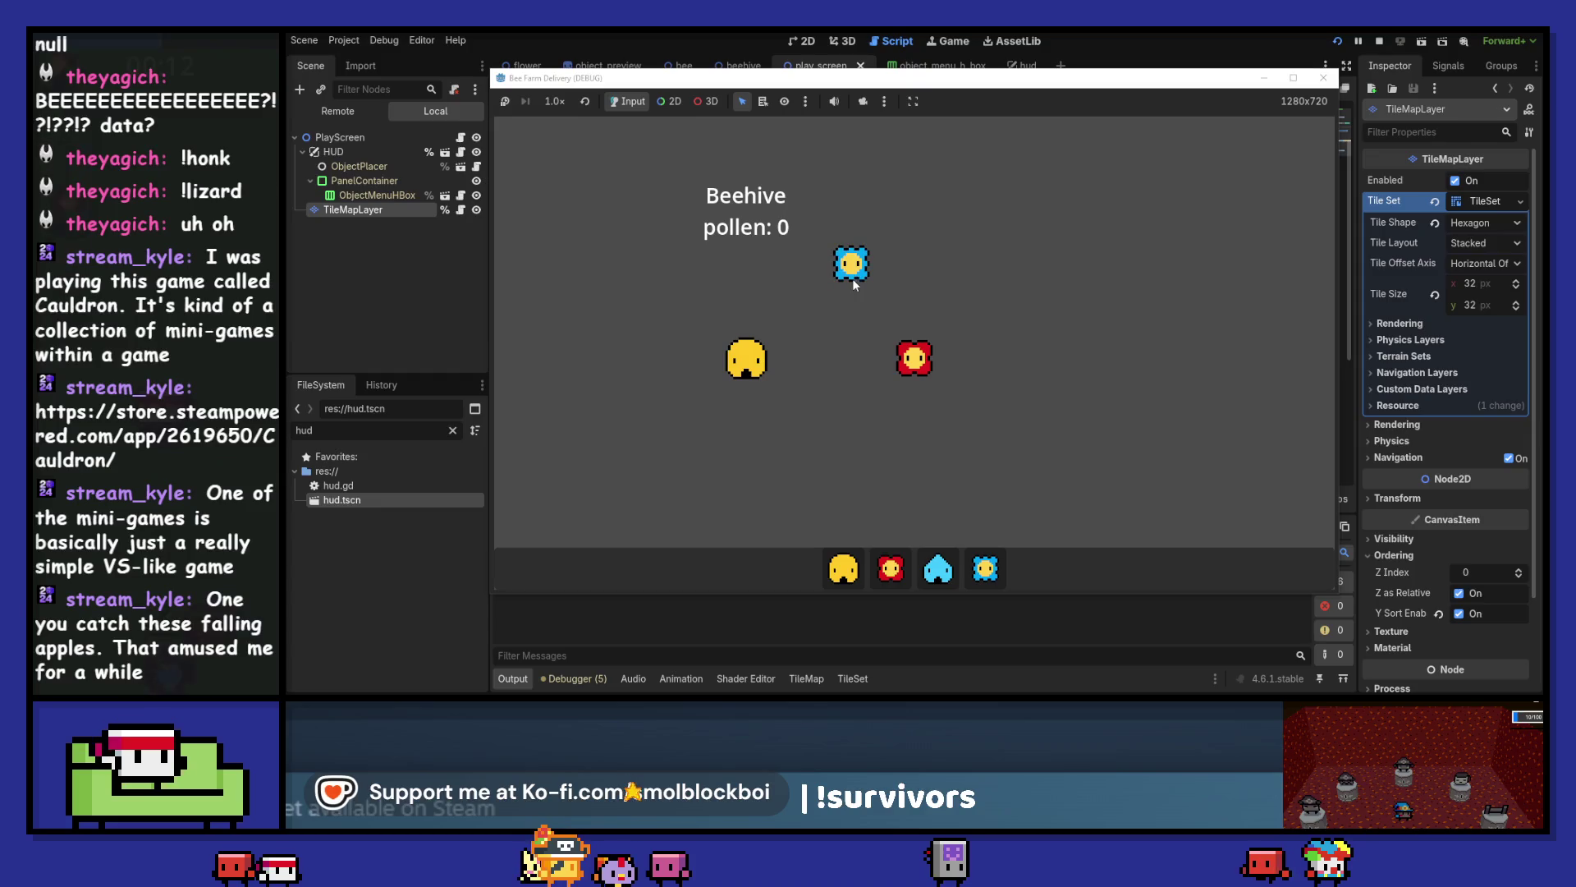
mouse_move(989, 85)
left_mouse_down()
mouse_move(1160, 77)
mouse_move(1037, 75)
left_mouse_up()
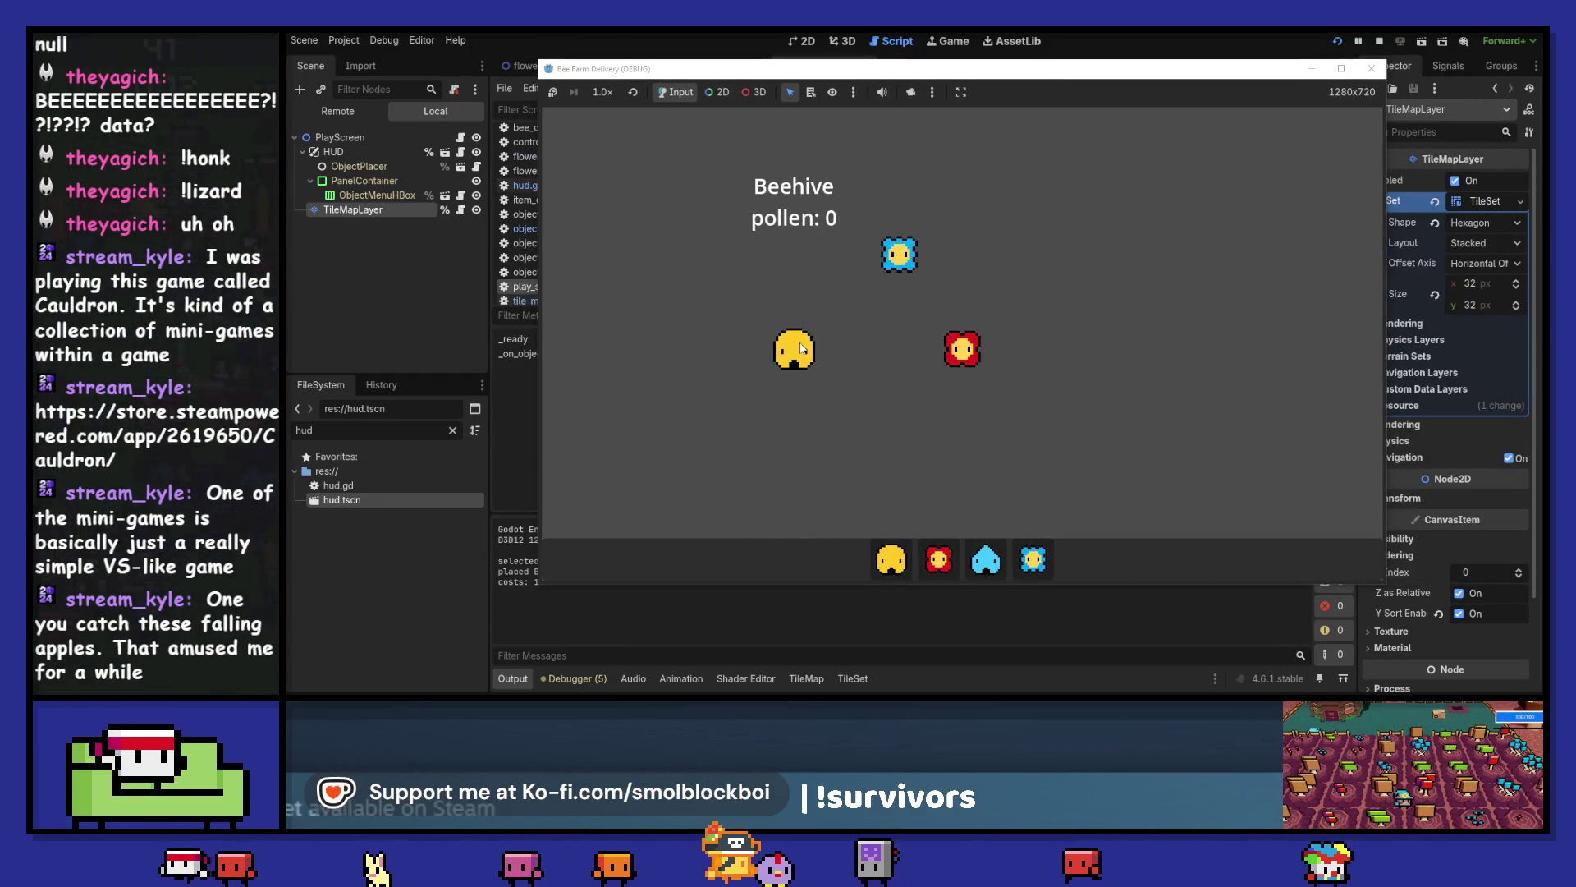
key("F8")
- Delete the temporary print line and save play_screen.gd
left_click(920, 265)
key("shift+Home")
key("BackSpace")
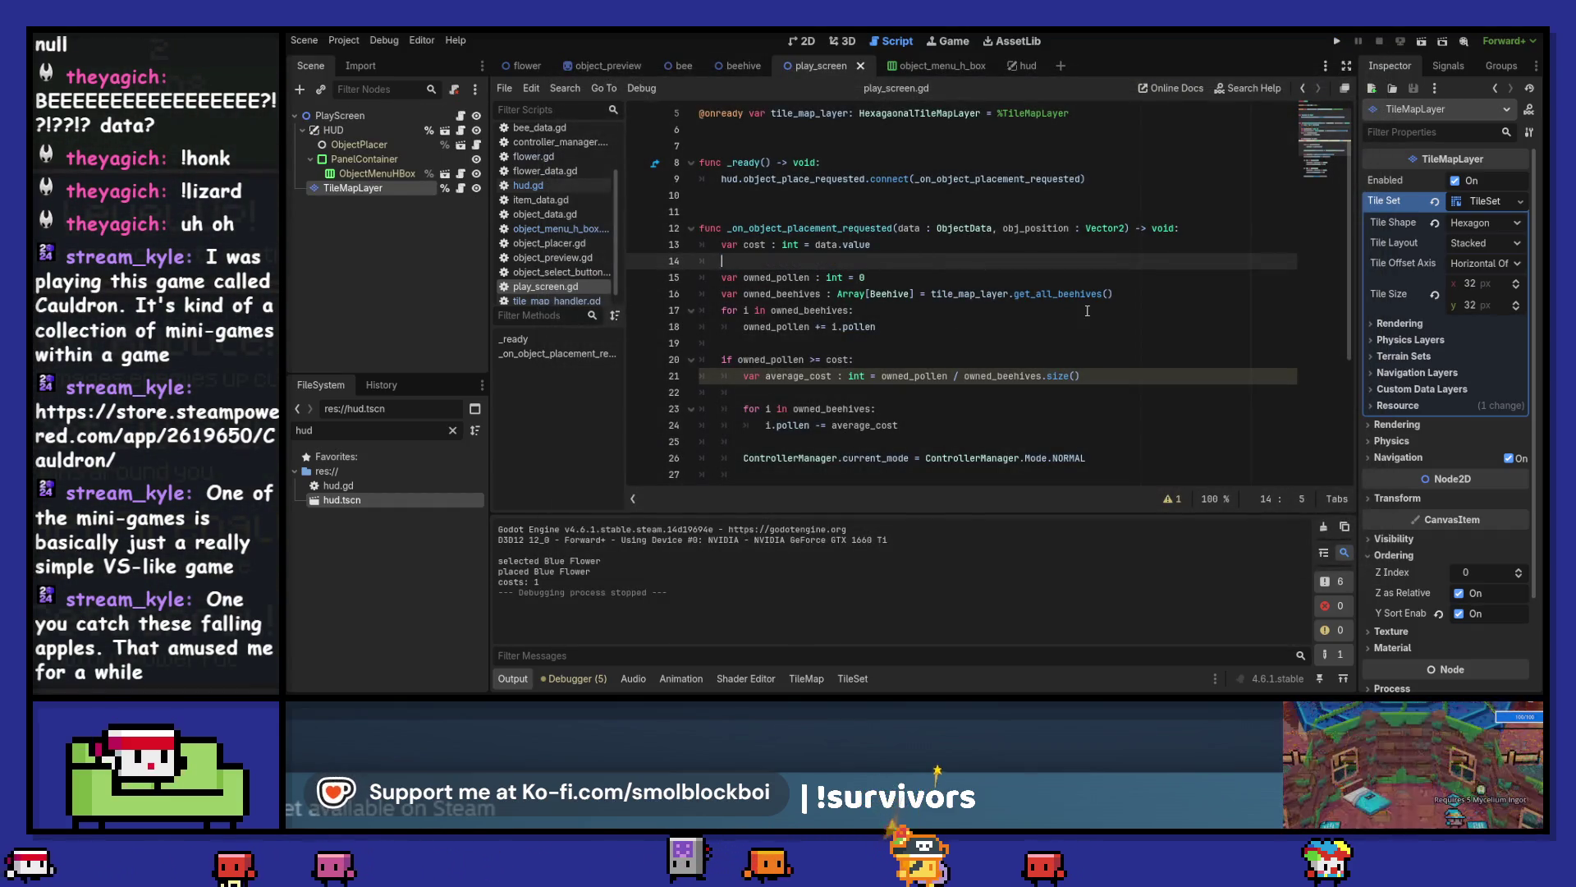
key("ctrl+s")
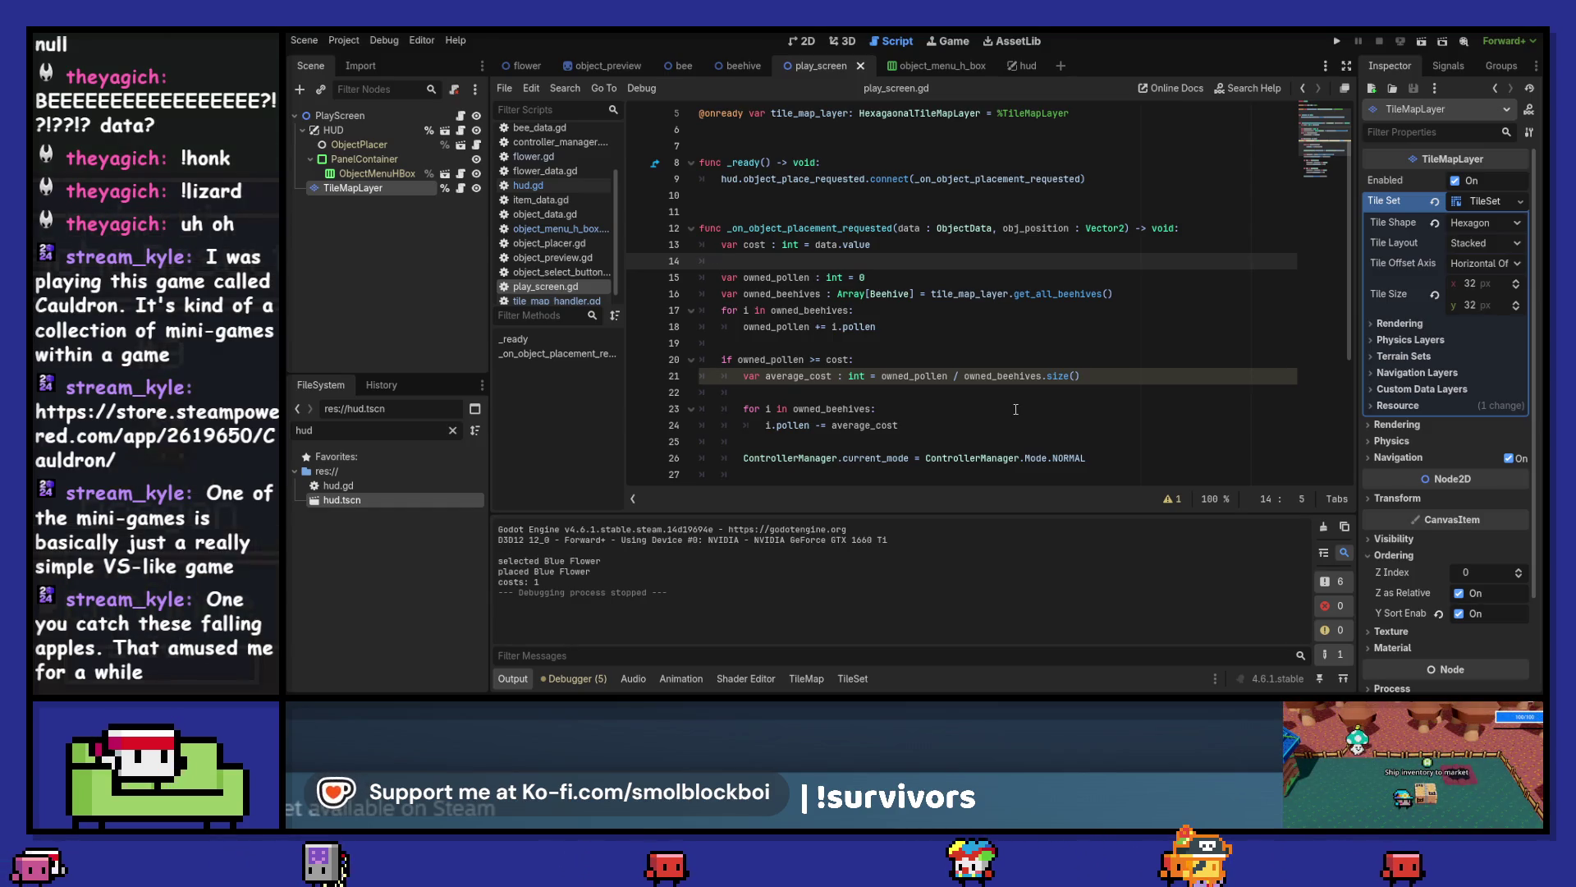
left_click(1010, 392)
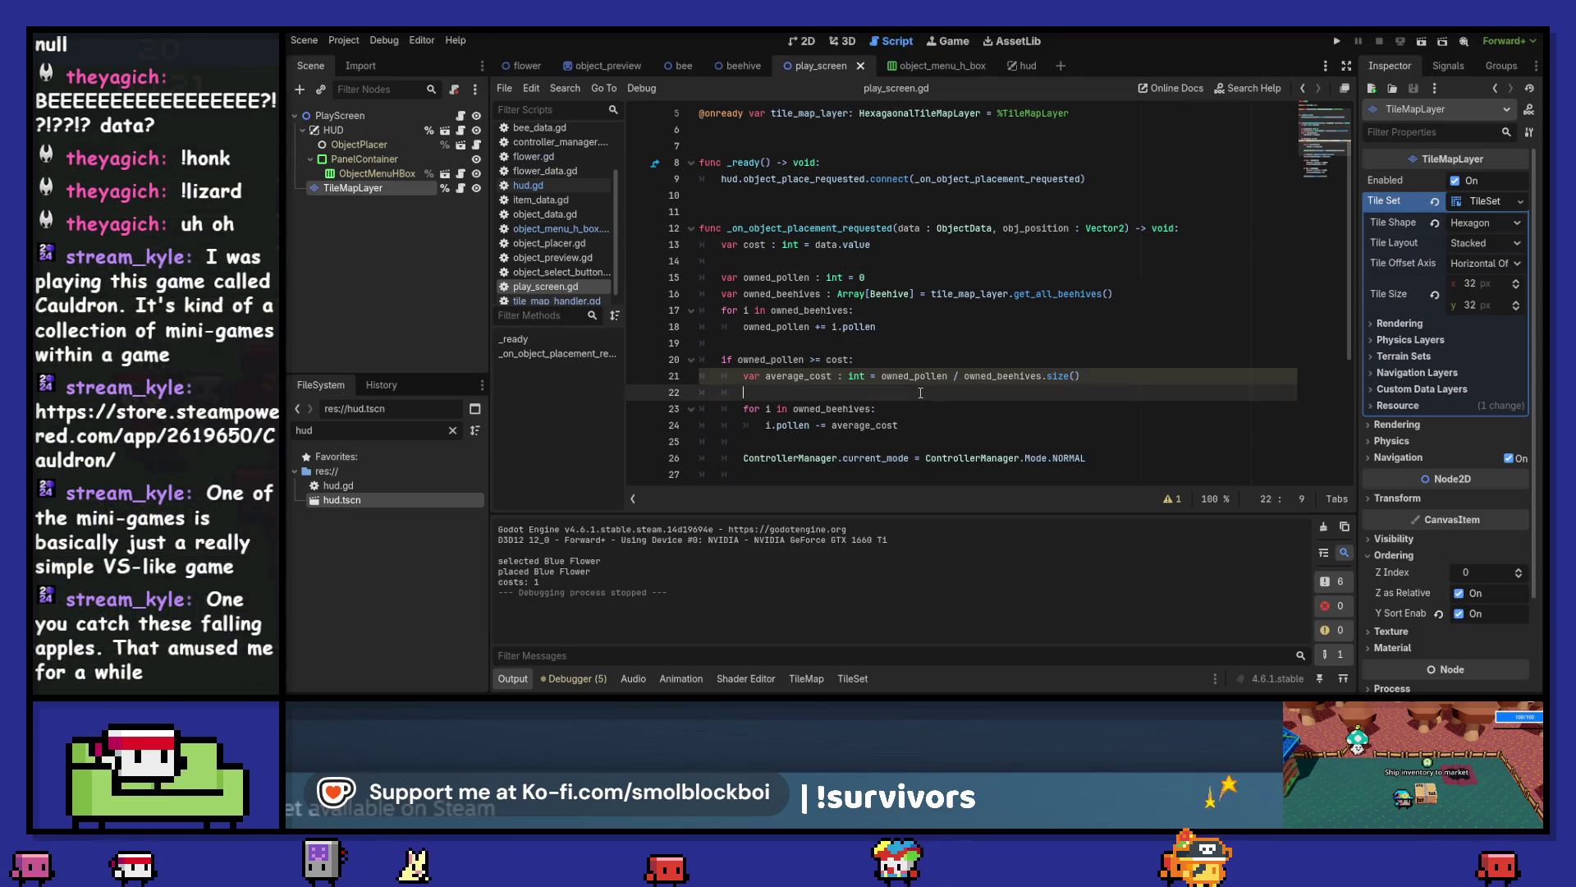
- Run the game, place an object to hit the line 21 breakpoint, and inspect average_cost's beehive holding 5 pollen
key("F5")
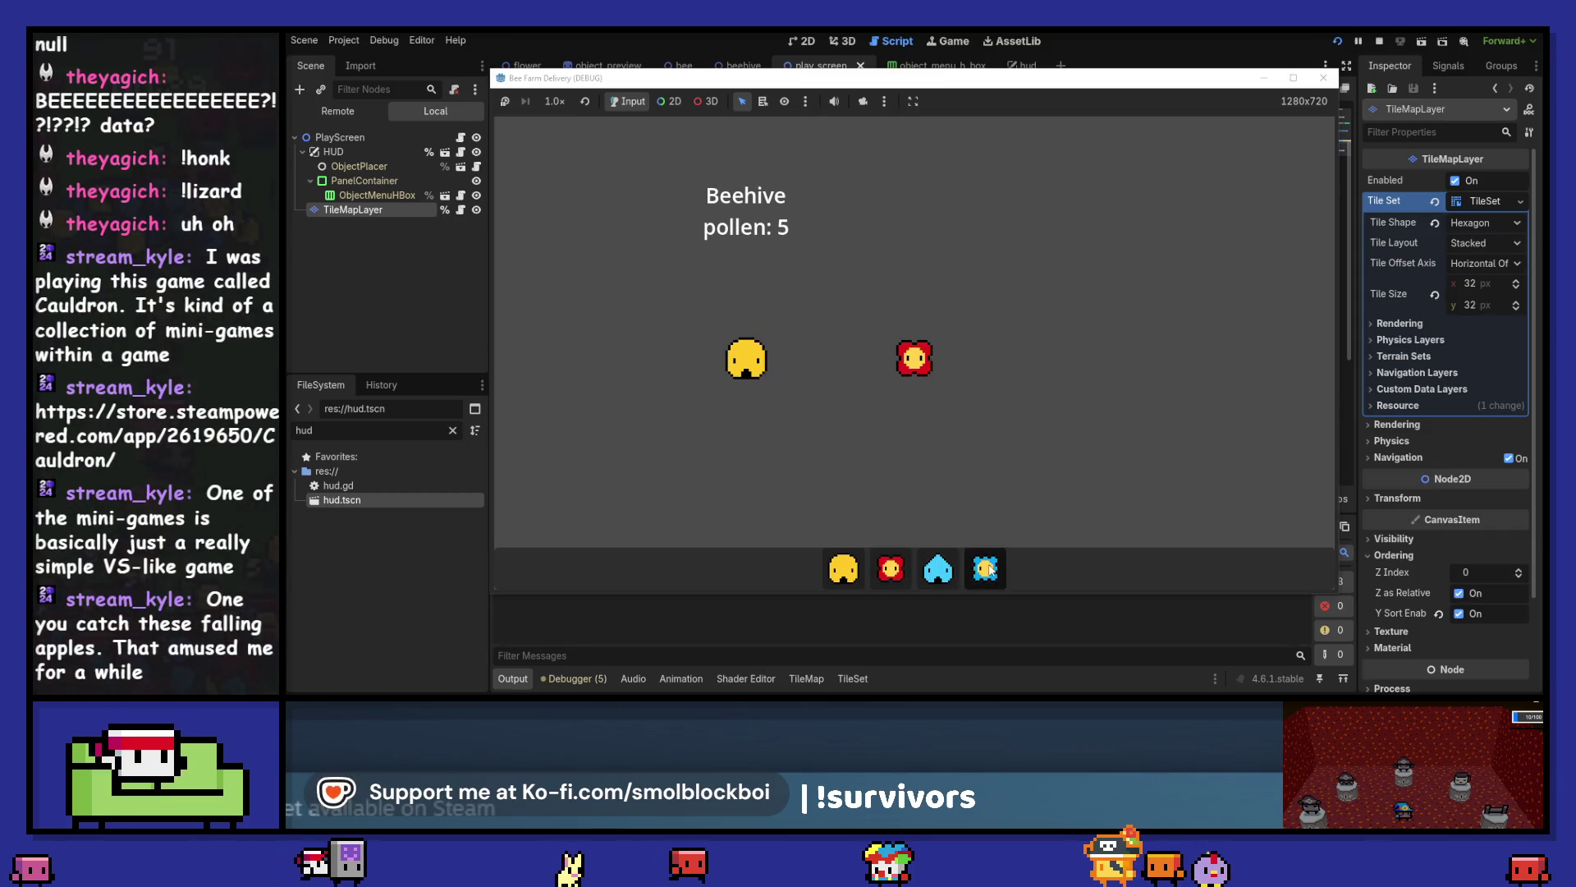
left_click(894, 468)
scroll(903, 628, "down", 2)
scroll(903, 633, "down", 2)
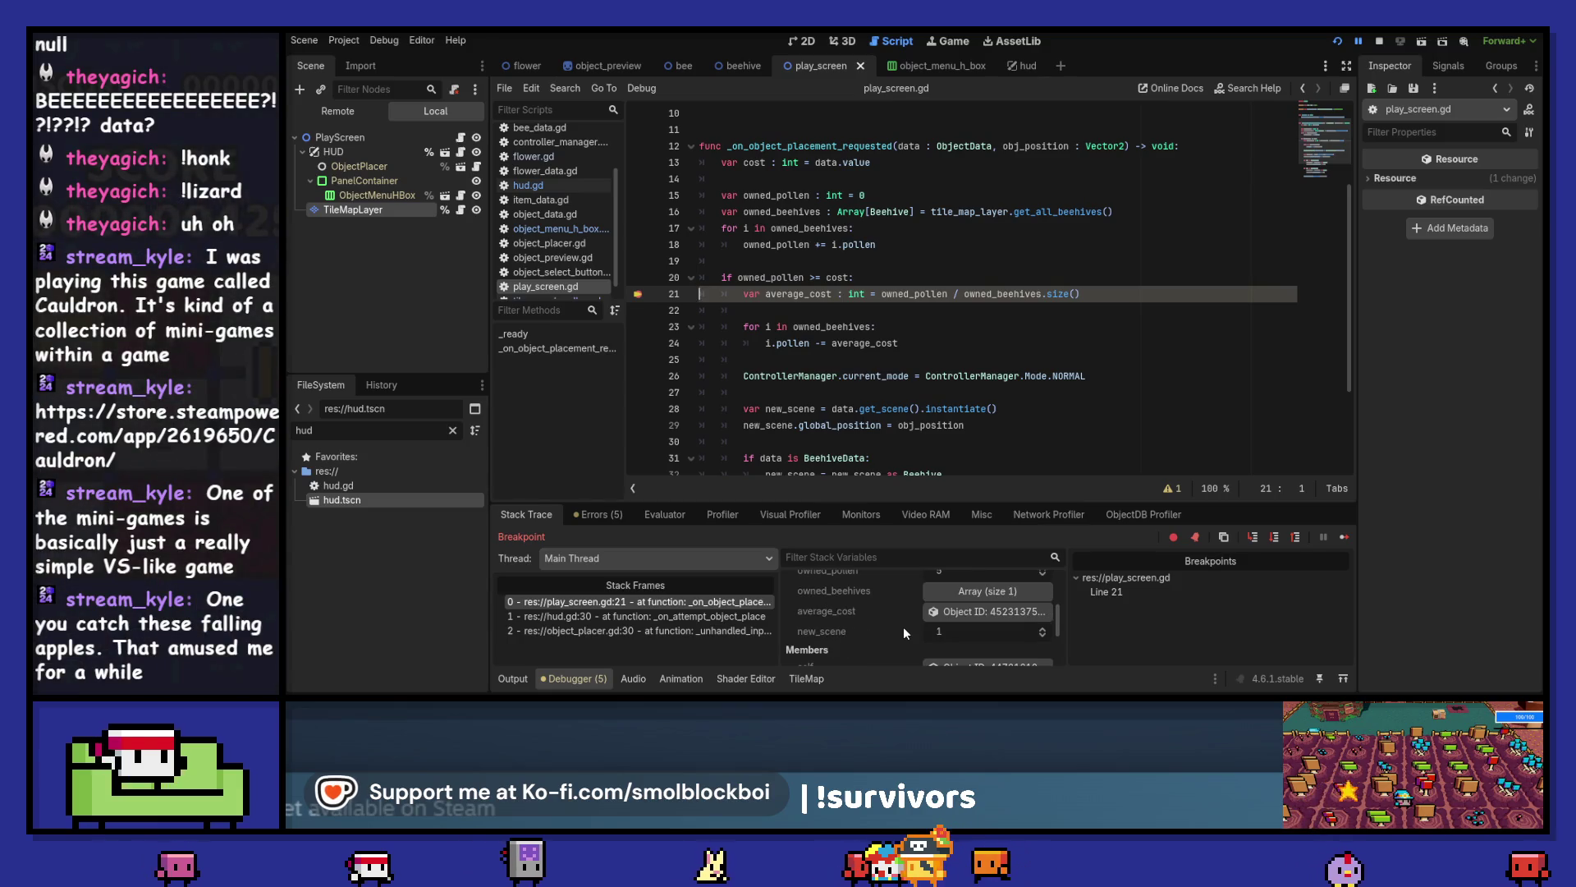
left_click(957, 612)
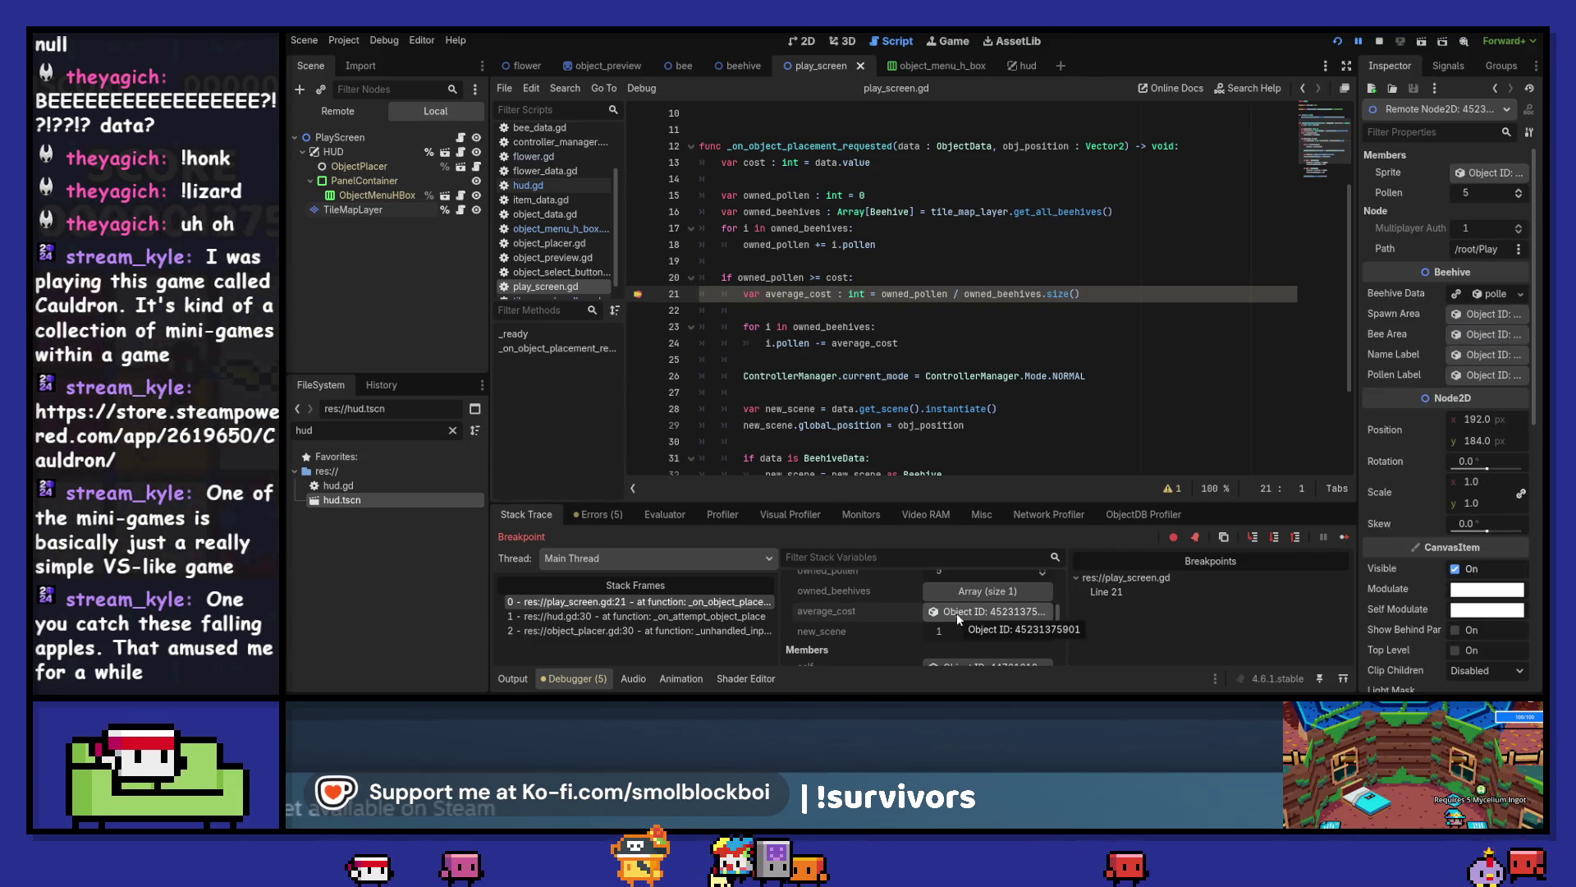
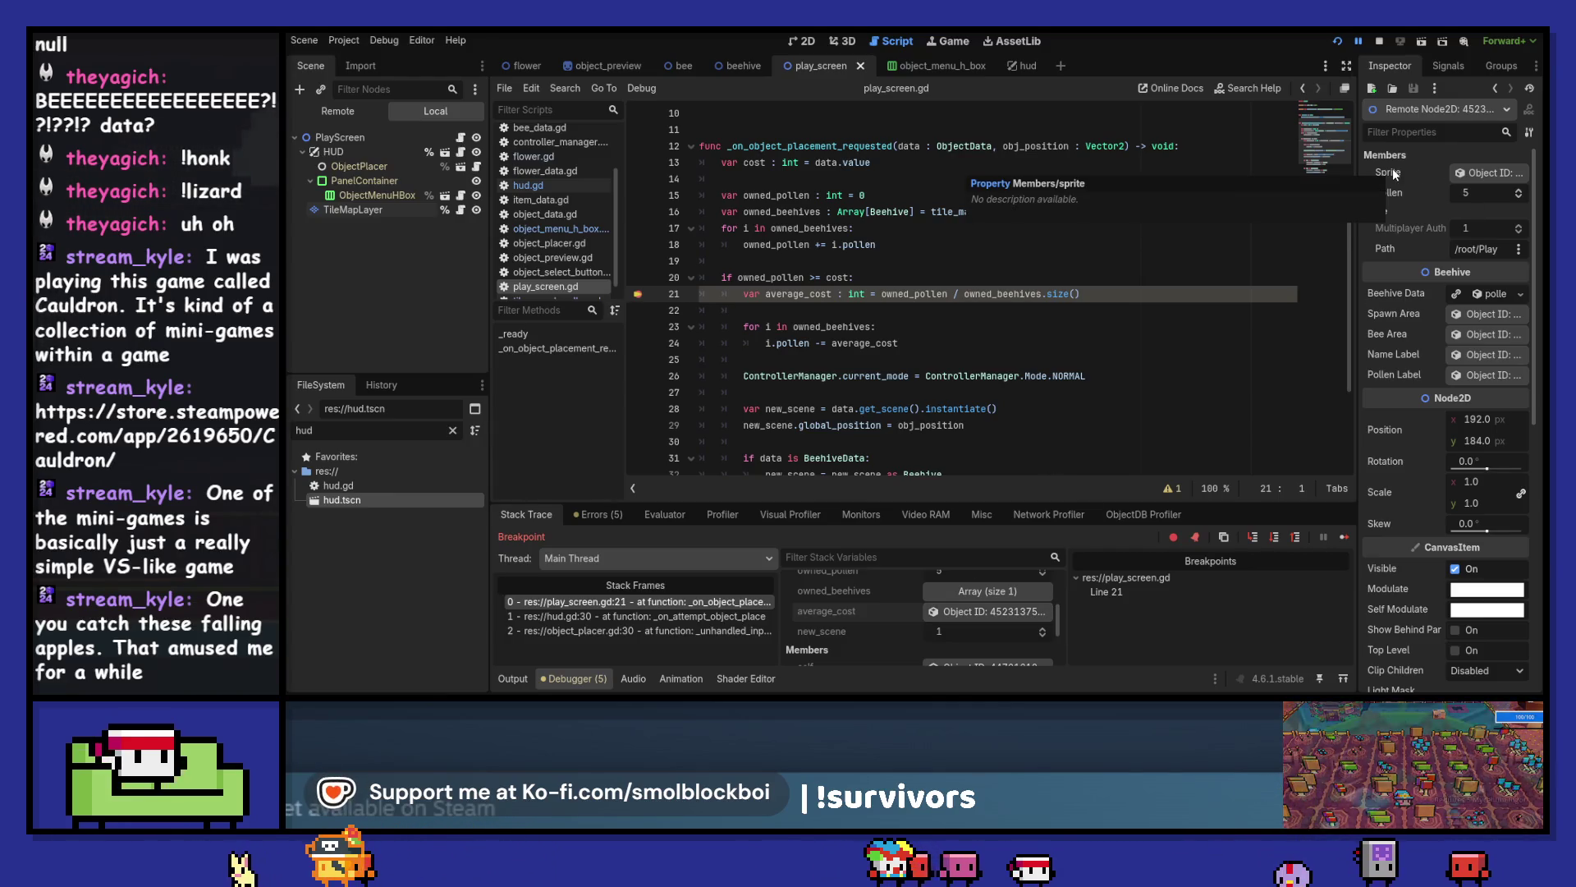
- Rerun the game and place an object to hit the line 23 breakpoint, comparing average_cost 5 with cost 1
key("F8")
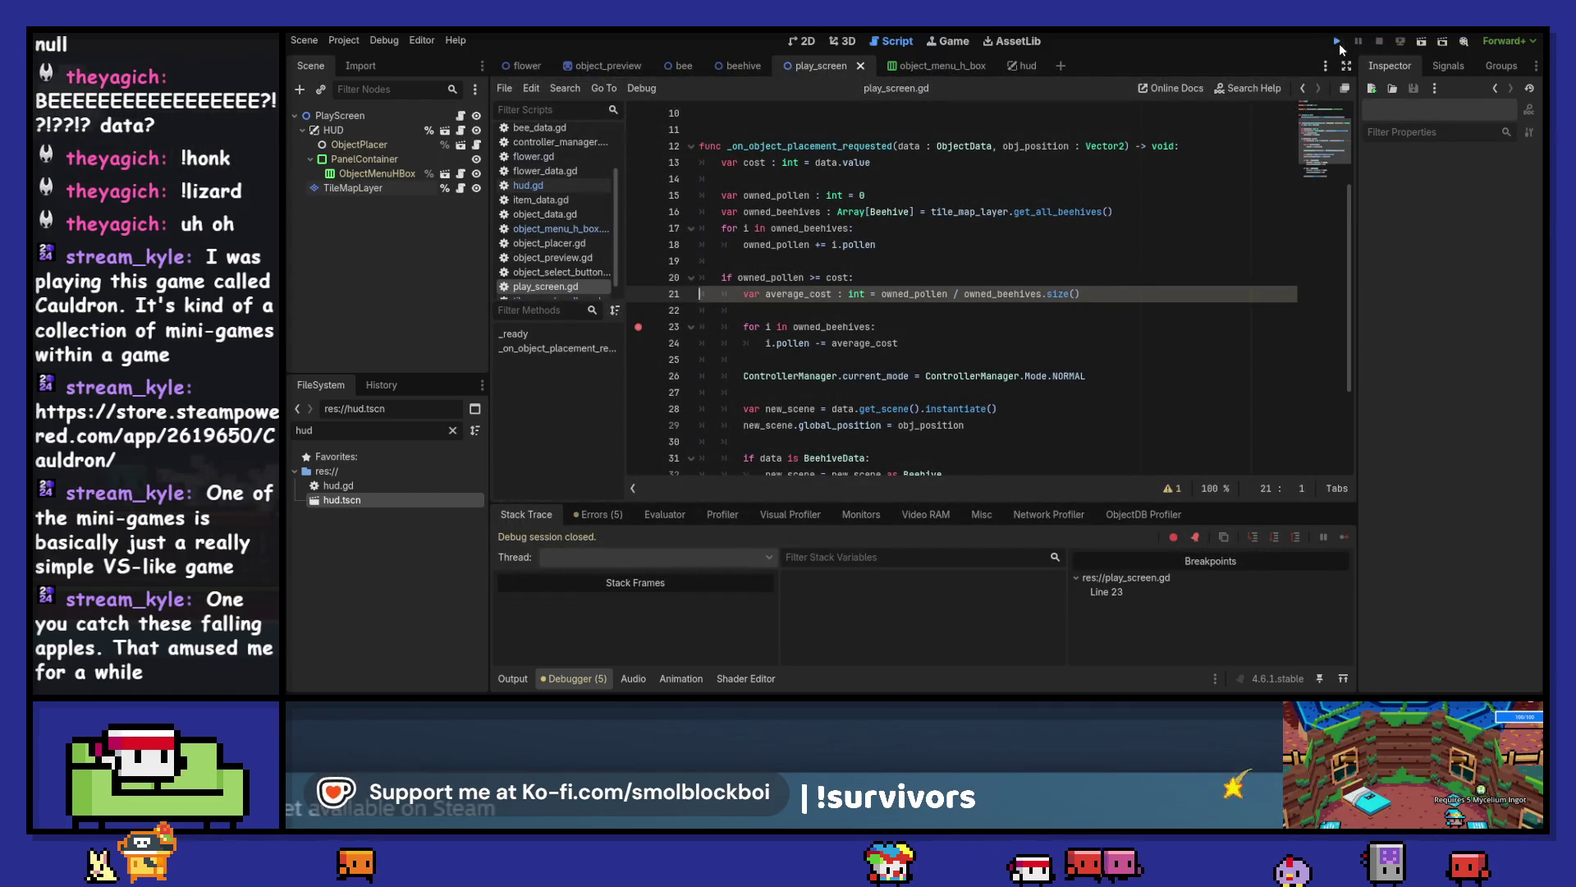
key("F5")
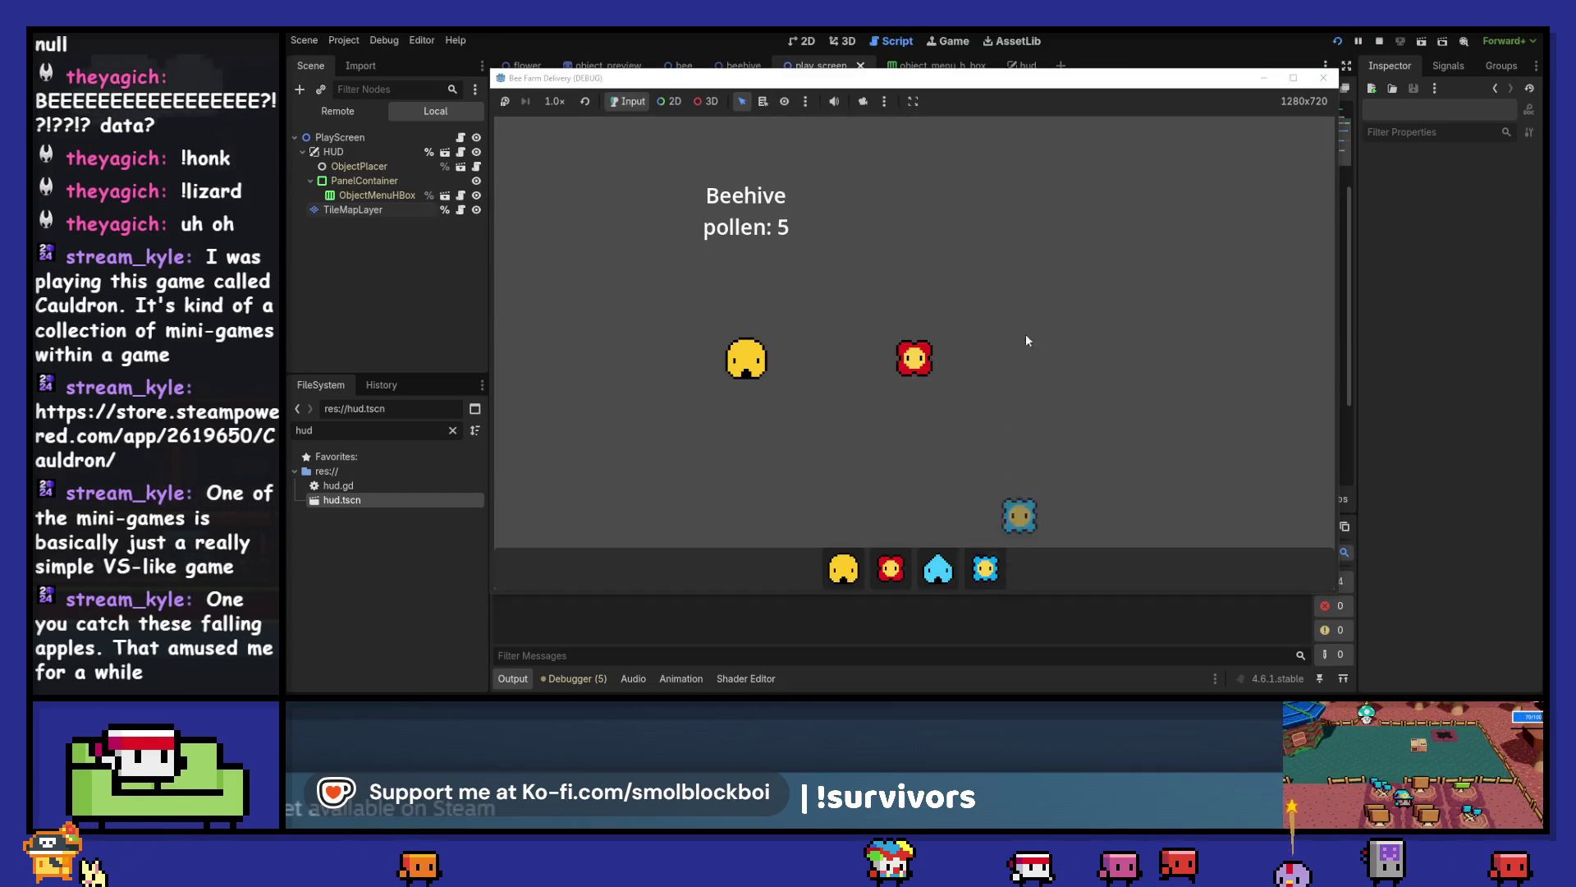
left_click(1026, 334)
scroll(850, 603, "down", 2)
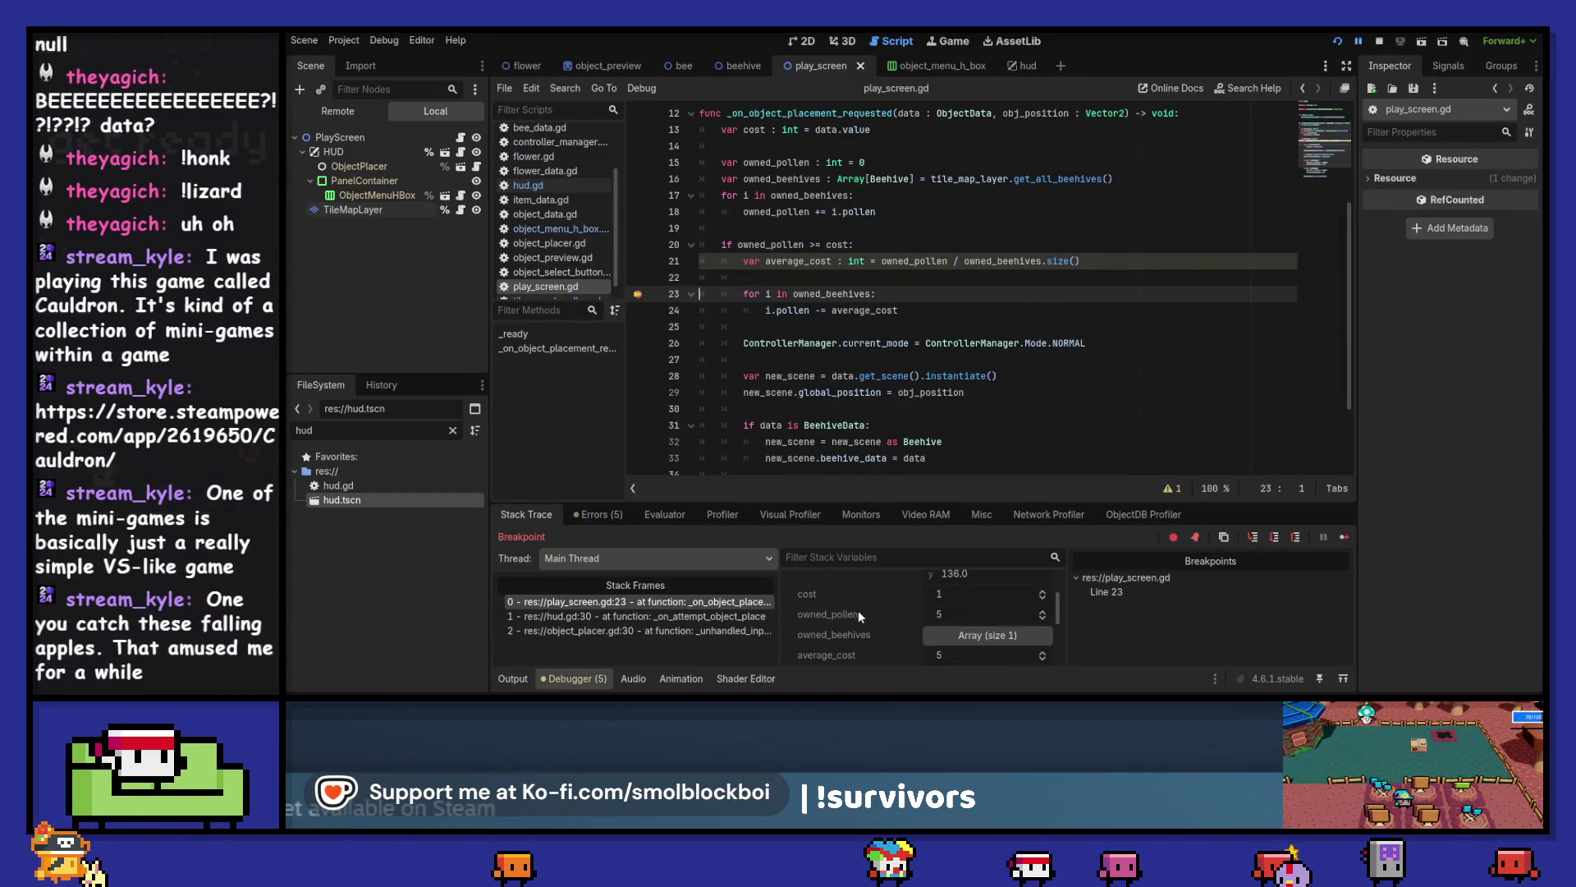
scroll(855, 613, "down", 2)
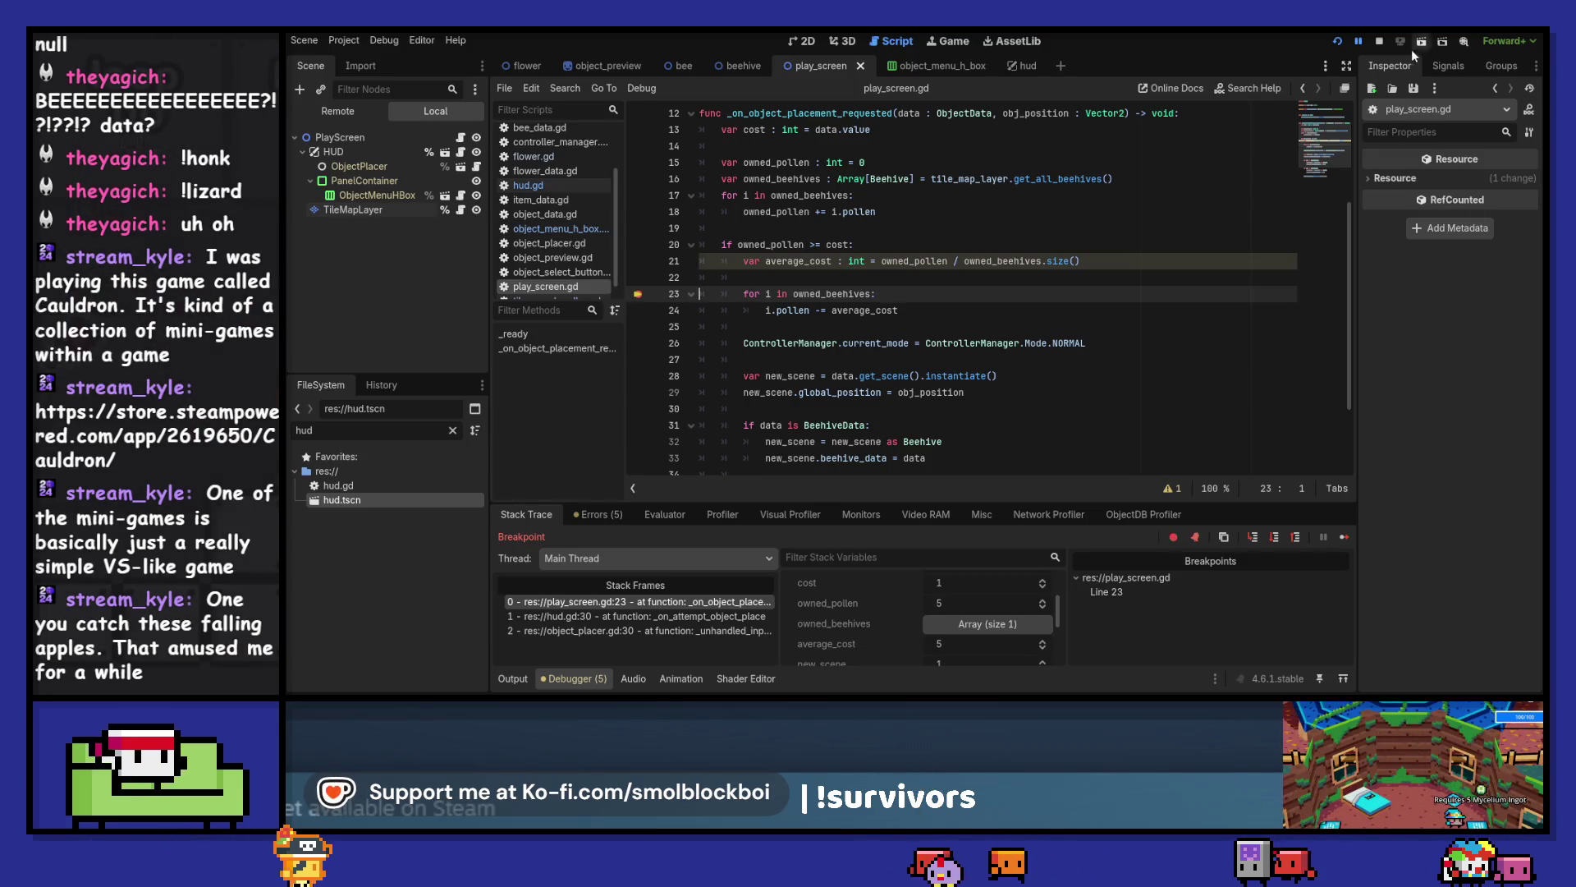
left_click(1380, 41)
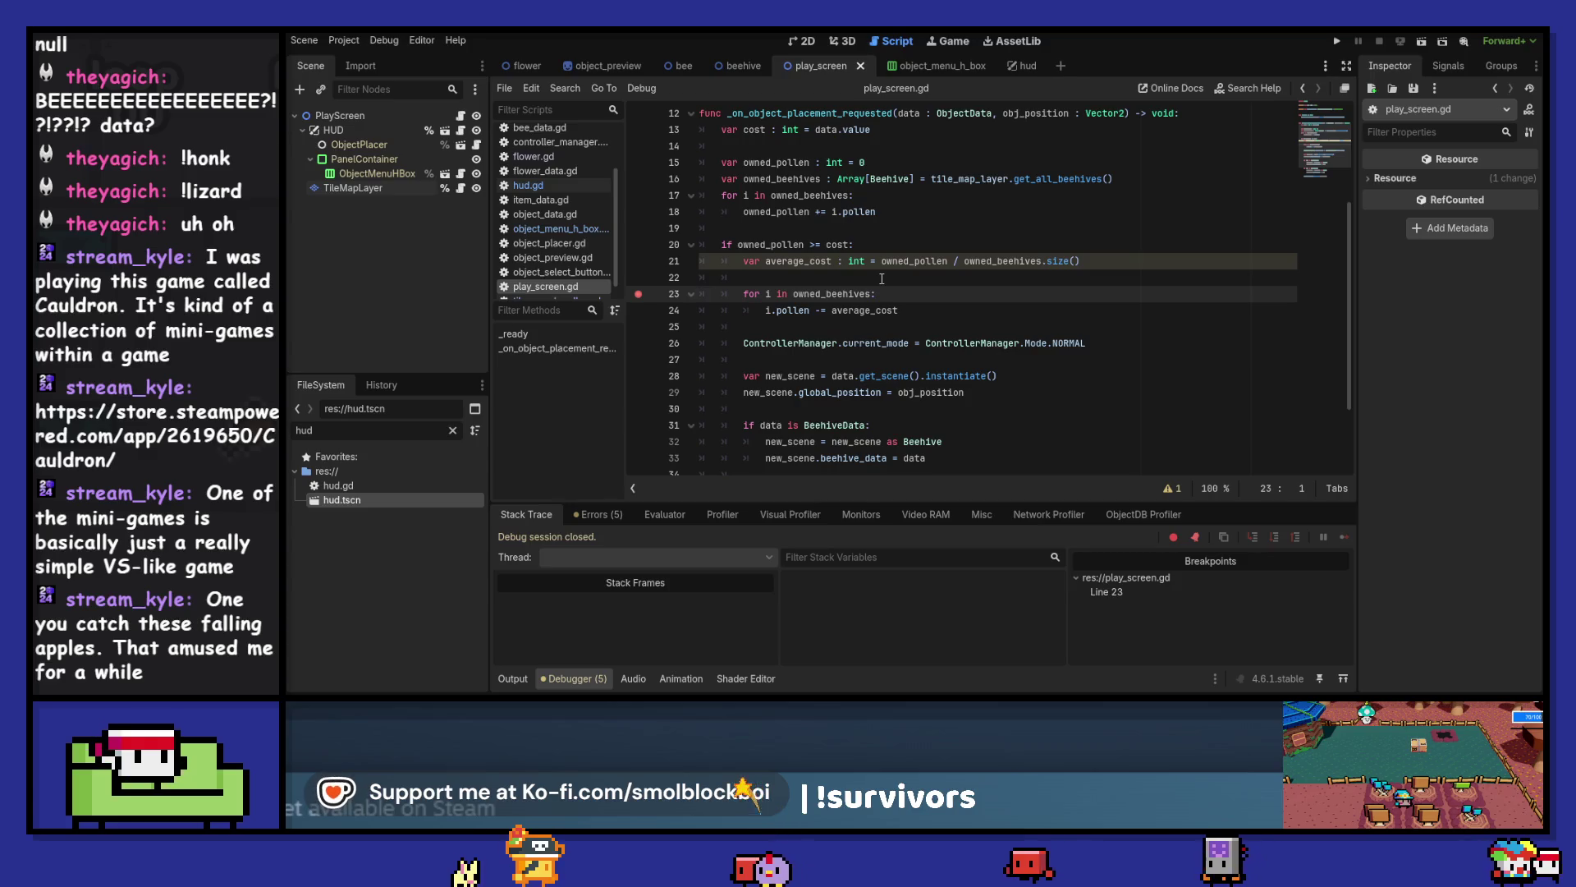
- Replace owned_pollen with cost in the average_cost line of play_screen.gd and save
double_click(753, 132)
key("ctrl+c")
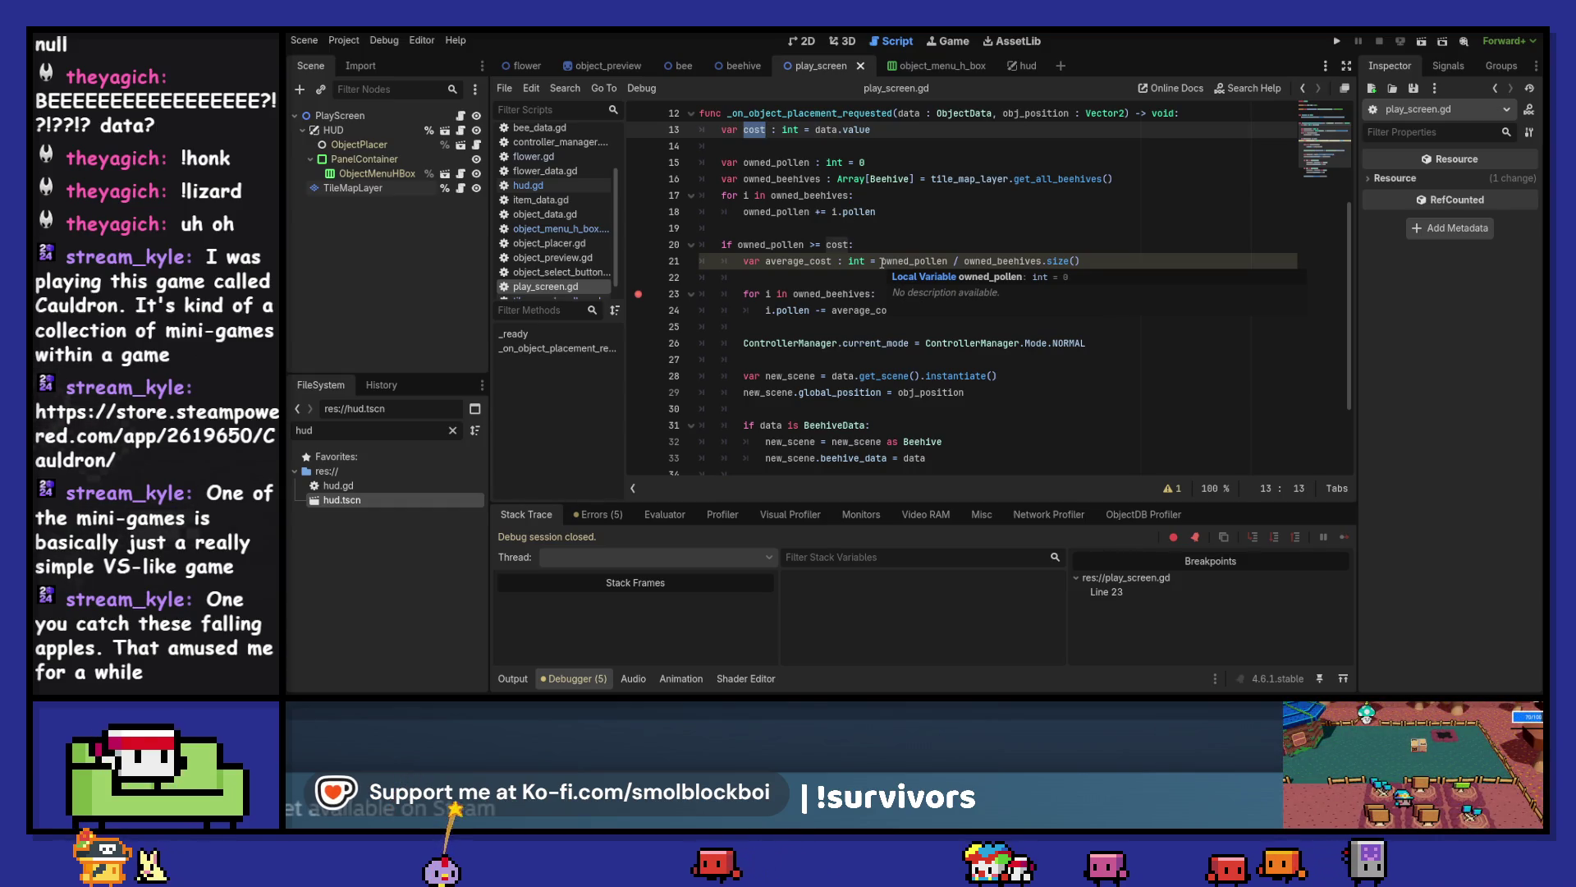
double_click(882, 263)
key("ctrl+v")
key("ctrl+s")
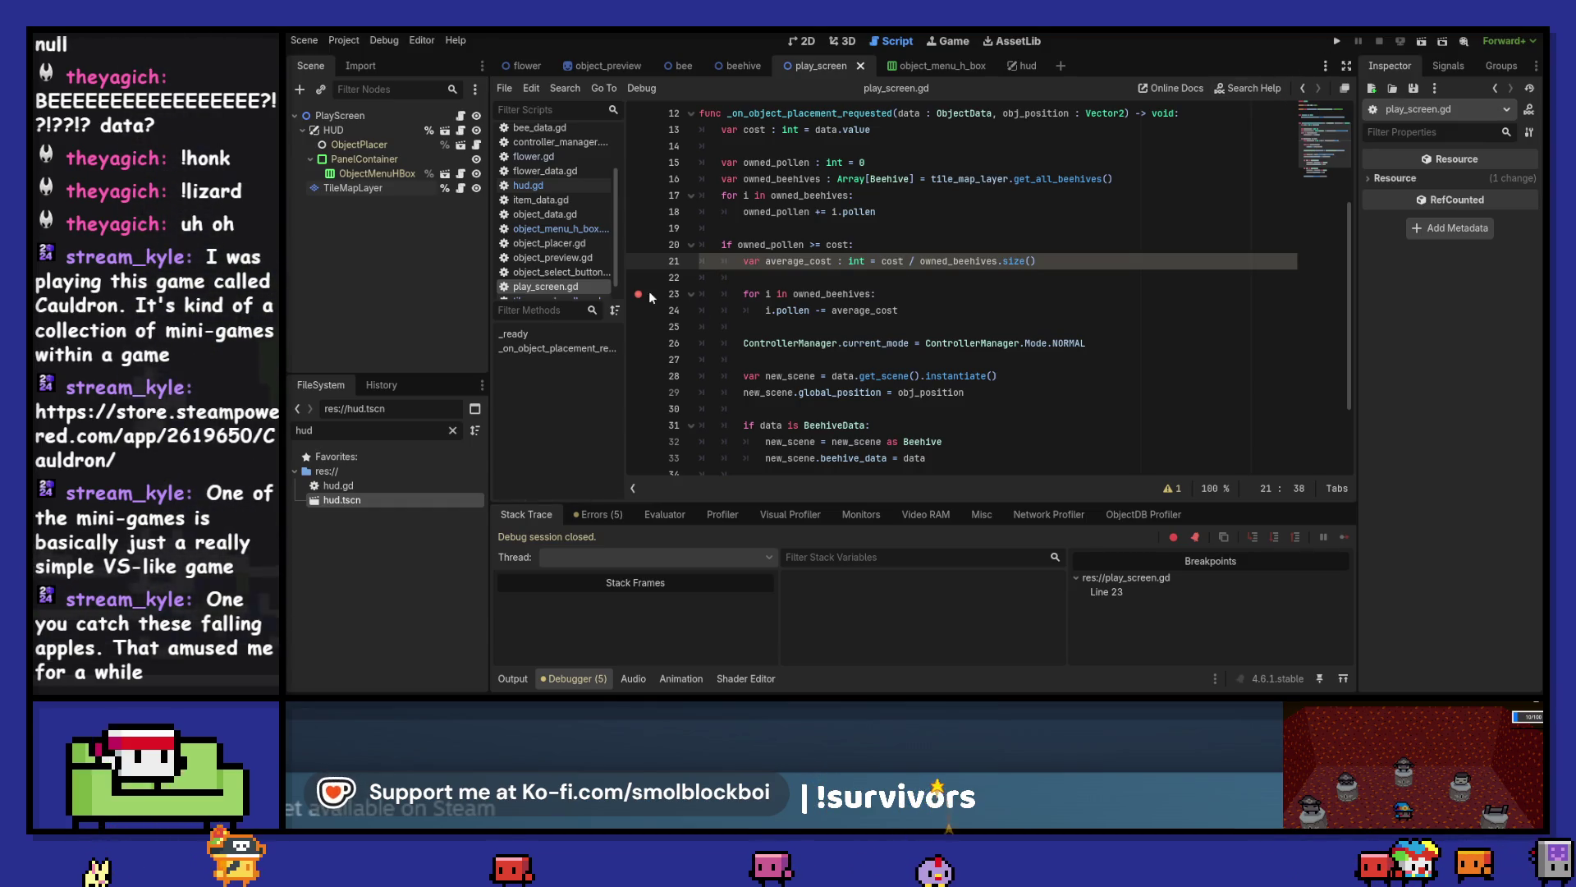
- Clear the line 23 breakpoint, run the game and place a blue flower to confirm it costs one pollen
key("ctrl+shift+F9")
left_click(1341, 40)
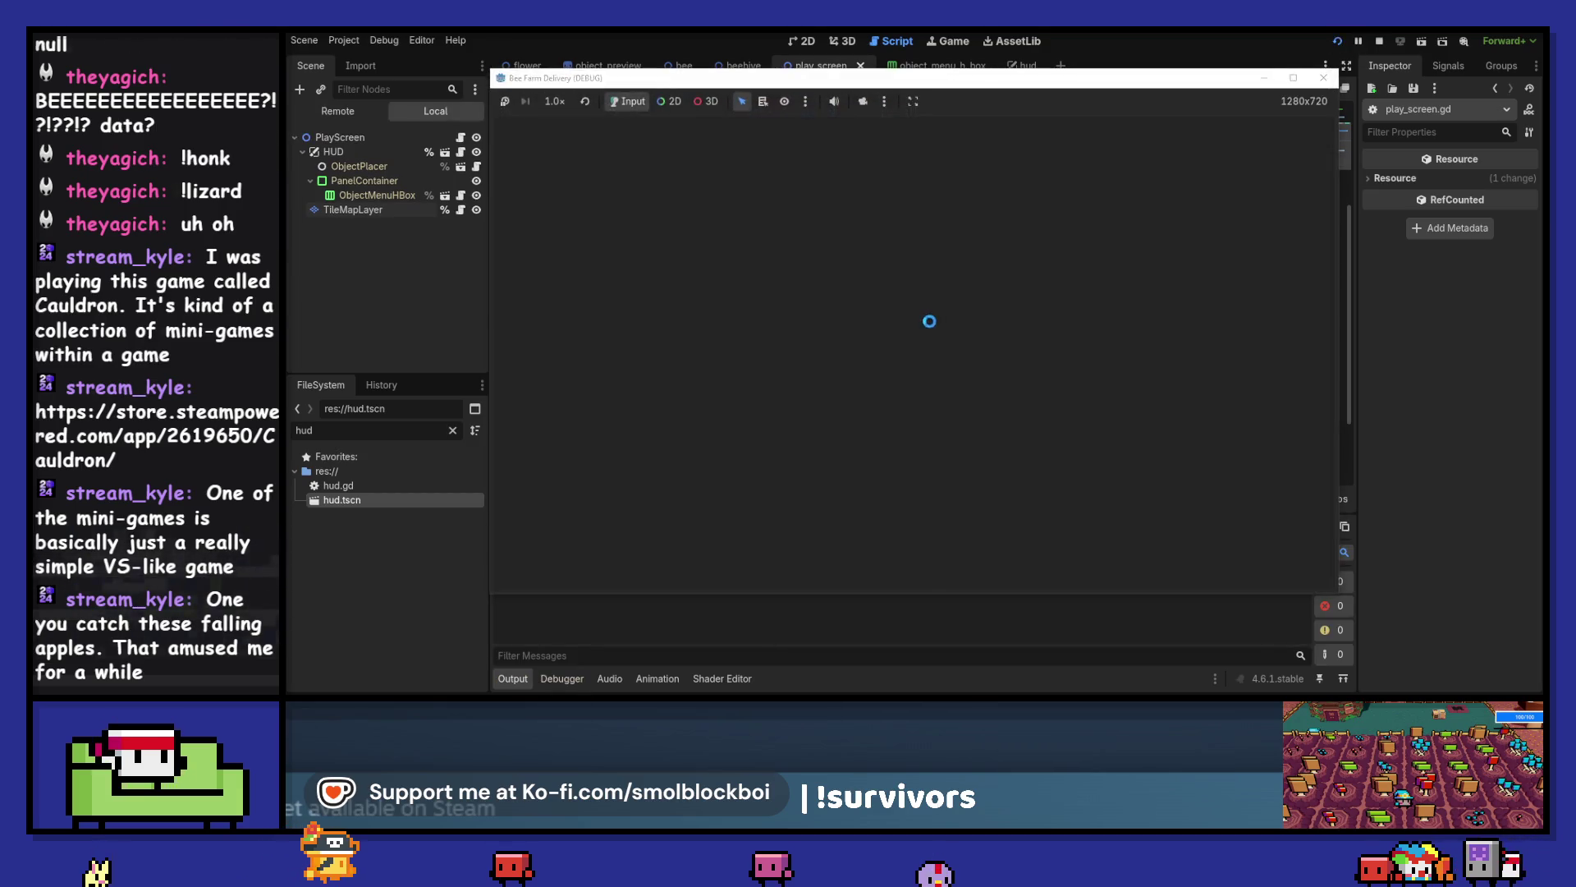
left_click(936, 273)
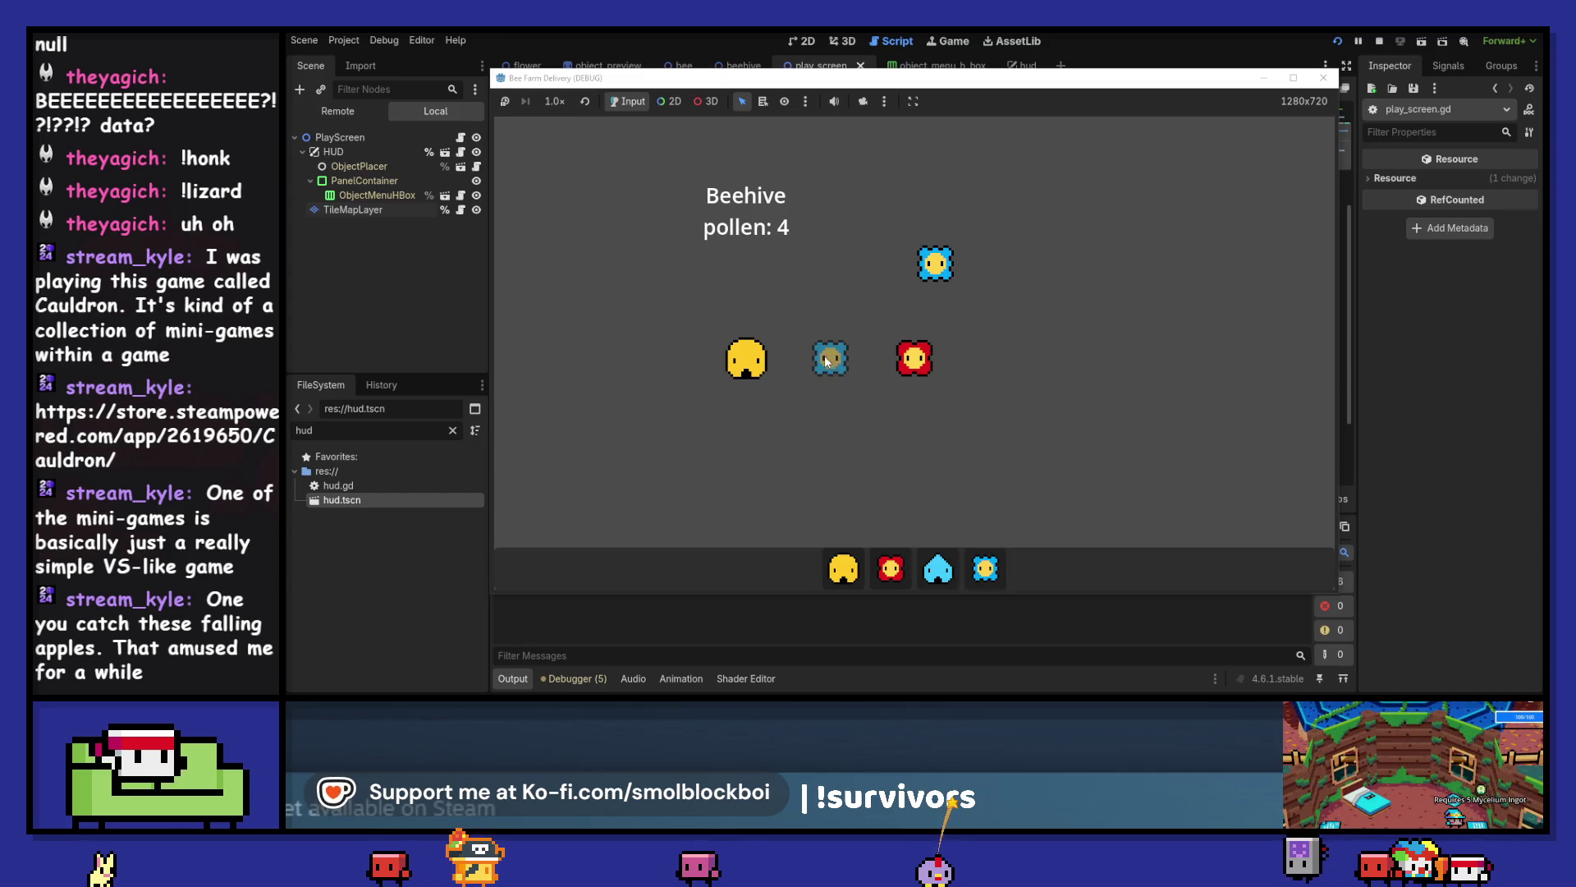
left_click(1337, 40)
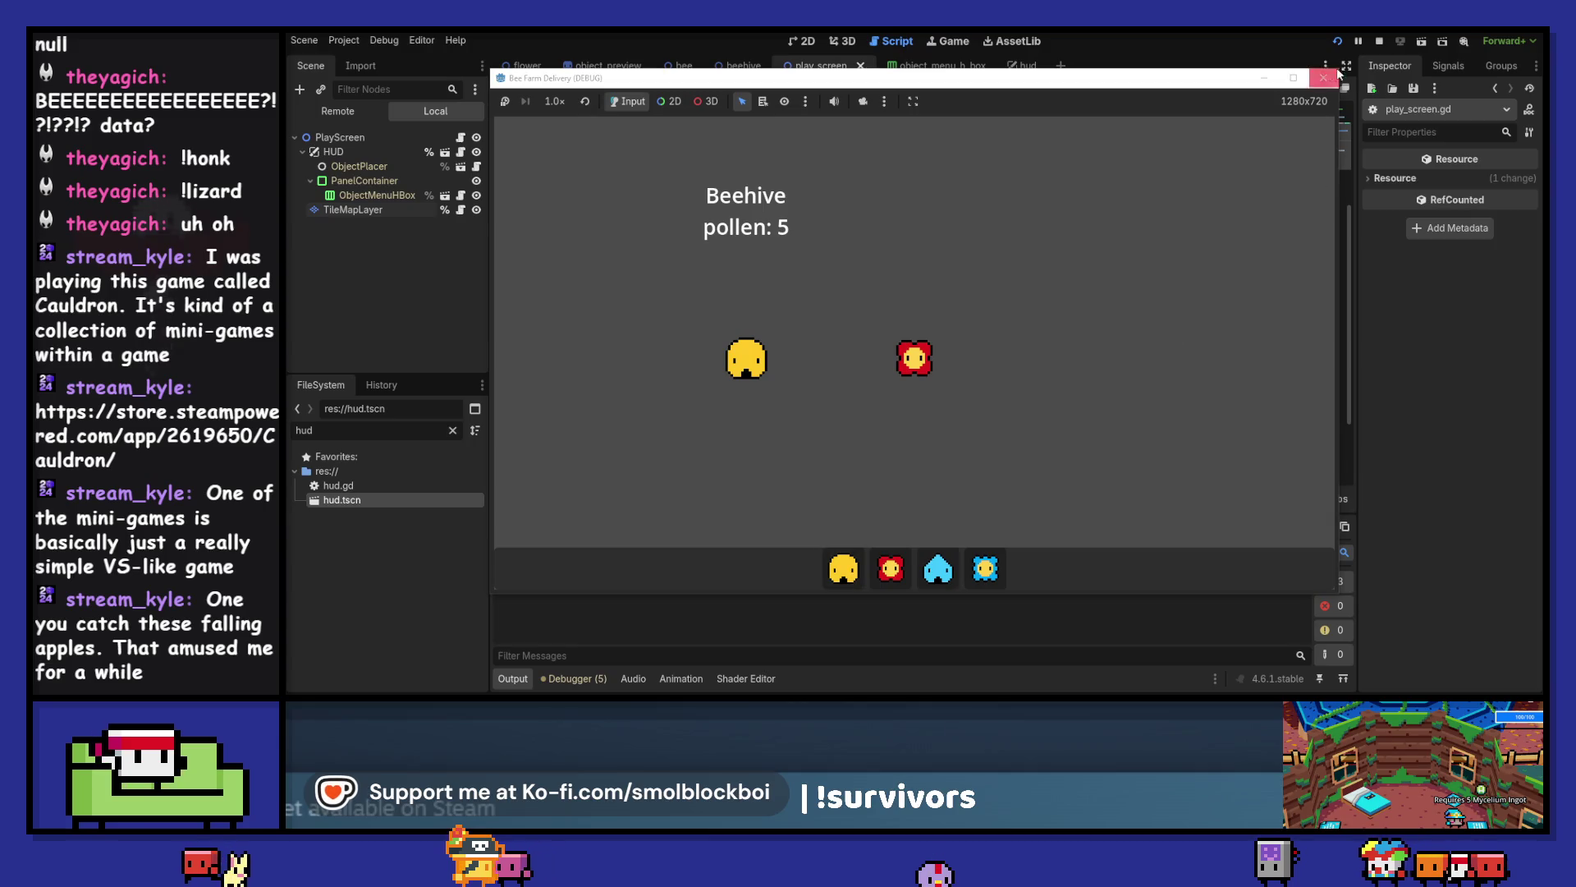
- Switch to the beehive.gd script
scroll(906, 329, "up", 4)
scroll(907, 328, "down", 6)
left_click(721, 69)
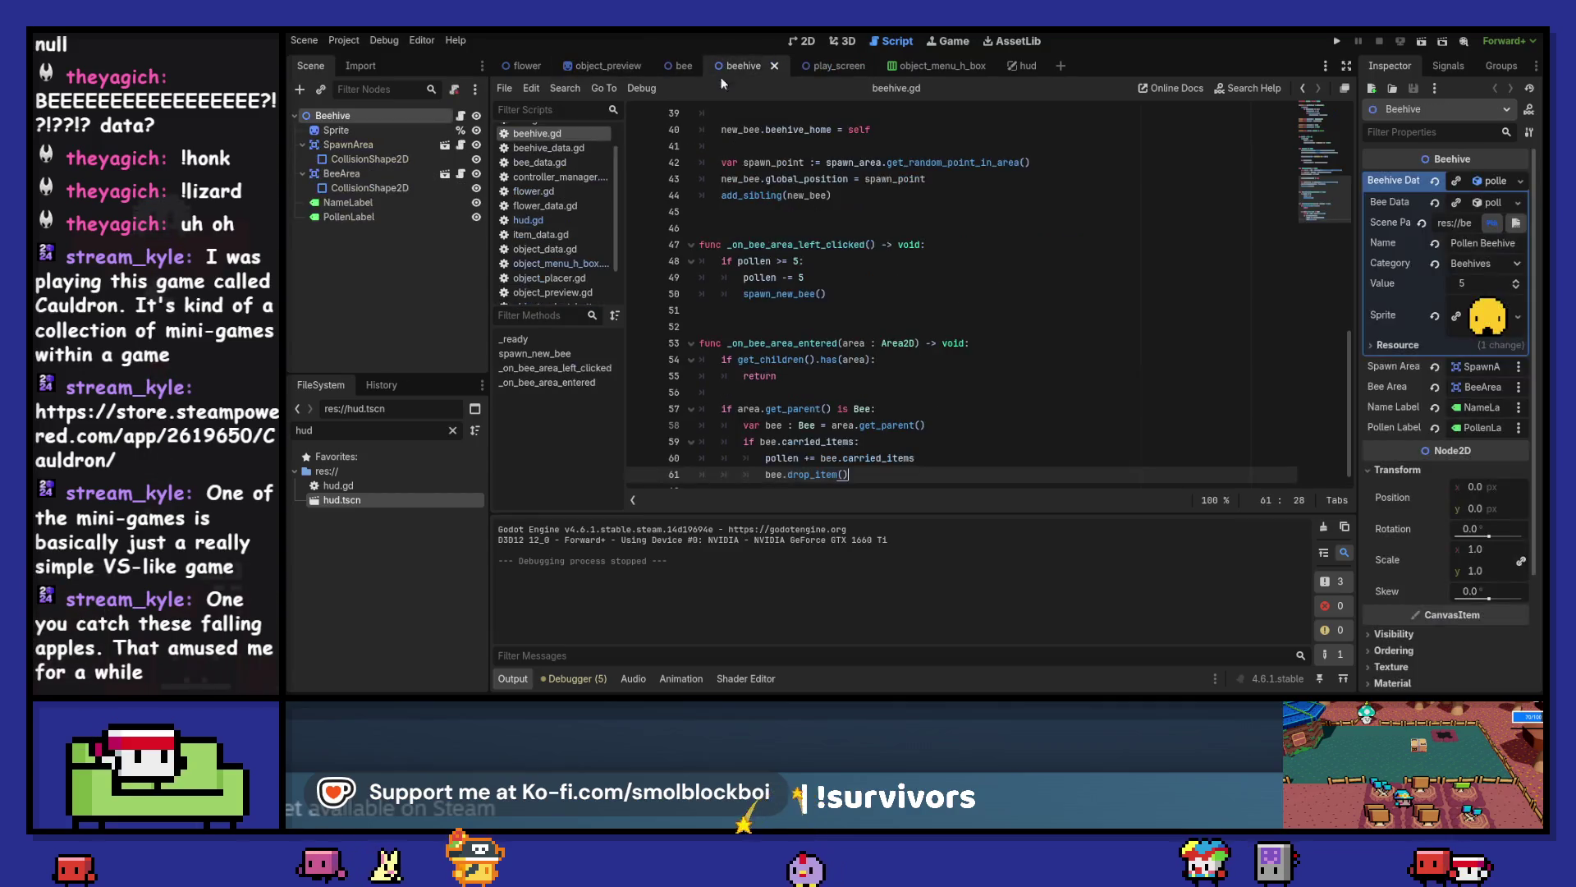
- Filter FileSystem for 'bee', open bee_data.gd, and place the caret below the speed export
double_click(360, 427)
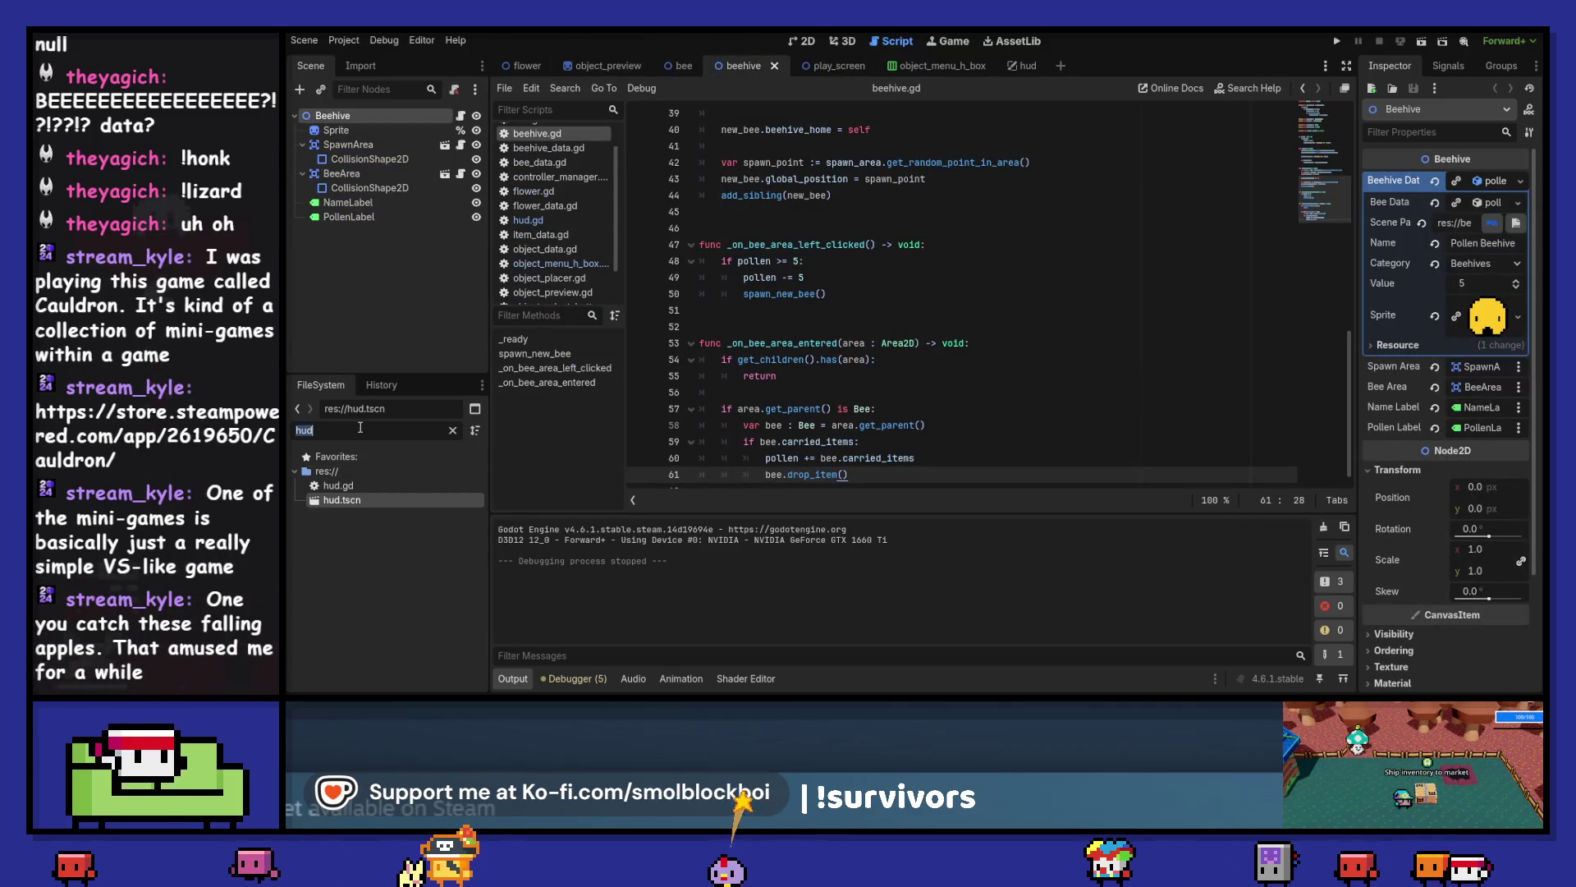
type("bee")
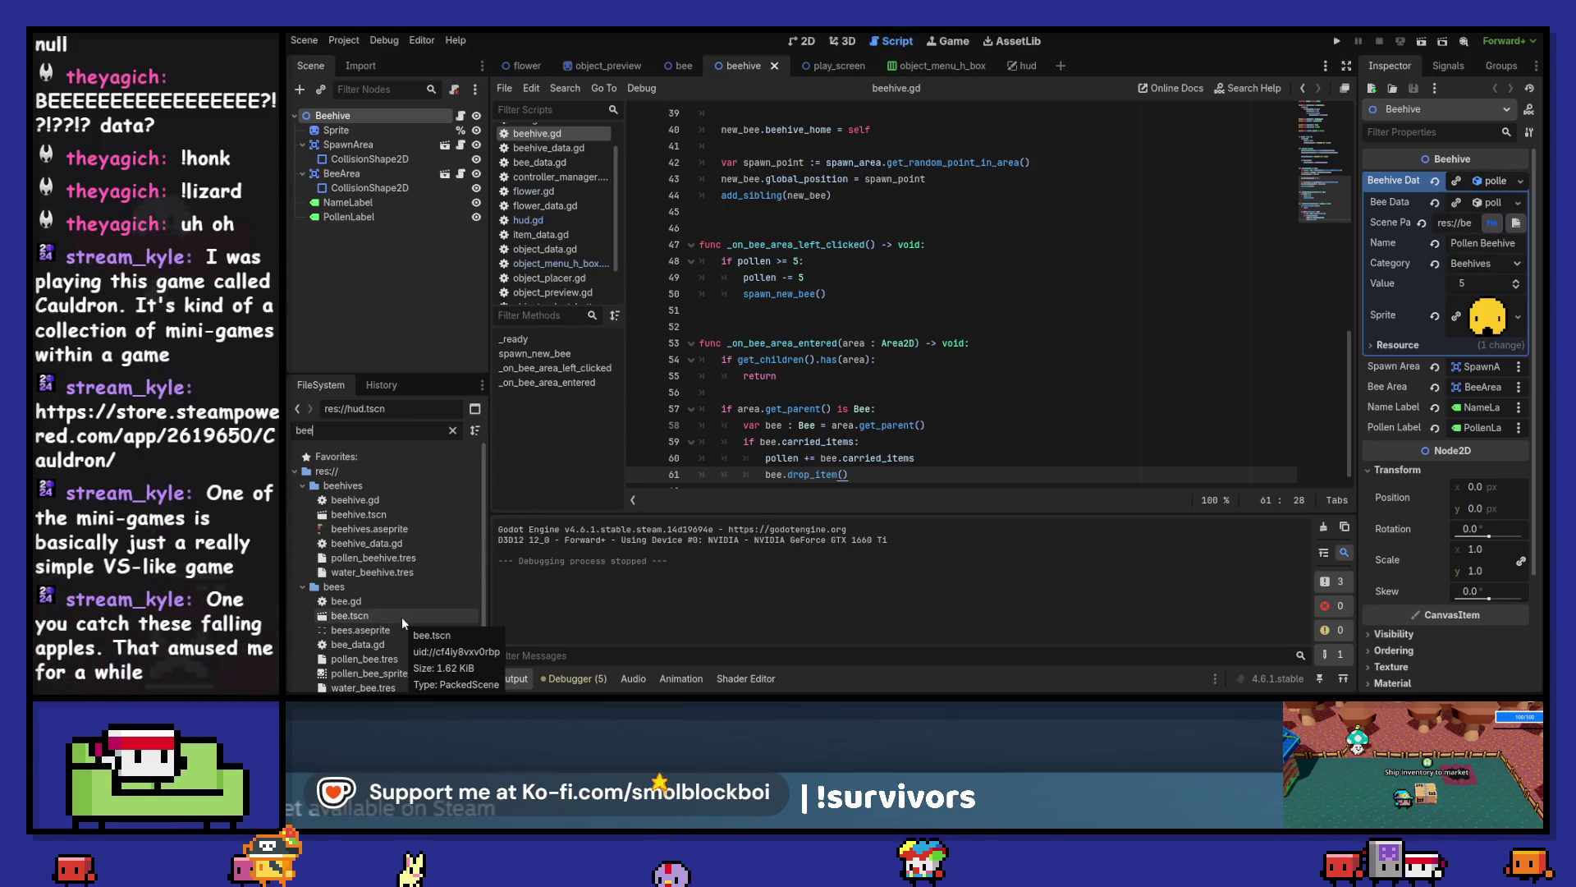
double_click(412, 644)
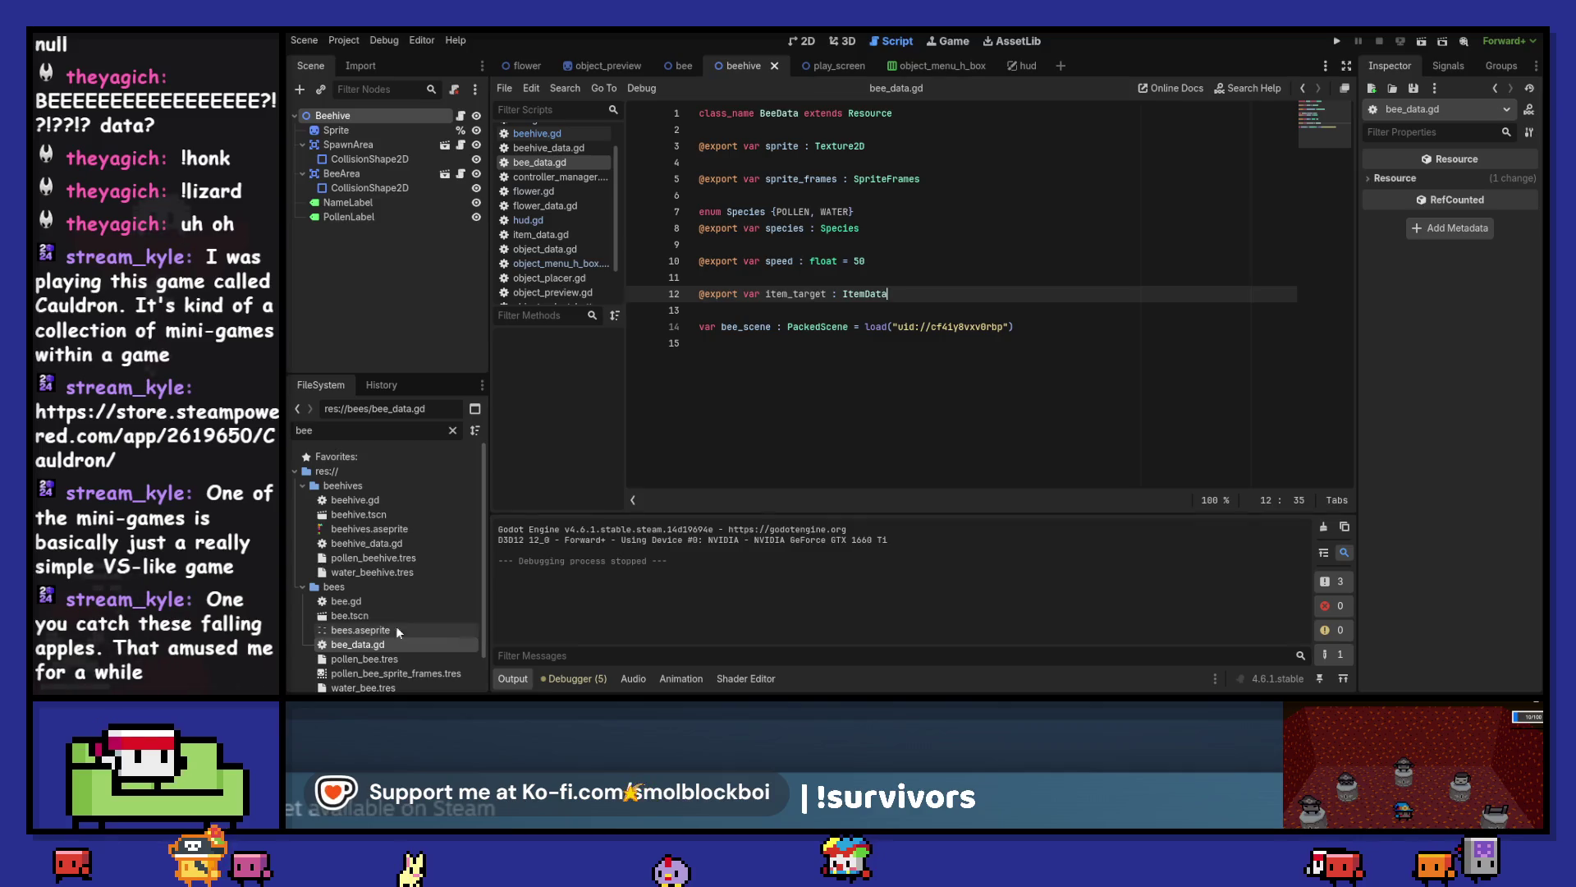
left_click(376, 659)
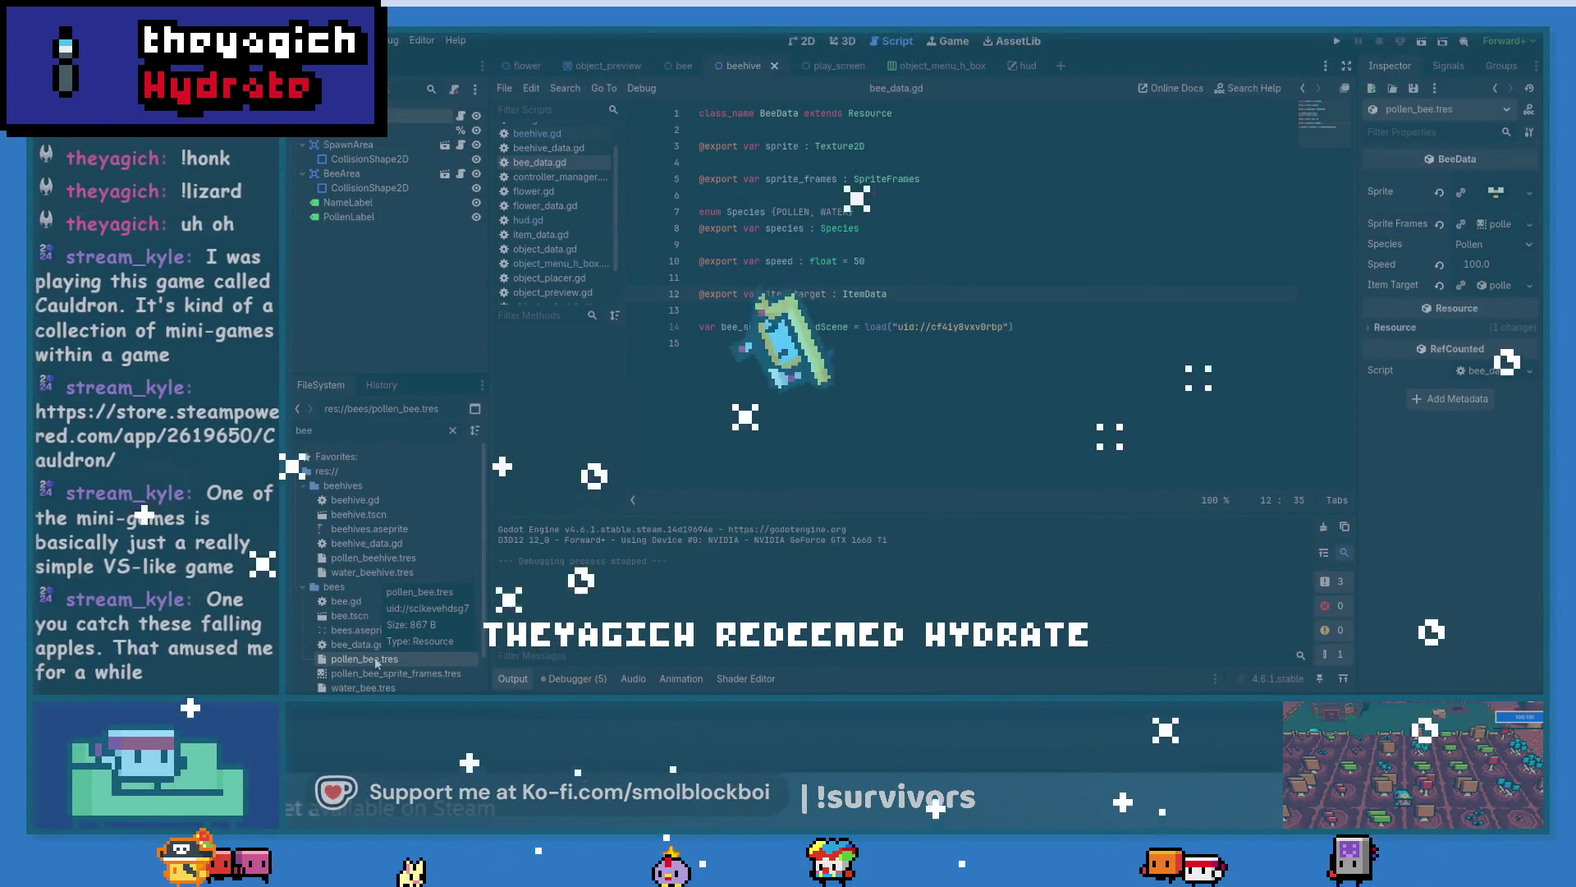
left_click(371, 644)
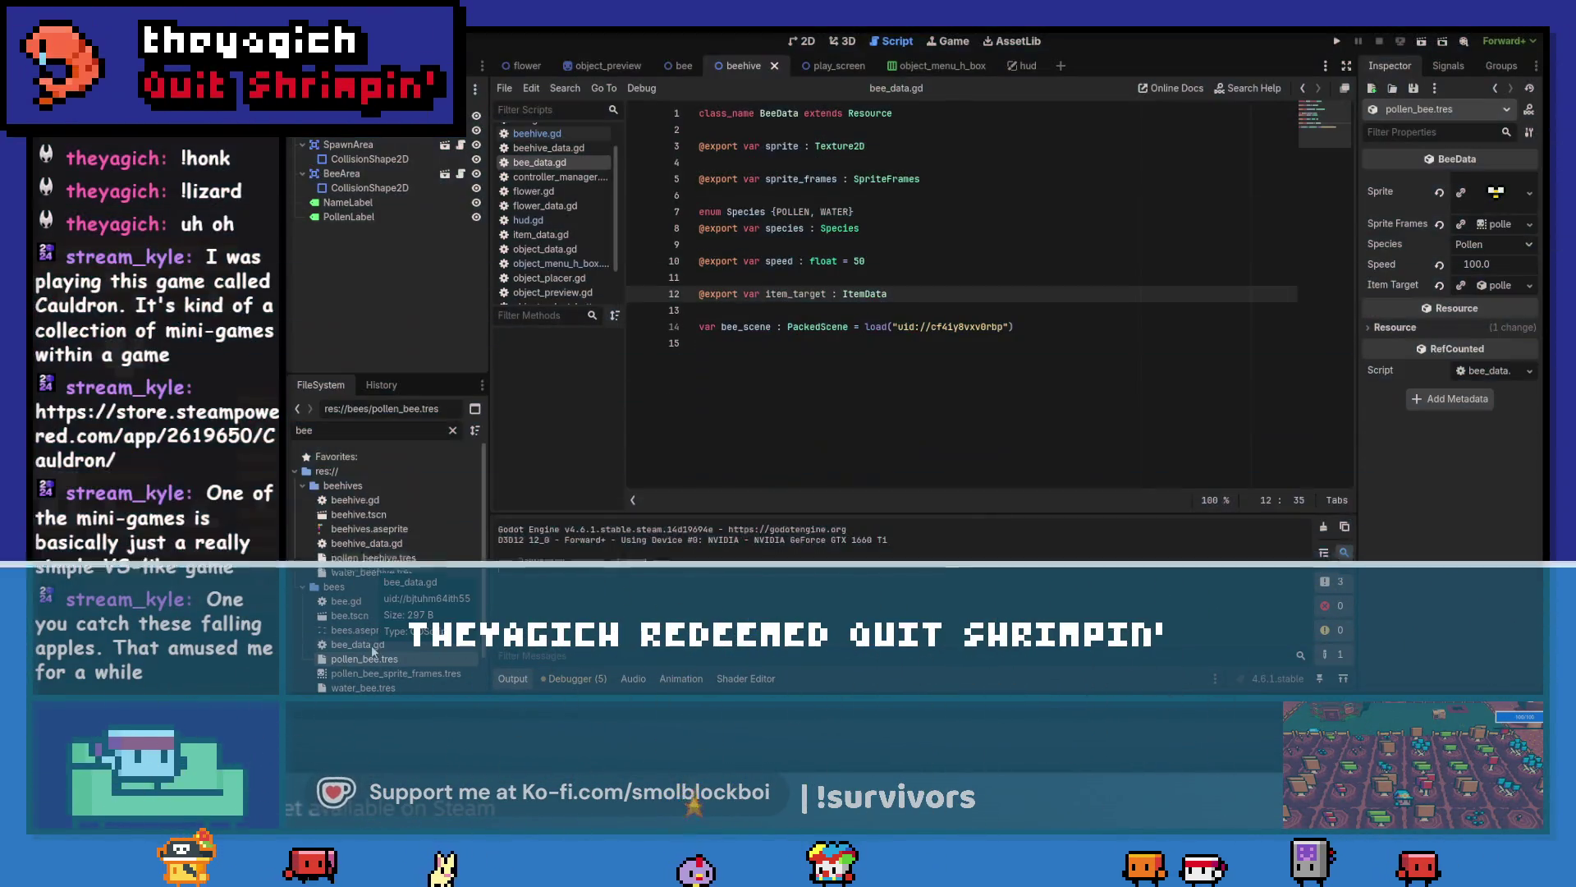
left_click(787, 277)
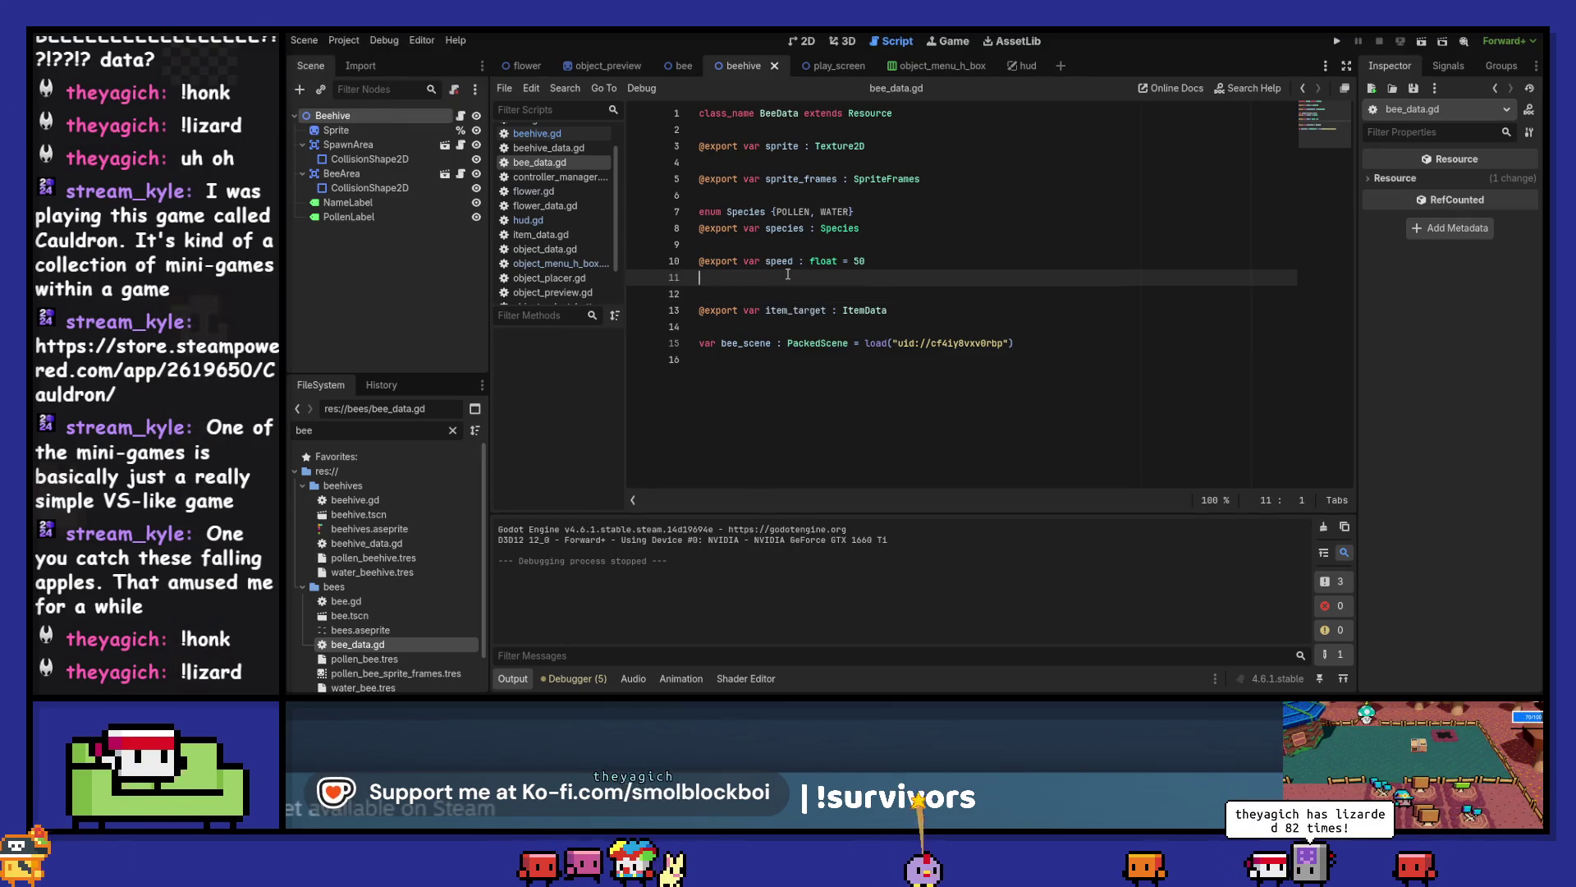
key("Return")
key("Return")
key("Up")
type("@exp")
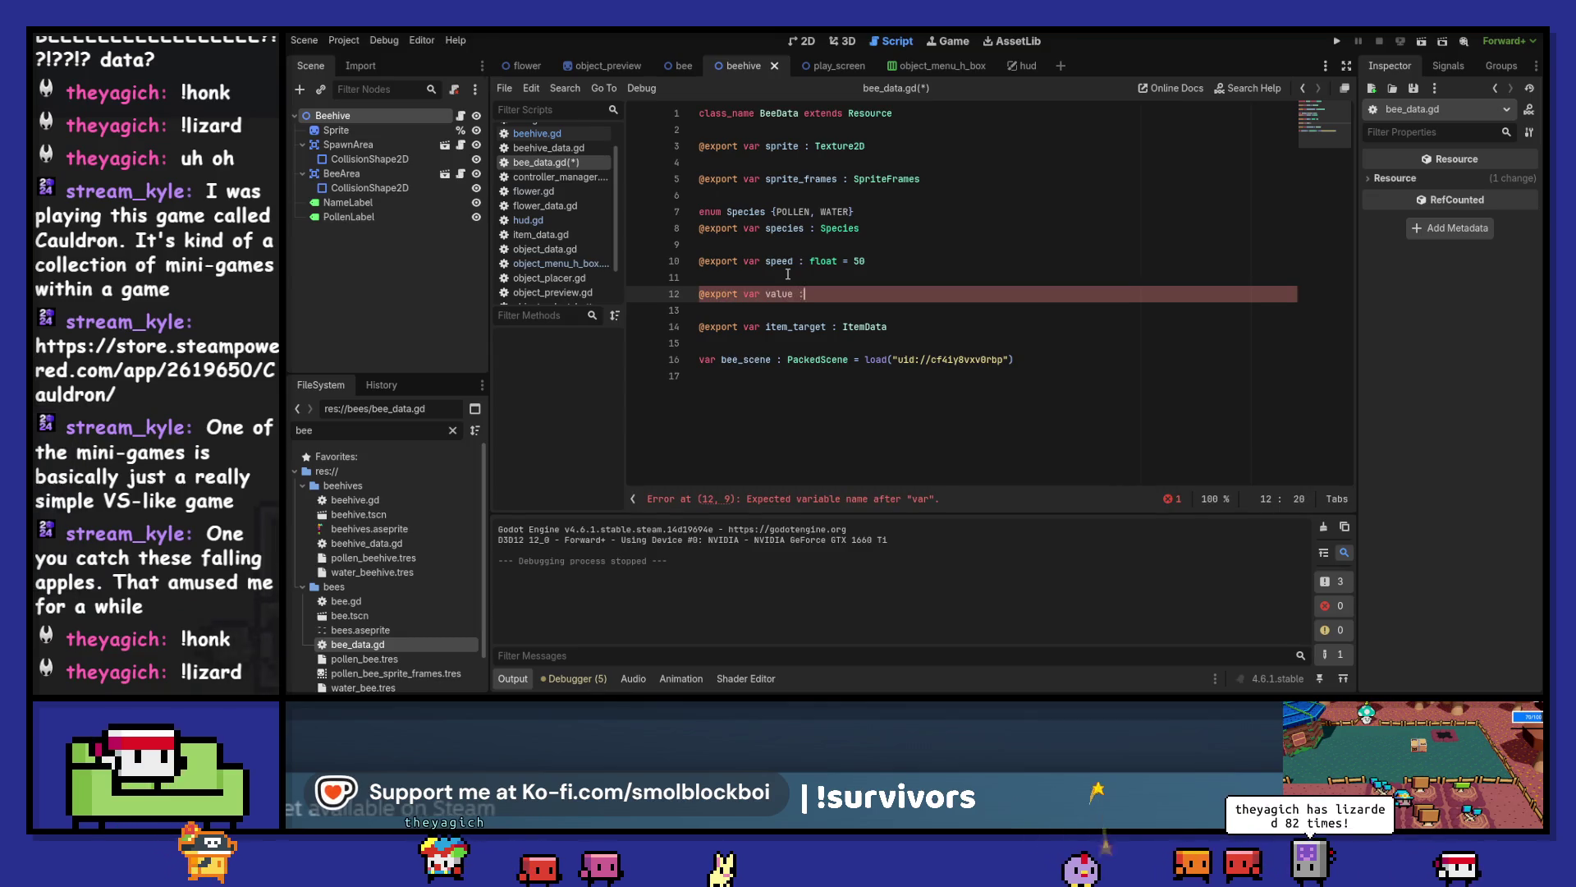
type(" int =")
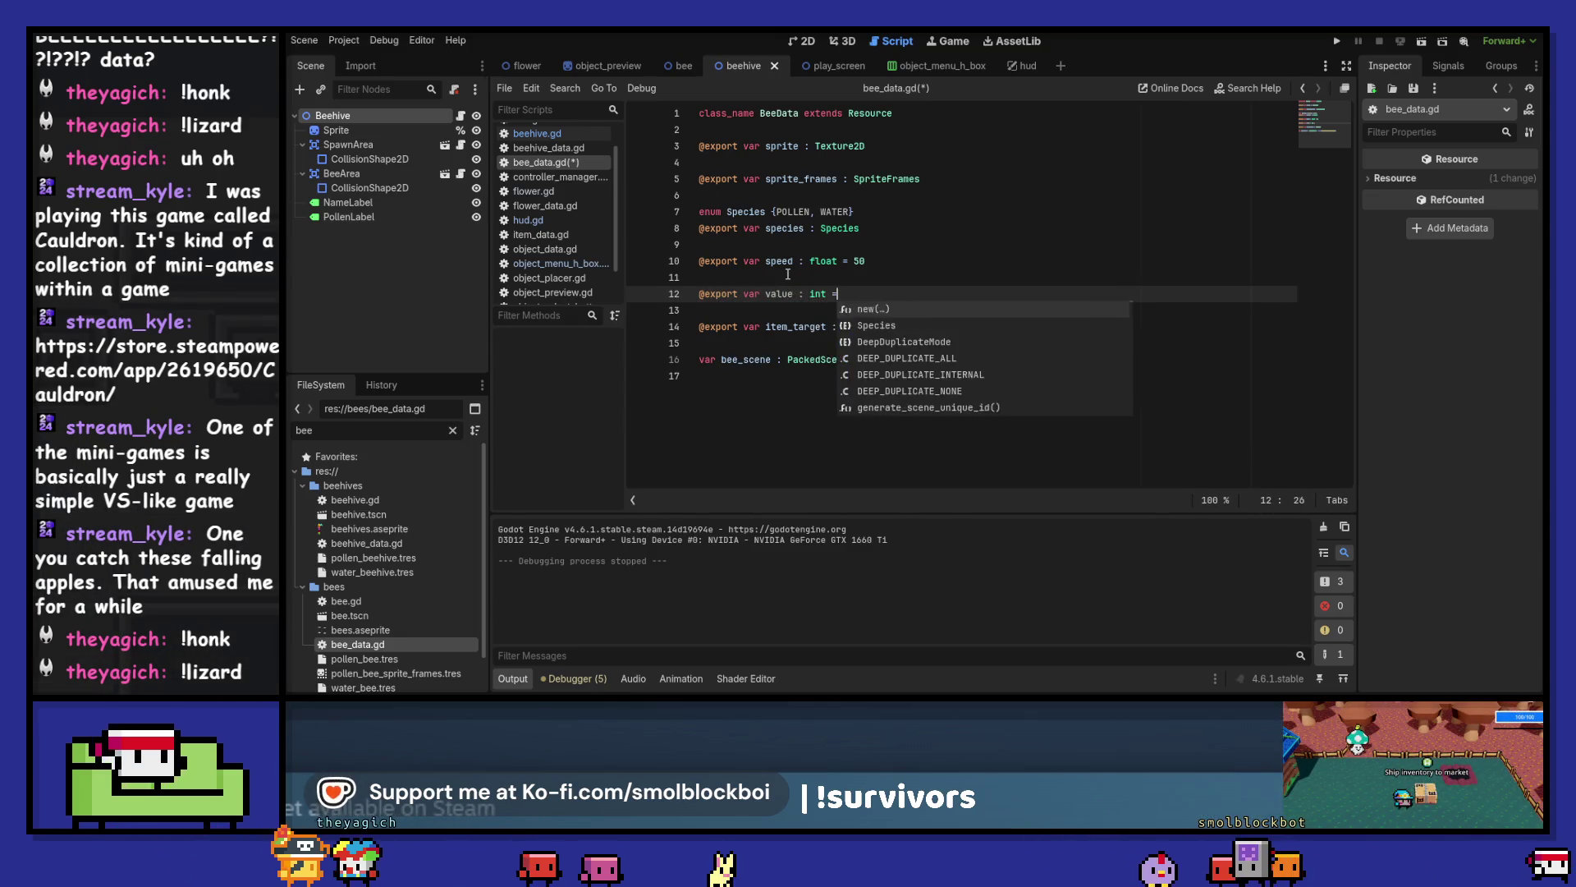
type(" 1")
key("ctrl+s")
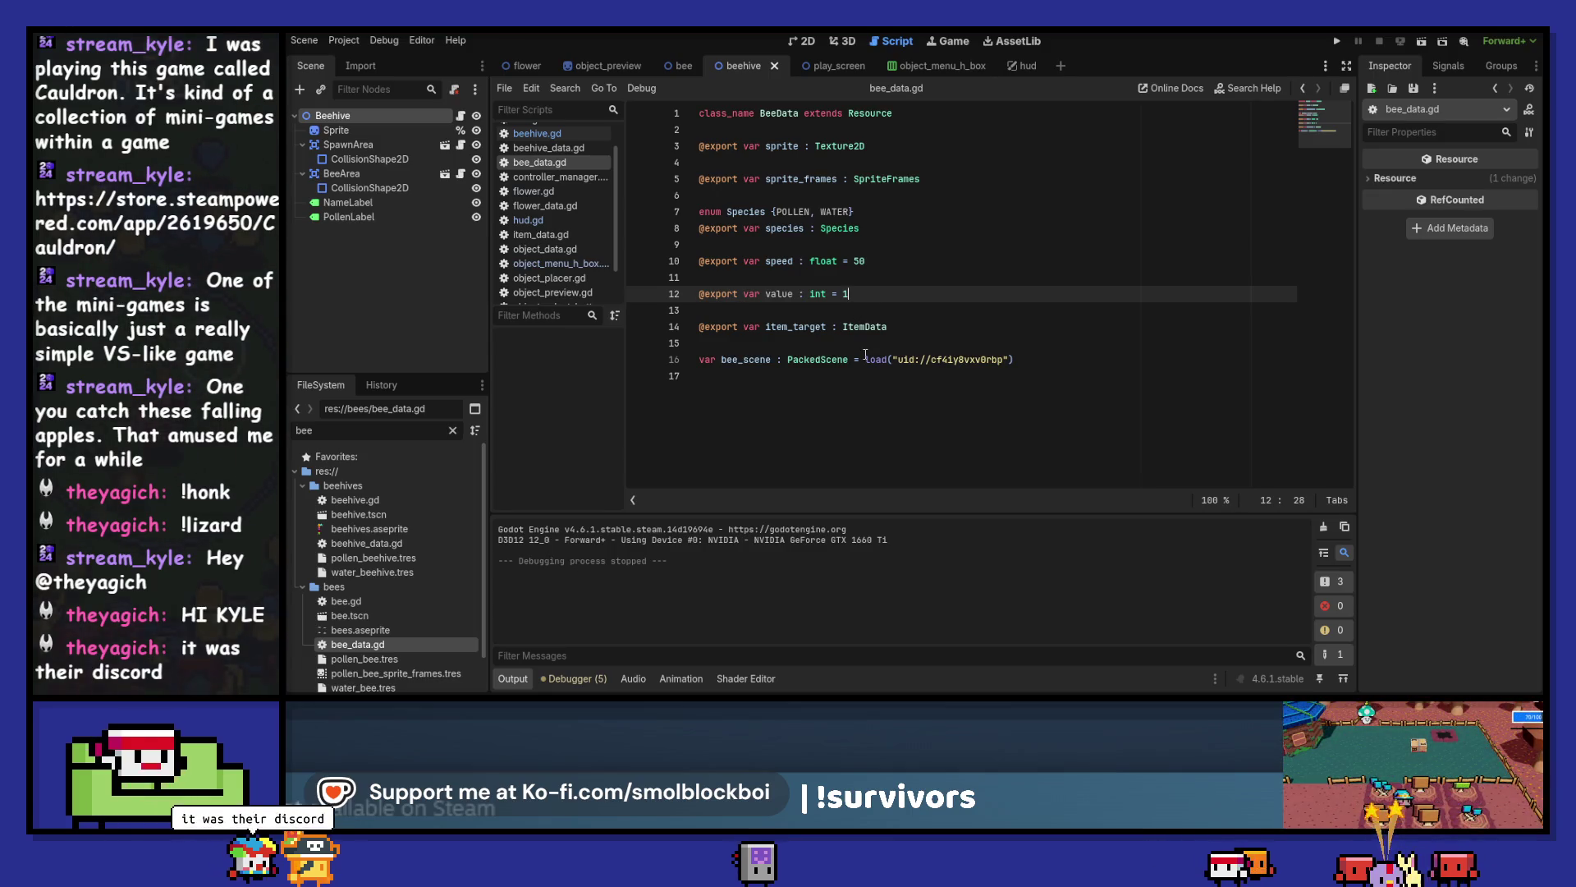
left_click(333, 116)
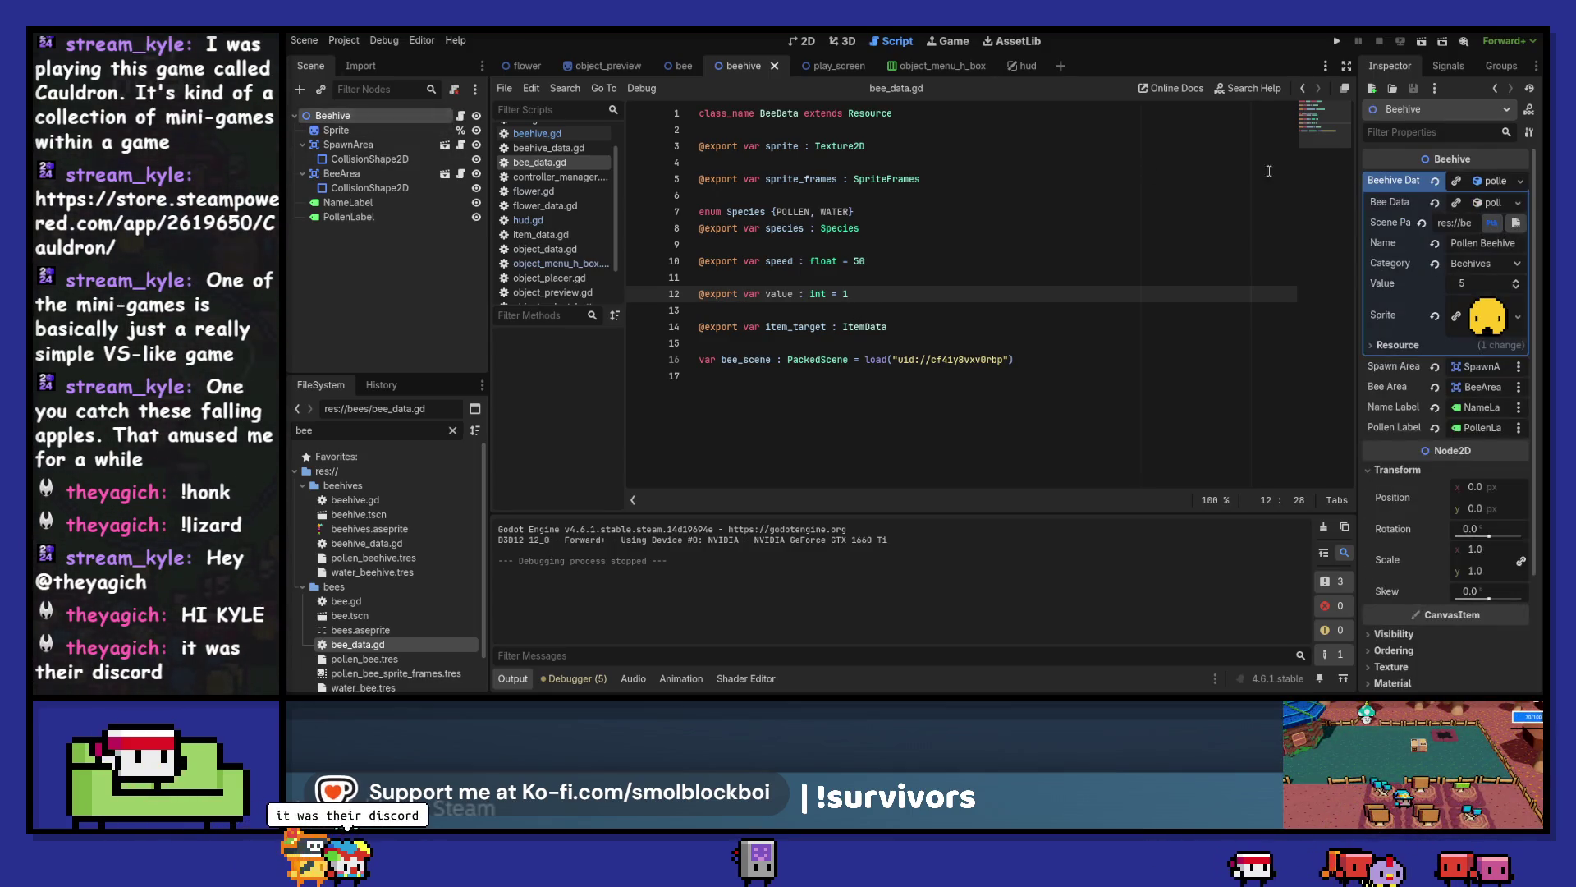
- Set water_bee.tres Value to 2 in the Inspector, leaving pollen_bee.tres at 1
left_click(377, 659)
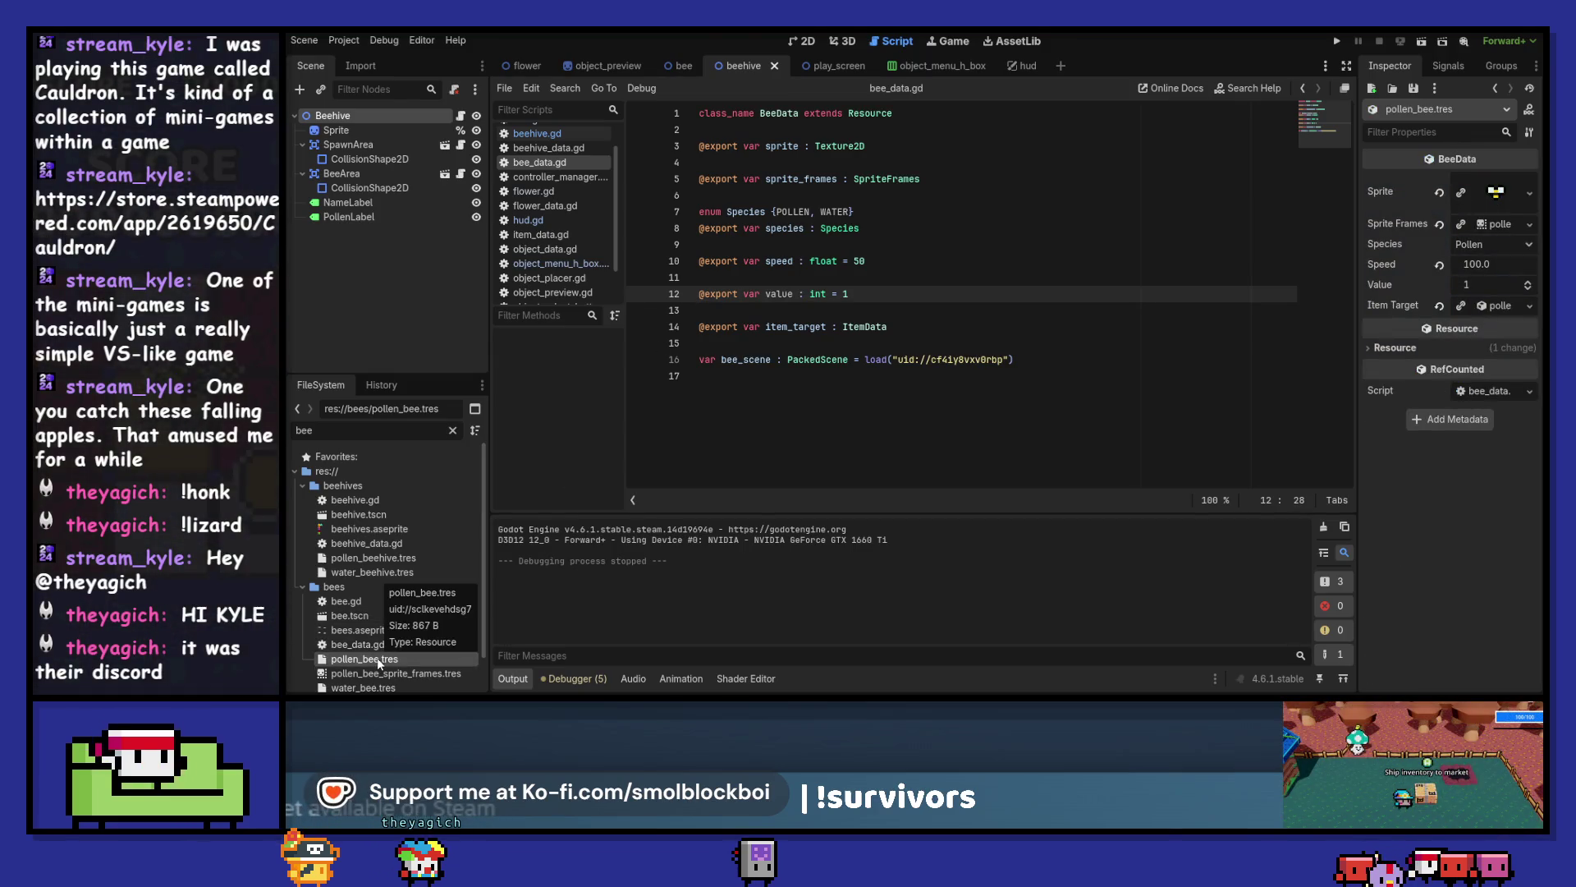
scroll(378, 663, "down", 1)
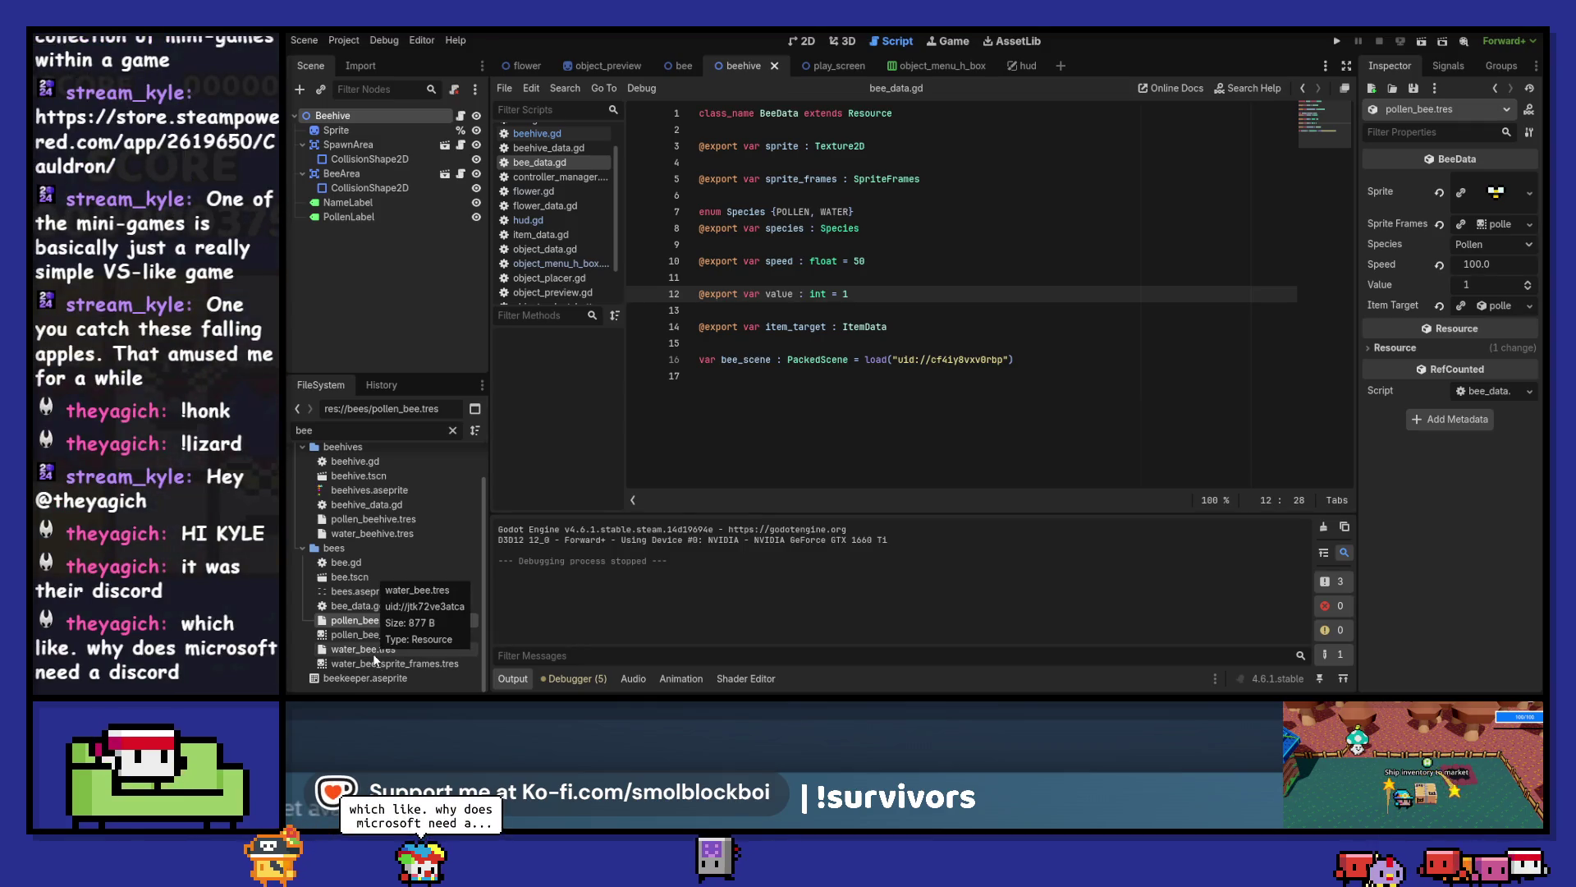
left_click(374, 654)
left_click(1486, 285)
type("3")
key("Return")
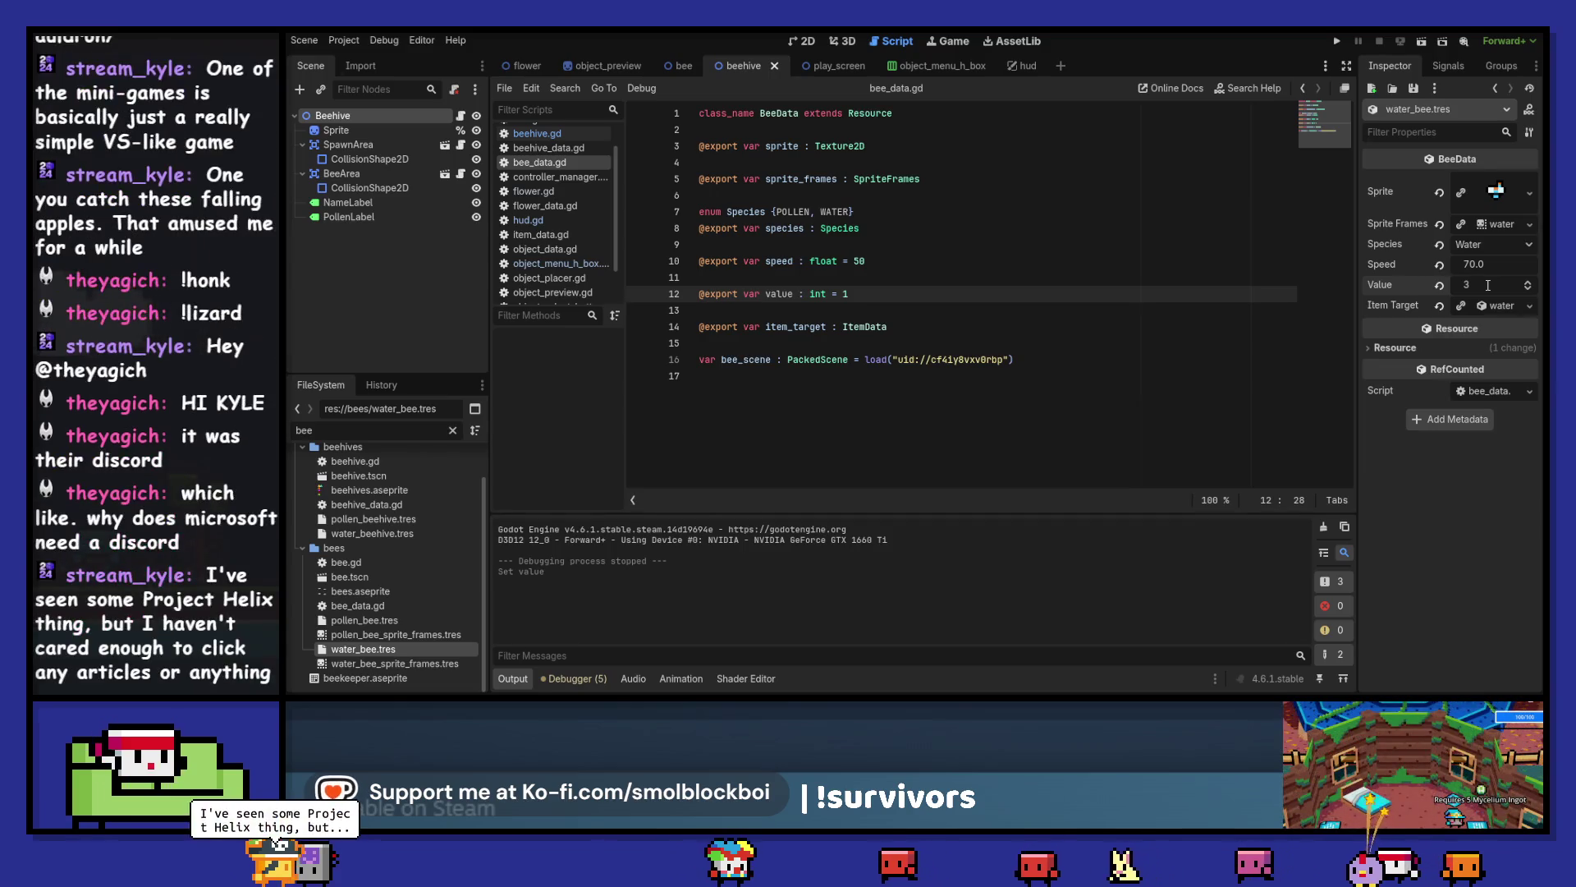
left_click(1488, 285)
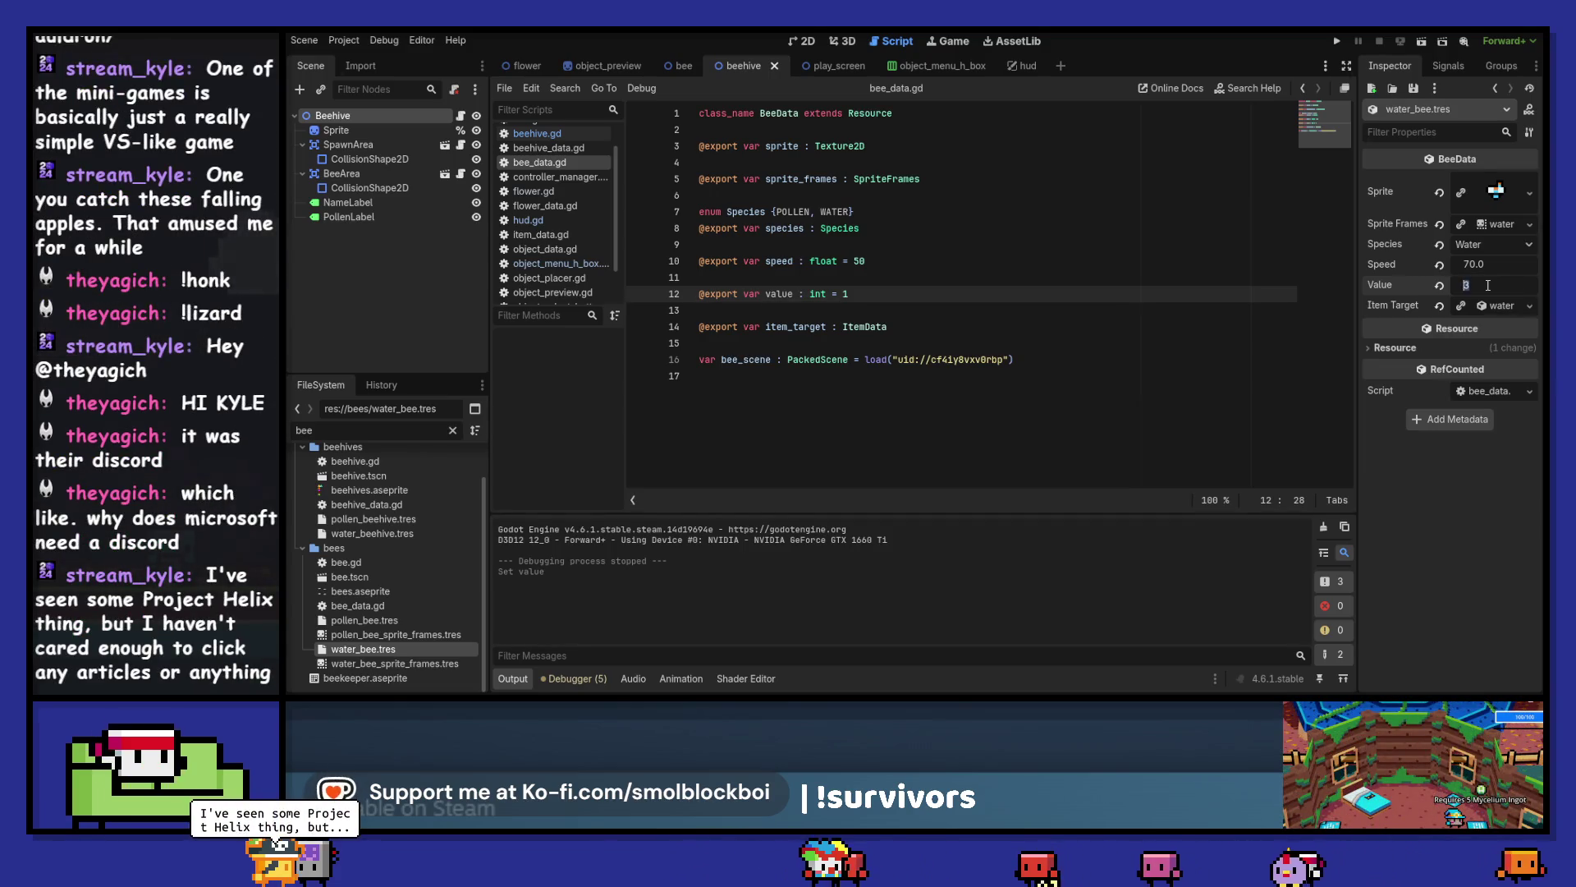
type("5")
key("Return")
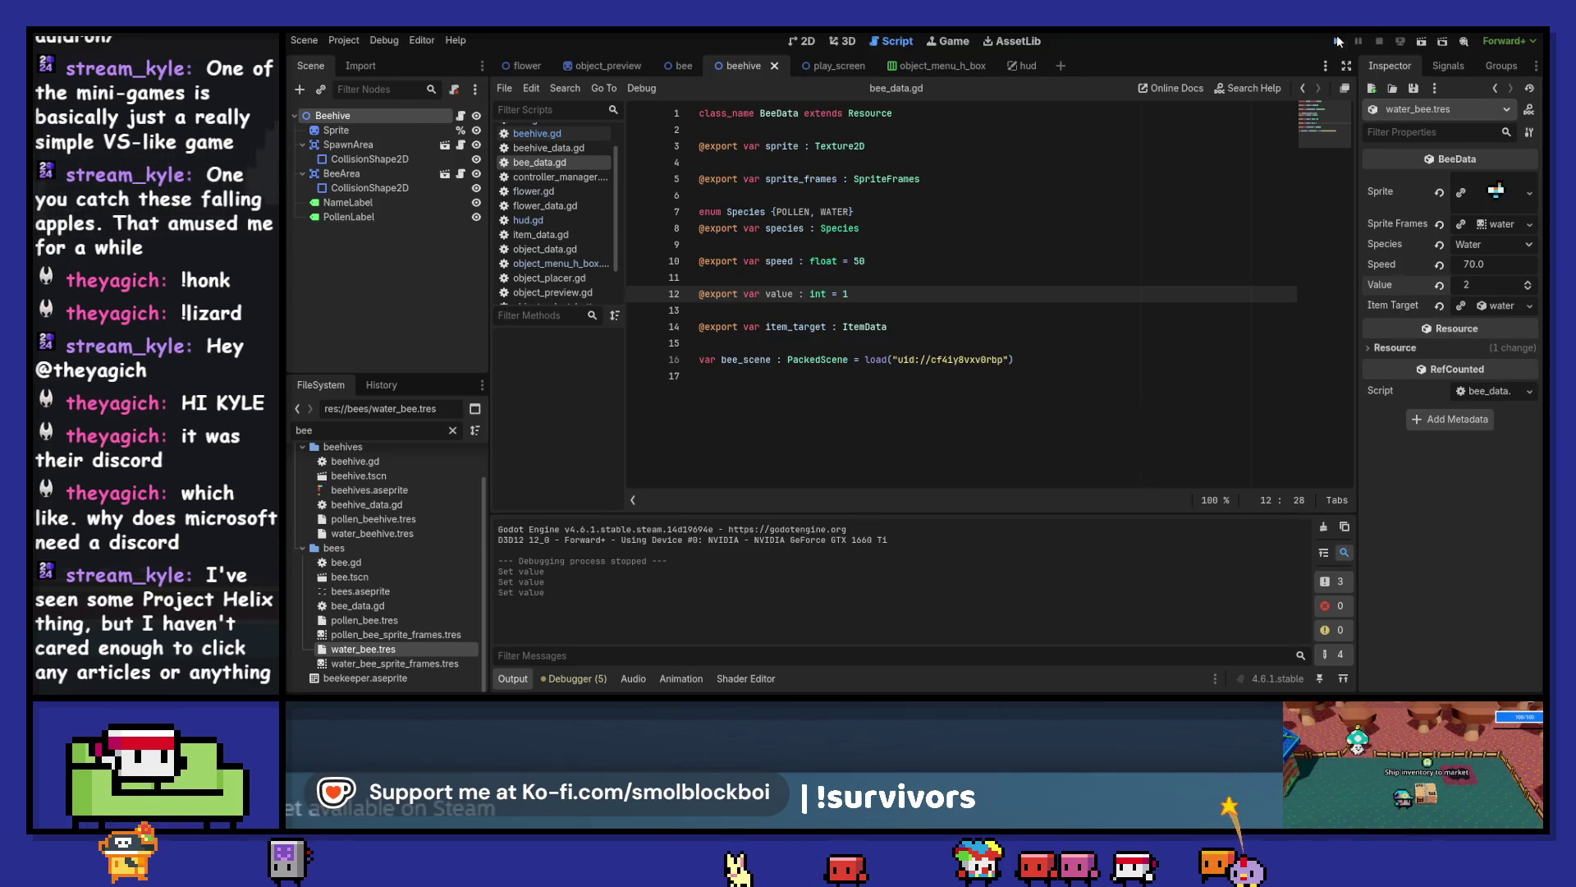
- Test-run the game briefly, then return to beehive.gd
left_click(1338, 41)
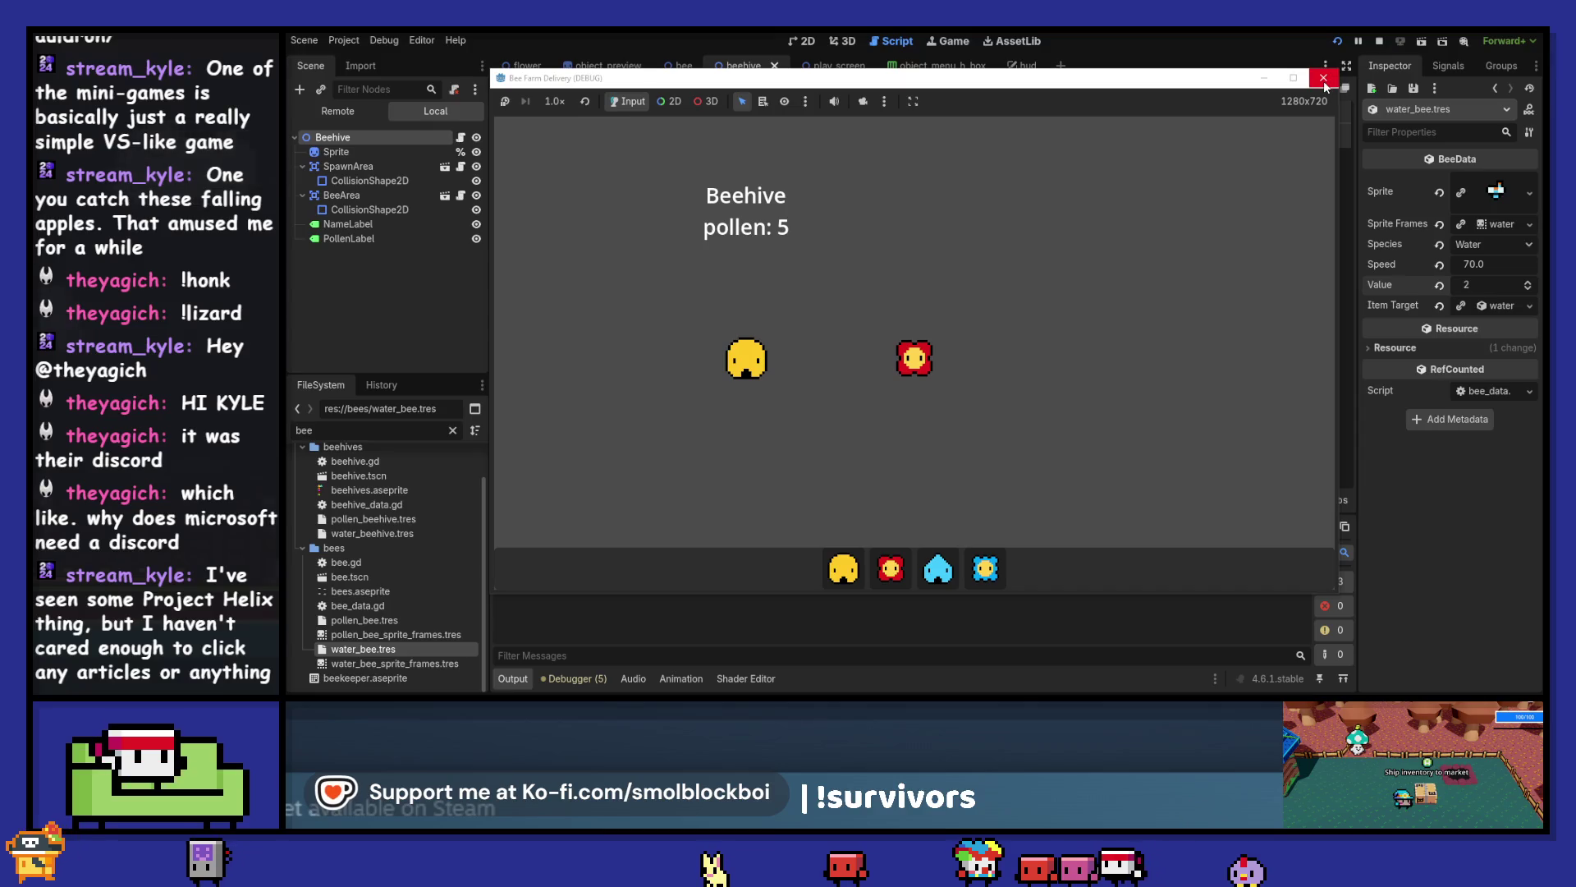
left_click(1323, 79)
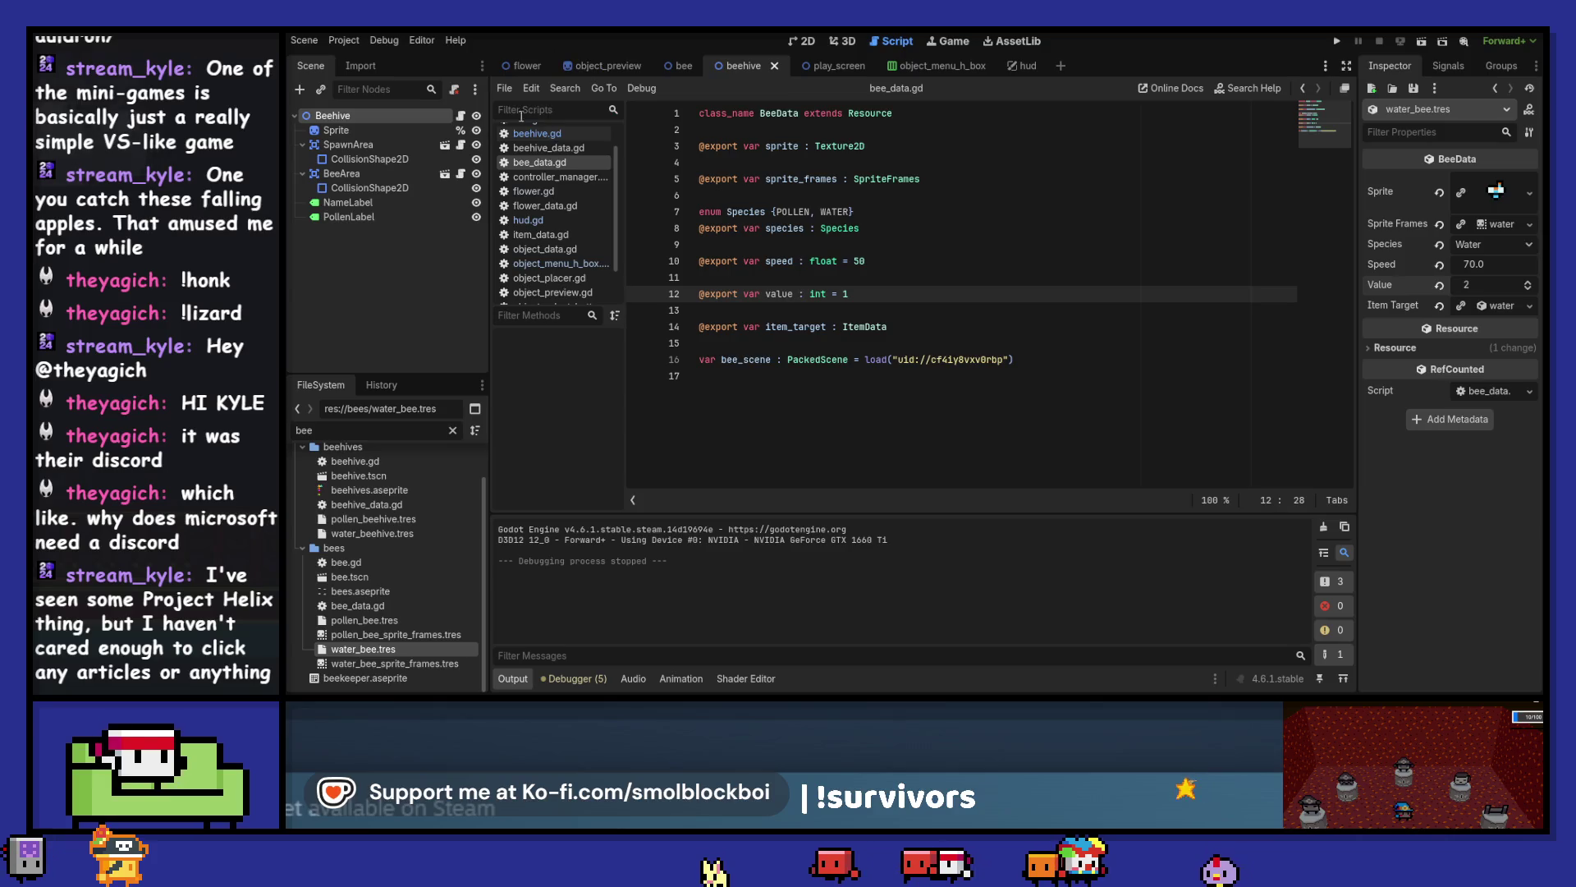
left_click(461, 118)
- Add 'var cost : int = beehive_data.bee_data.value' above the pollen check in beehive.gd
scroll(841, 277, "up", 1)
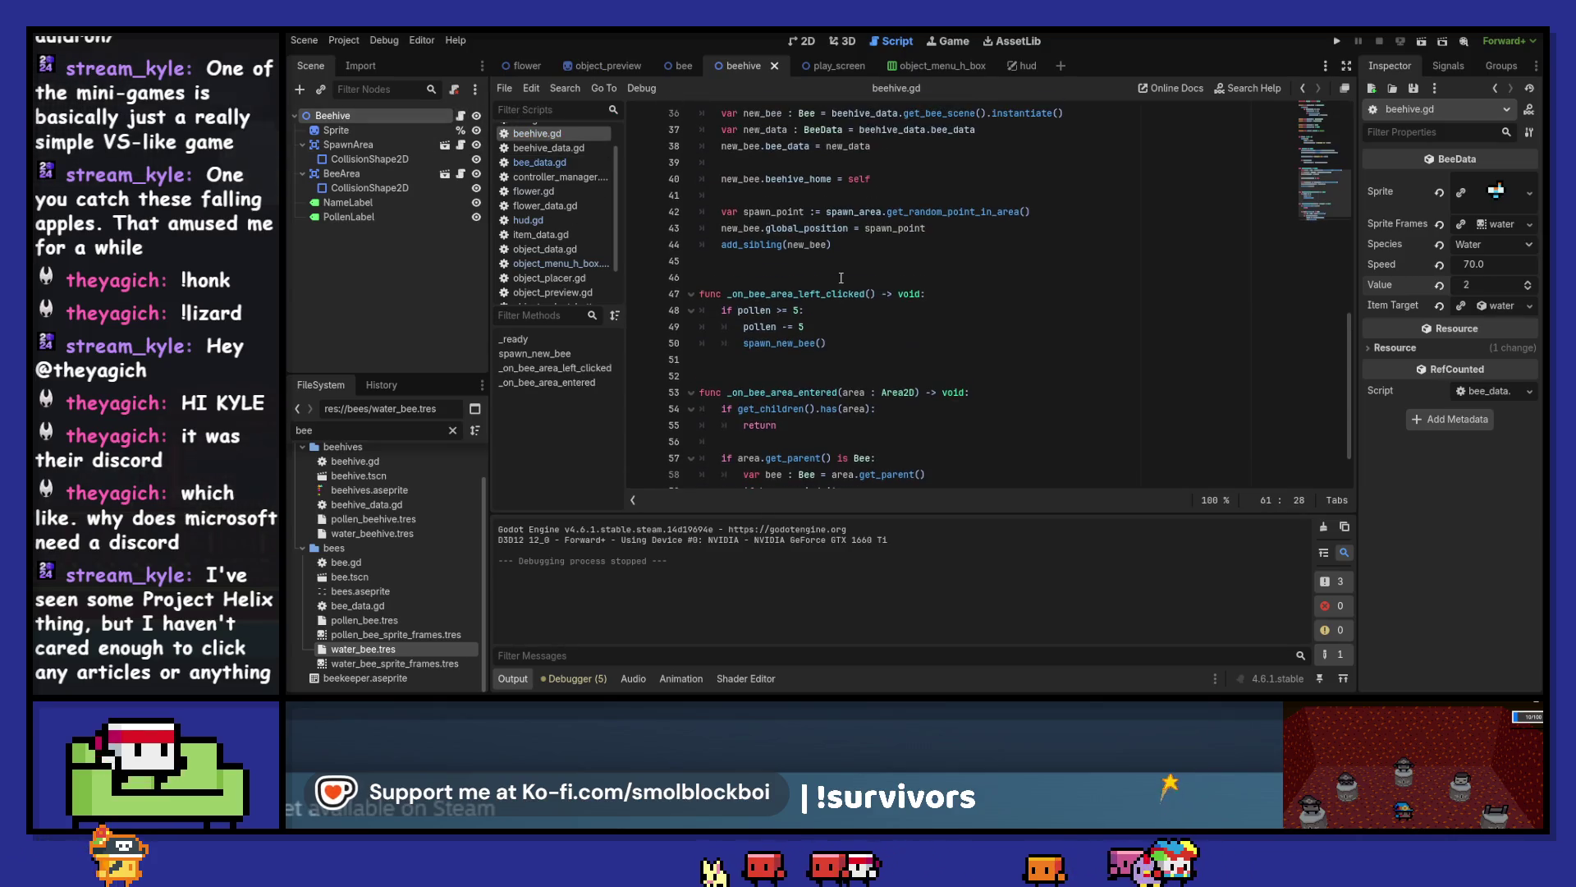
double_click(796, 310)
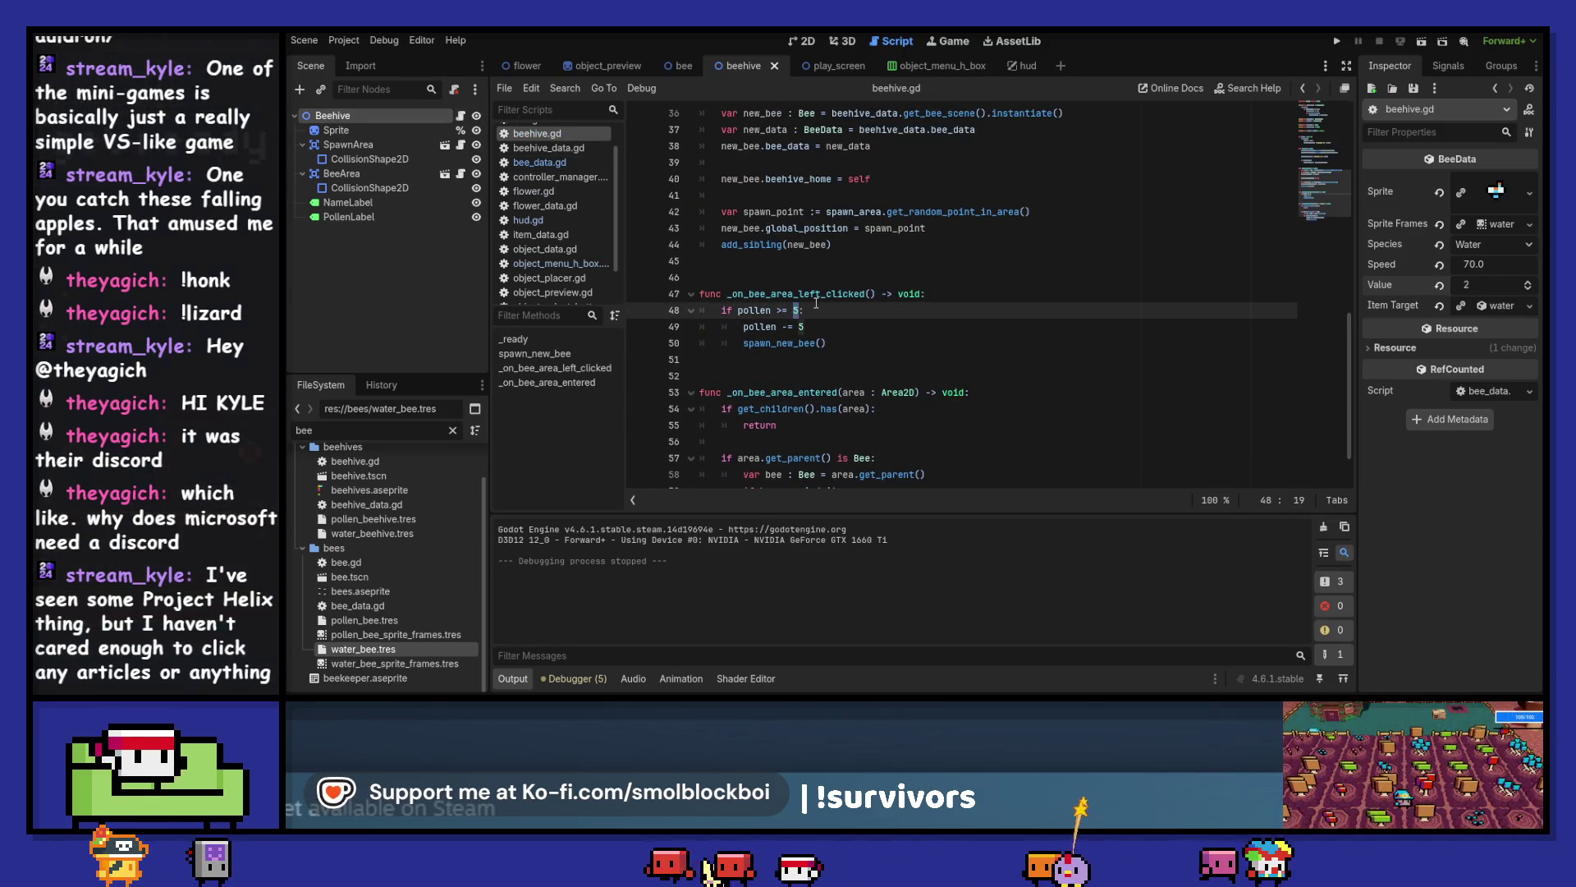
type("beehive_data")
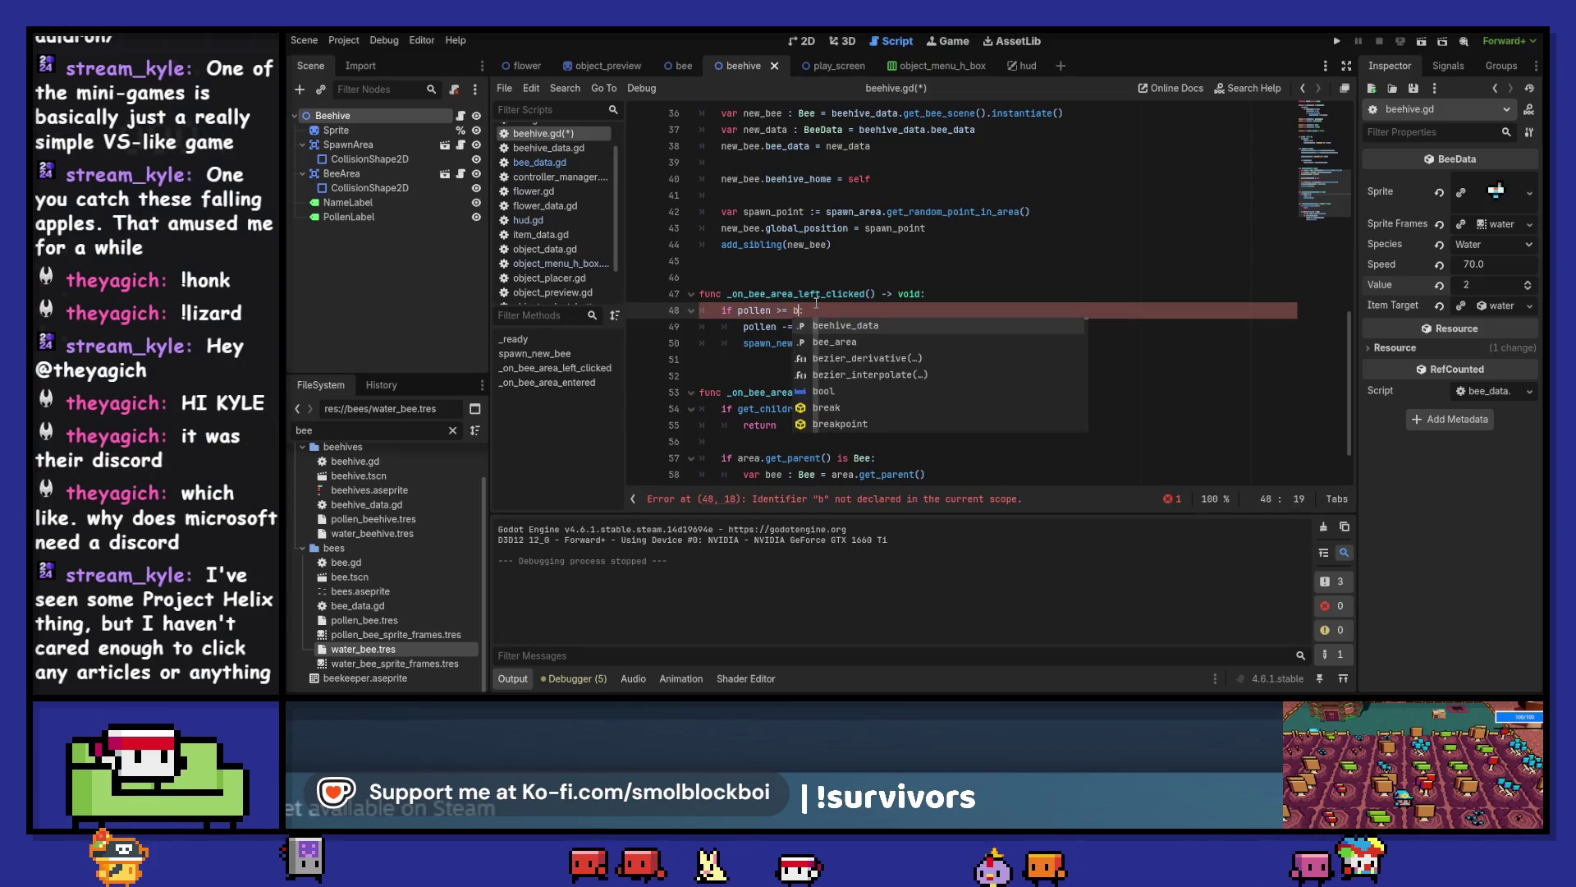
type(".bee_data.v")
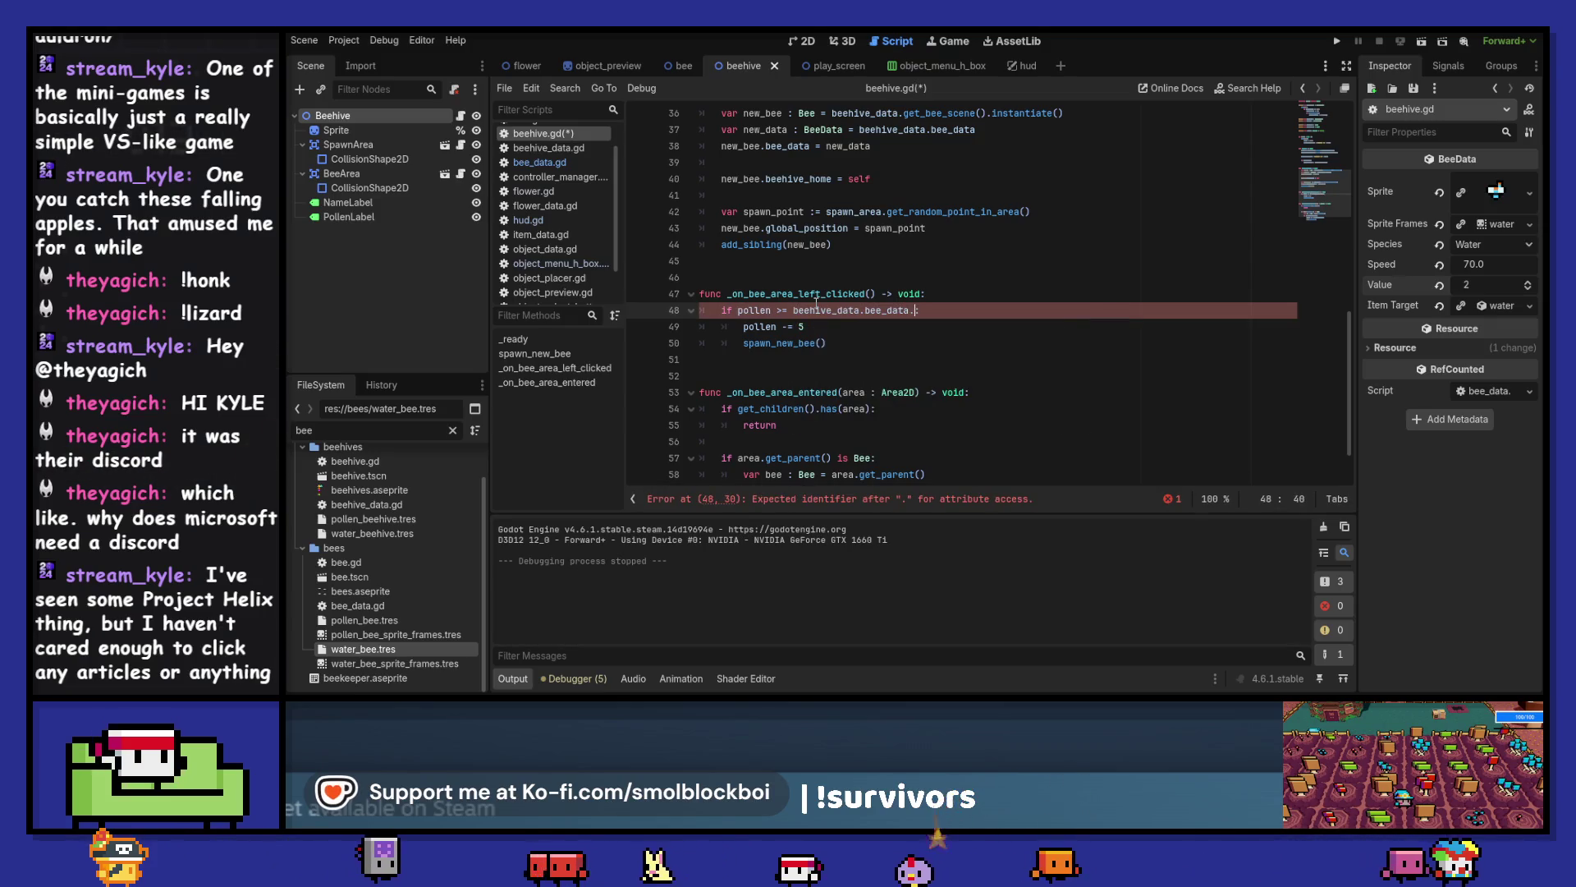
key("Return")
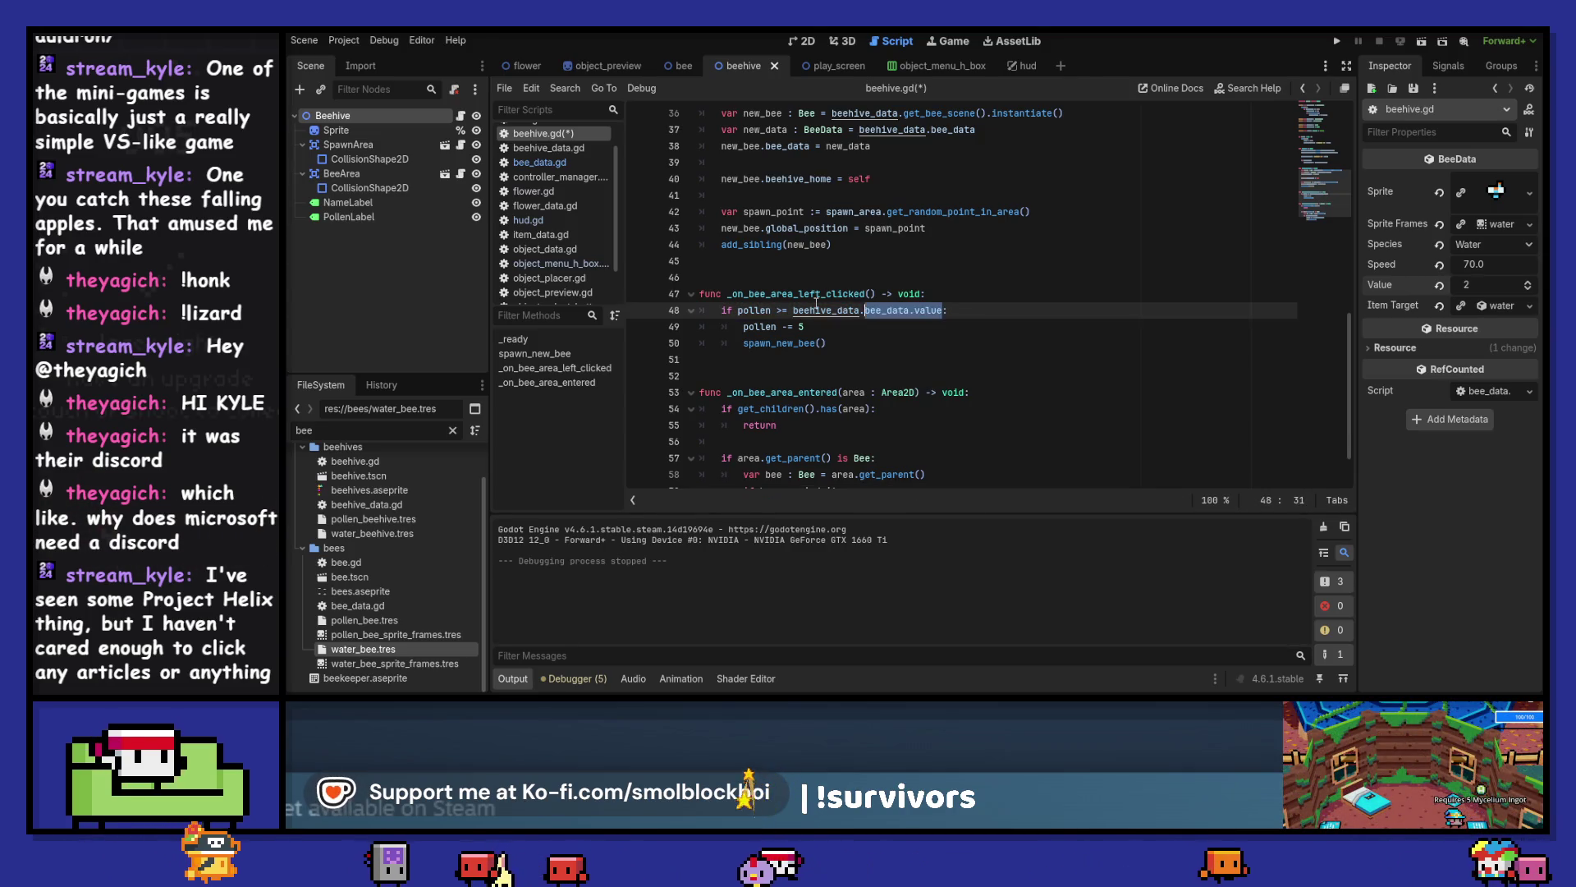
key("ctrl+Left")
key("ctrl+Left")
key("ctrl+Left")
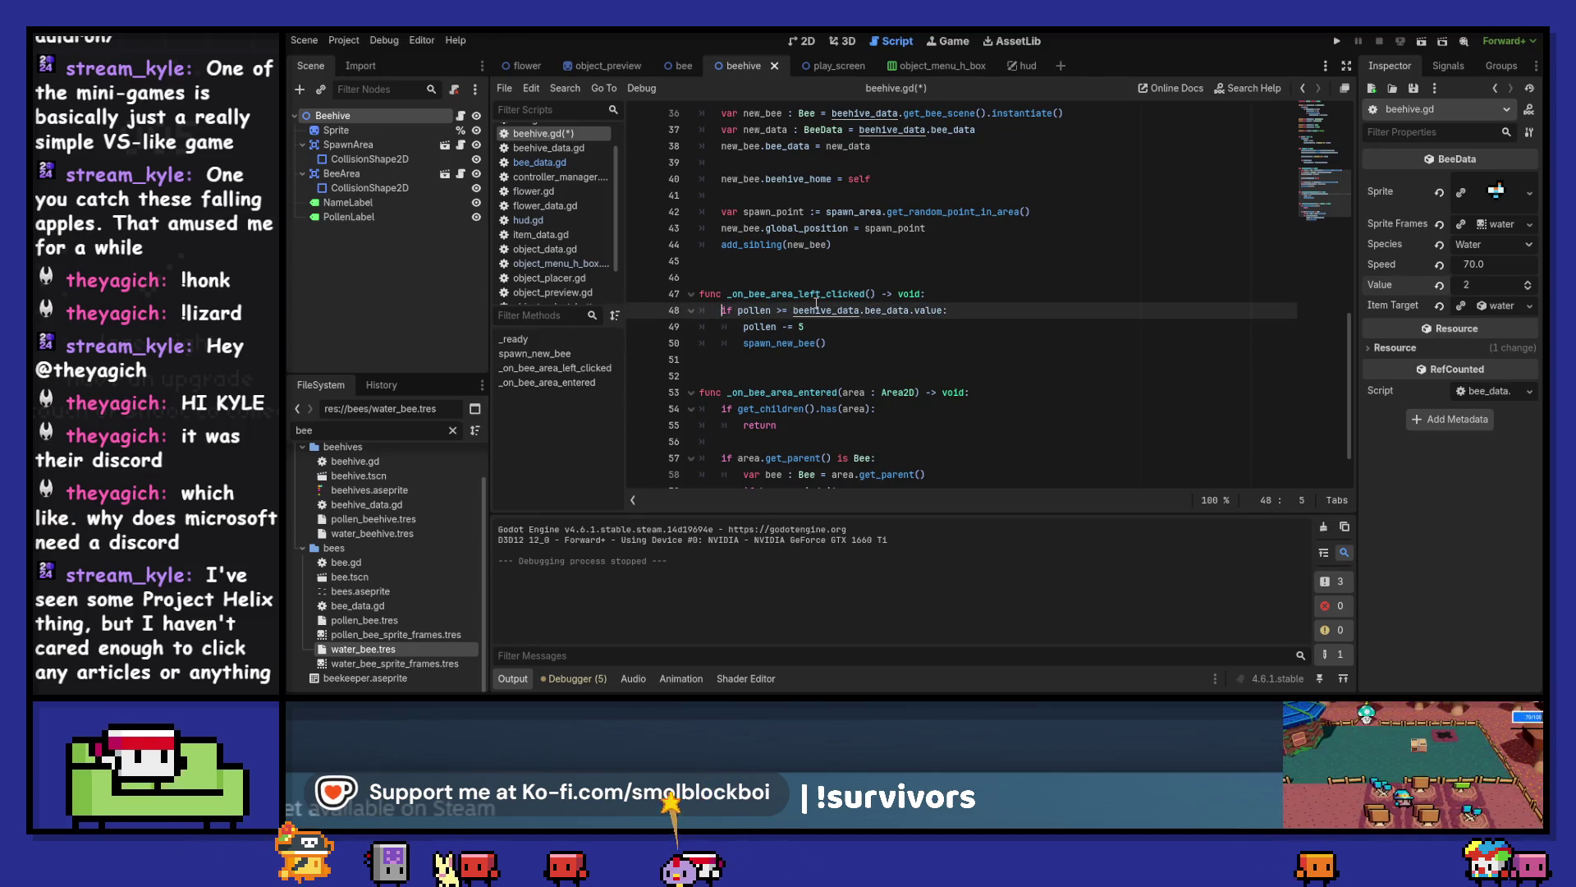
key("ctrl+shift+Return")
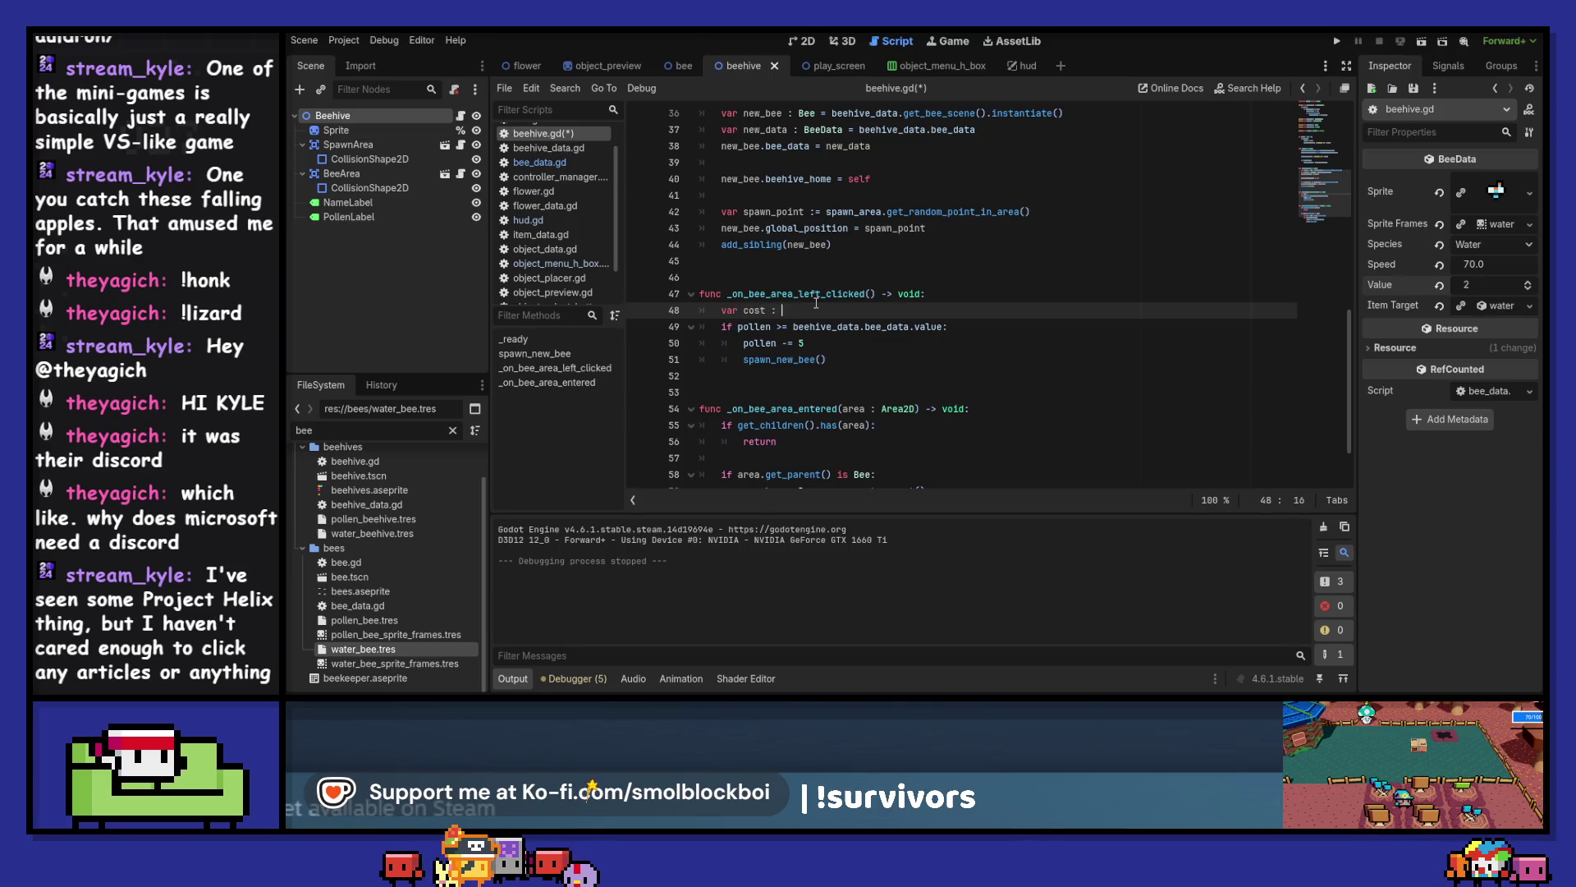
type("int =")
type("beehive_data.bee_data.value")
- Use cost instead of 5 in the pollen check and subtraction, save, and run the game
key("Down")
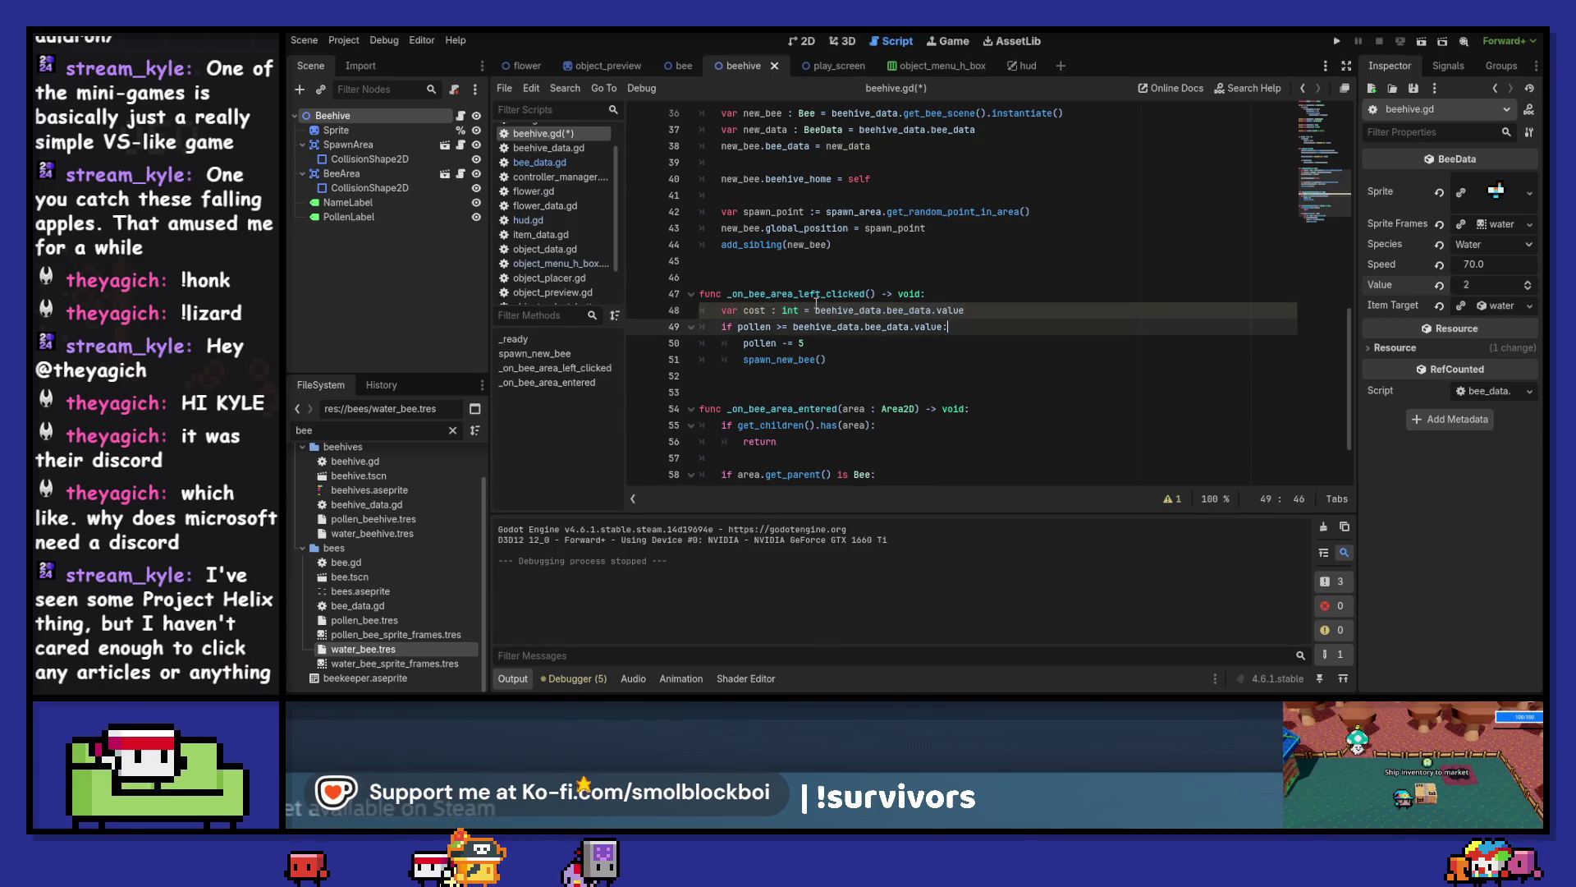
type("st:")
key("Down")
key("Left")
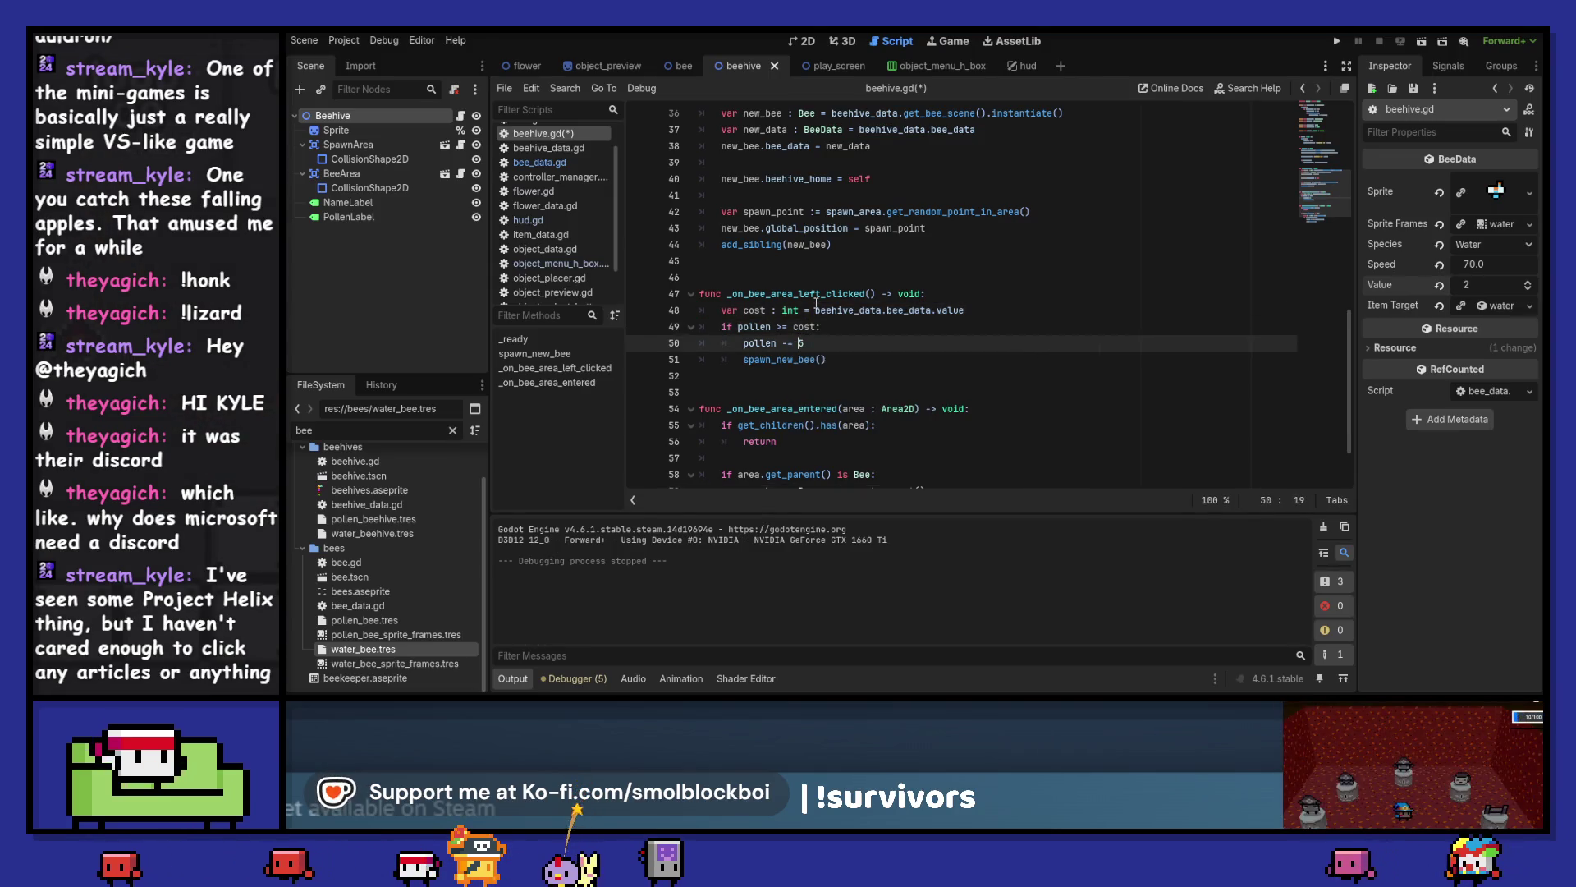
type("cost")
key("ctrl+s")
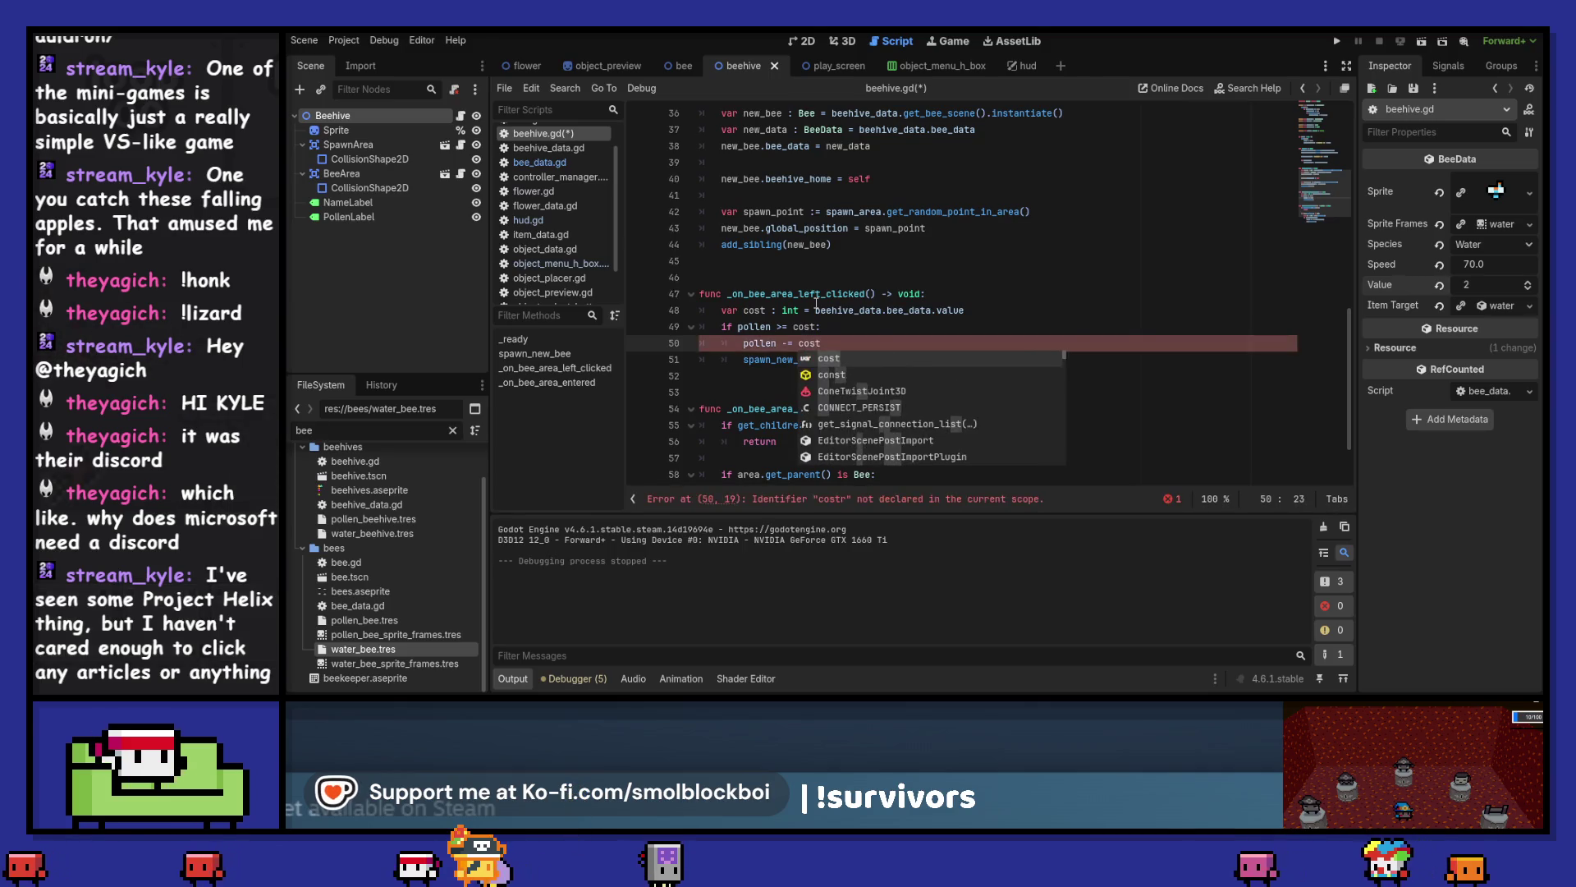
key("F6")
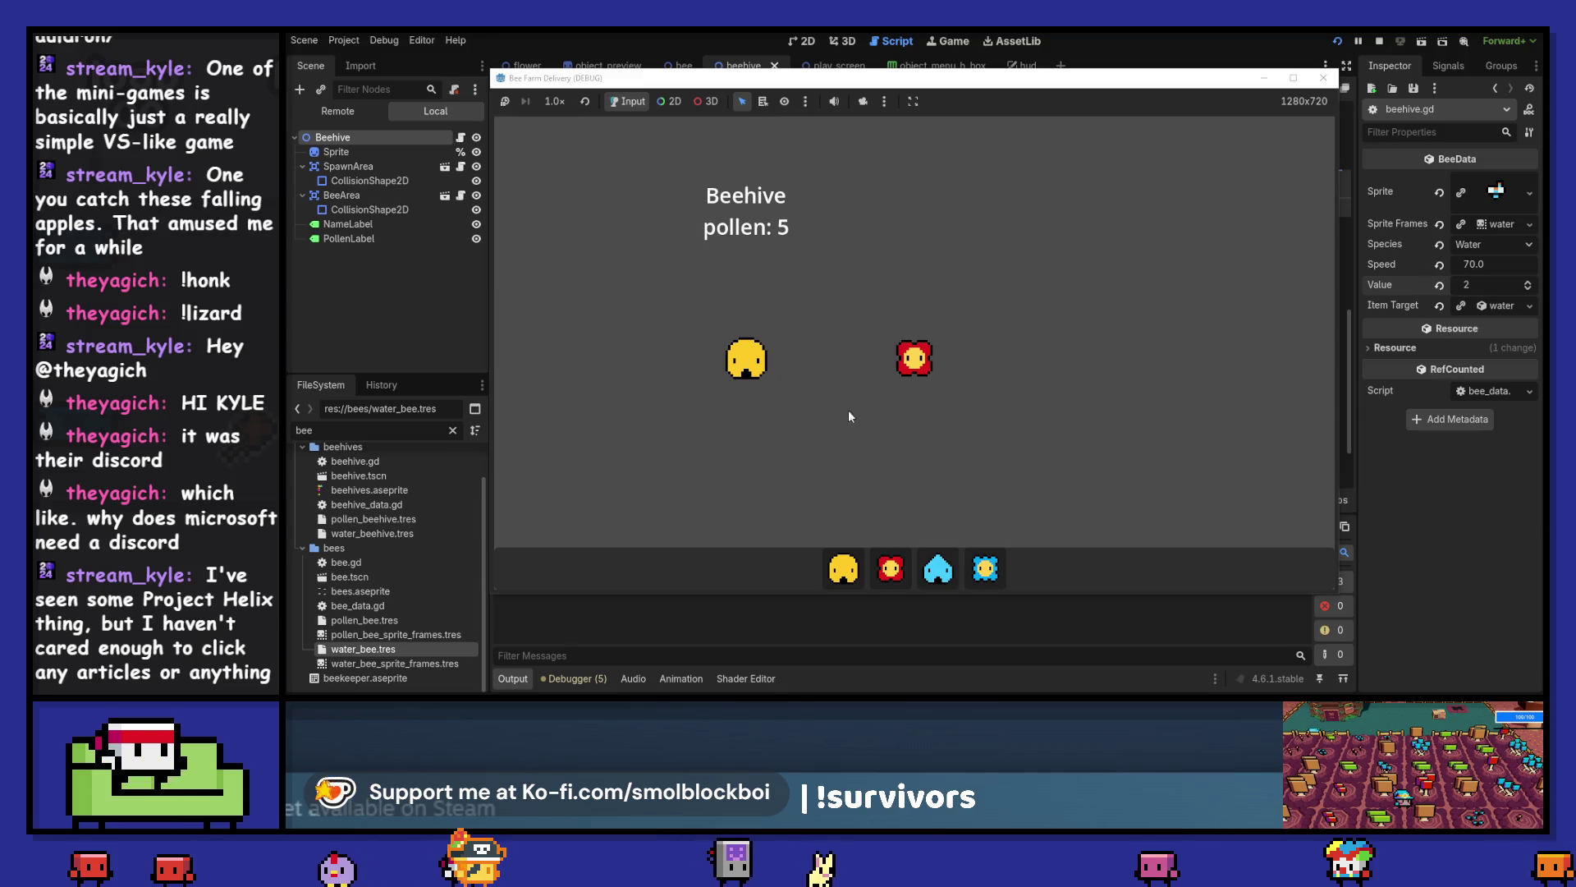
- Spawn two bees from the beehive, watching pollen drop from 5 to 4, then close the game
left_click(747, 361)
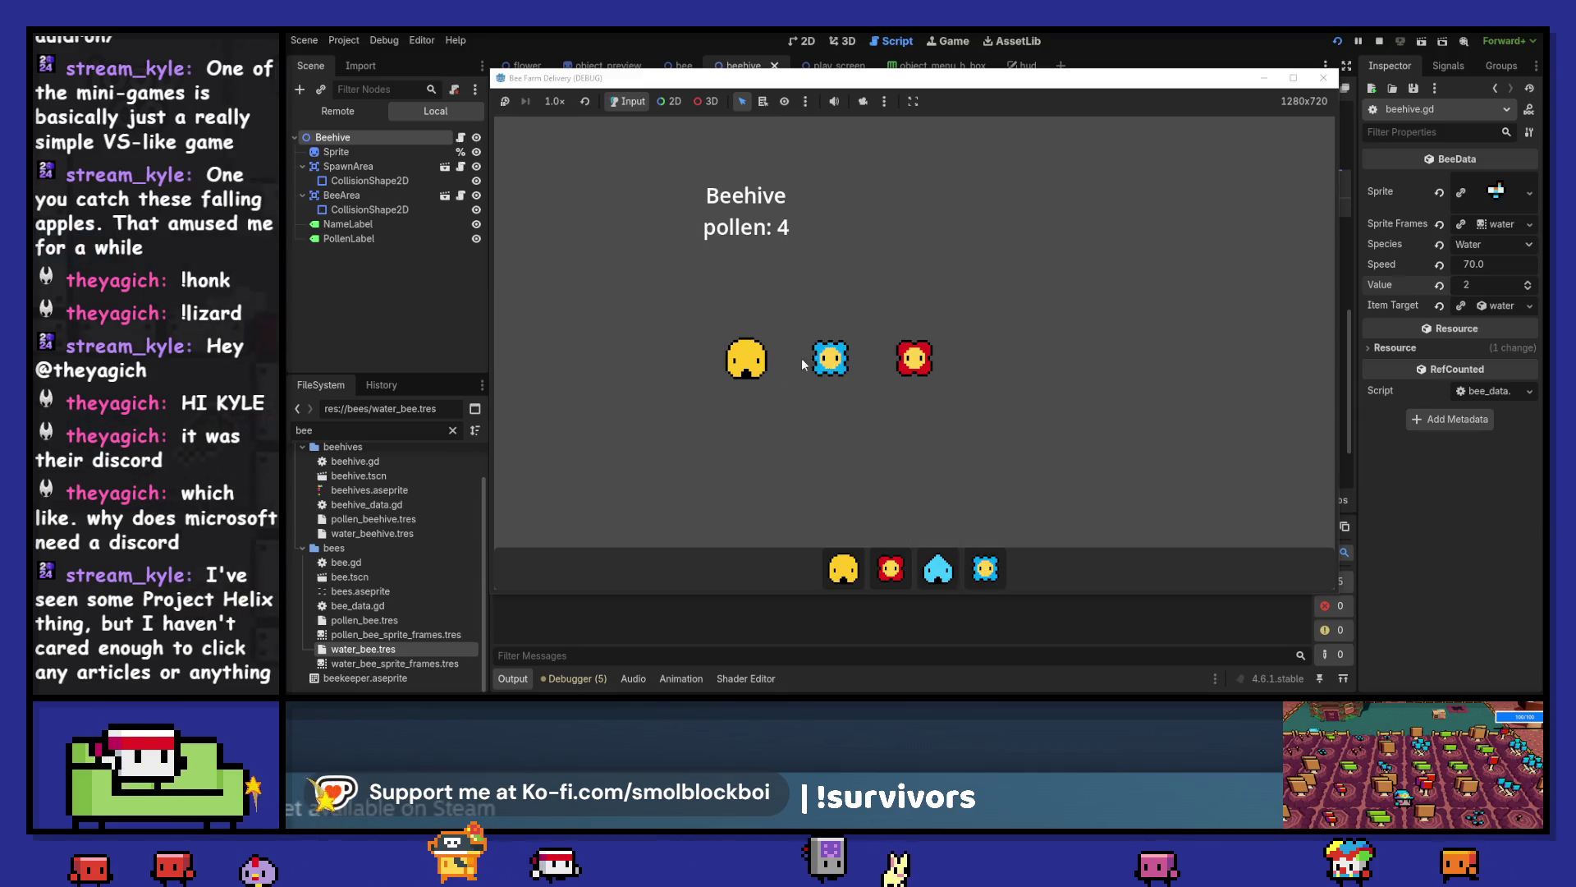
left_click(750, 364)
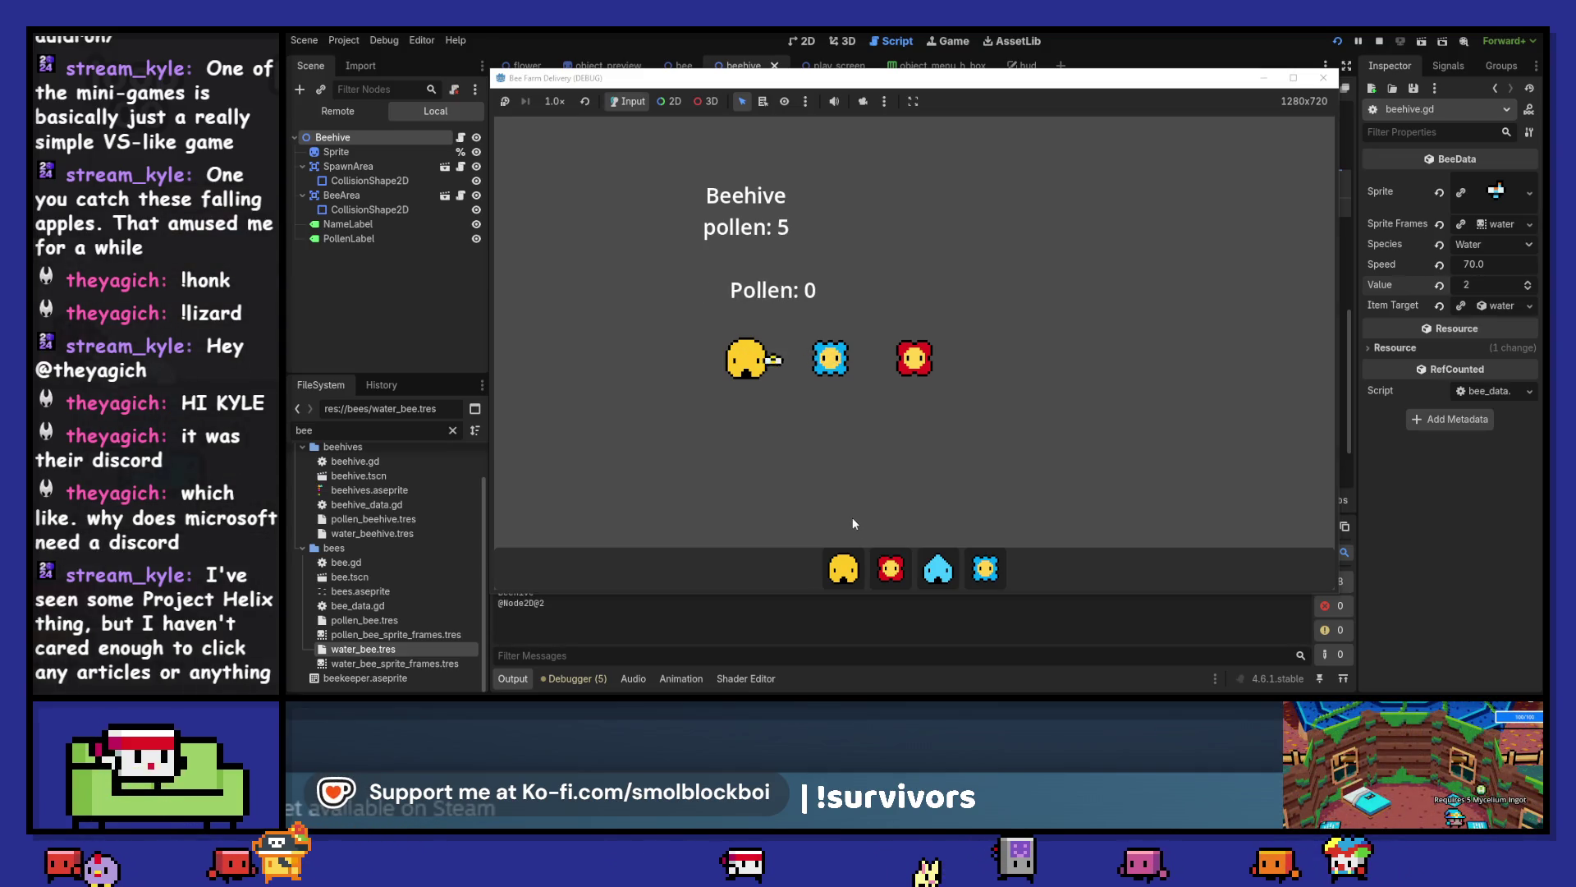
left_click(1324, 79)
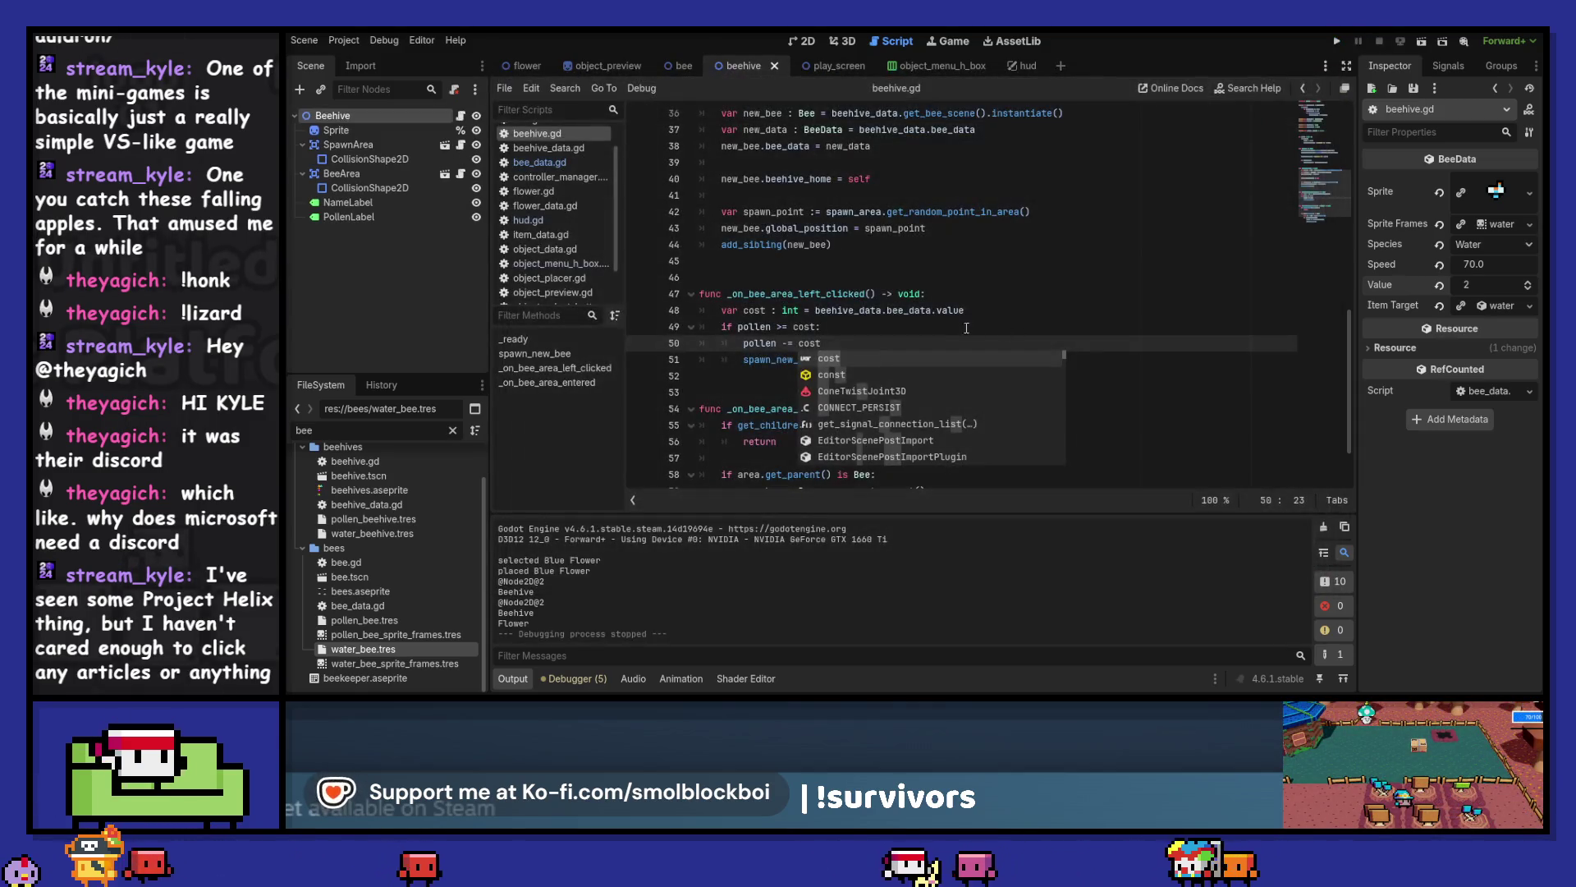
- Dismiss the autocomplete popup and switch to the flower scene's flower.gd script
key("Escape")
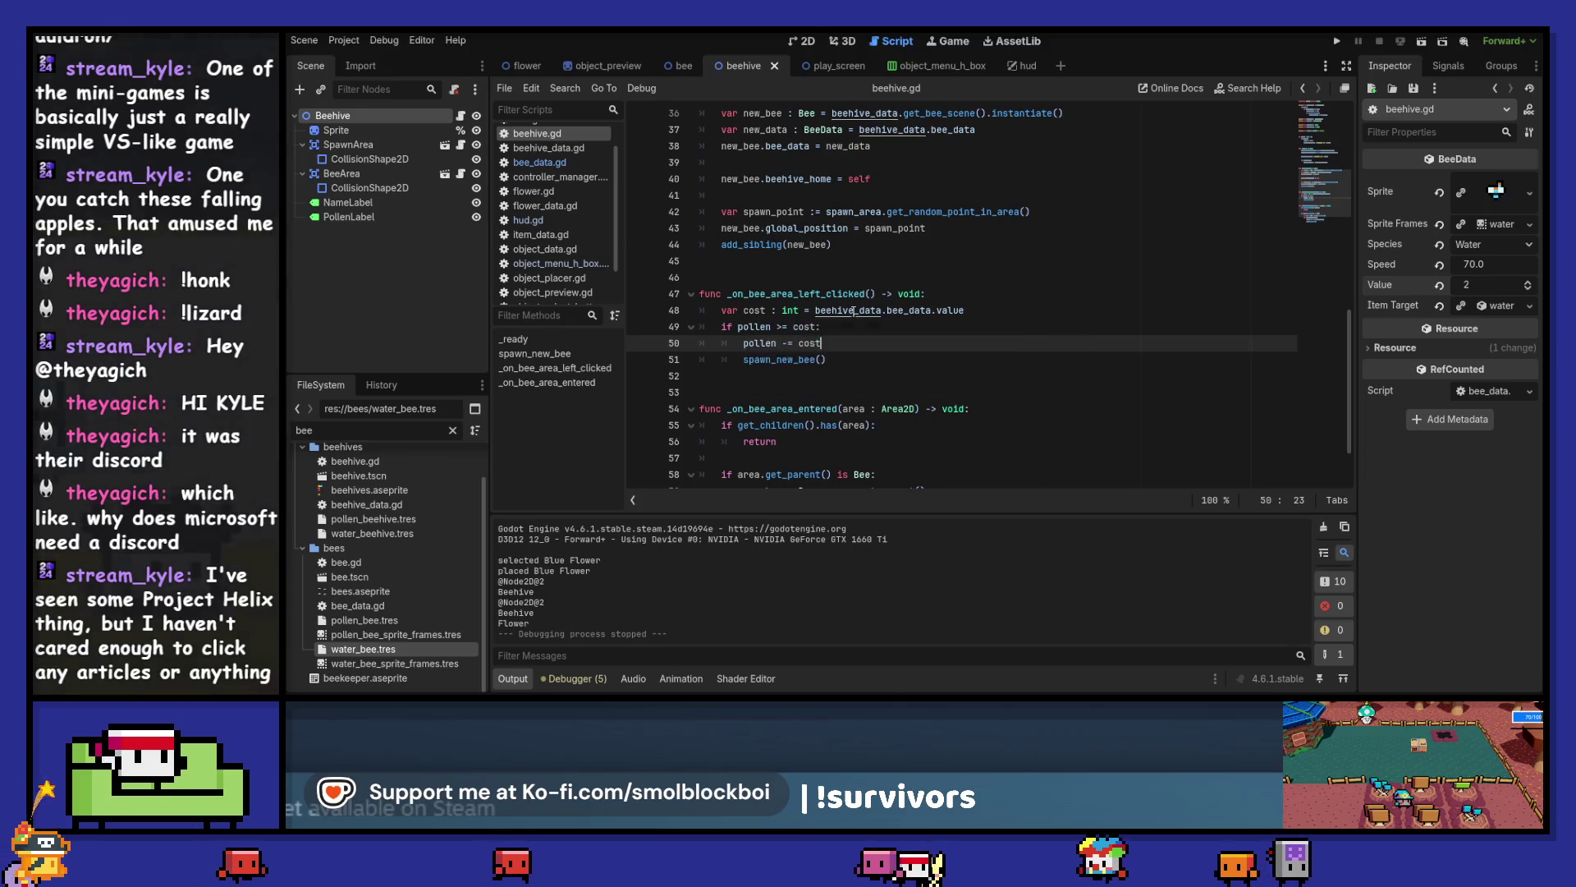
left_click(526, 66)
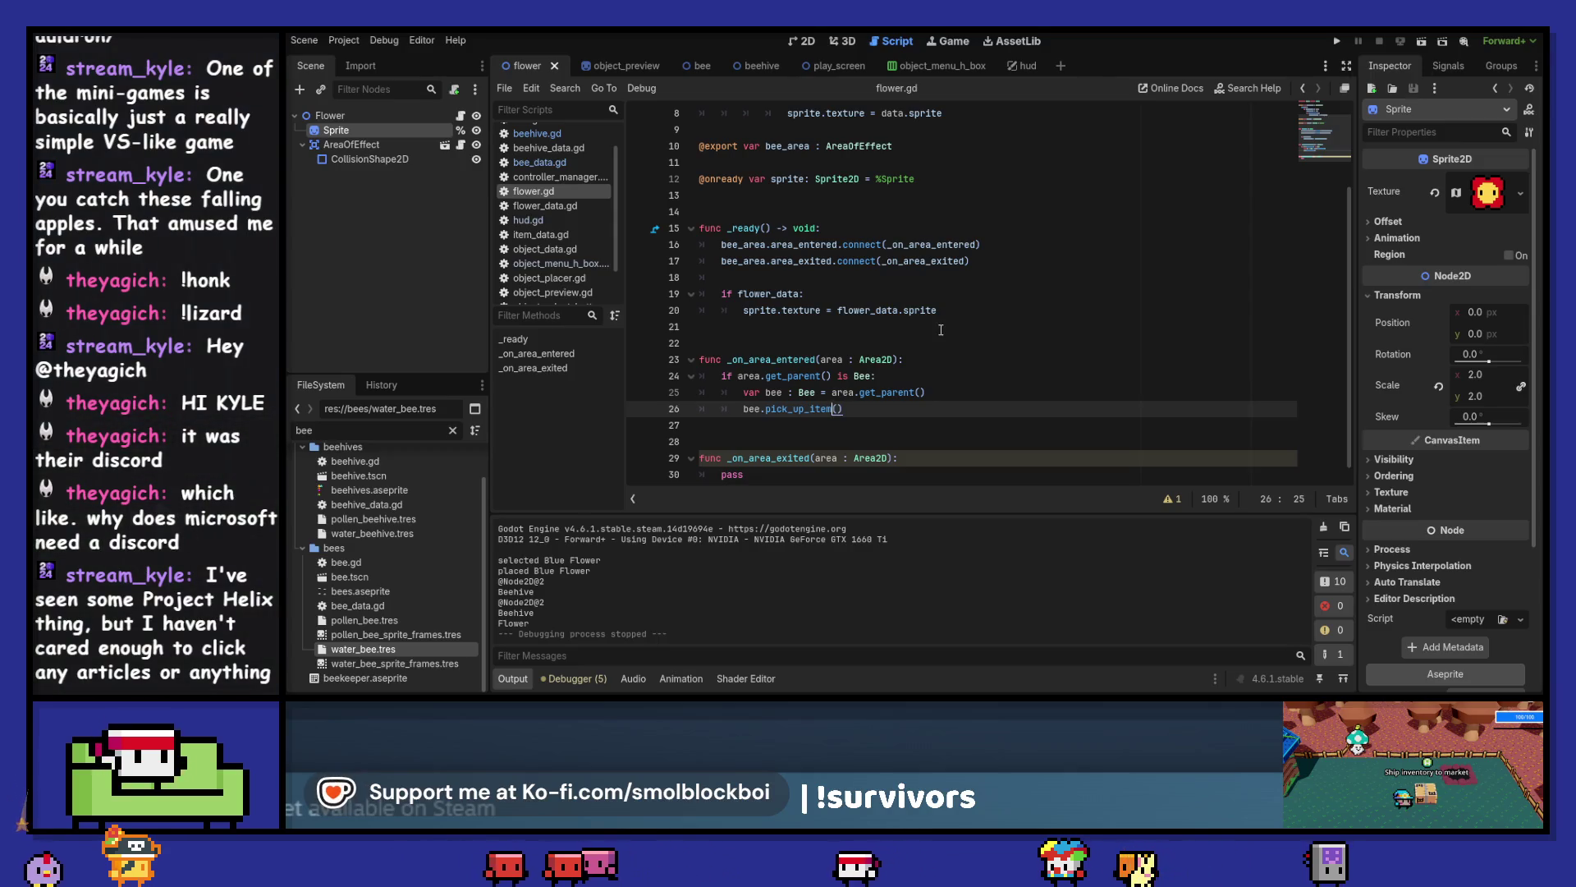
- Change line 26 to bee.pick_up_item(flower_data.resource_data), then switch to the bee.gd script
scroll(941, 329, "up", 3)
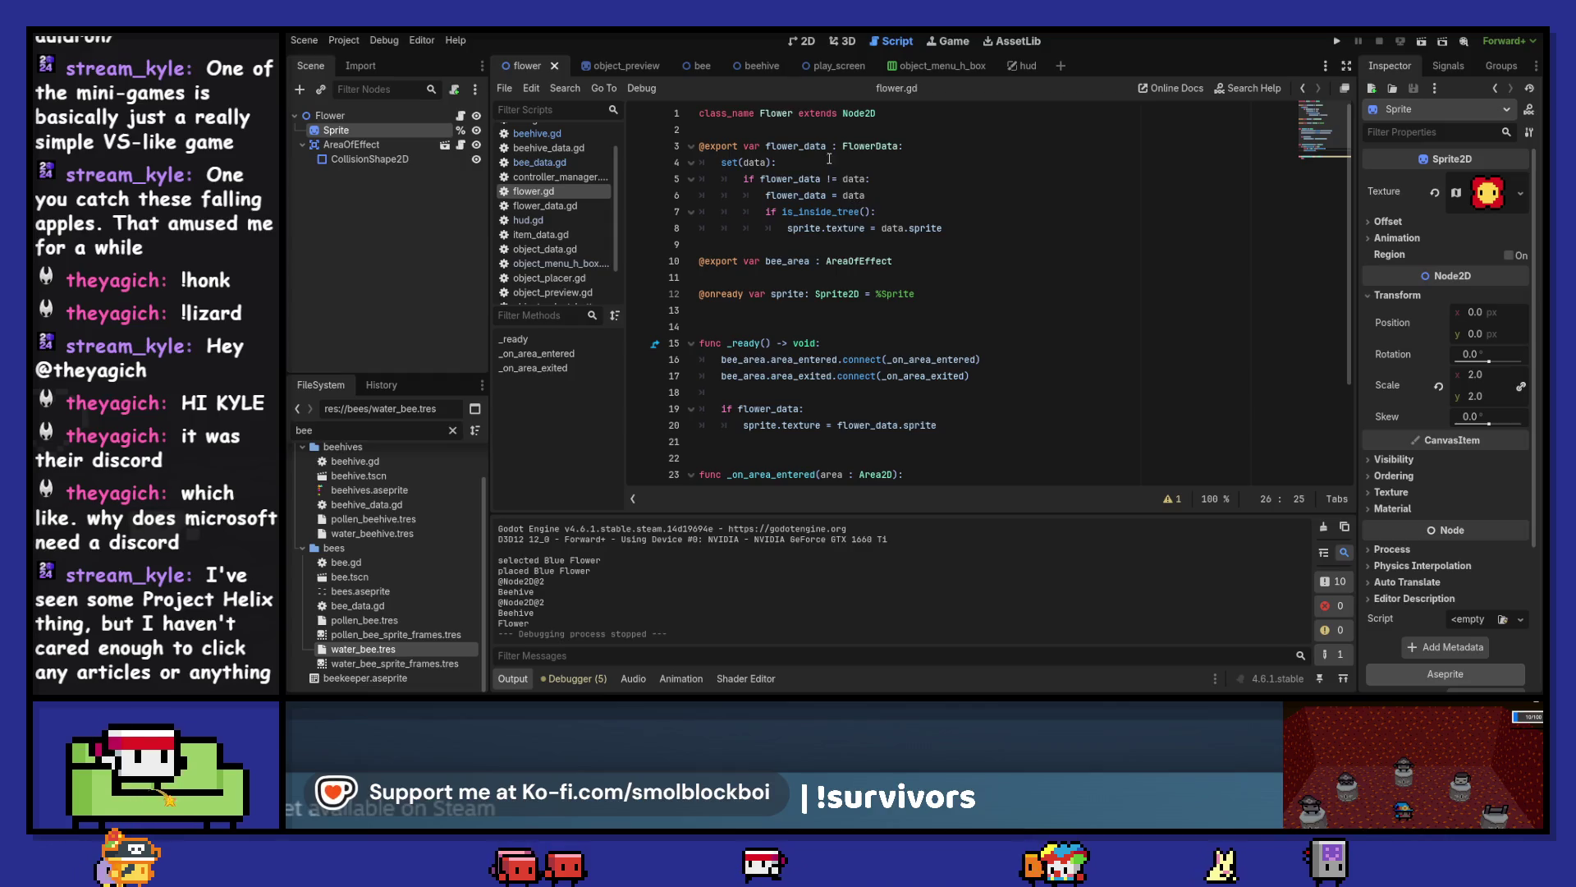
double_click(793, 147)
scroll(793, 147, "down", 3)
left_click(912, 389)
type(".pick_up_item(flower_data.")
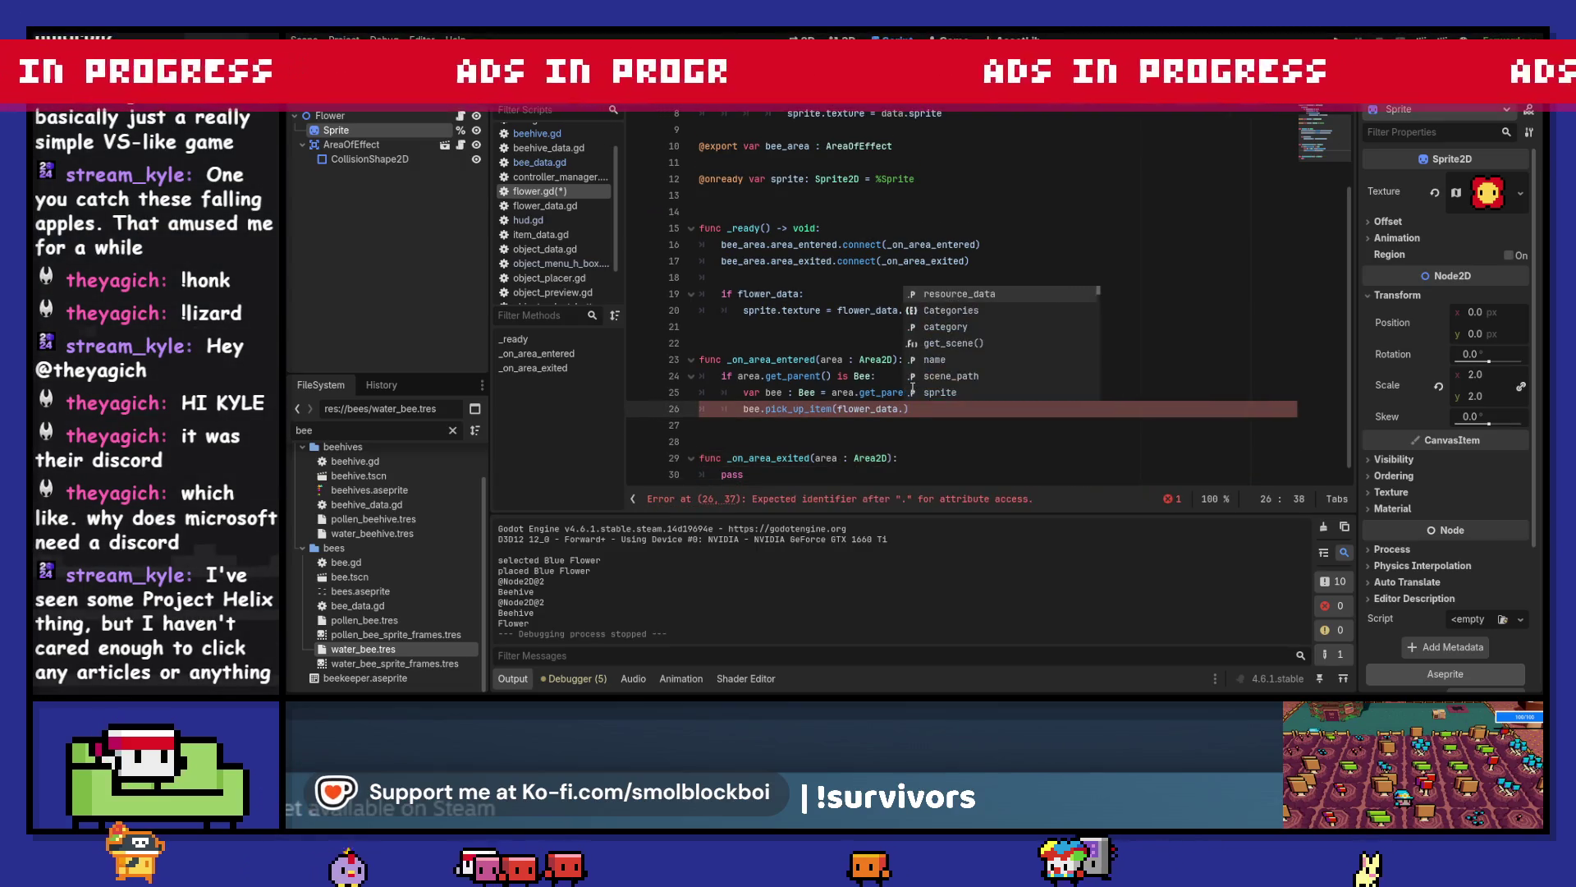
key("Return")
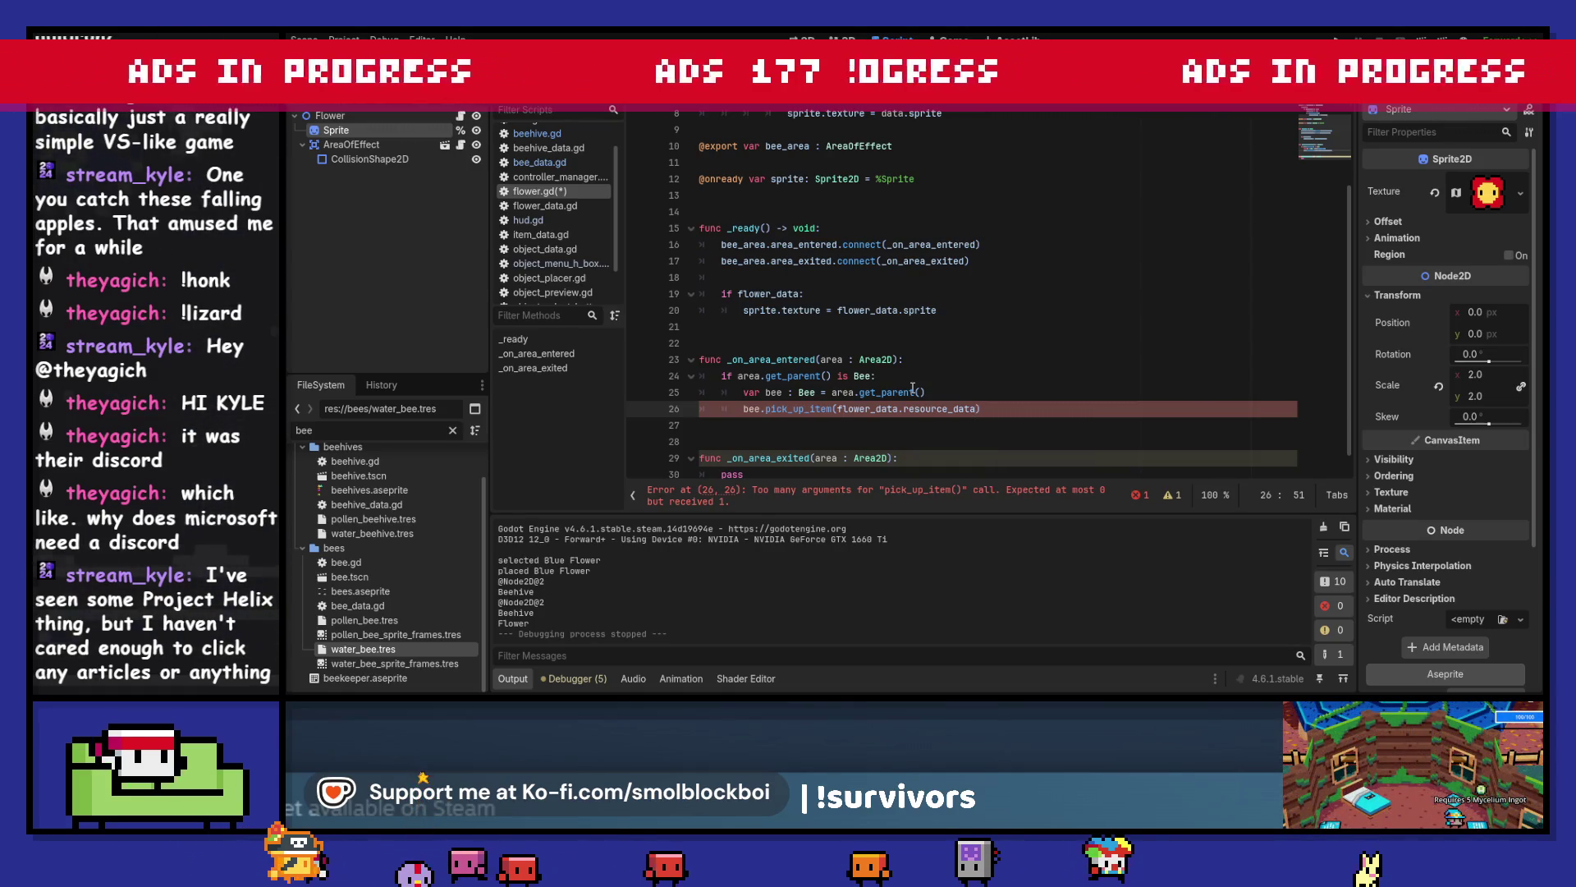
left_click(798, 408, "ctrl")
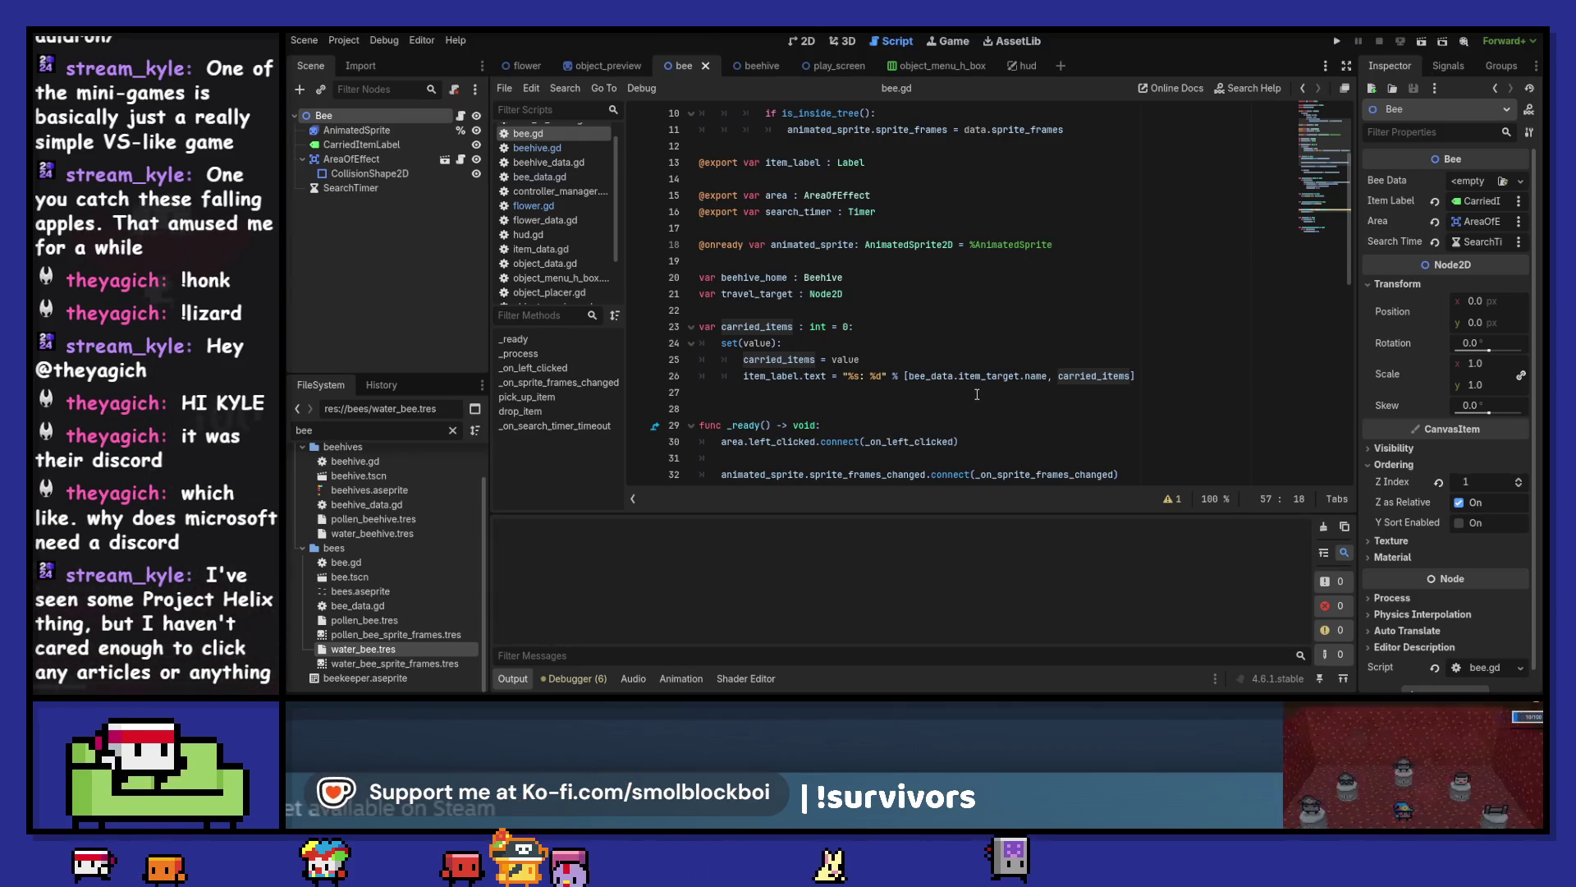
left_click(751, 391)
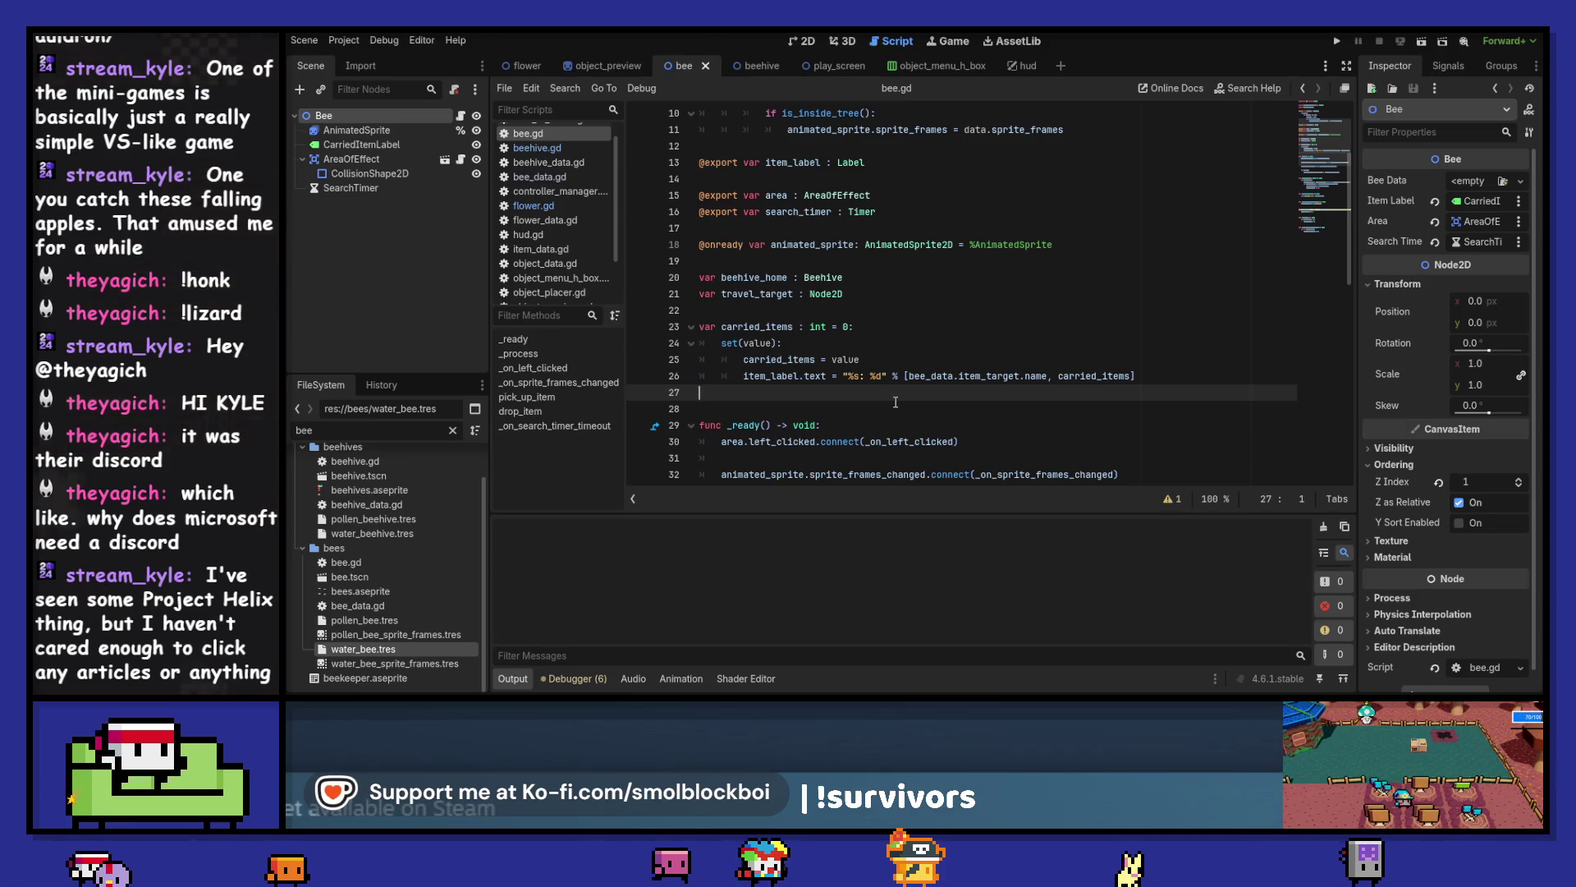
- Change the label line to item_label.text = "items: %d" % carried_items, dropping the item target name
key("Left")
key("ctrl+Left")
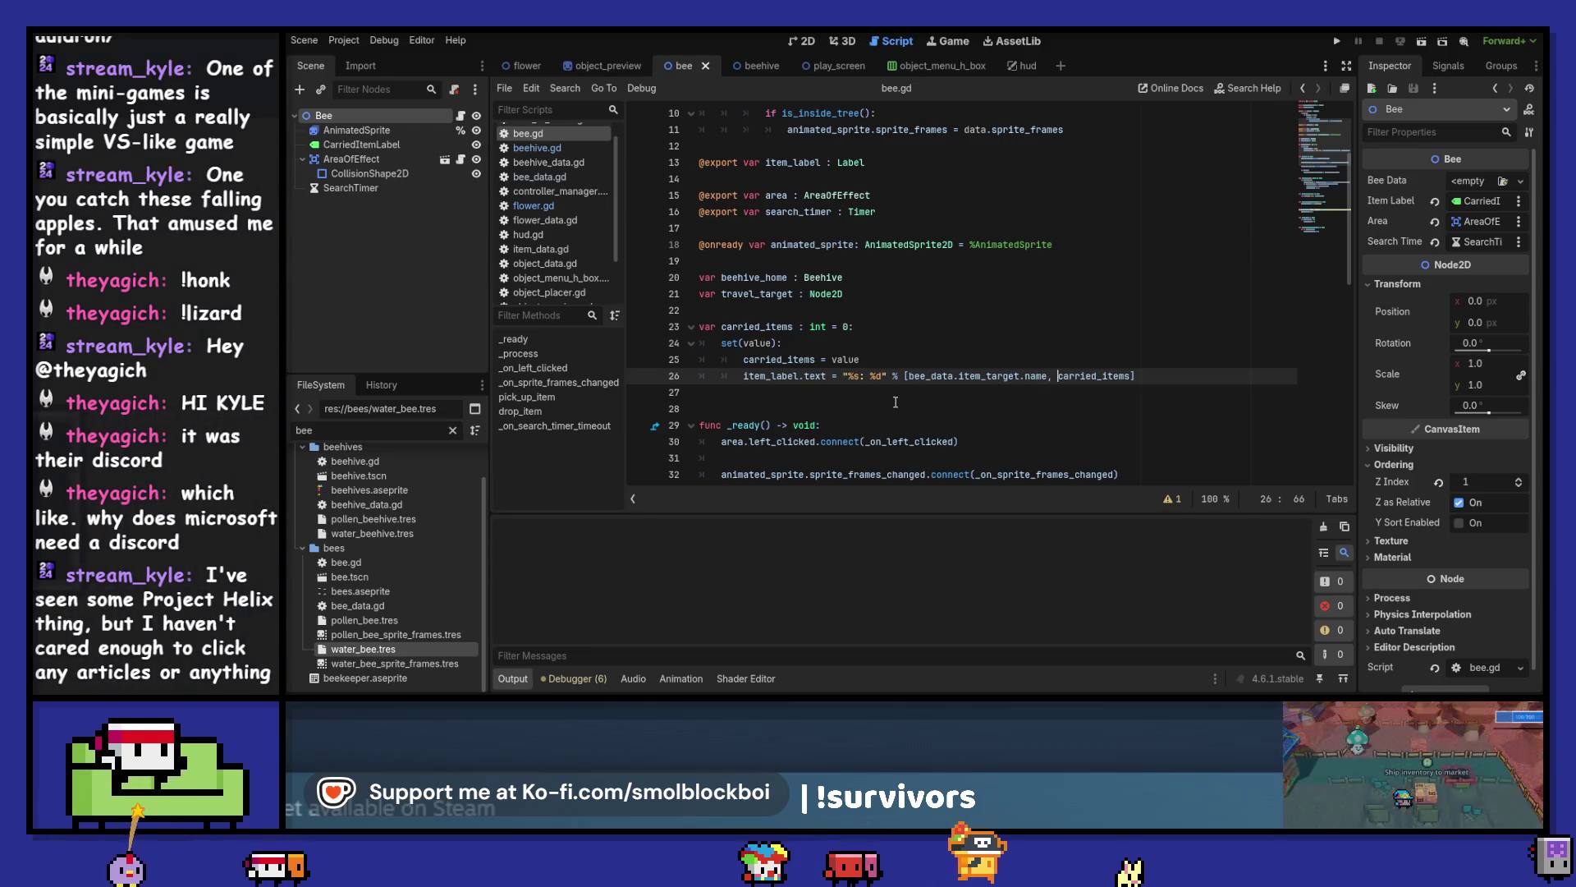
key("ctrl+Left")
key("ctrl+Left")
key("ctrl+Left")
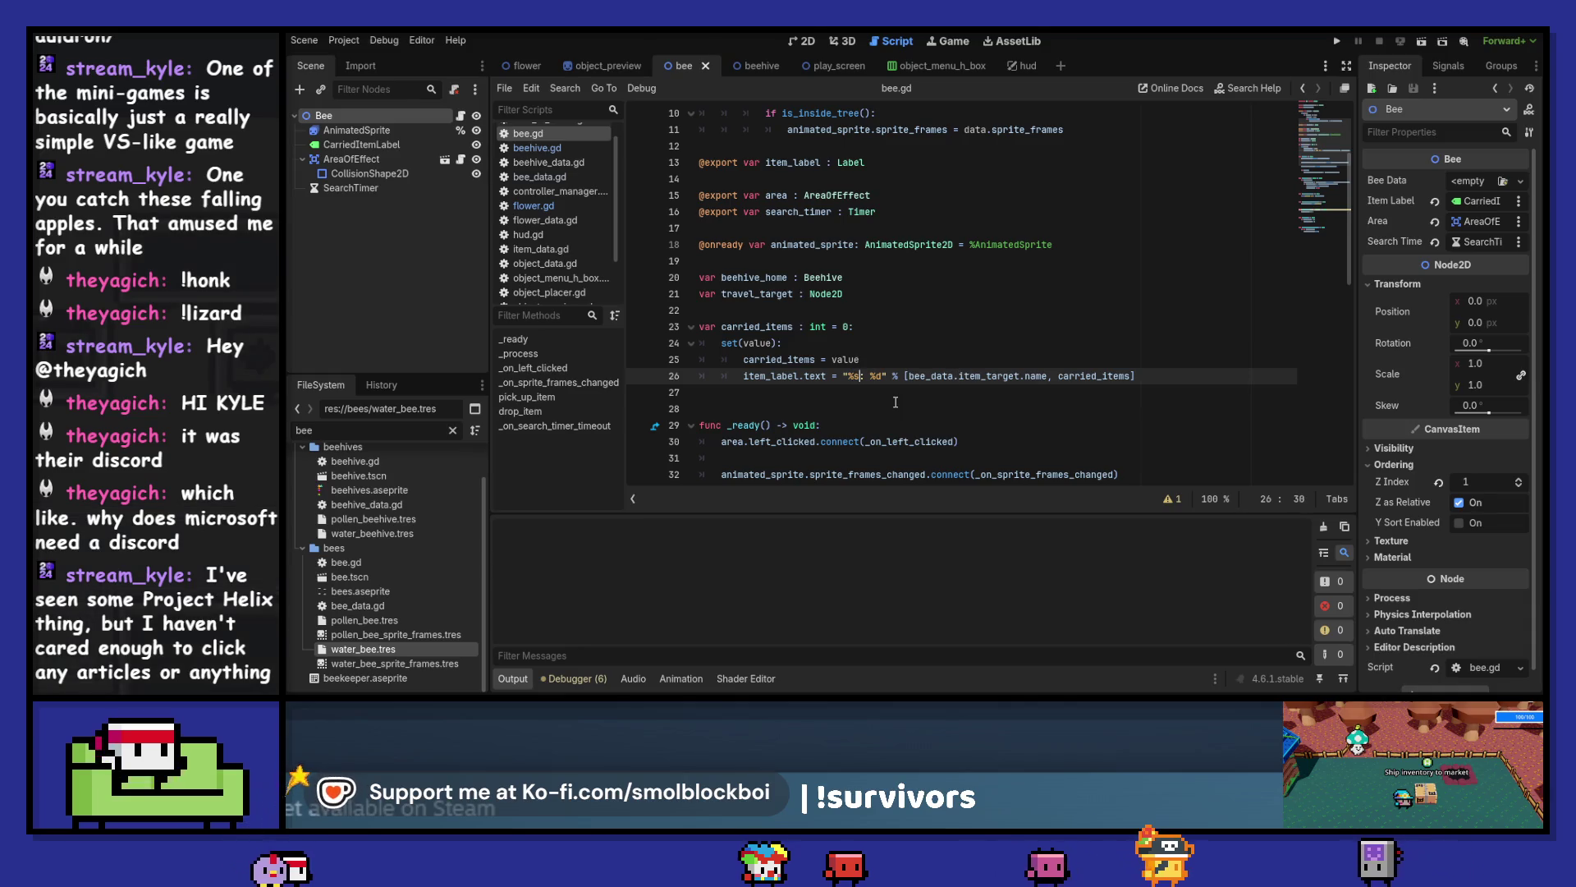
type("items:")
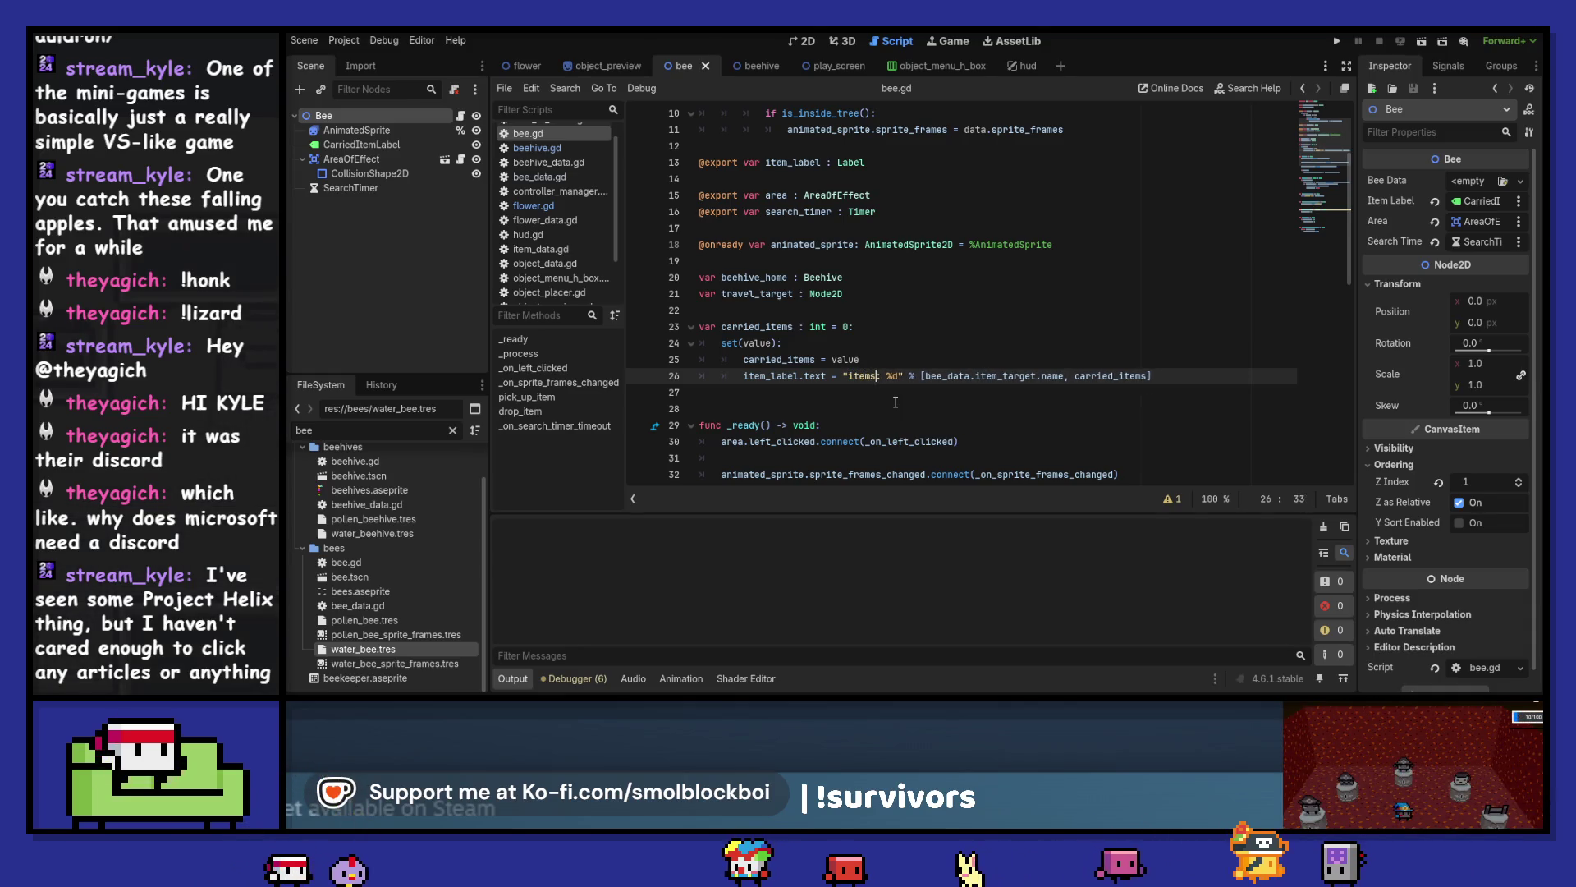
key("BackSpace")
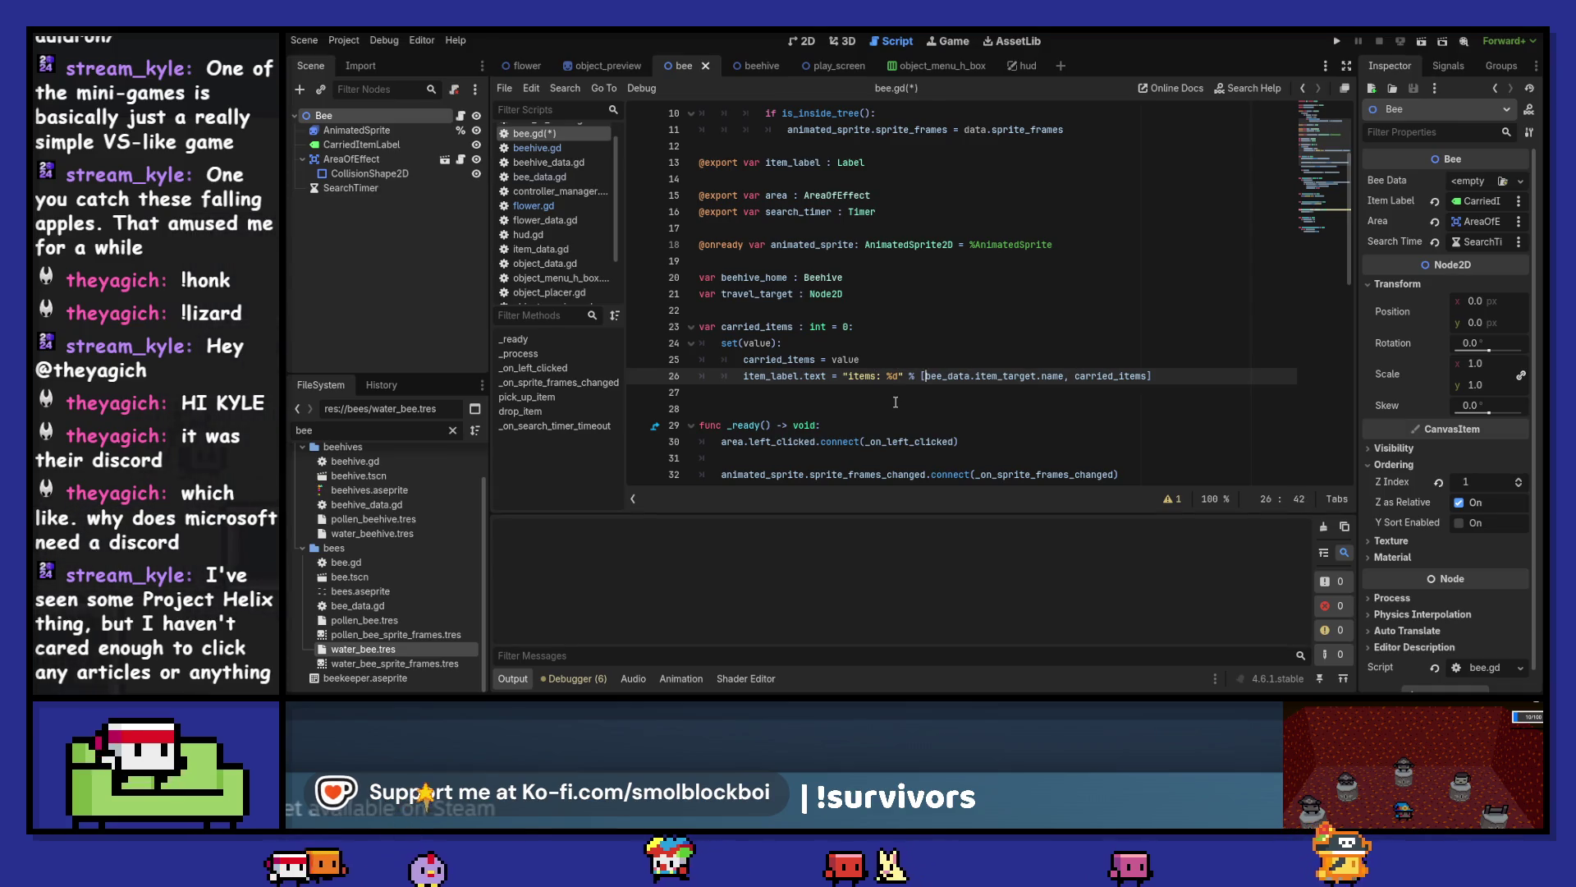
key("ctrl+shift+Right")
key("ctrl+shift+Right")
key("shift+Right")
key("shift+Right")
key("BackSpace")
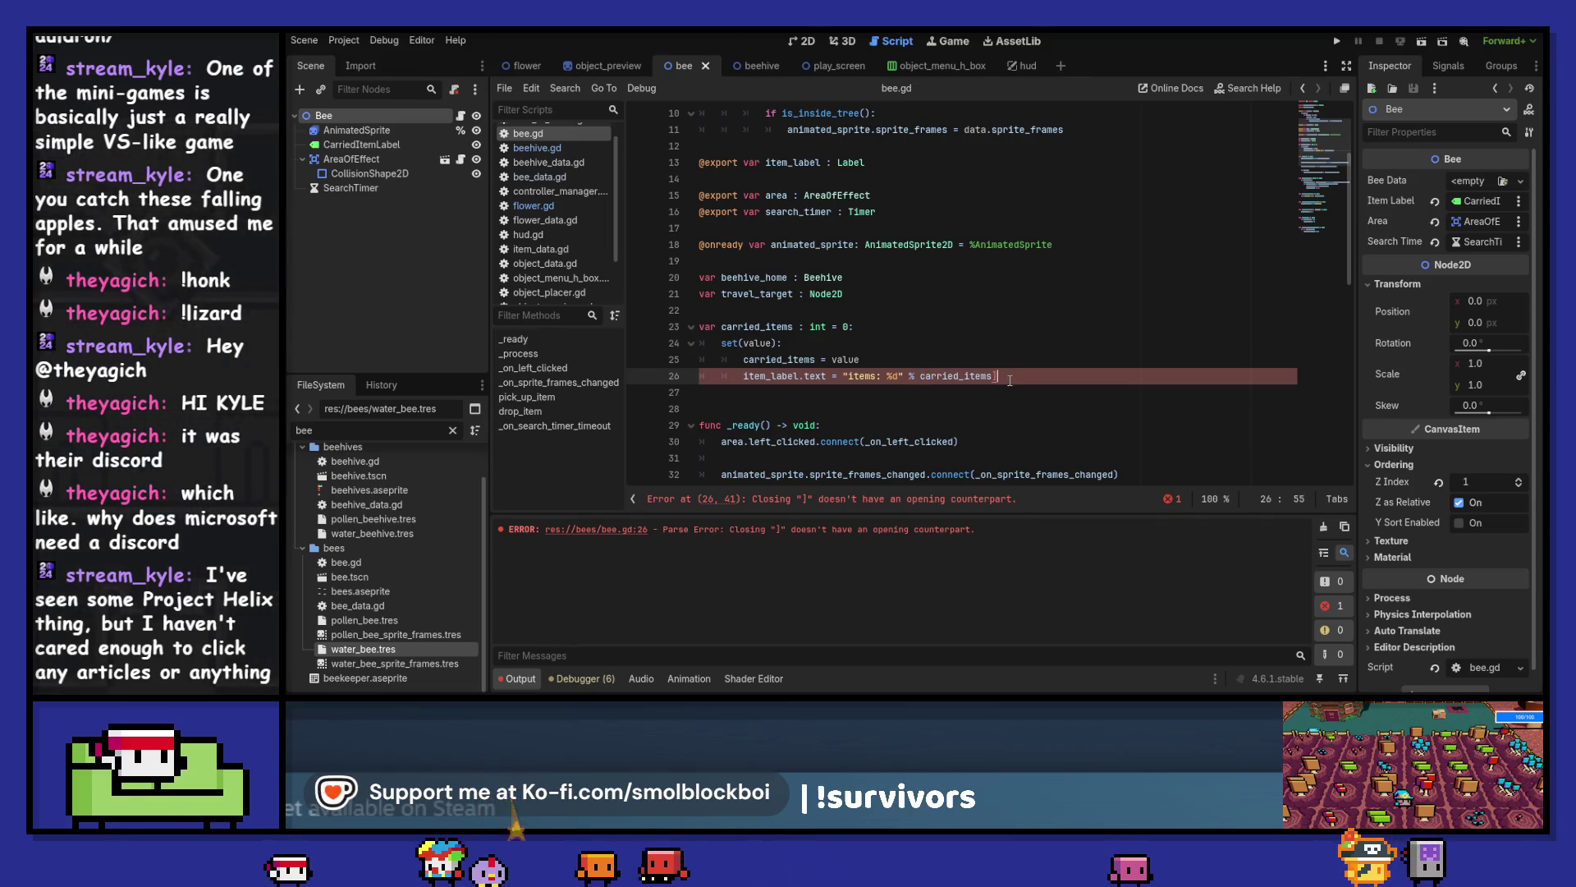
key("BackSpace")
- Review pick_up_item, then run the game to check the bee's items label
scroll(1010, 380, "down", 10)
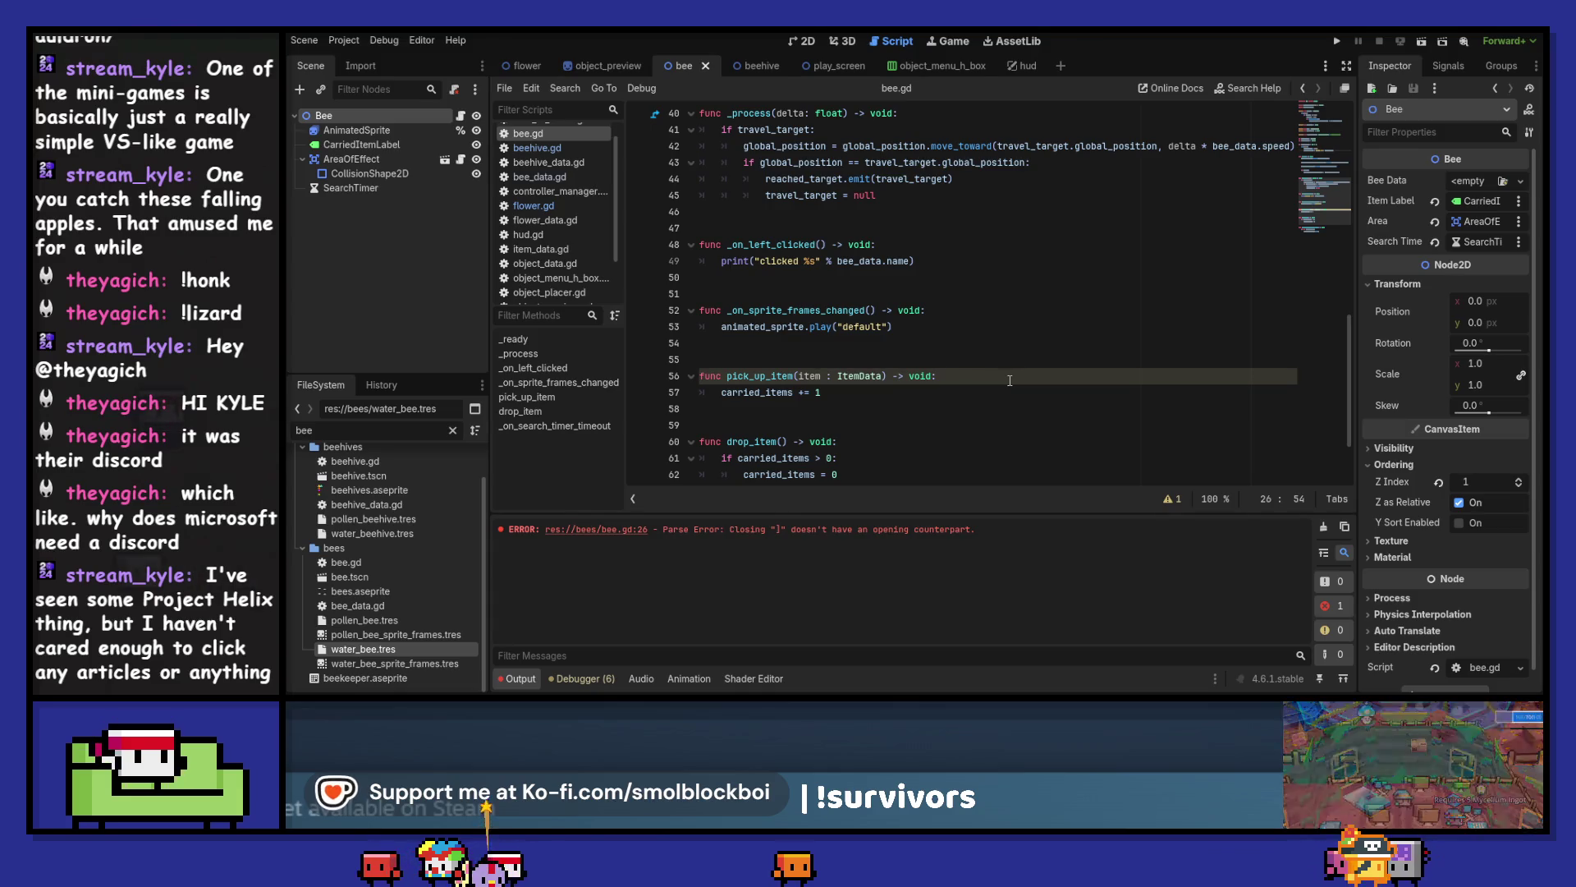
left_click(806, 375)
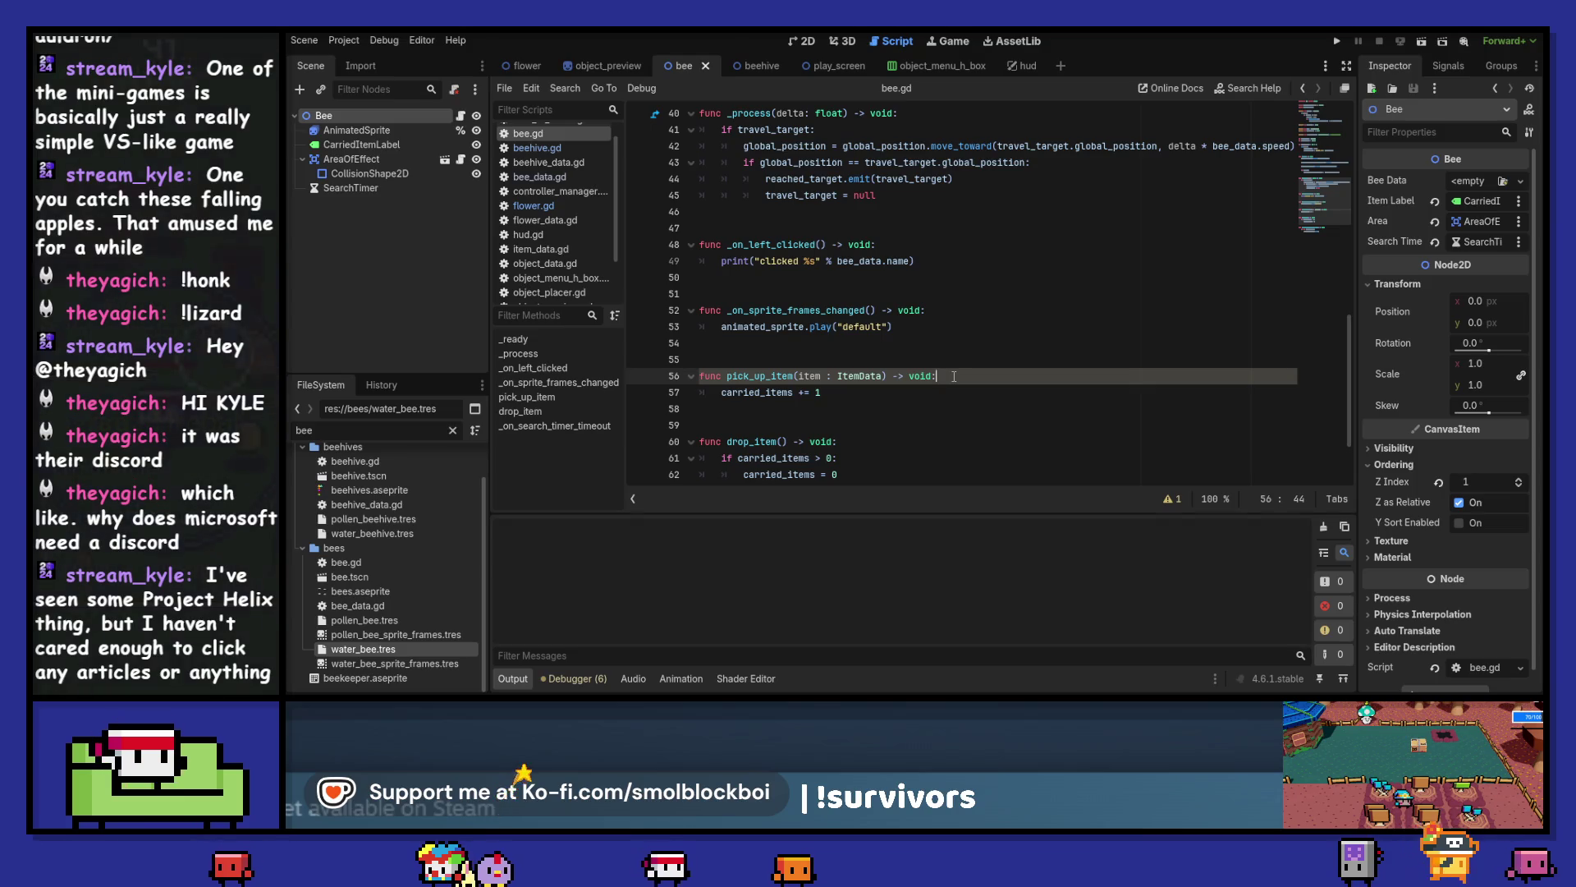
key("F5")
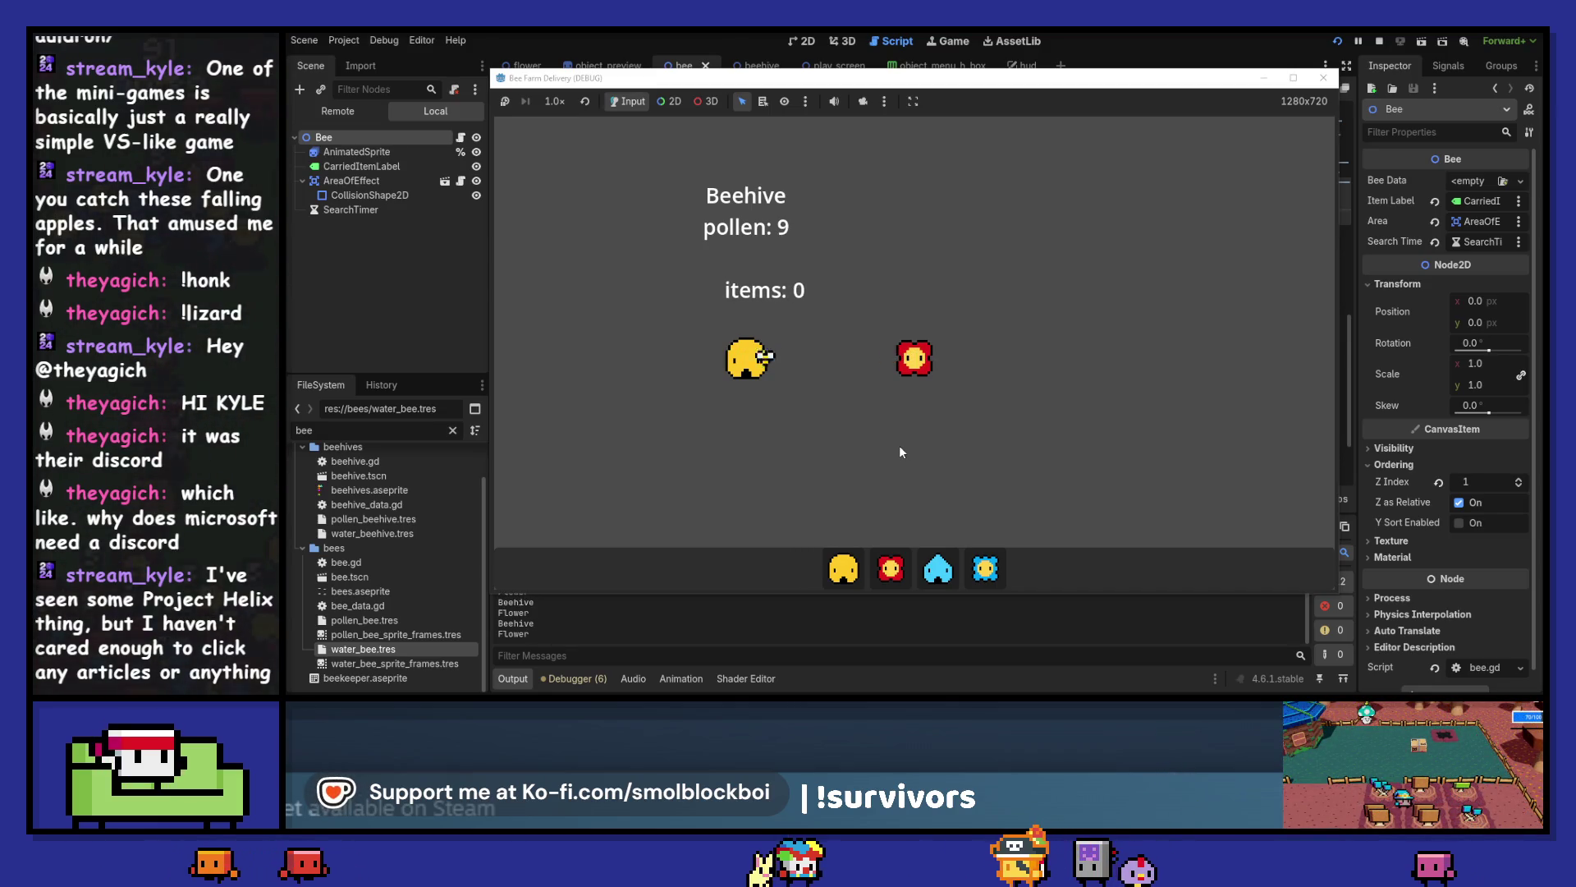
- Place a water beehive in the field, then stop the running game
left_click(946, 578)
left_click(1145, 206)
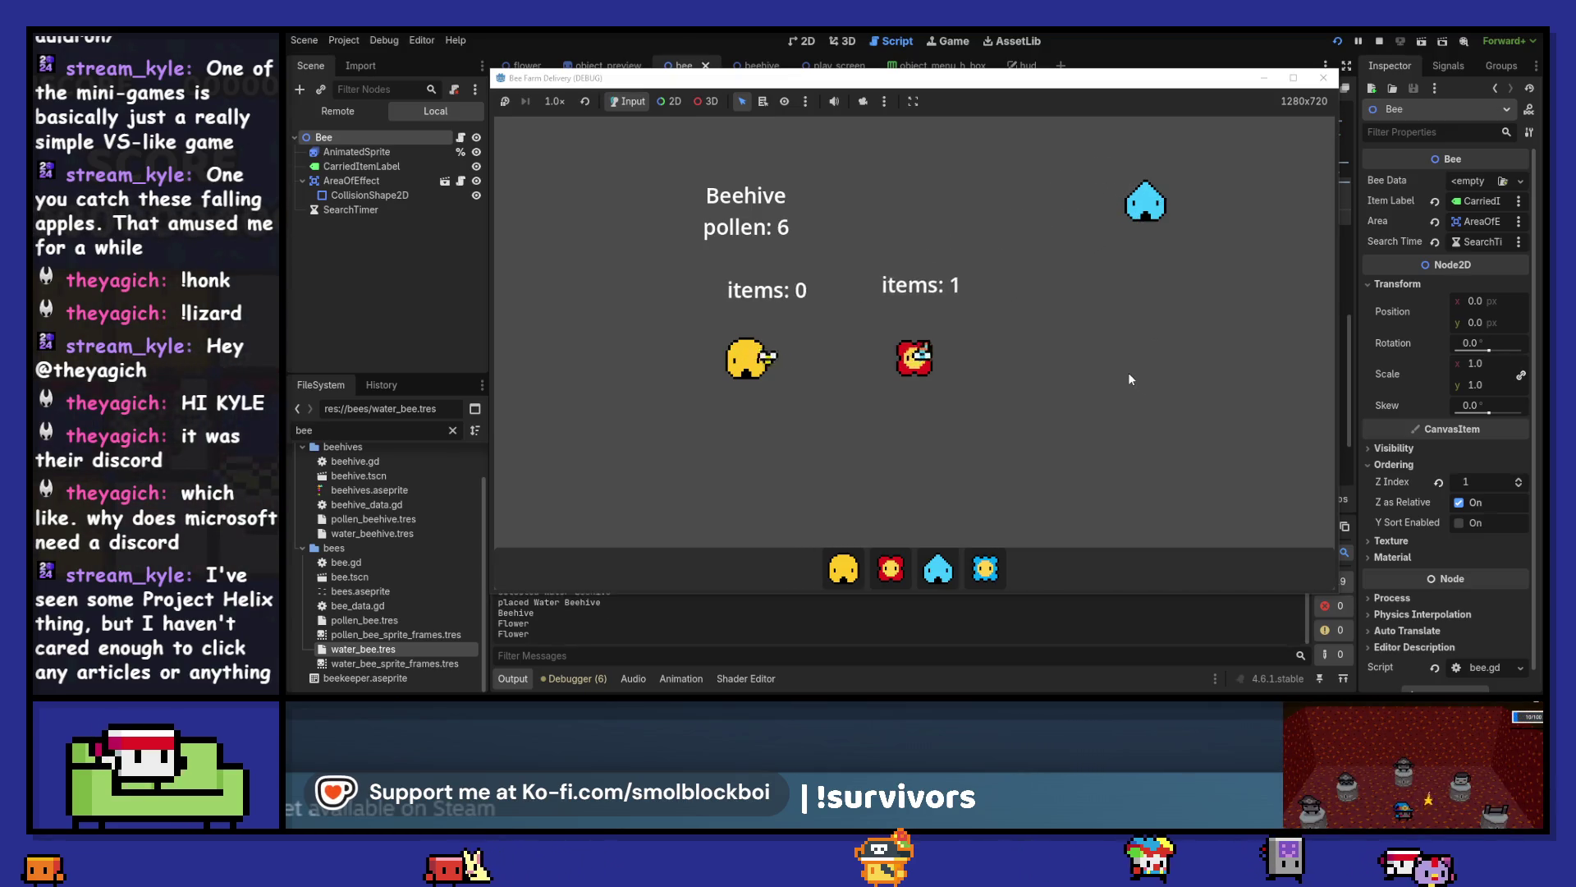
left_click(1335, 78)
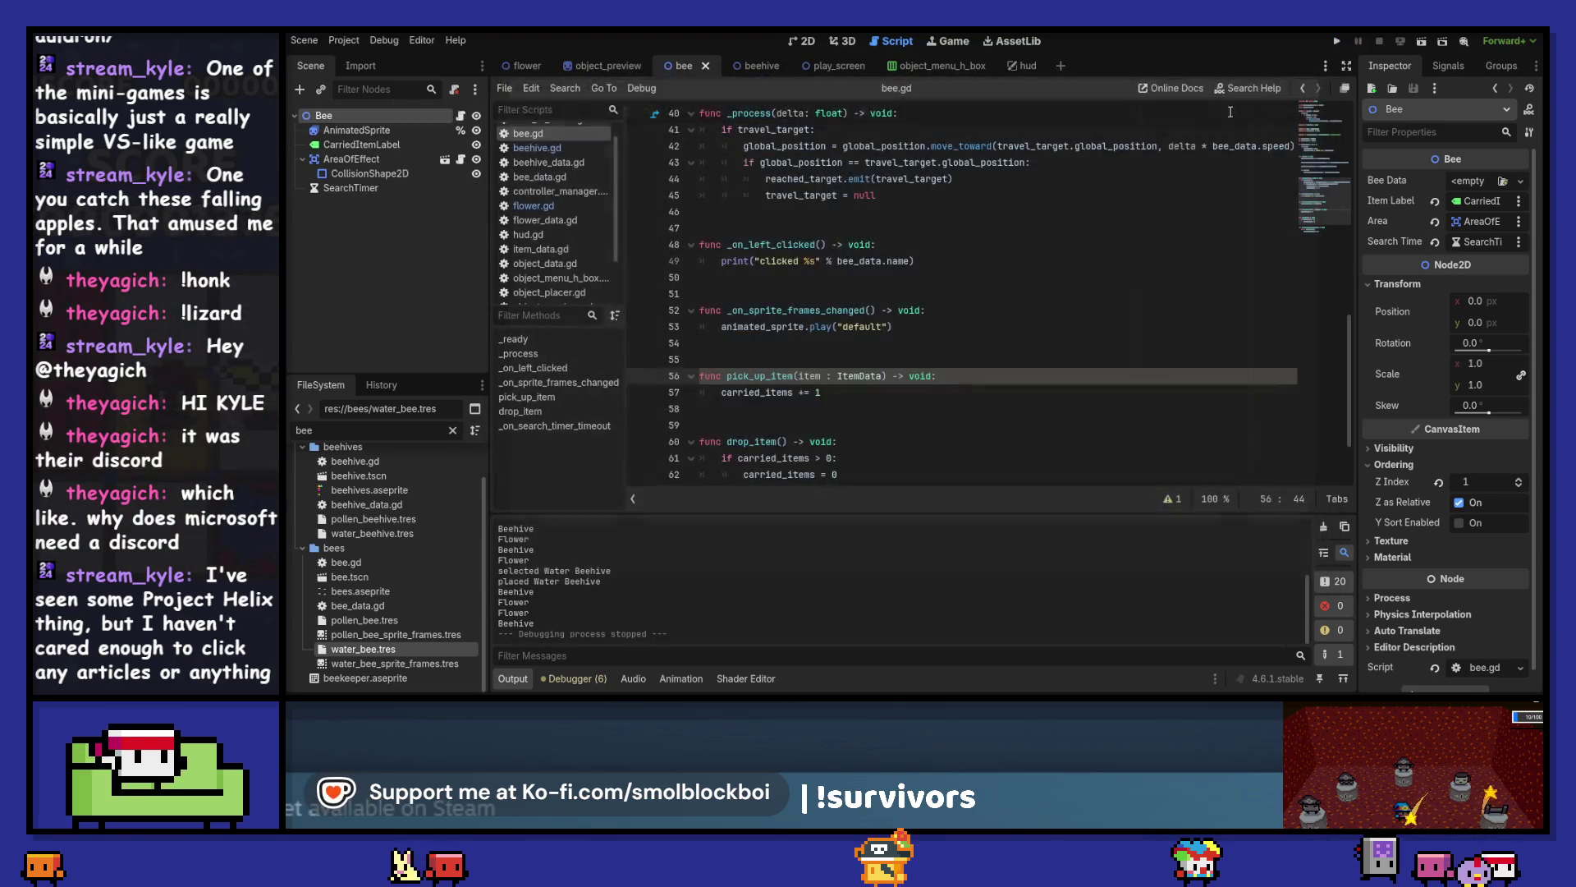
- Change CarriedItemLabel's default text from 'pollen: 0' to 'items: 0' and run the game again
left_click(361, 145)
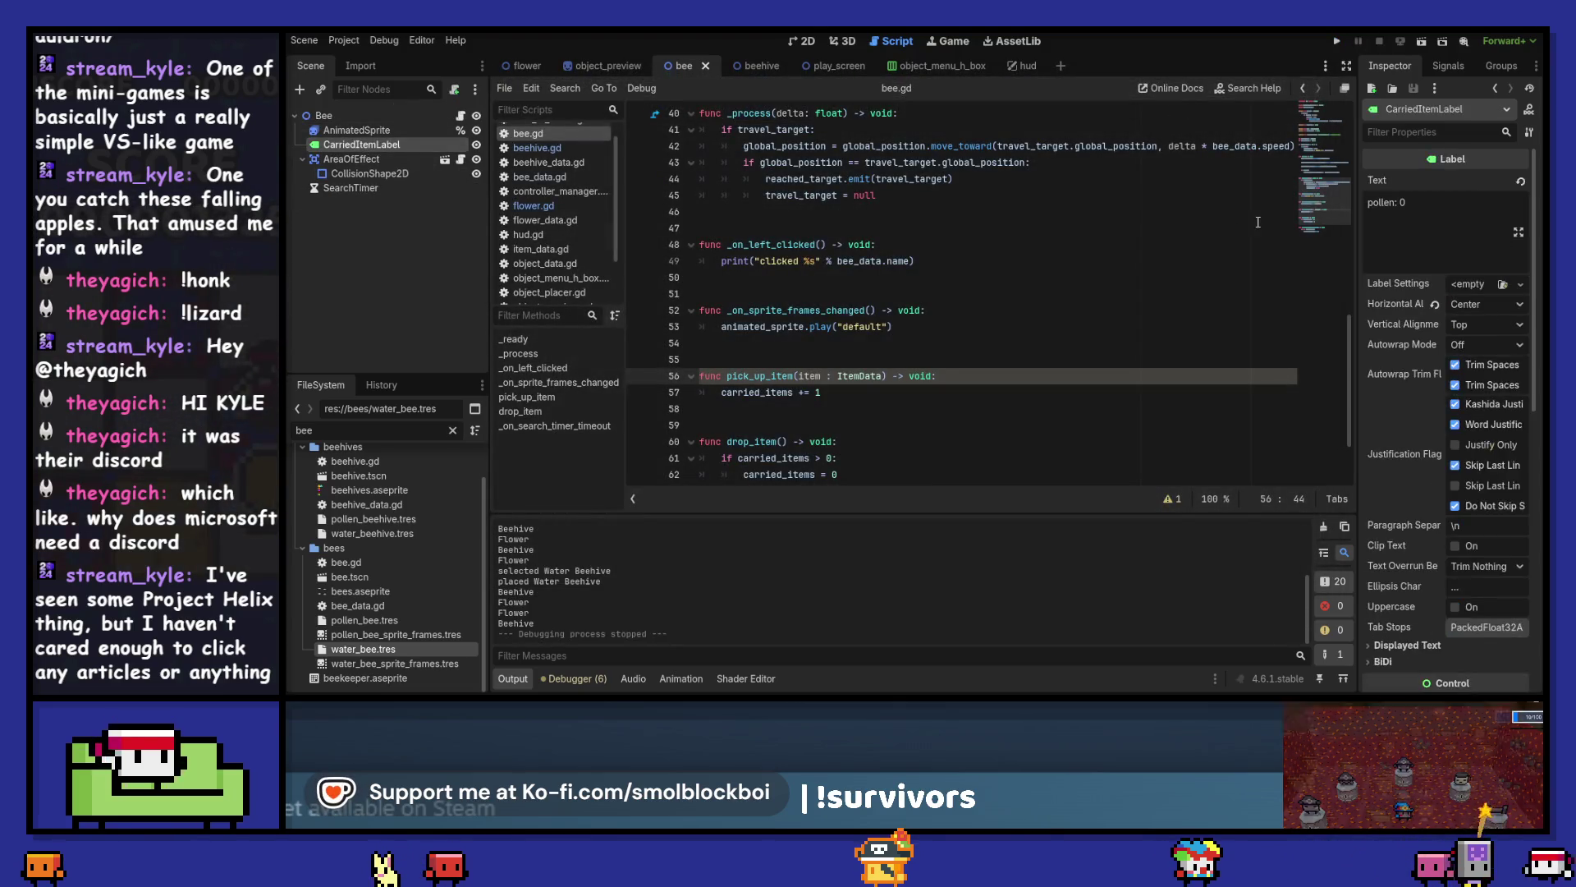
double_click(1393, 203)
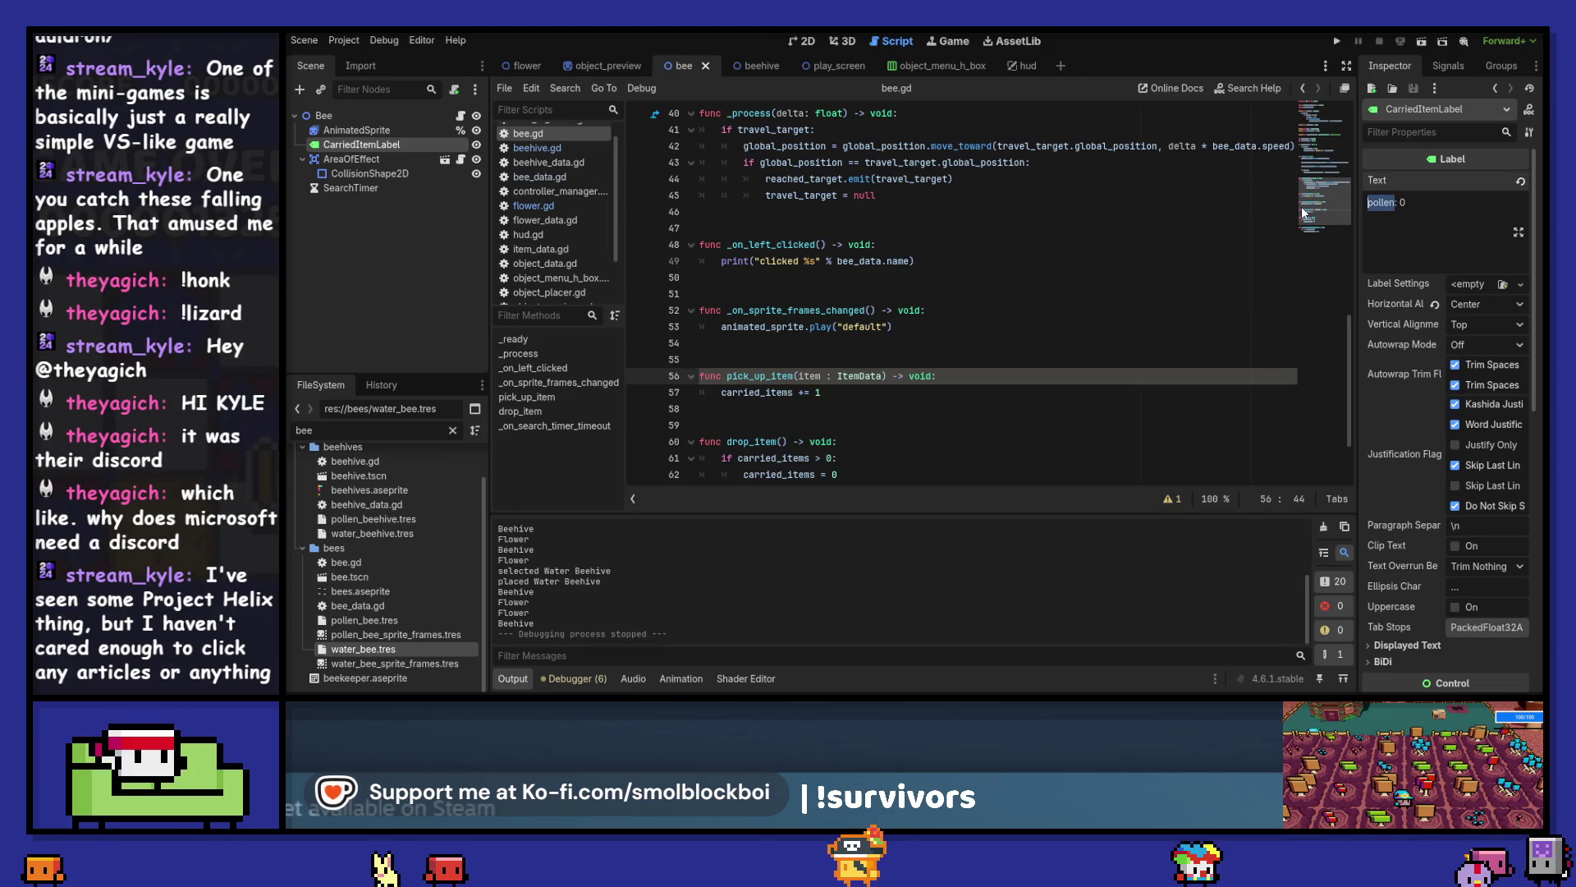
type("items")
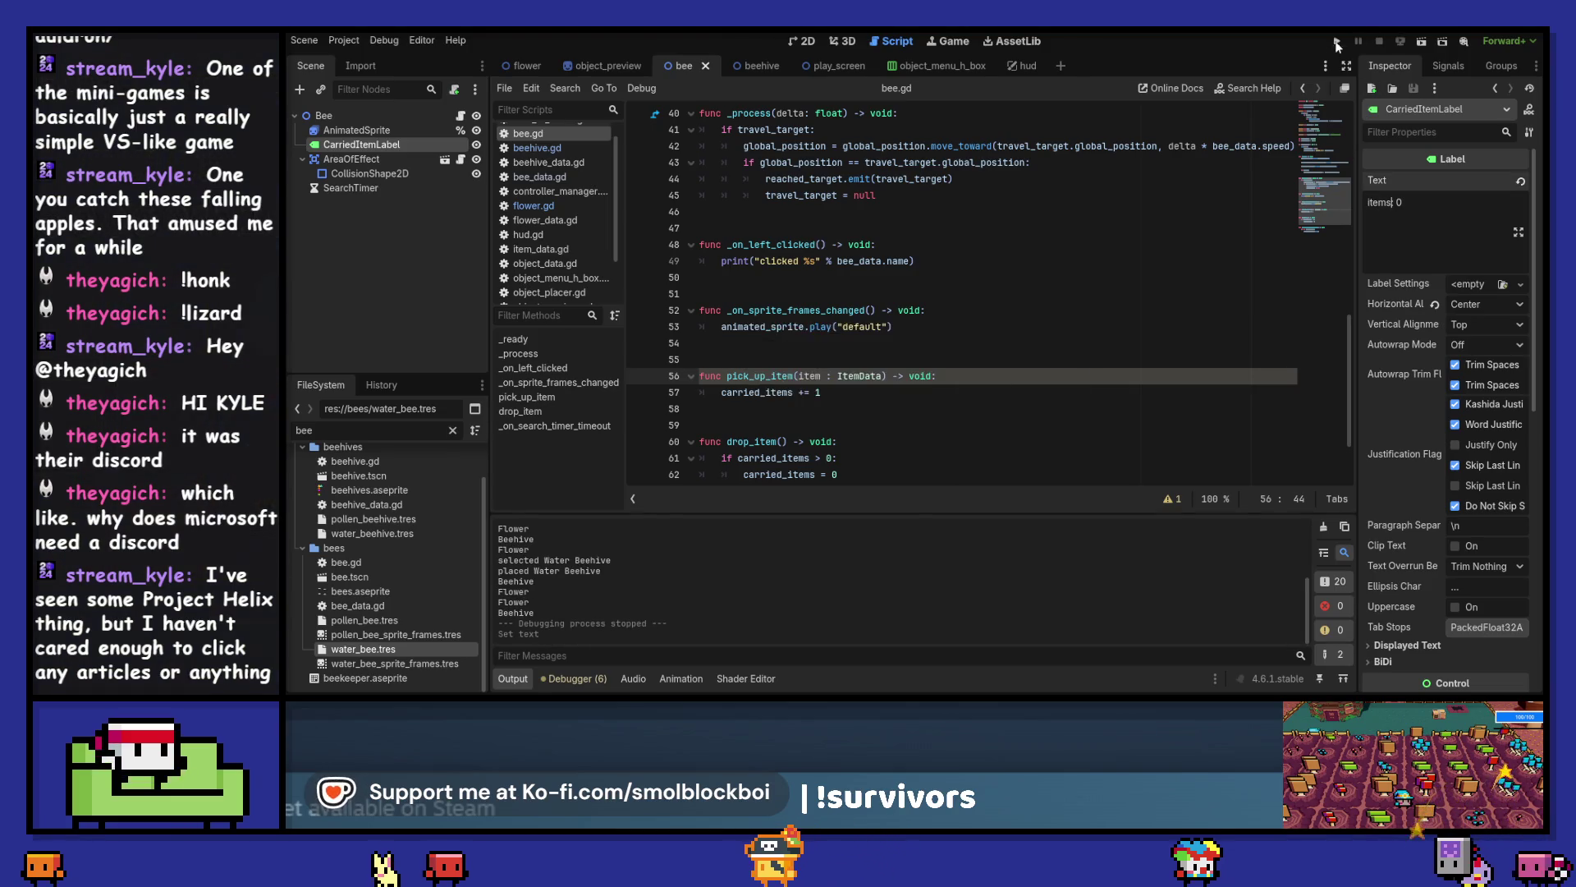
left_click(1336, 42)
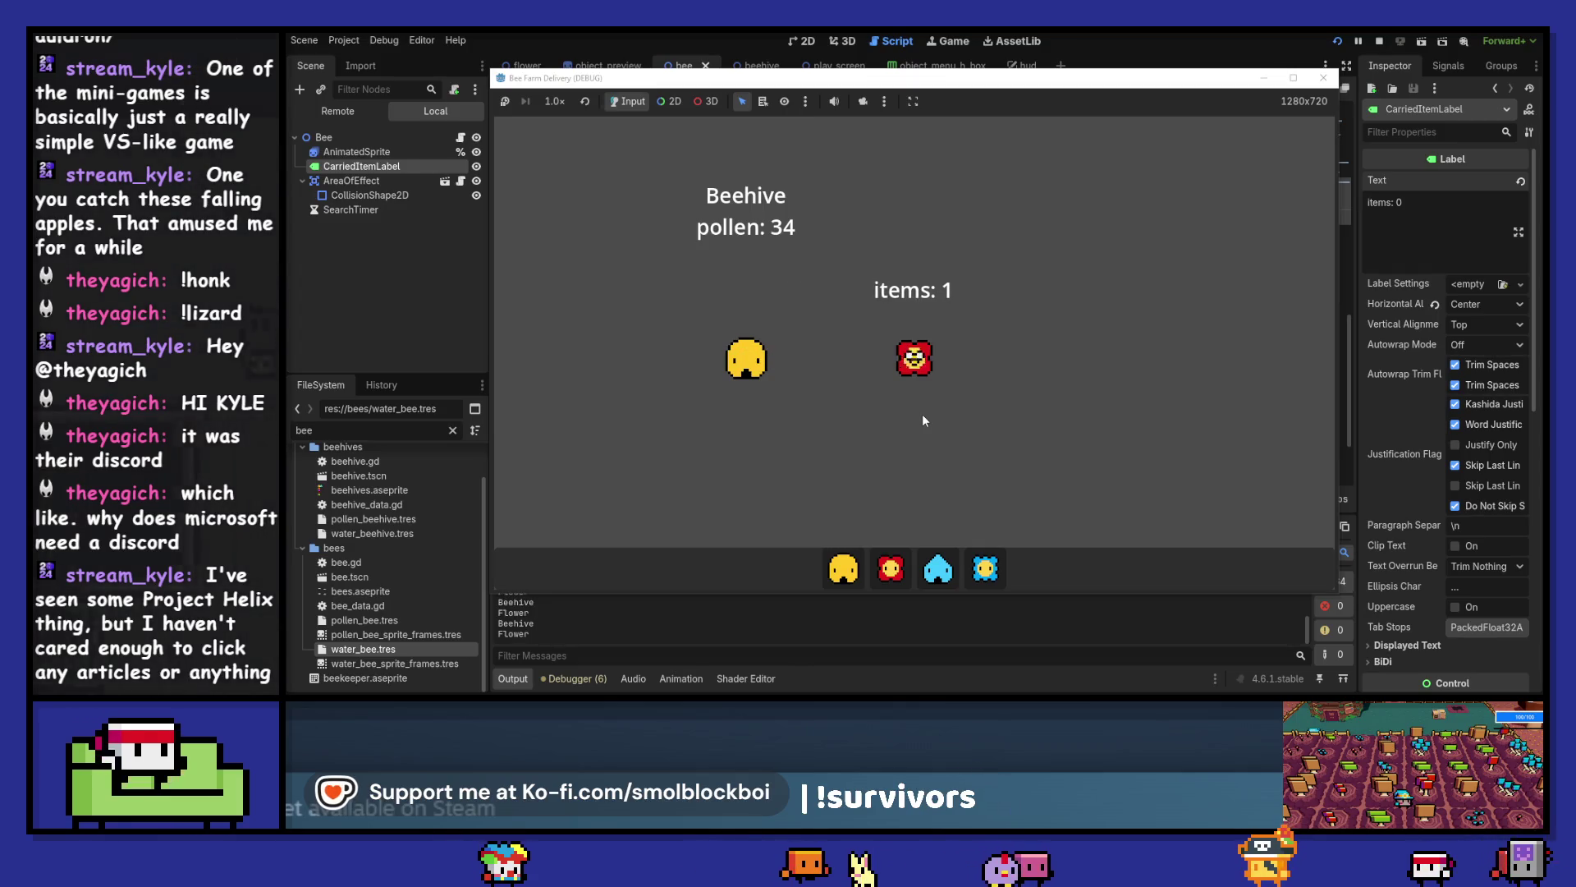
- Close the game window once the beehive's pollen has reached 35
left_click(1322, 79)
- Declare var bee_inventory : Dictionary = {} on one line below the carried_items setter
scroll(878, 371, "up", 13)
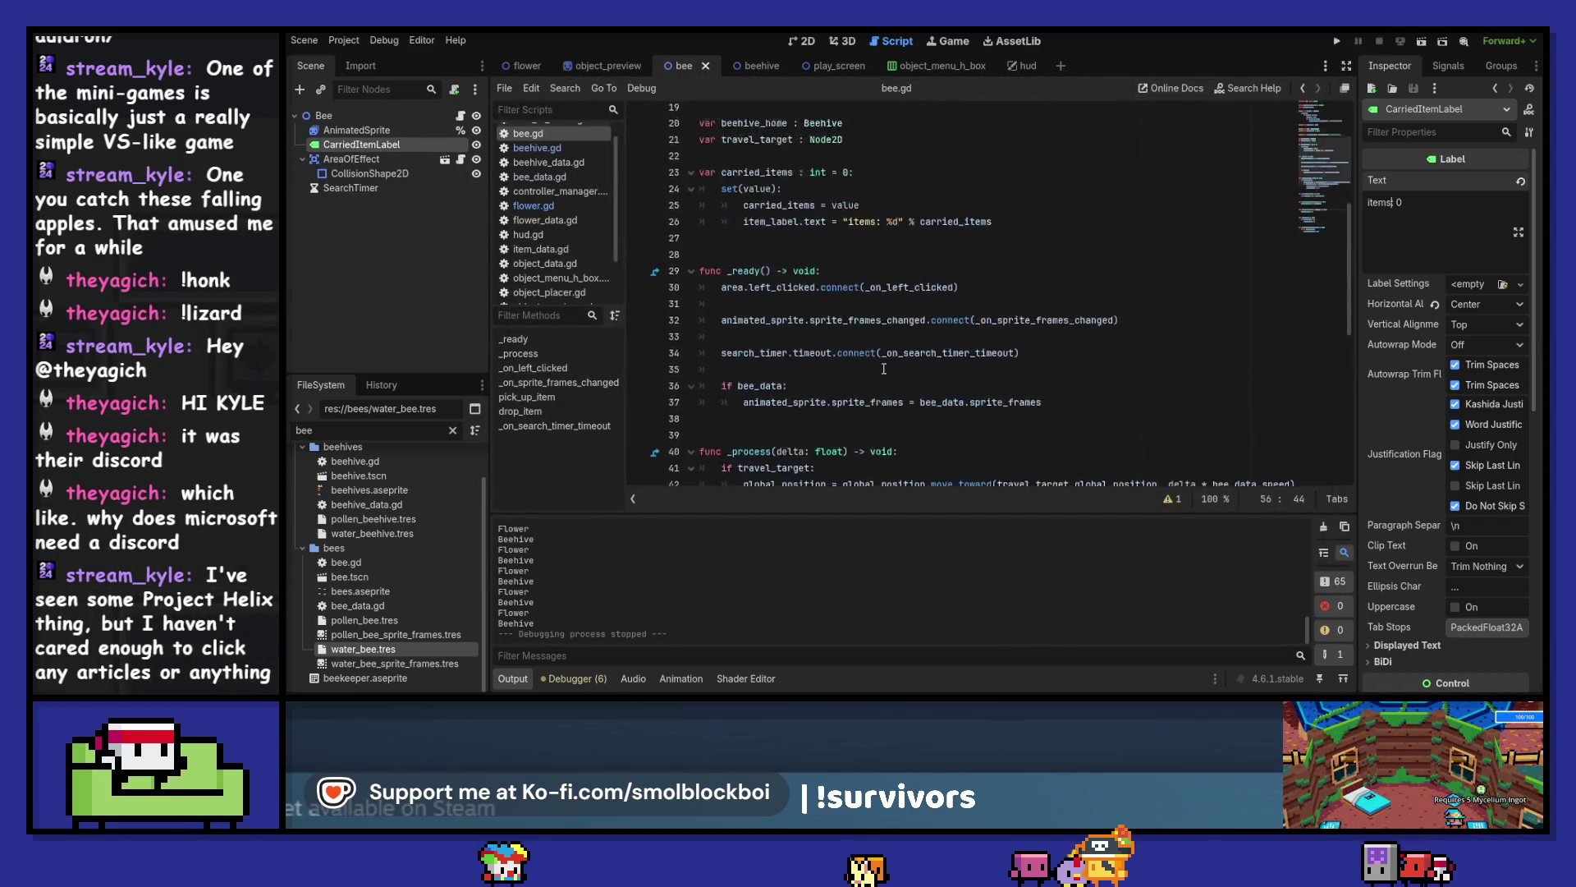
scroll(875, 331, "down", 2)
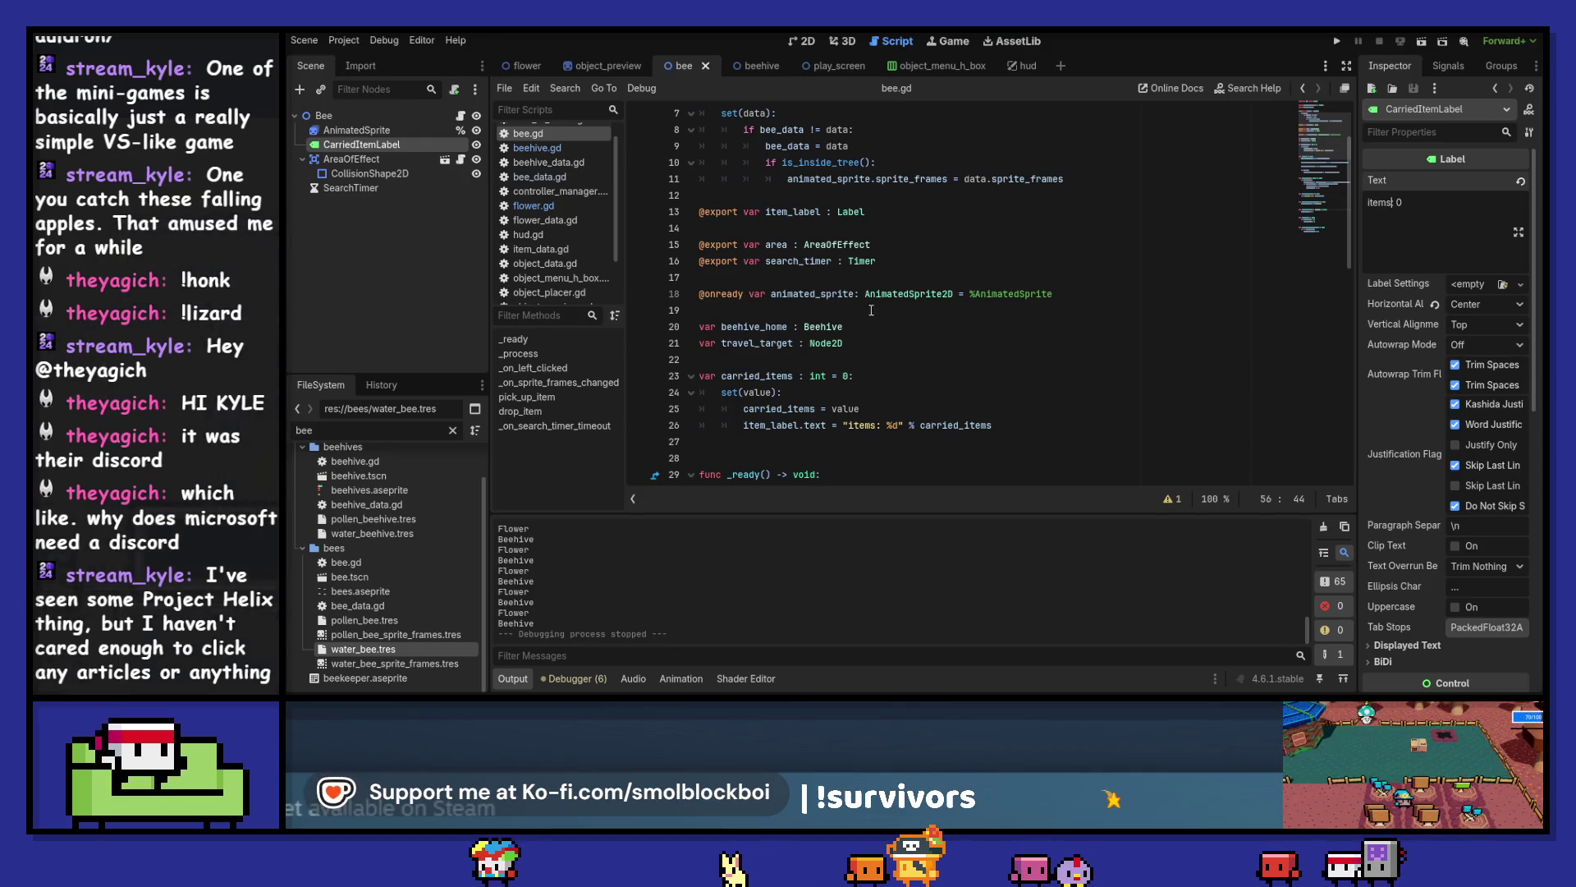
left_click(792, 440)
scroll(964, 358, "down", 1)
key("Return")
type("var bee_inventory :")
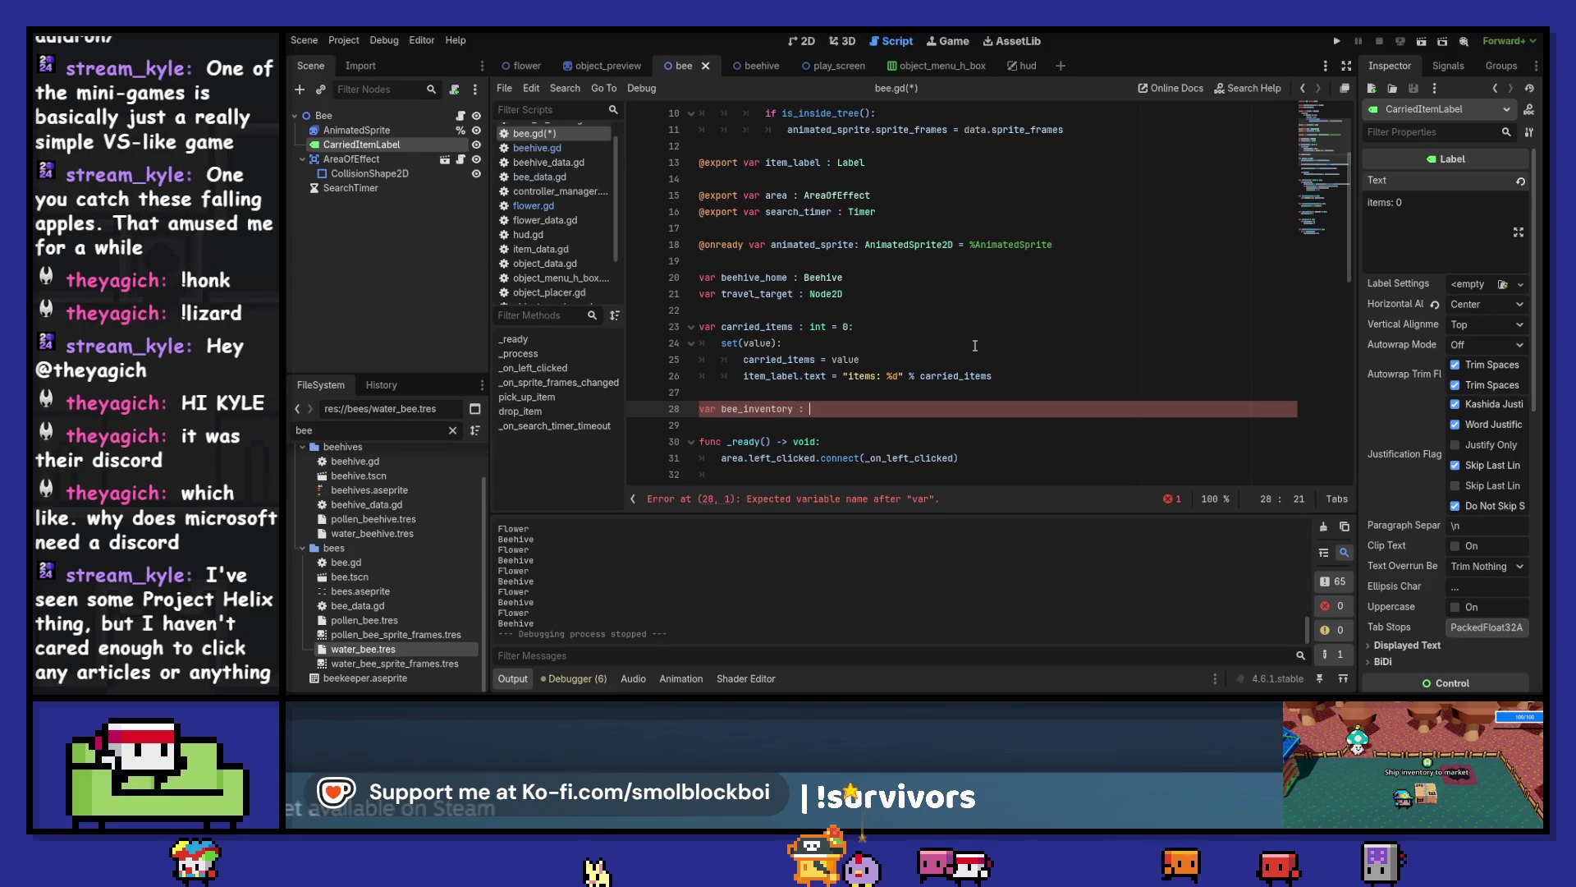
type("nary = {")
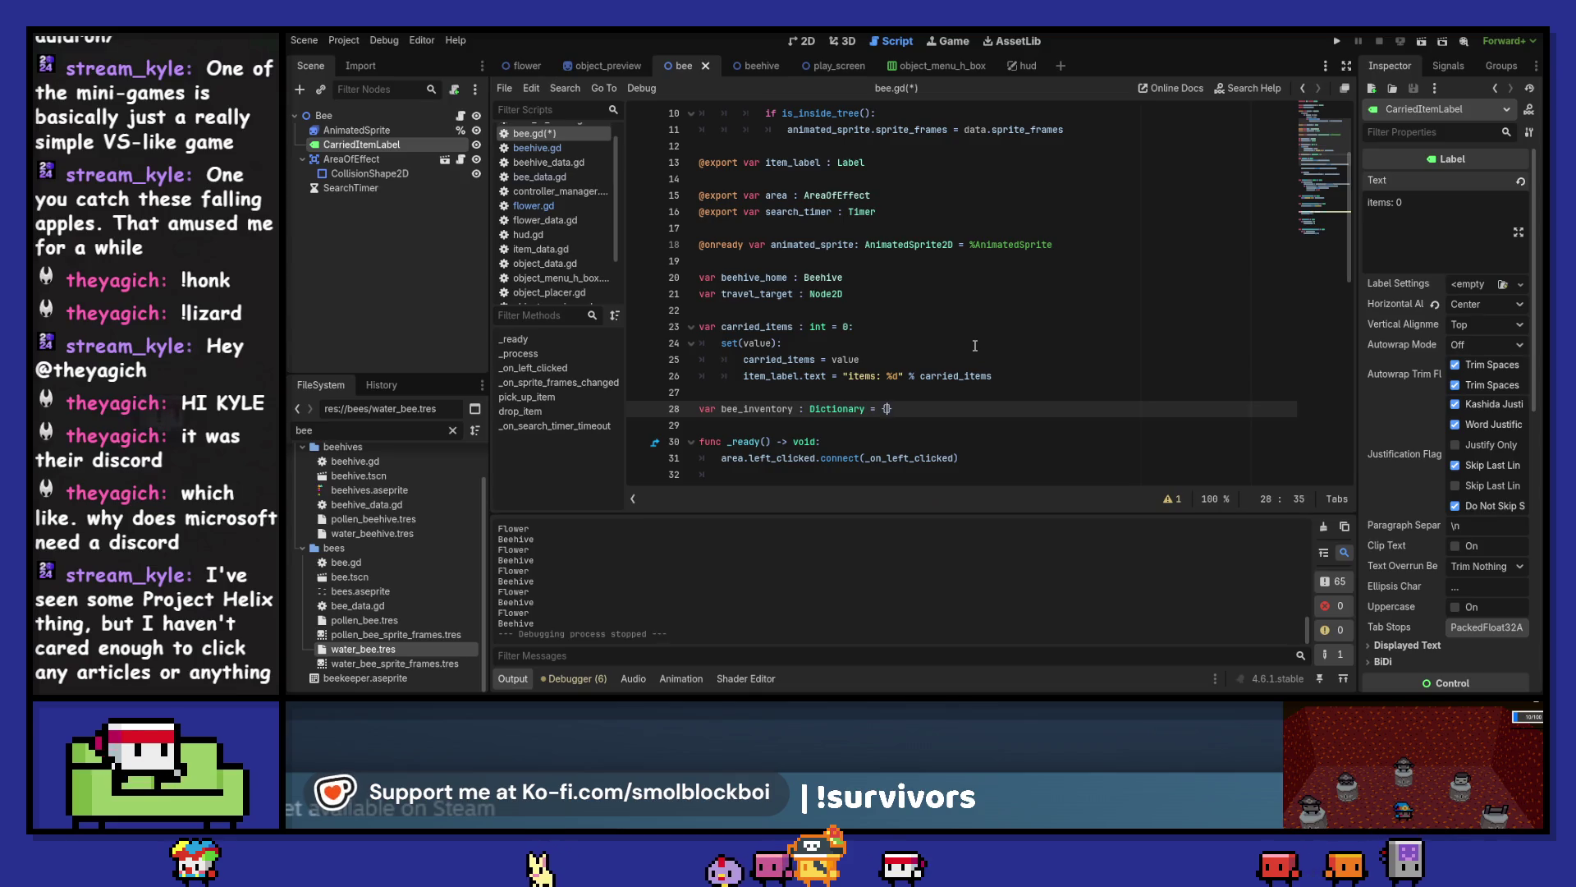
key("Return")
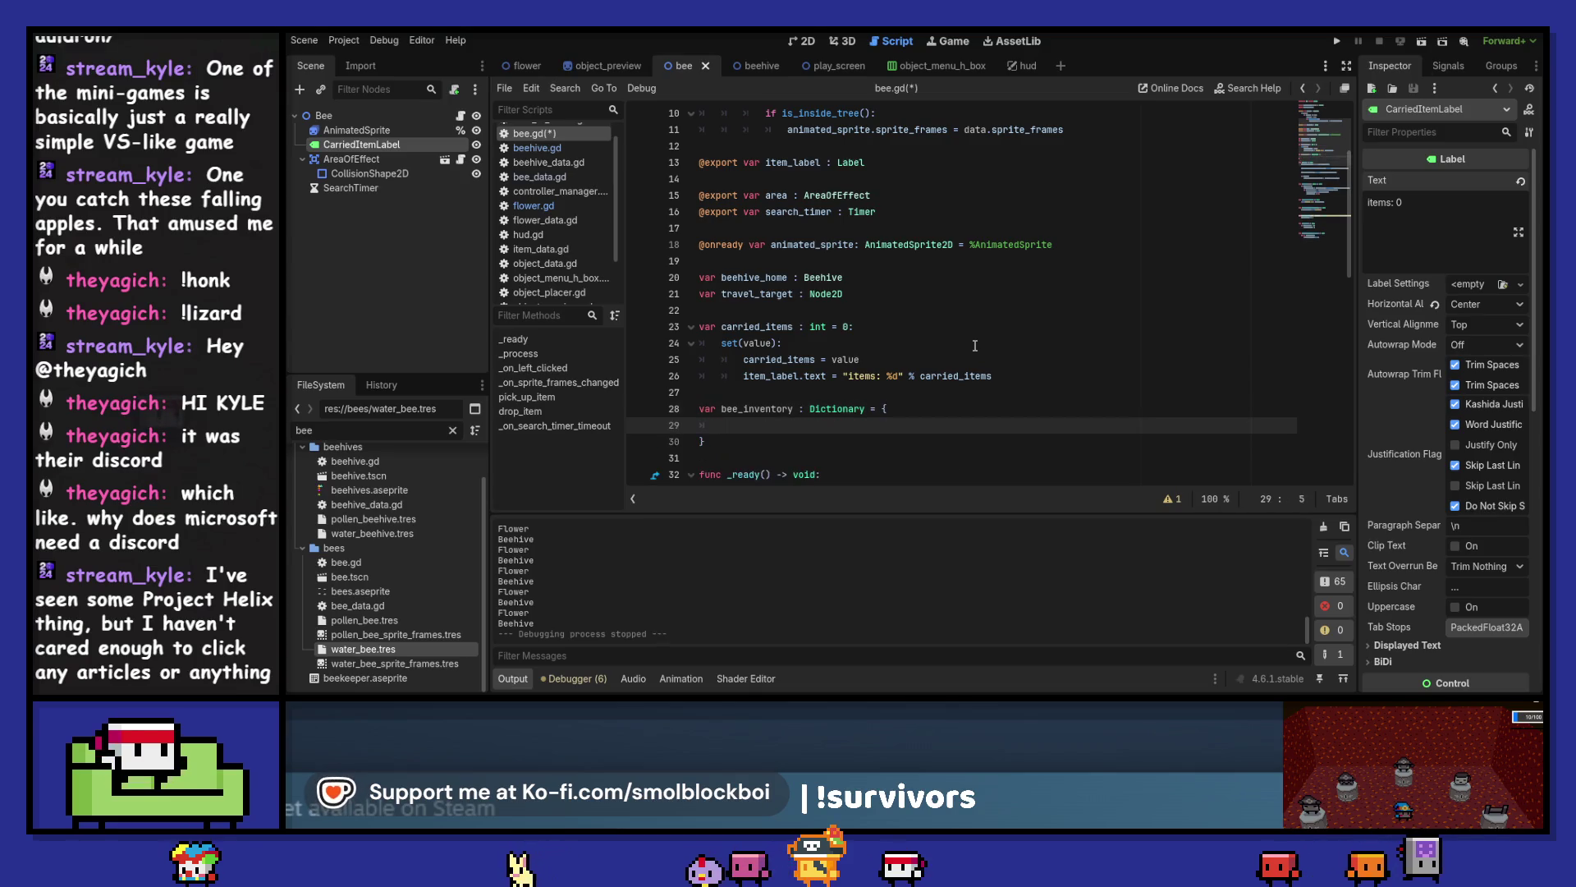
key("ctrl+z")
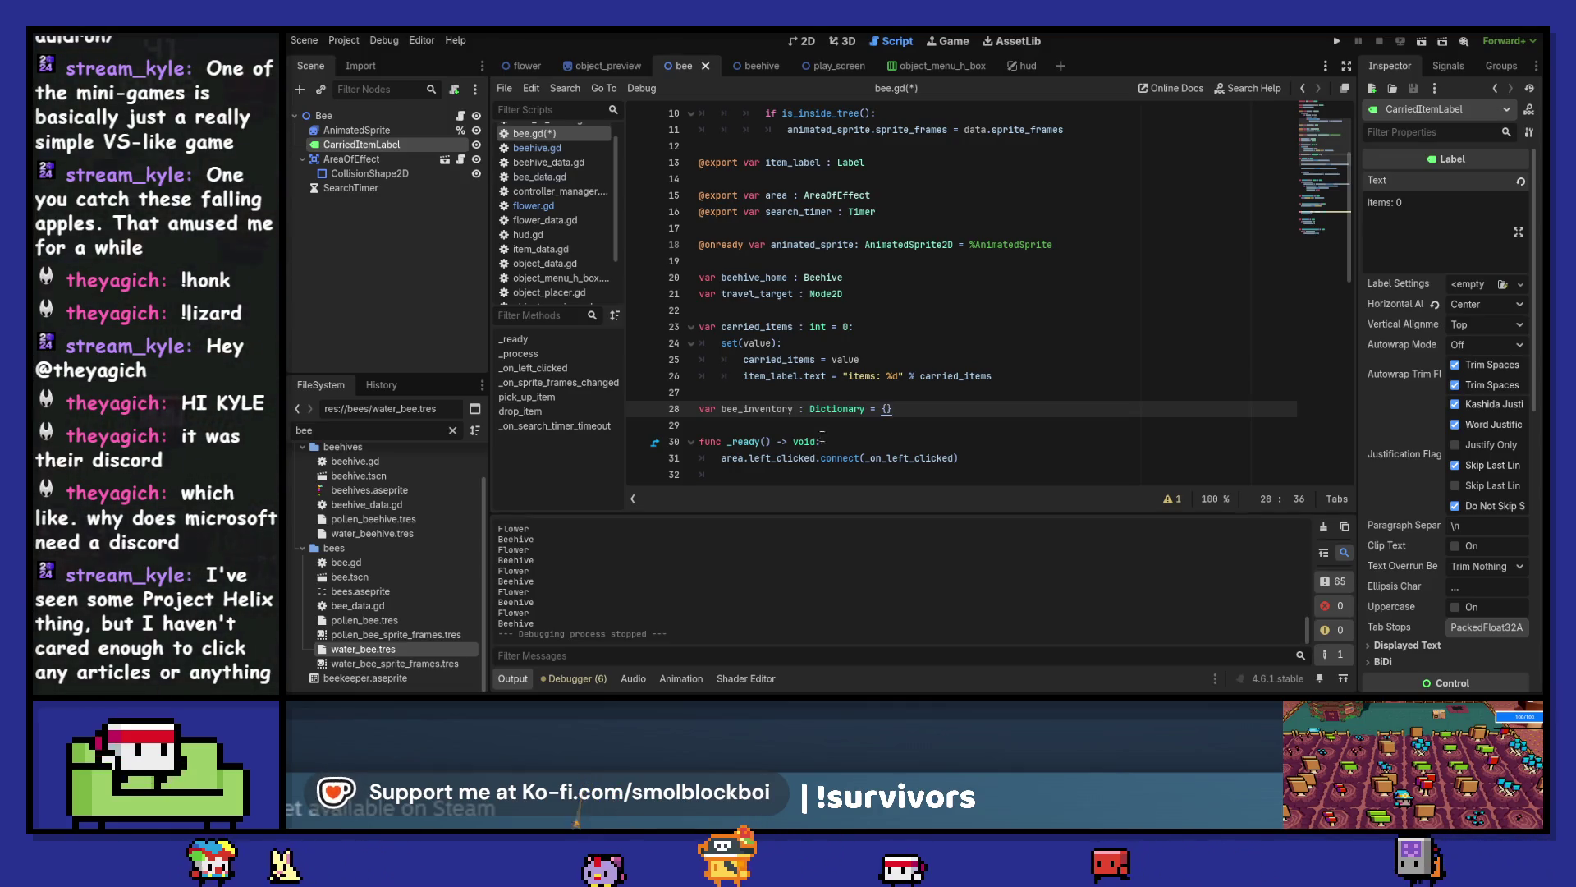
key("Down")
key("Return")
- Select the bee_inventory name for reuse further down the script
double_click(762, 411)
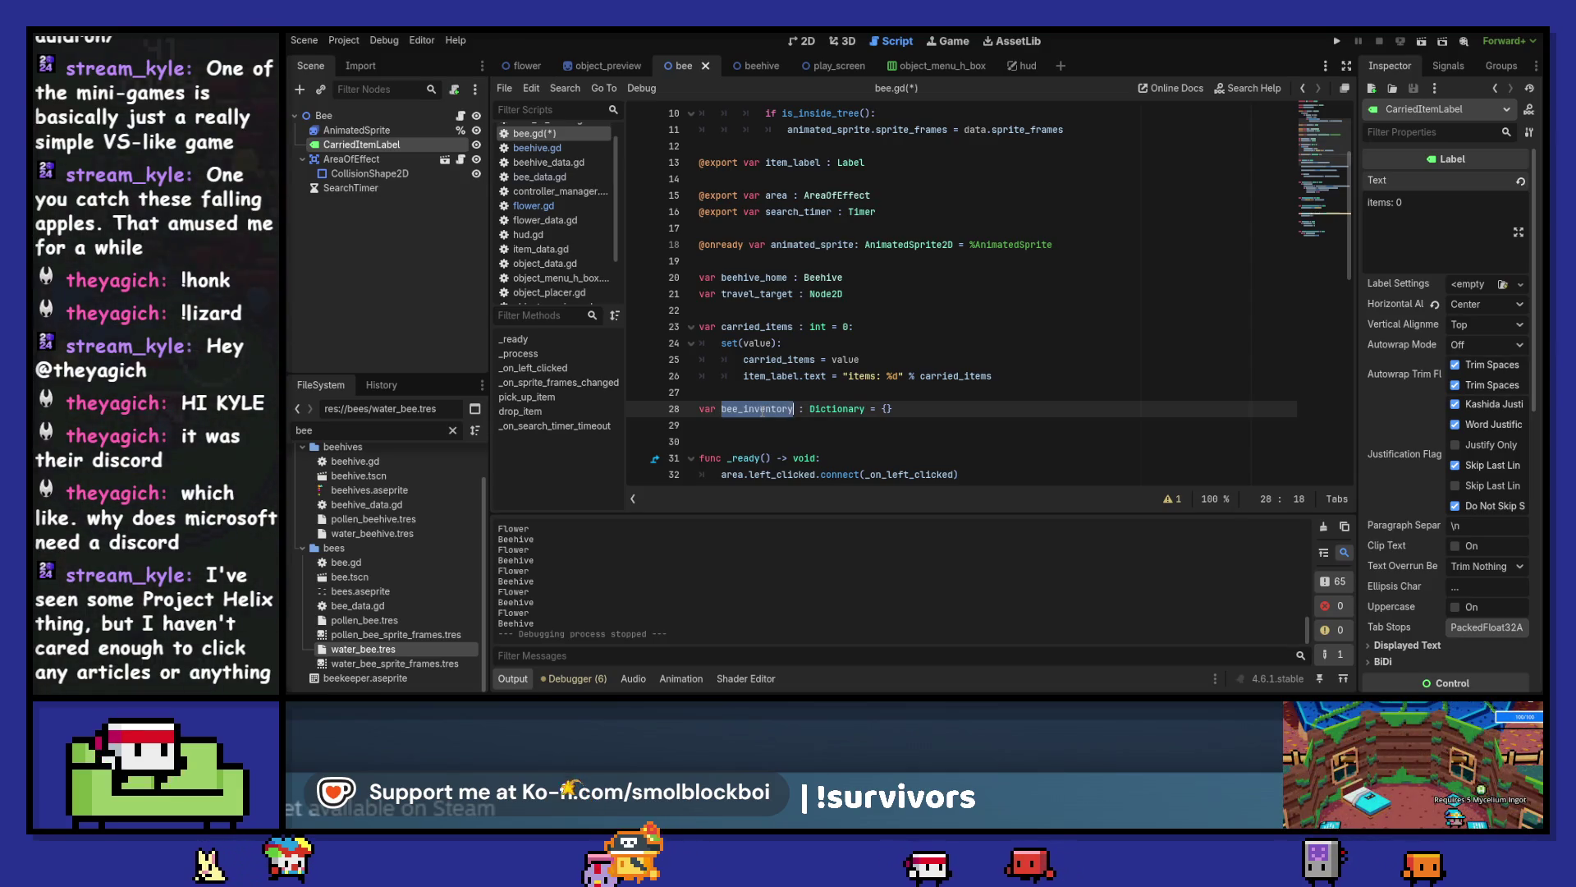
scroll(913, 377, "down", 8)
scroll(913, 377, "down", 1)
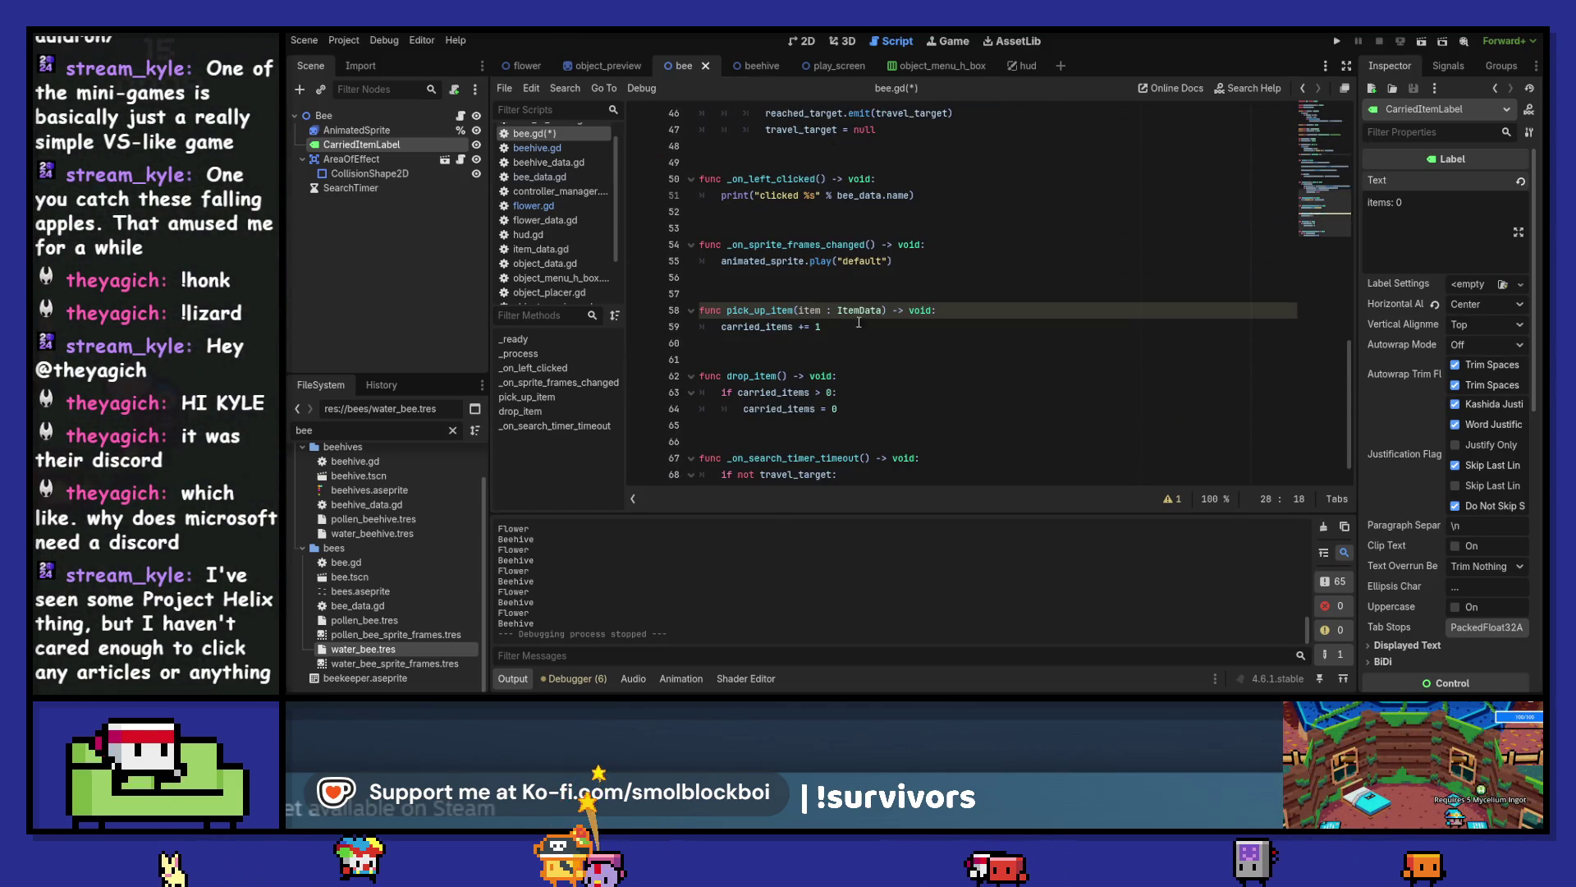
- Add a bee_inventory assignment under carried_items += 1, guarded by 'if bee_inventory.has(item):'
left_click(950, 330)
key("Return")
key("ctrl+v")
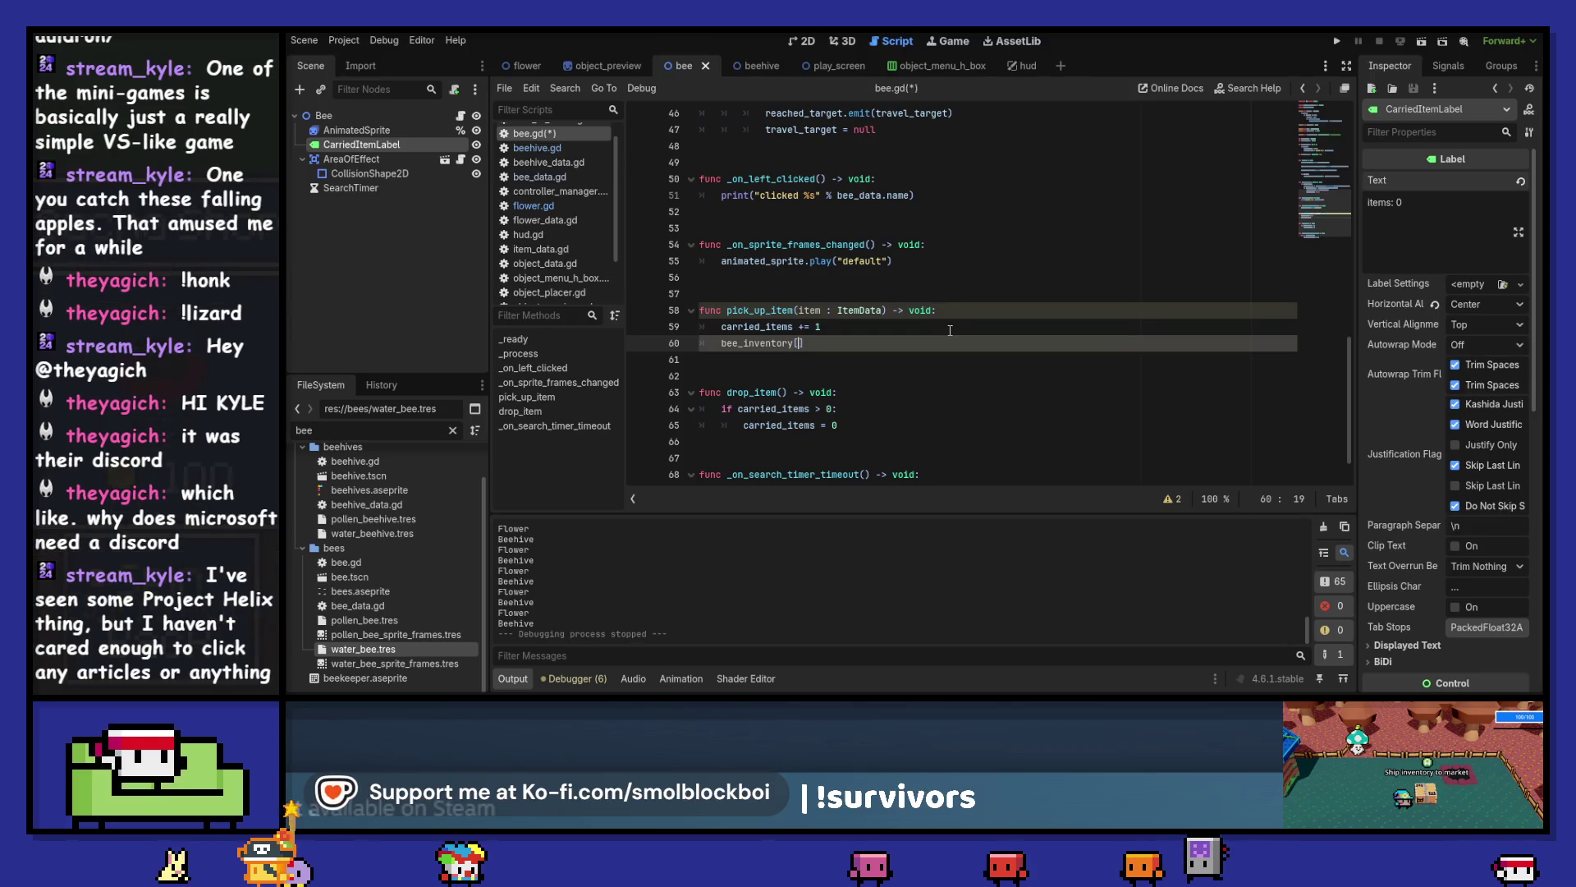
type("item.name")
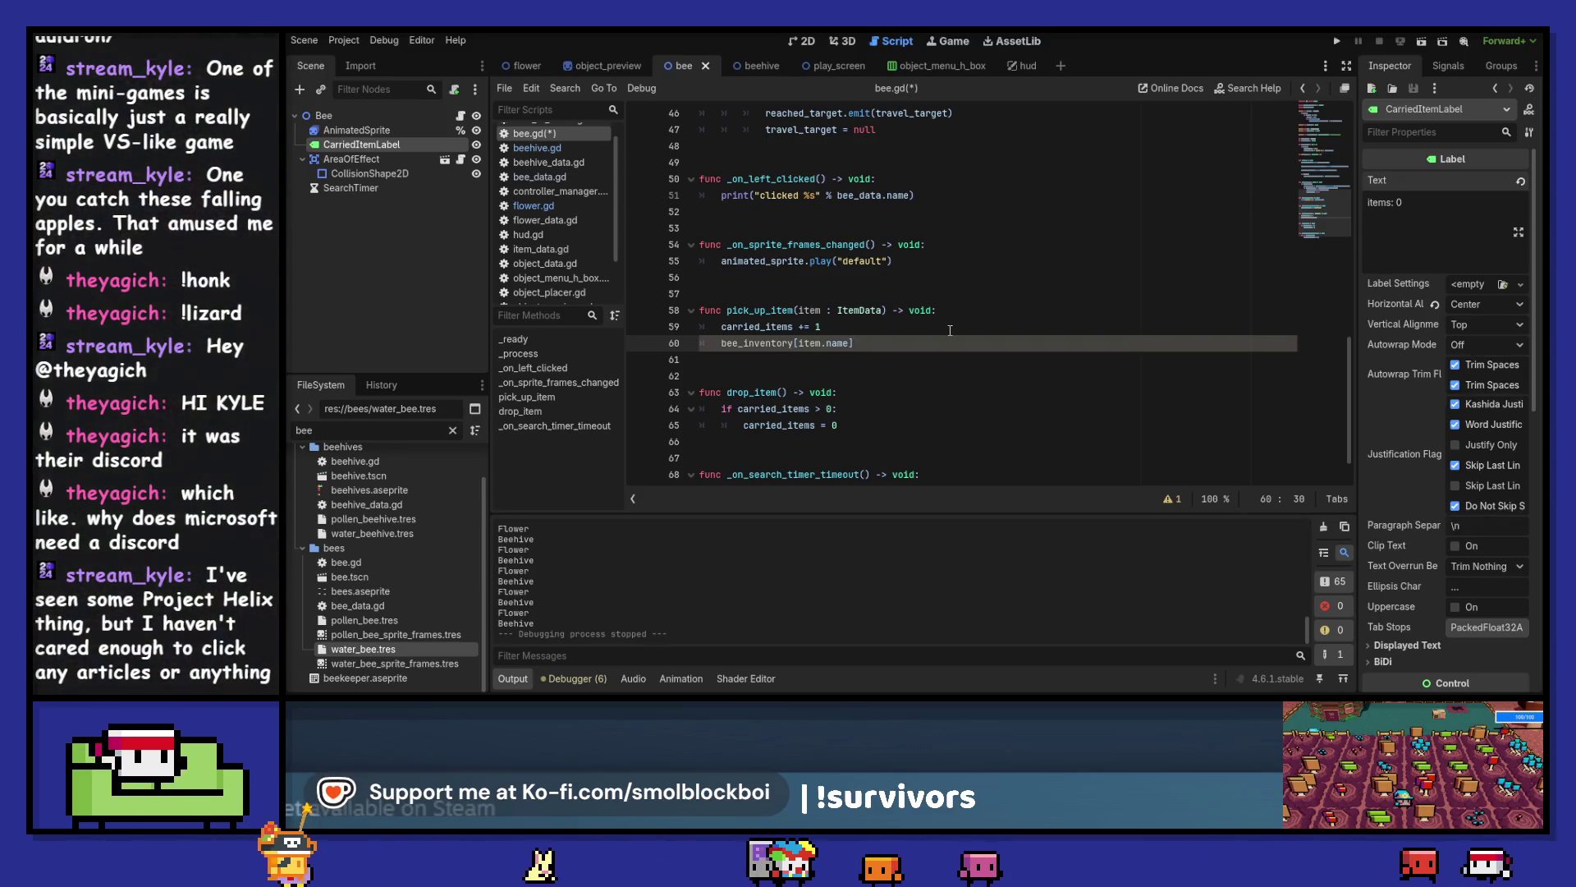
type("= 1")
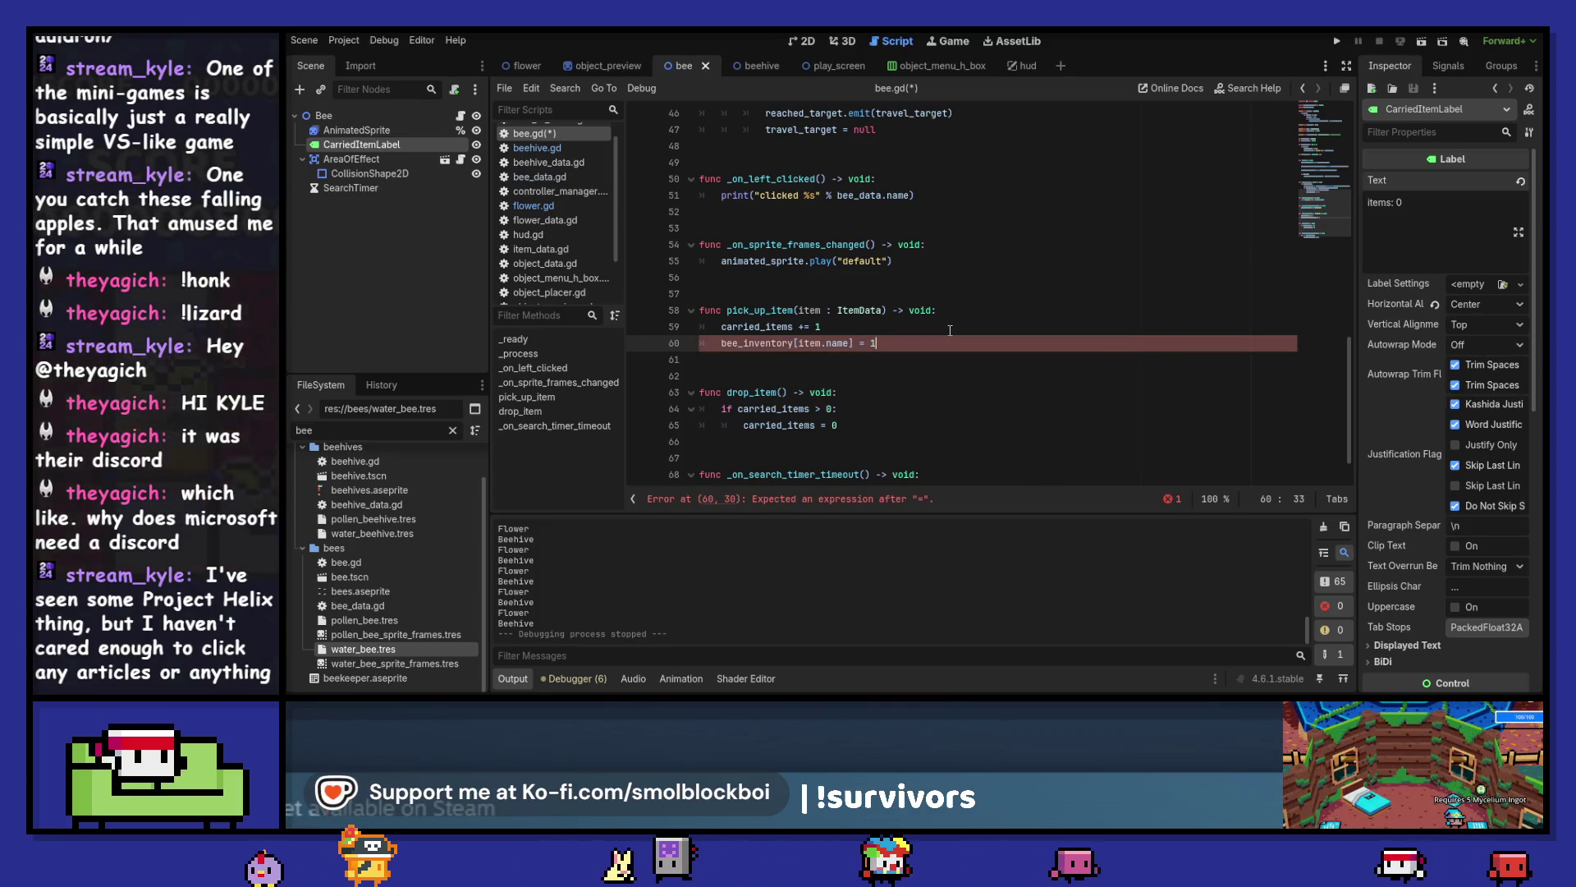
key("ctrl+shift+Return")
type("if bee")
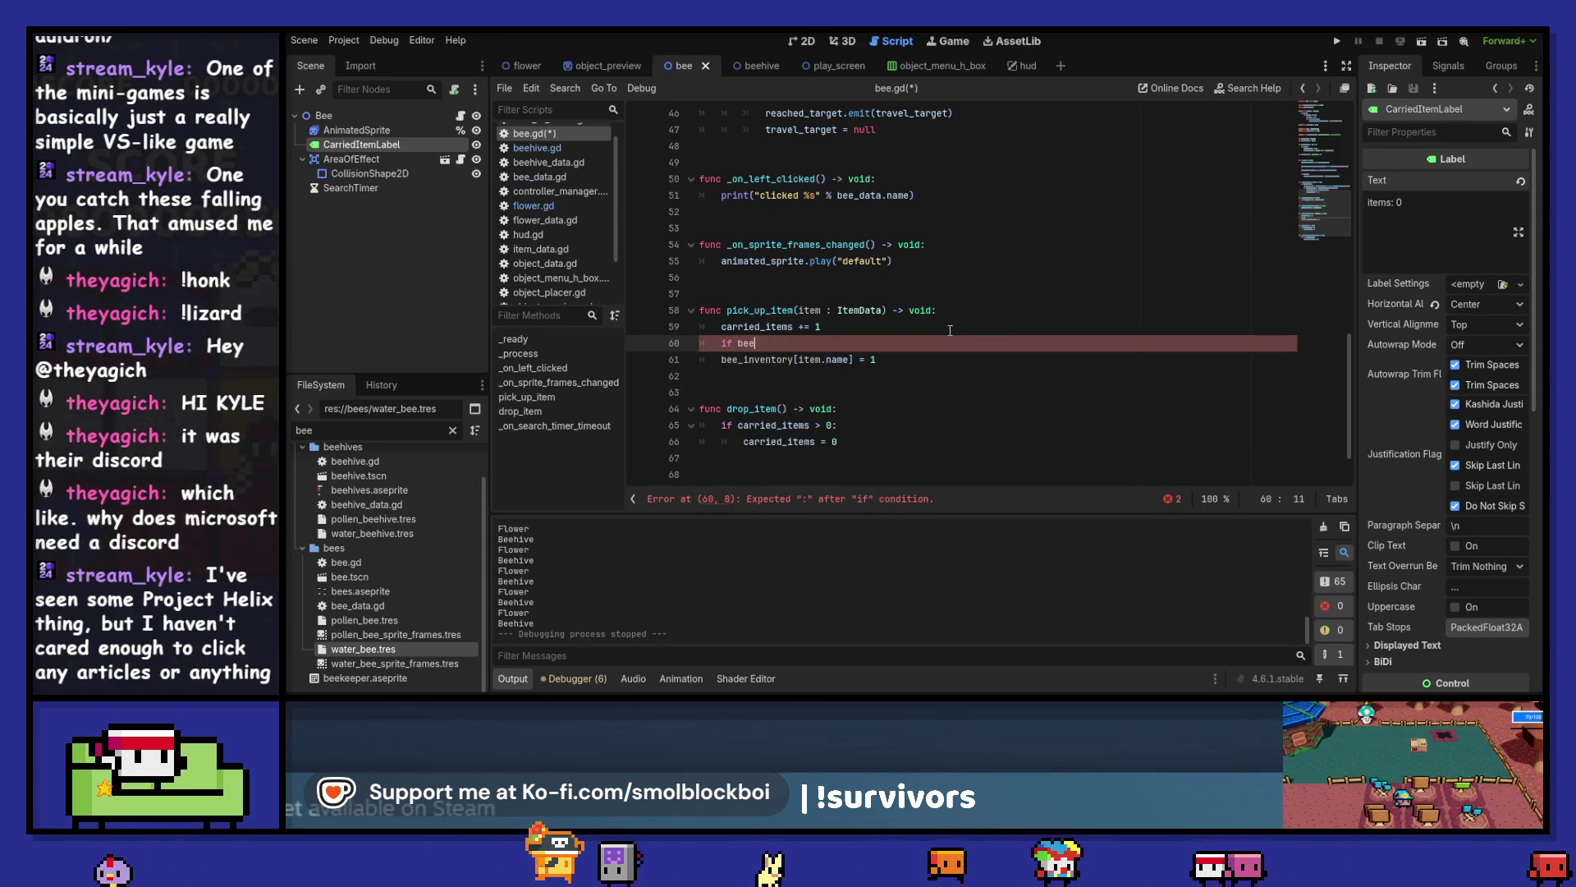
type("_inventory.has(item")
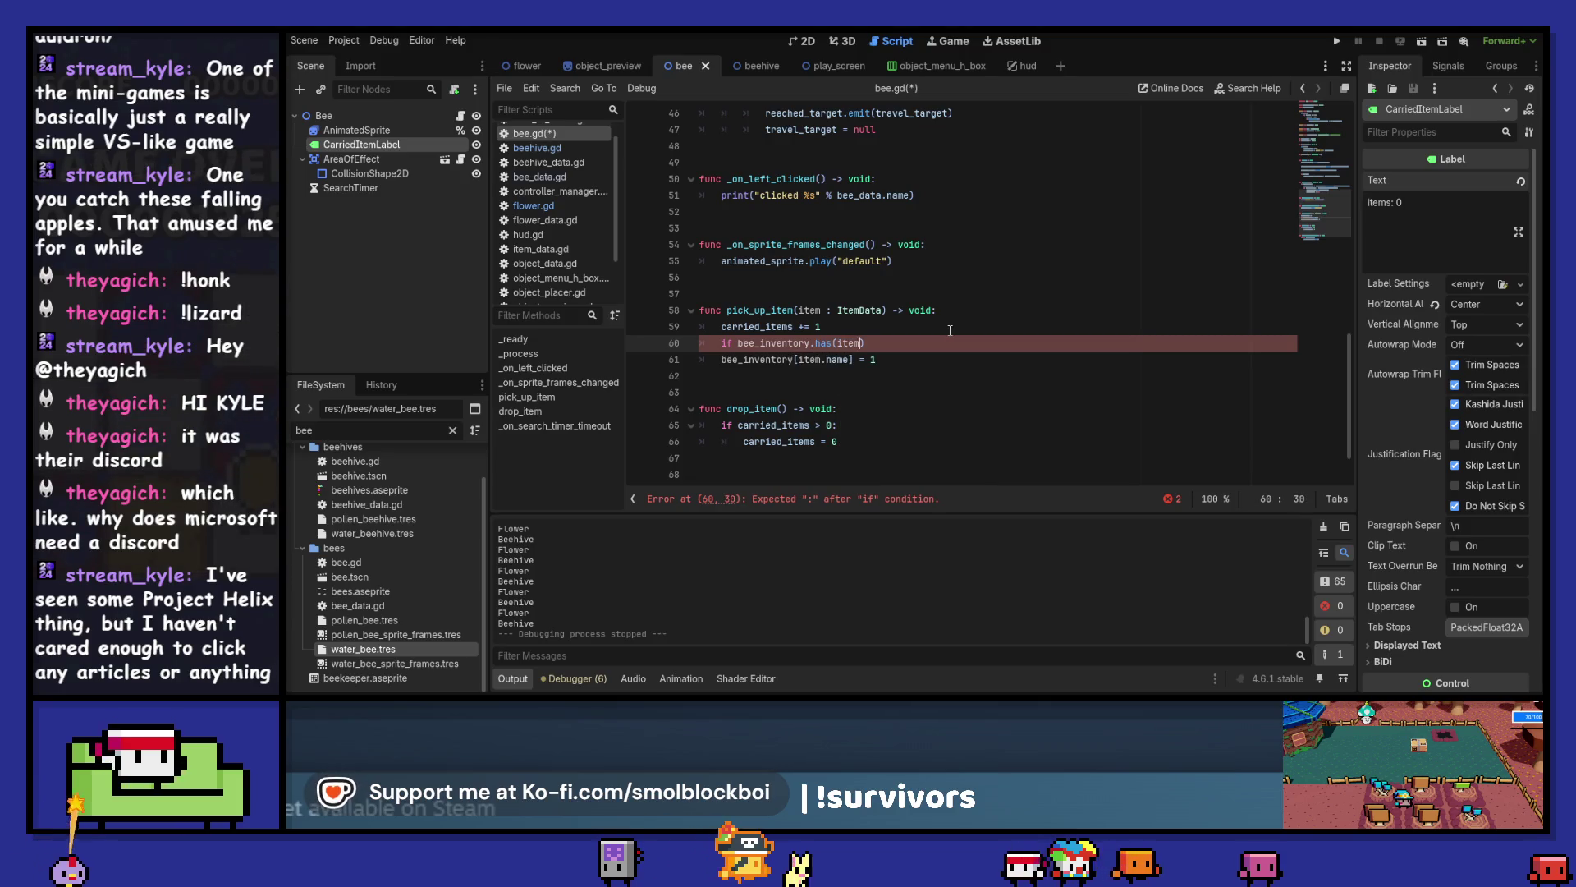
type("):")
- Rewrite the assignment as bee_inventory.set(item, bee_inventory.get(item) + 1) and save bee.gd
key("Down")
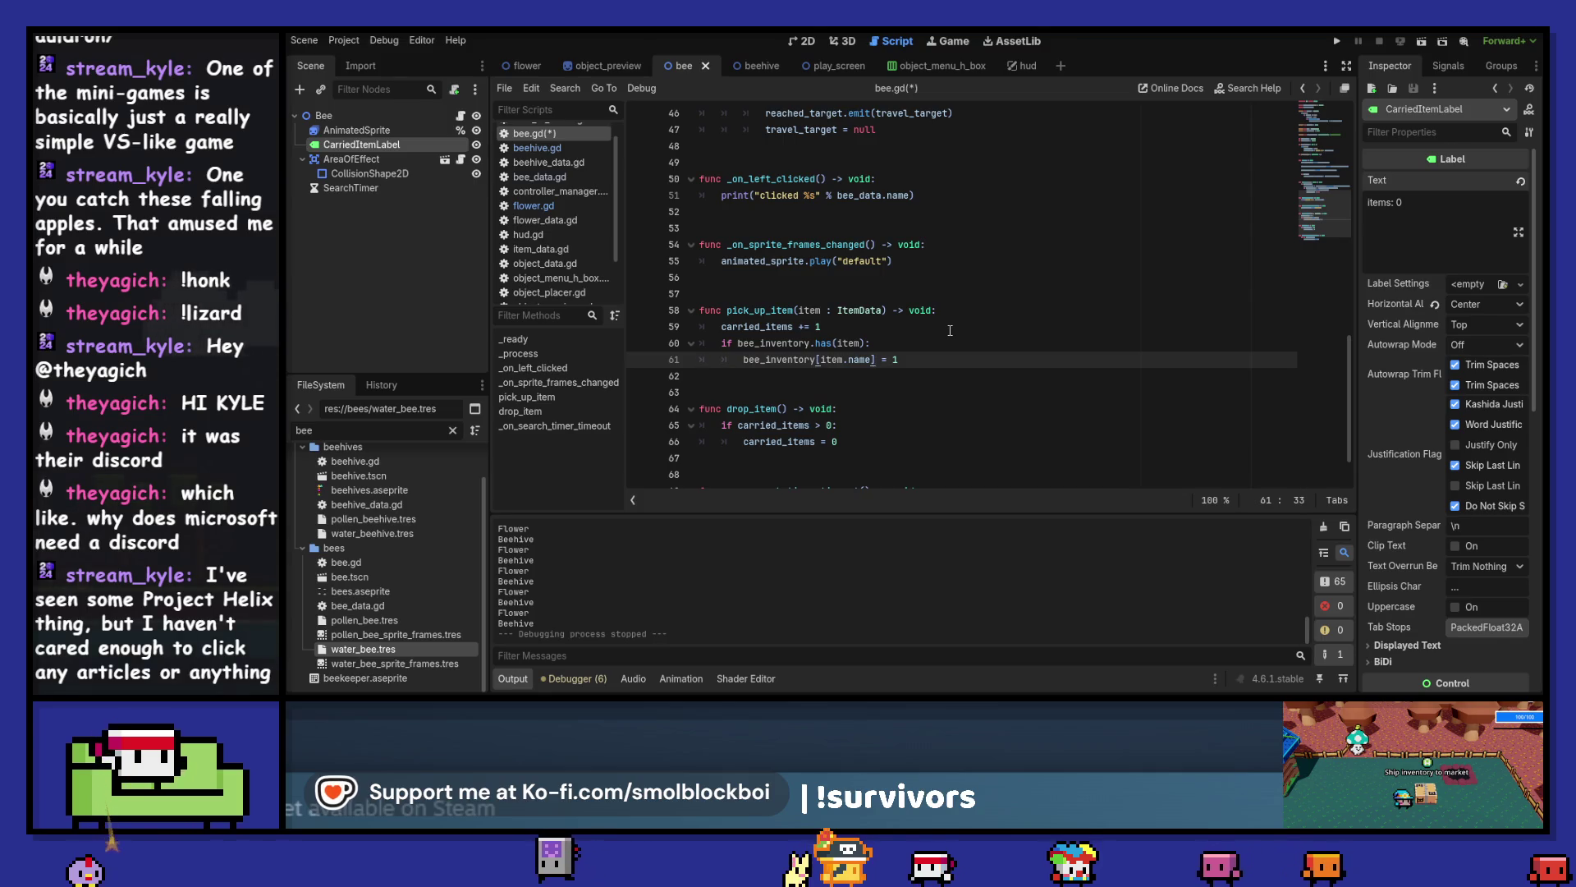
key("ctrl+shift+Left")
key("ctrl+shift+Left")
key("ctrl+shift+Left")
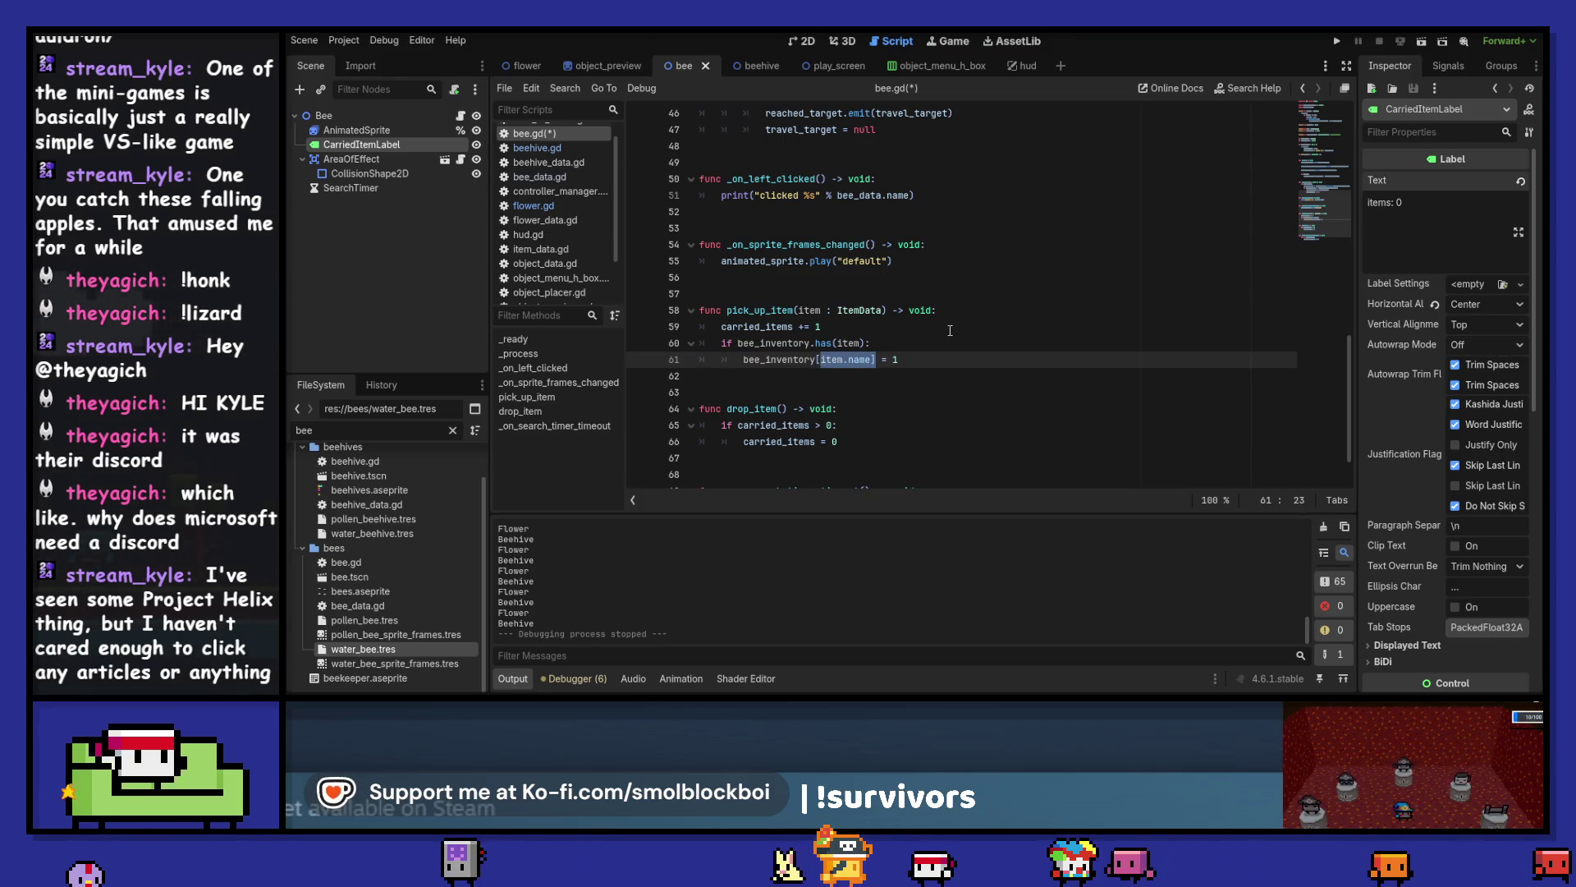
type(".get(i")
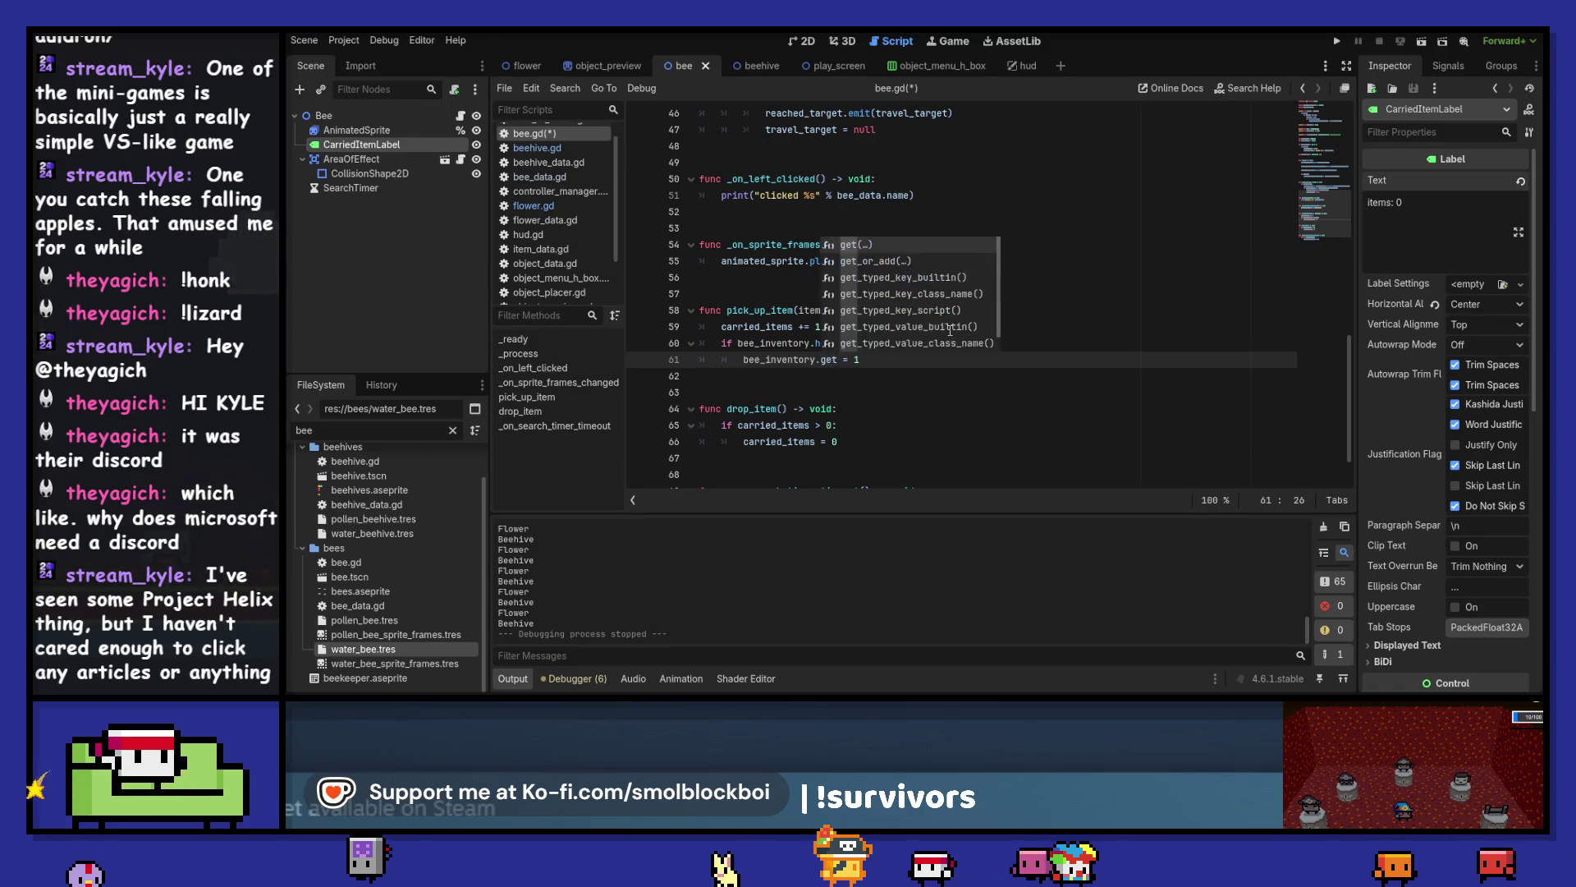
type("tem) ")
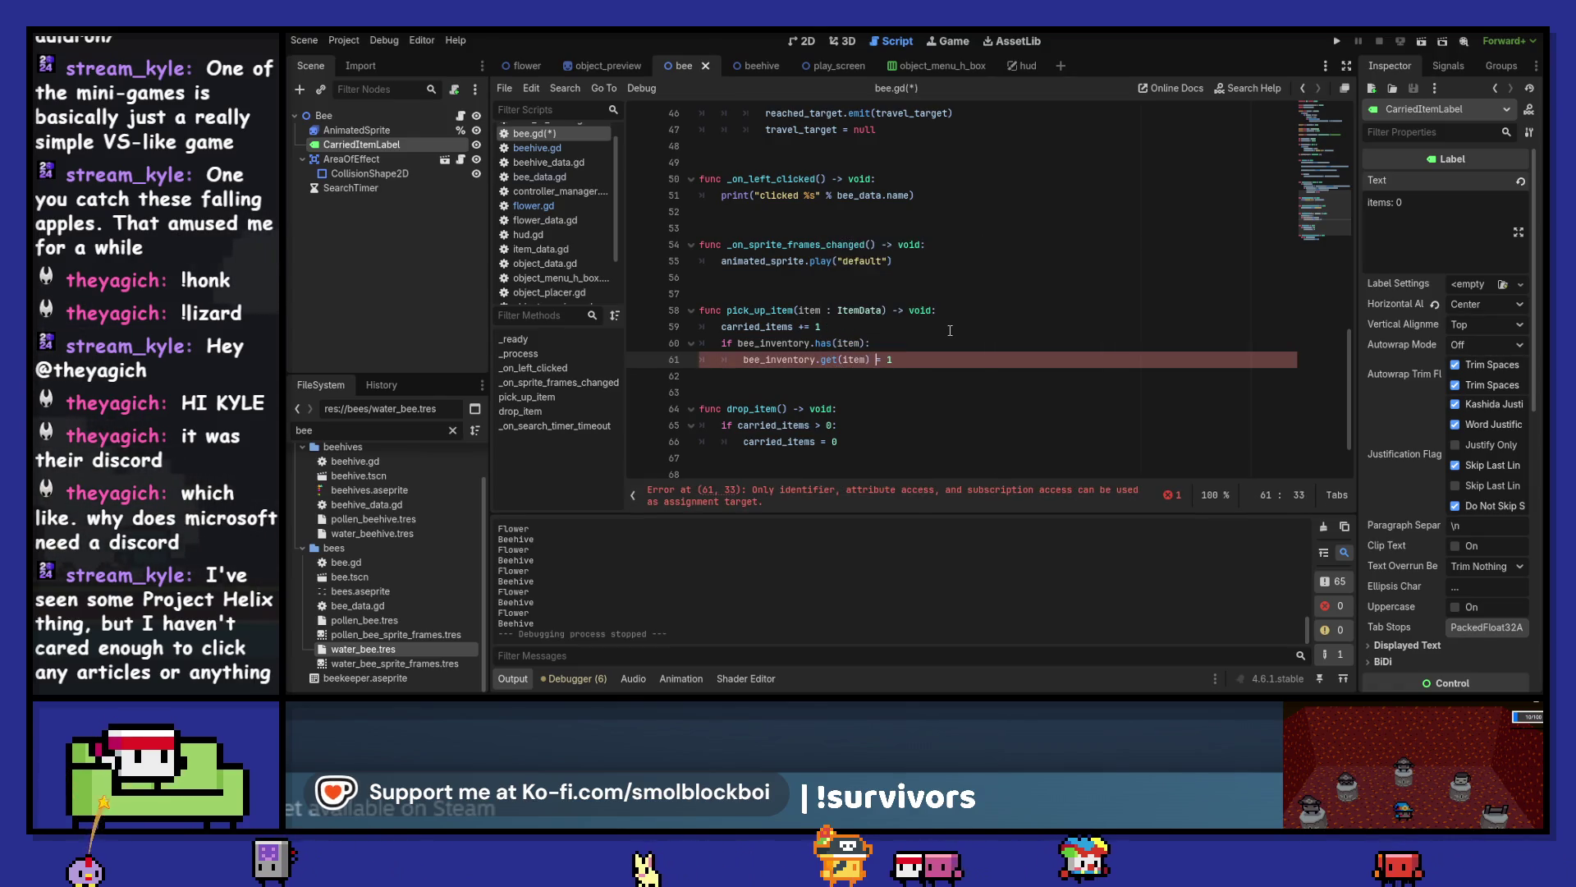
type("+")
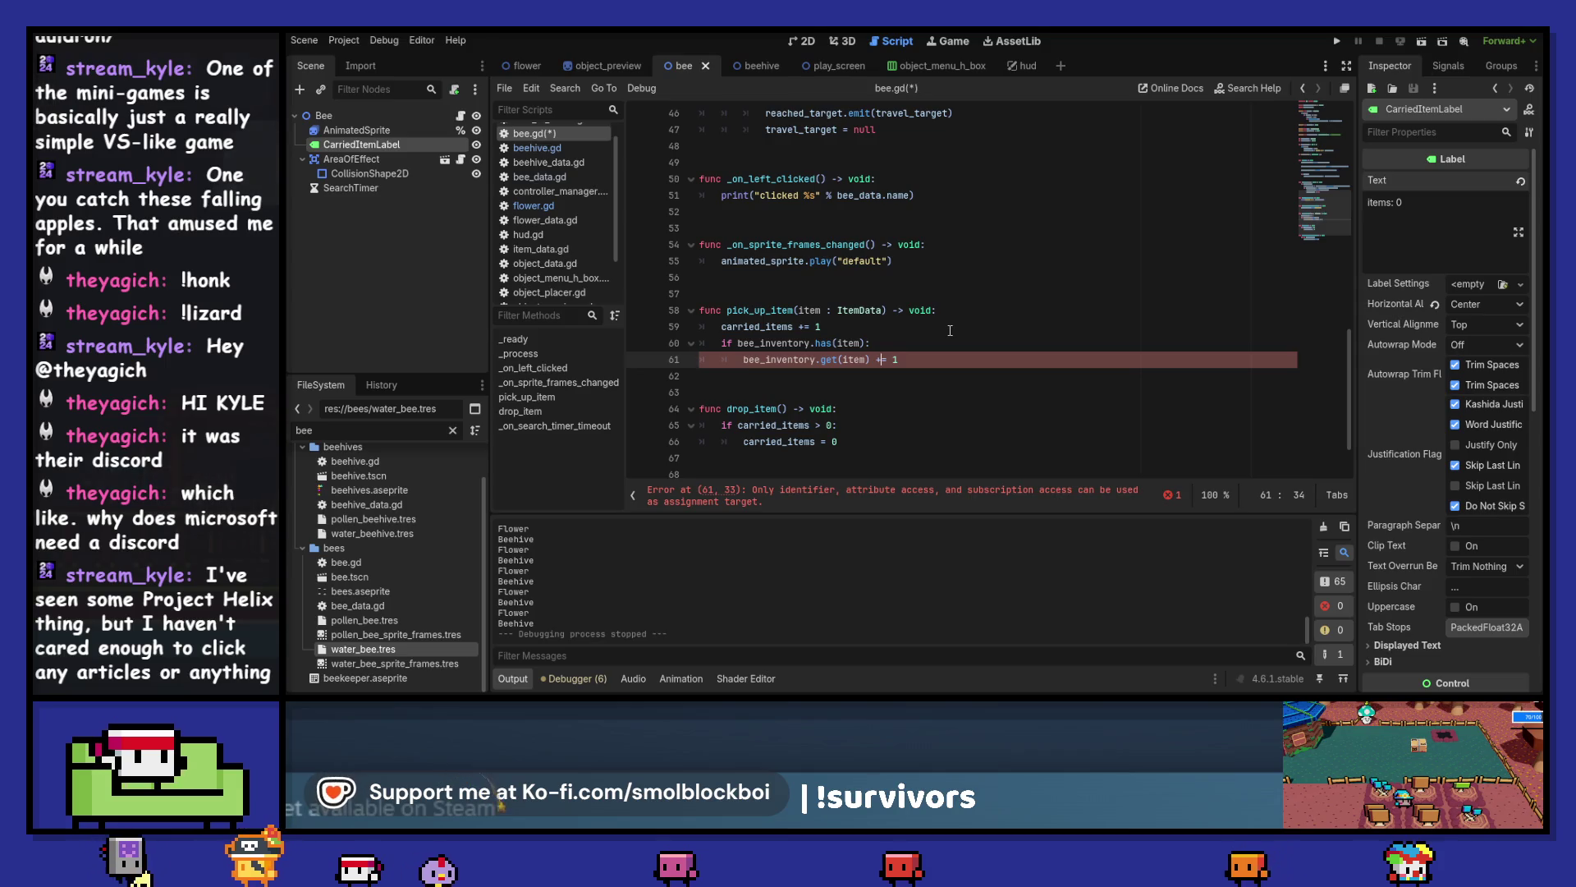
key("BackSpace")
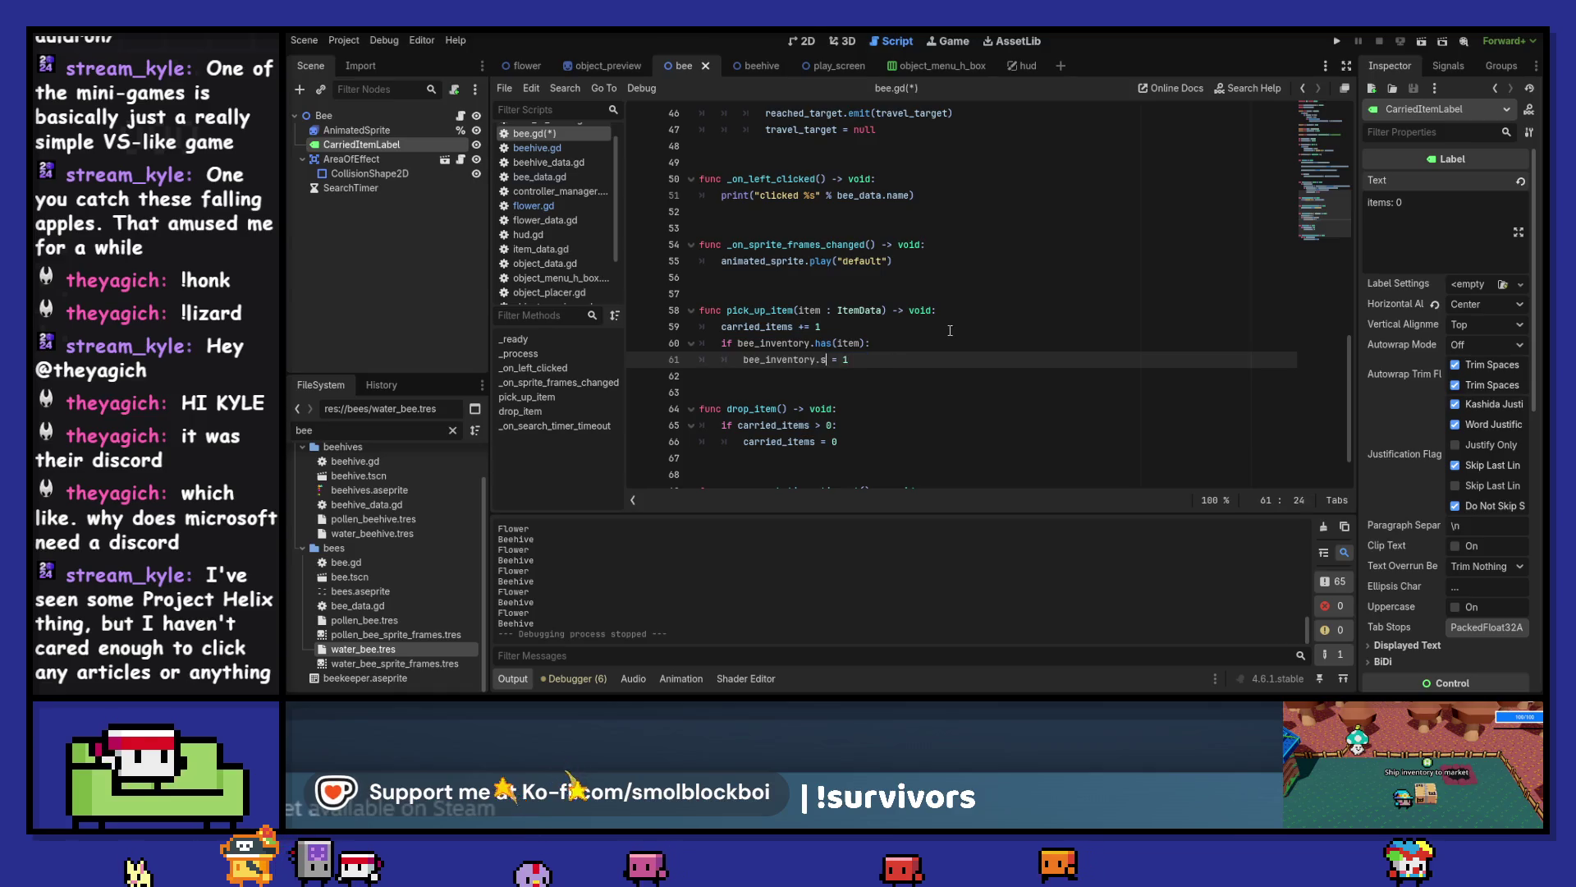
type("(")
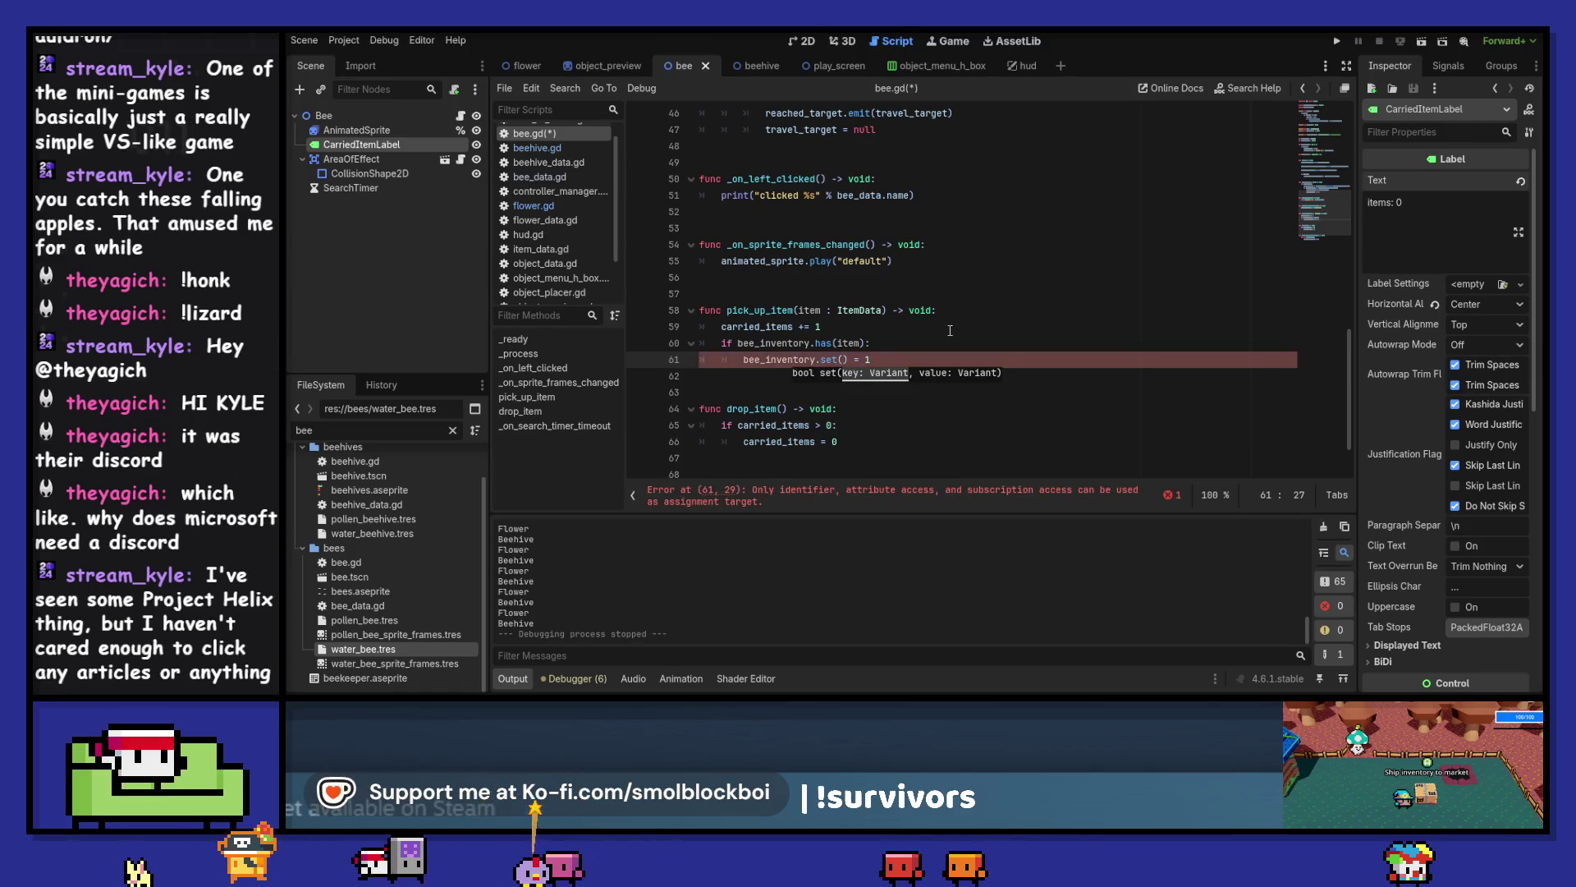
type("item")
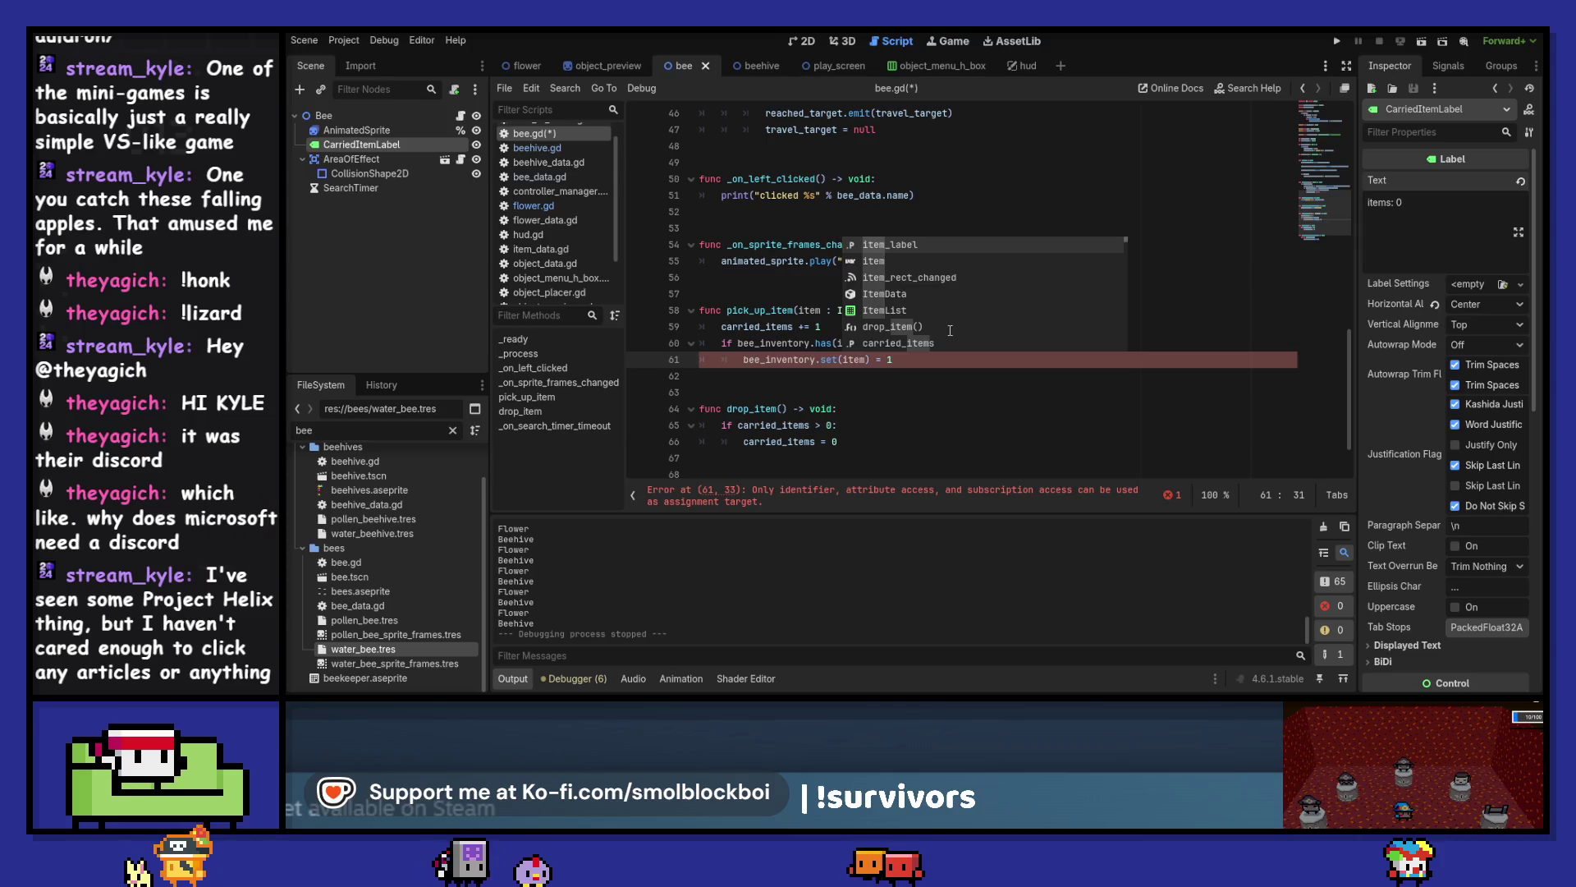
type(",")
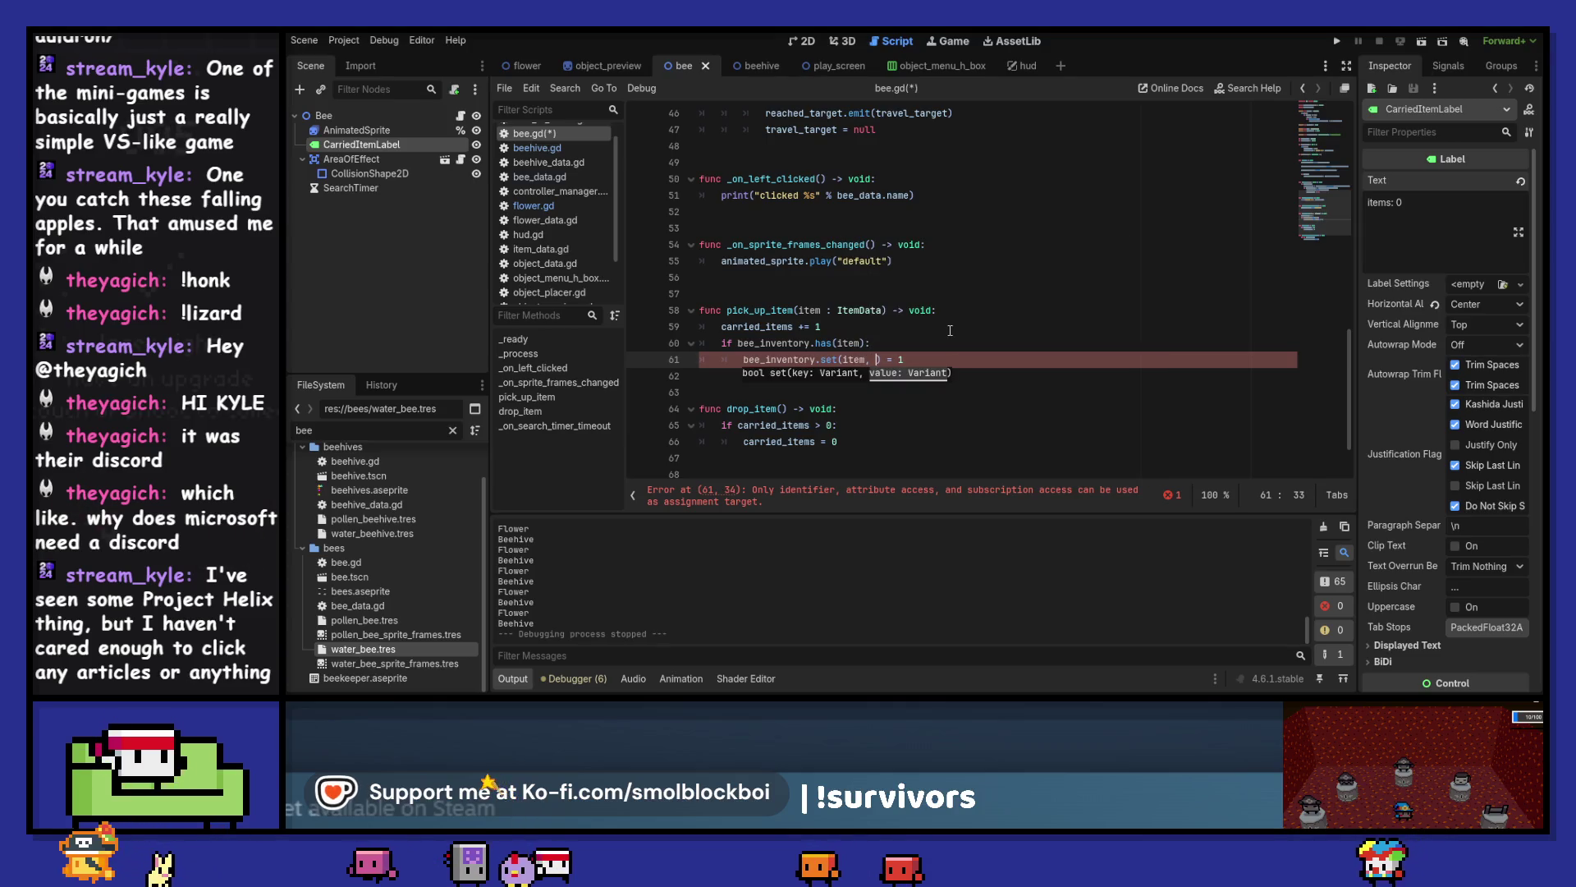
type(" bee_inventory.get(item")
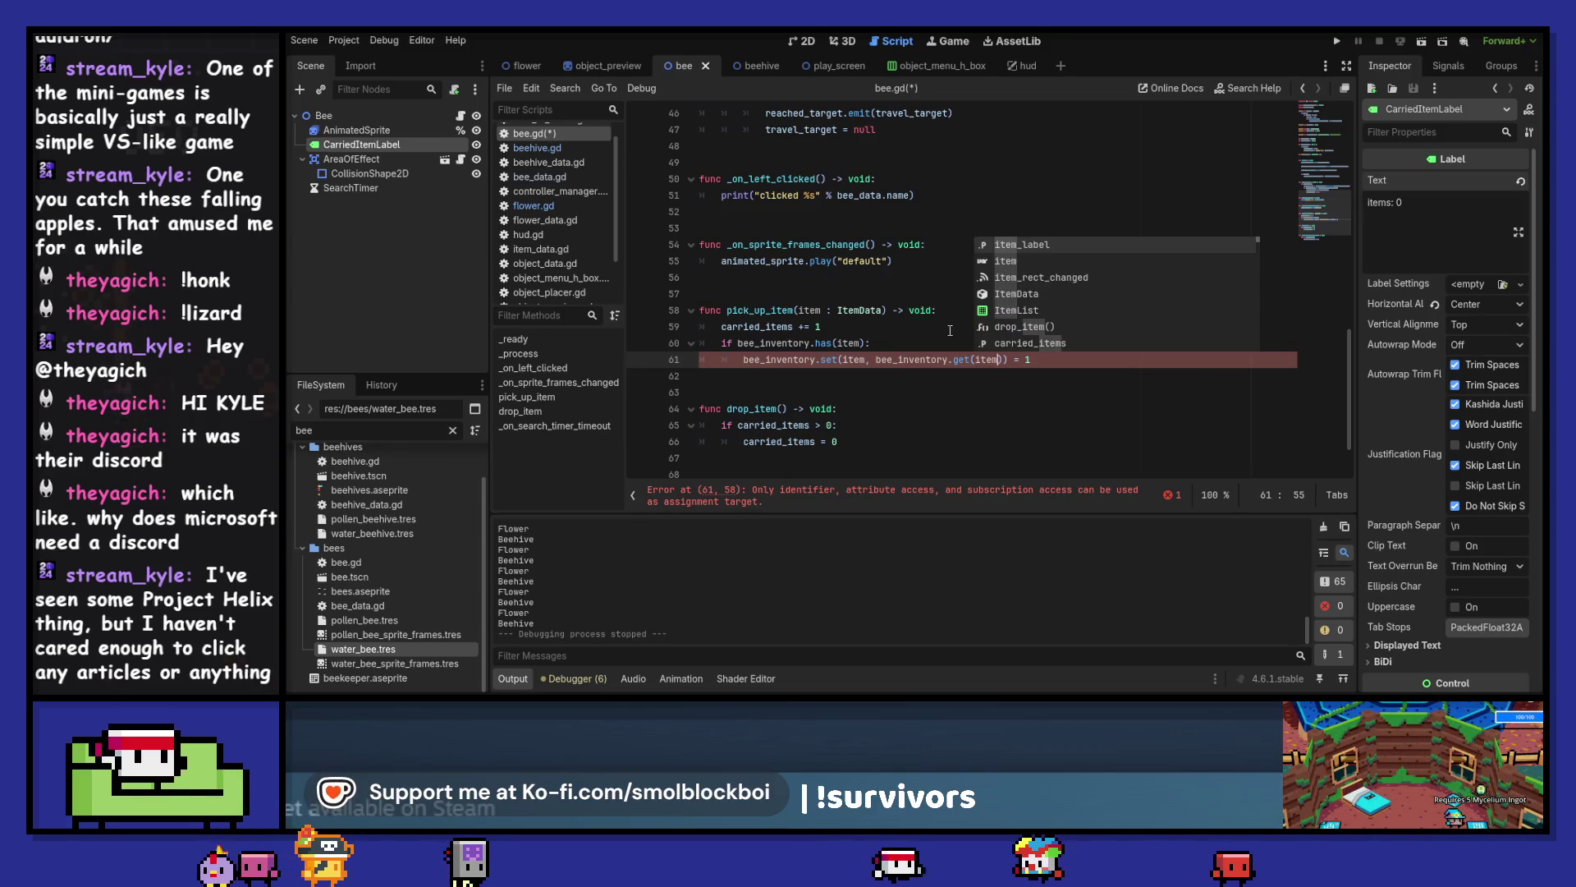
type(" + 1")
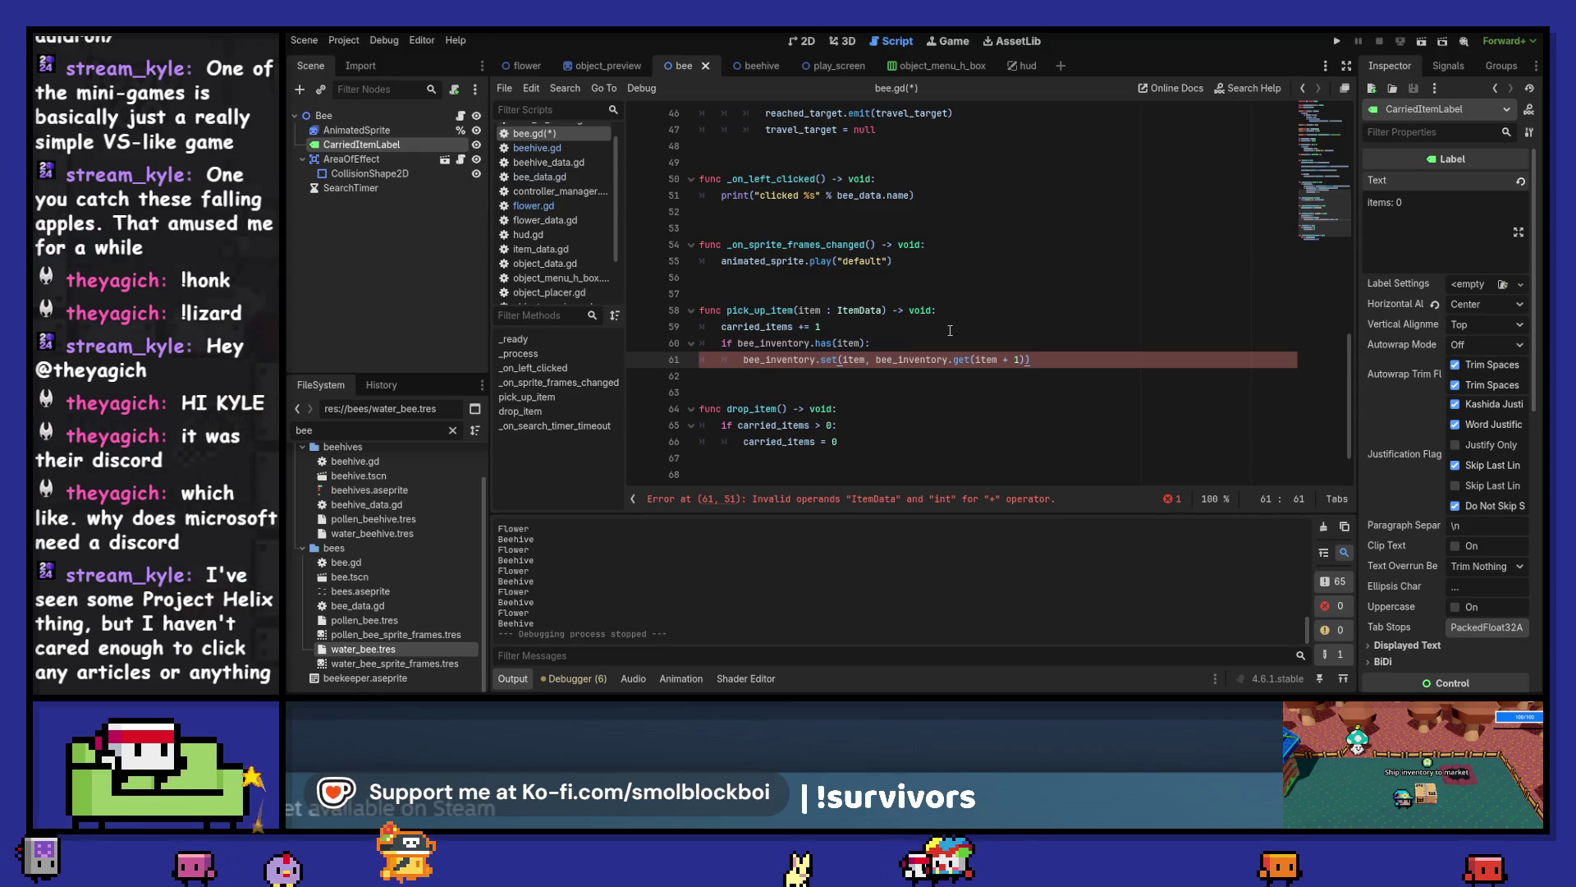
key("BackSpace")
key("BackSpace")
key("BackSpace")
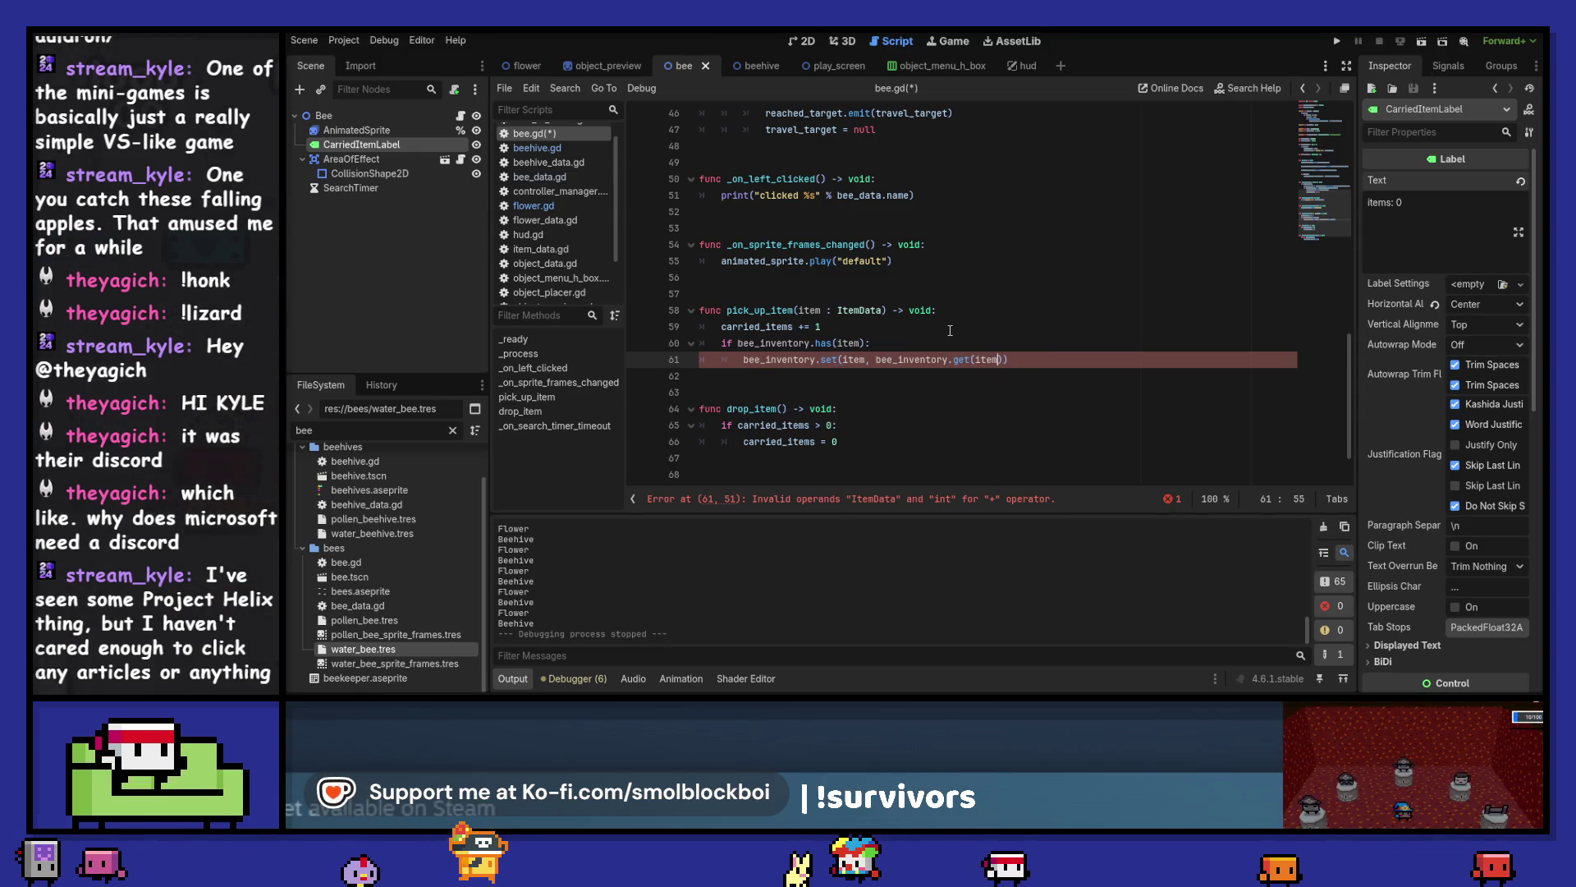
type("m")
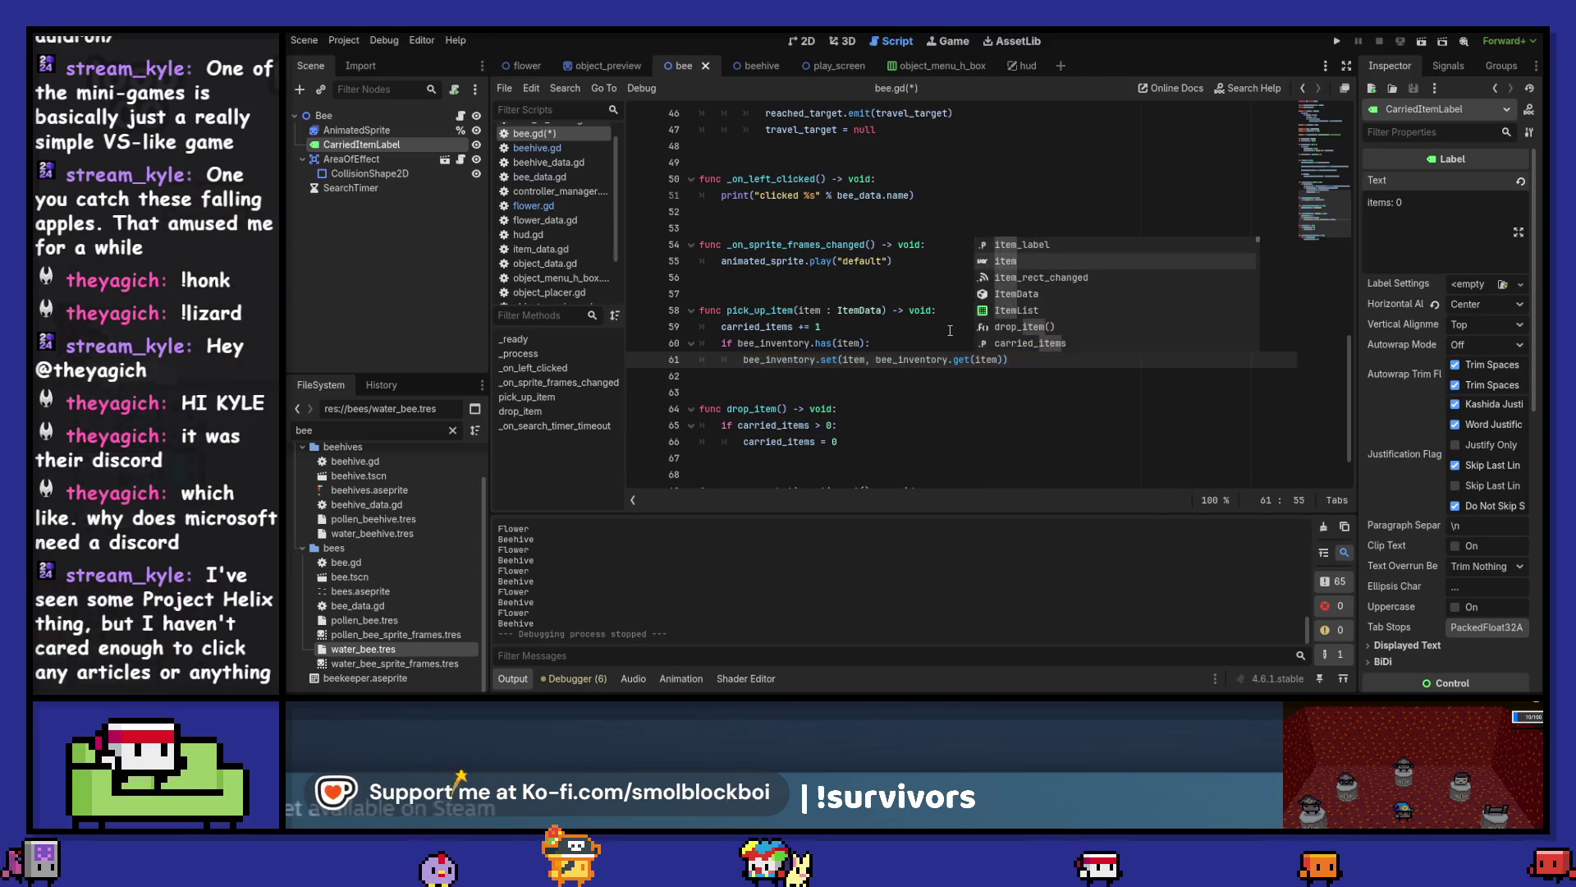
key("Escape")
key("Up")
key("Down")
key("End")
key("Left")
type("+  + 1")
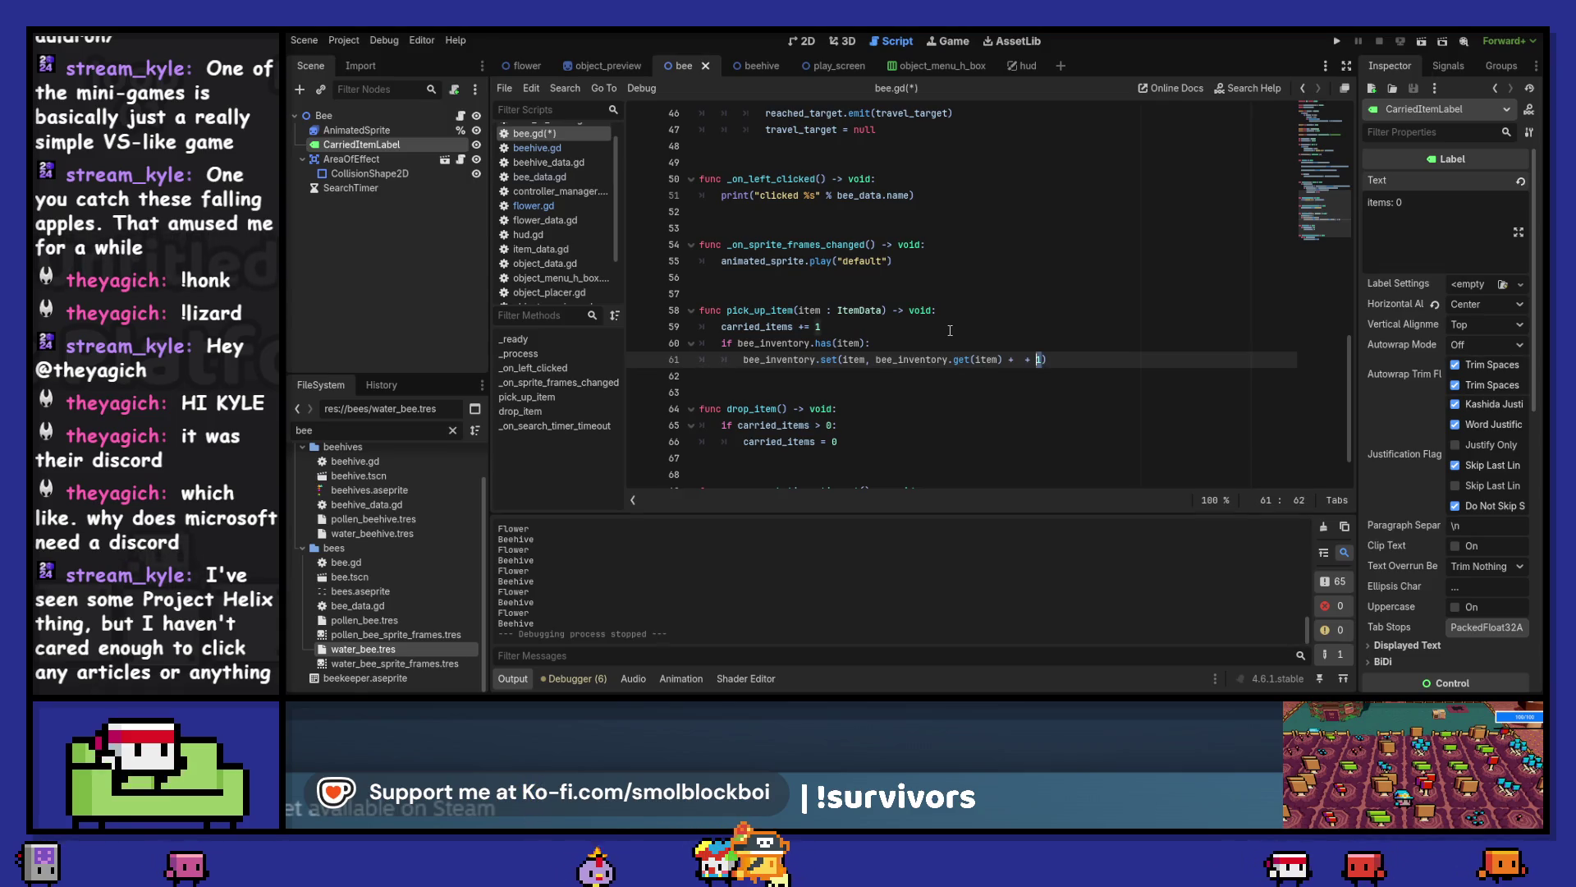
key("BackSpace")
key("BackSpace")
key("BackSpace")
type("1")
key("ctrl+s")
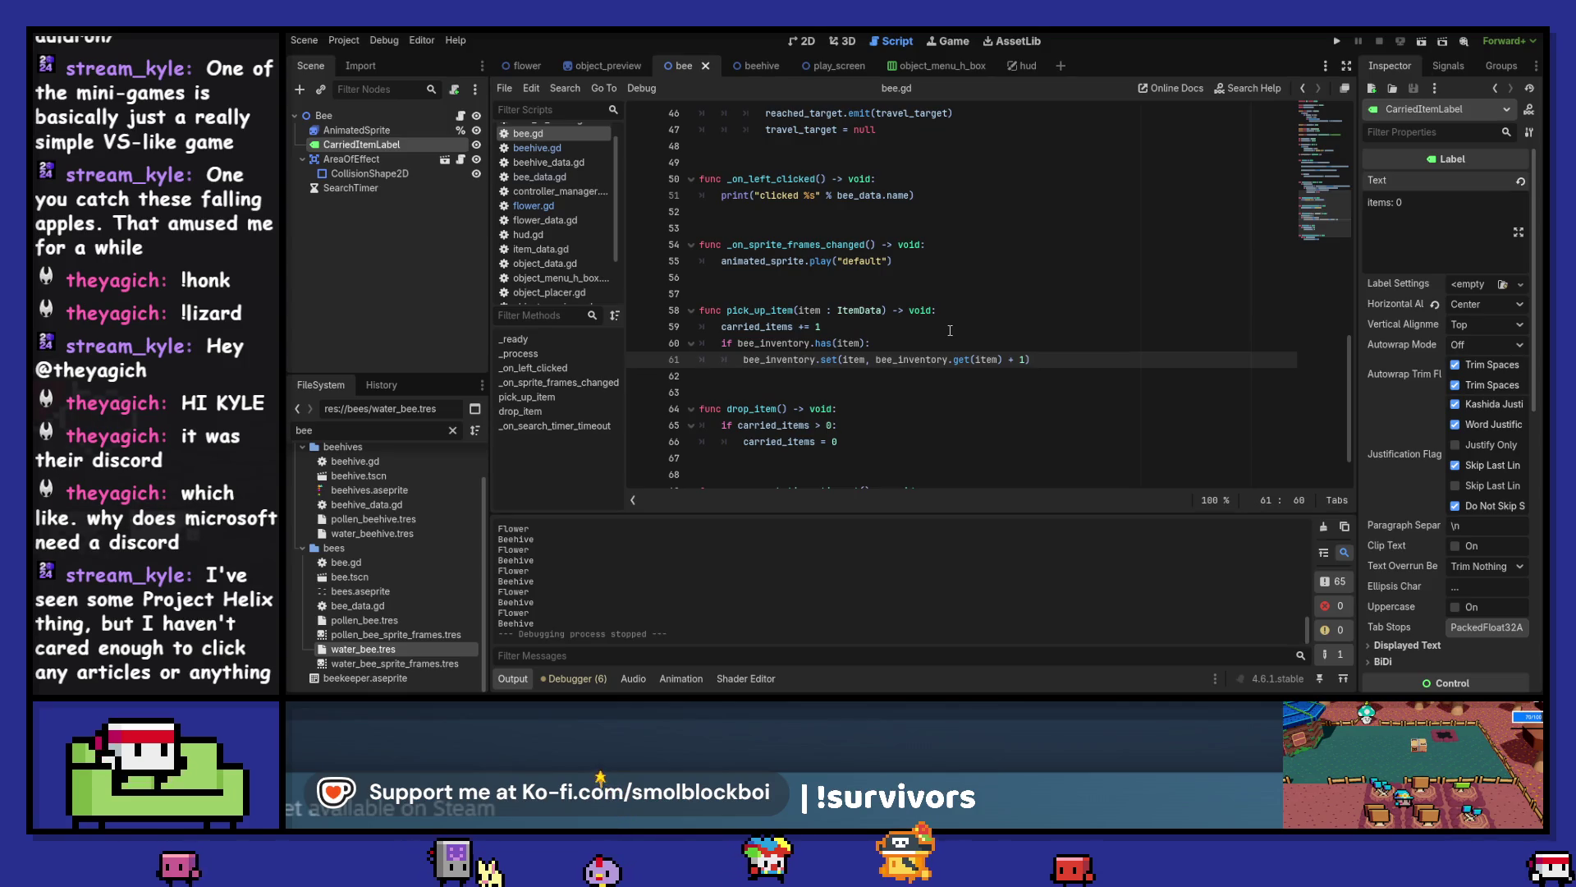
key("Up")
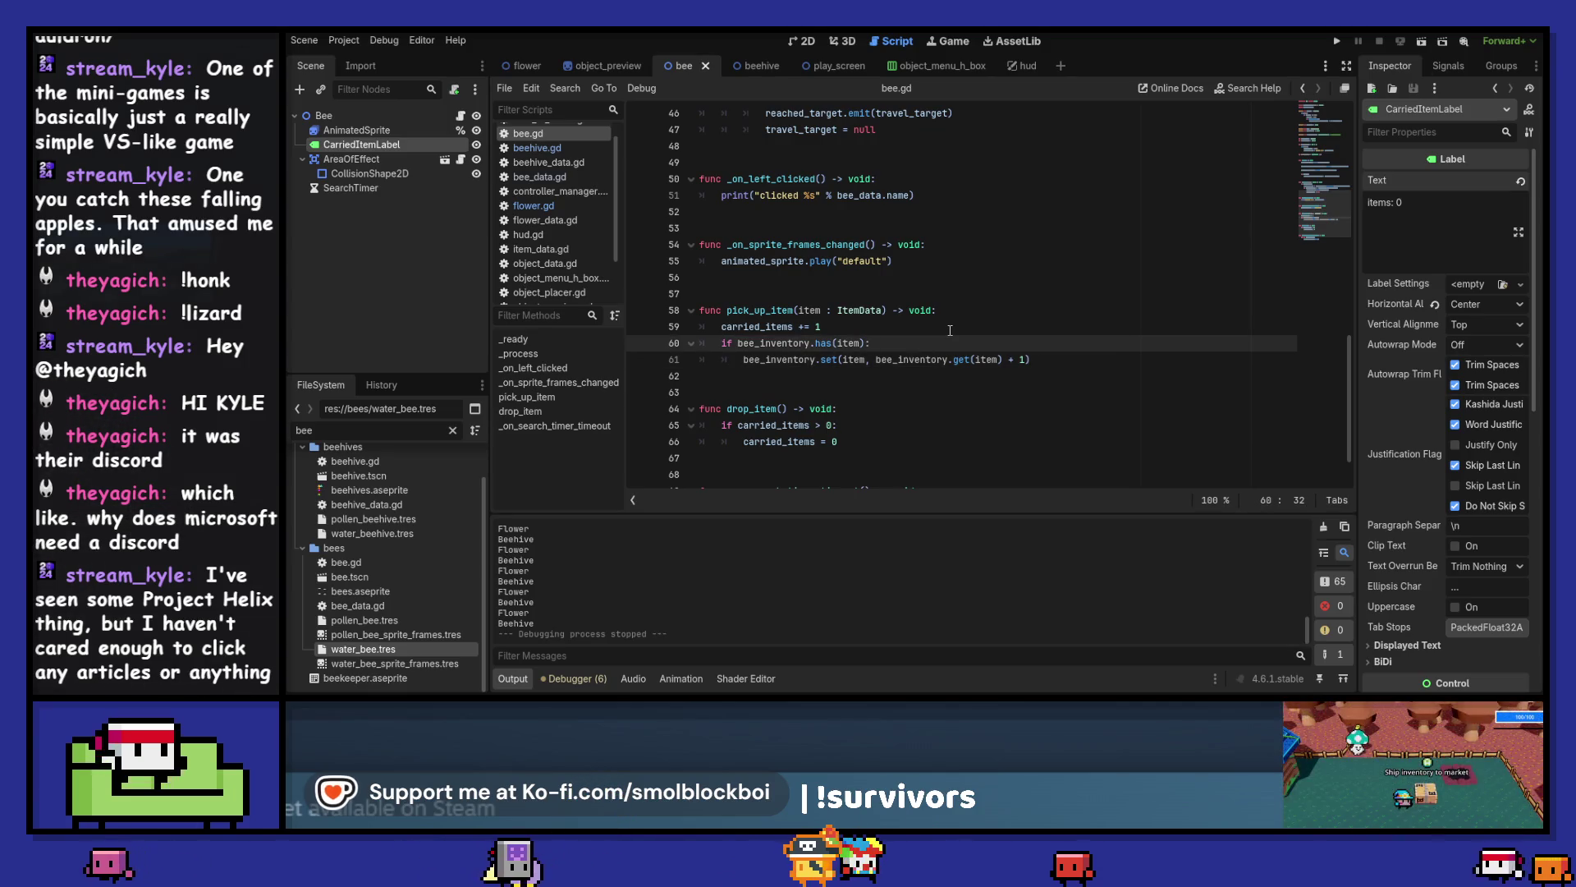
- Store bee_inventory.get(item) in var amount : int and set the item's count from amount, then save
key("Return")
type("var amount :")
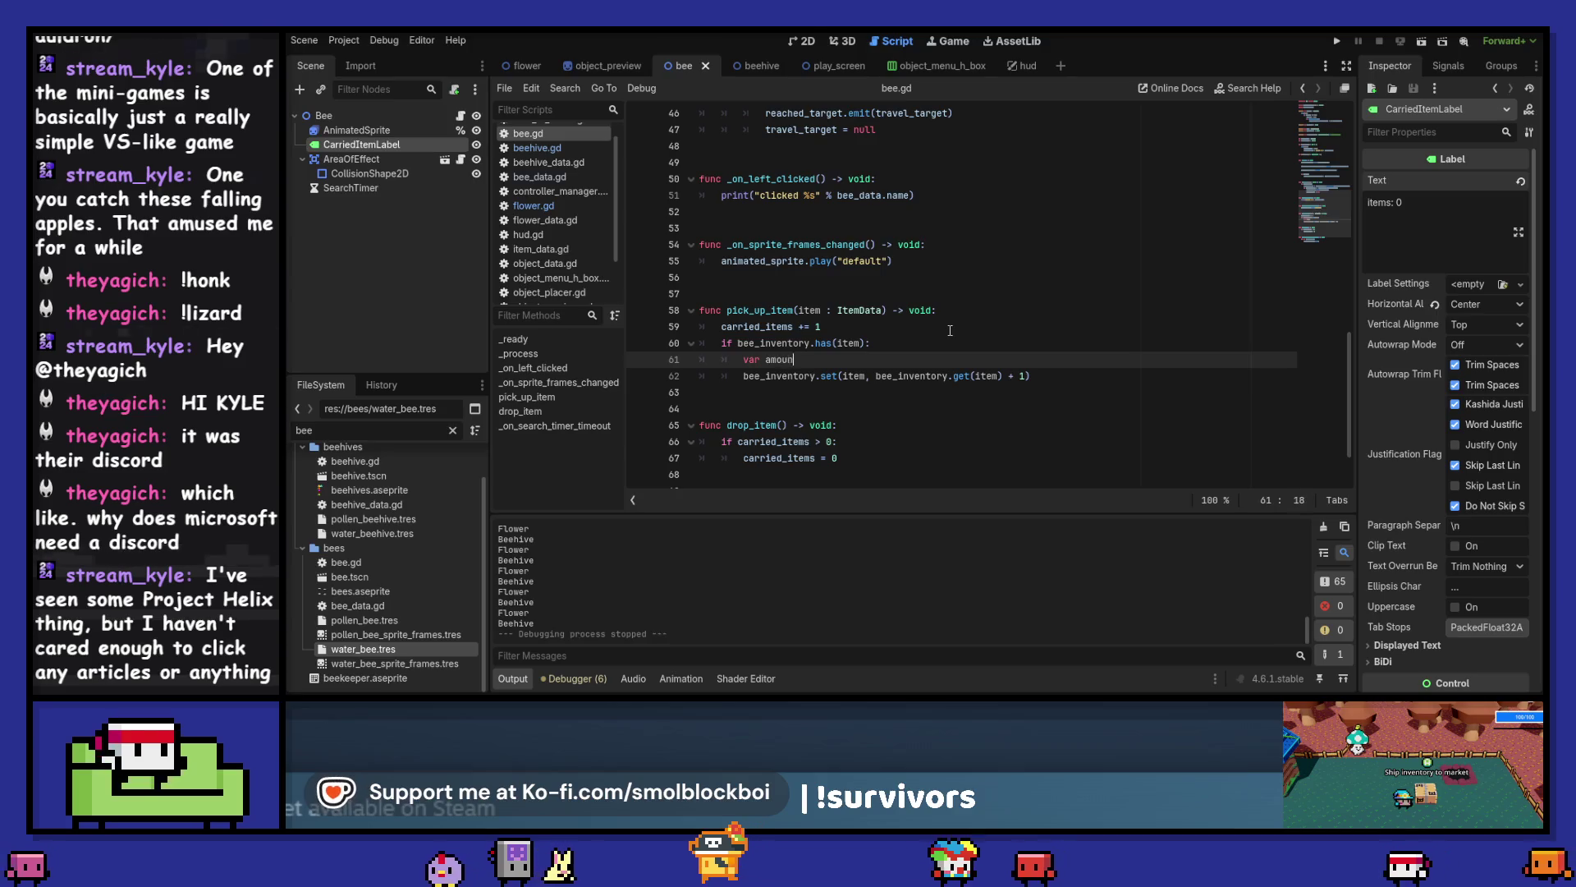
type(" int =")
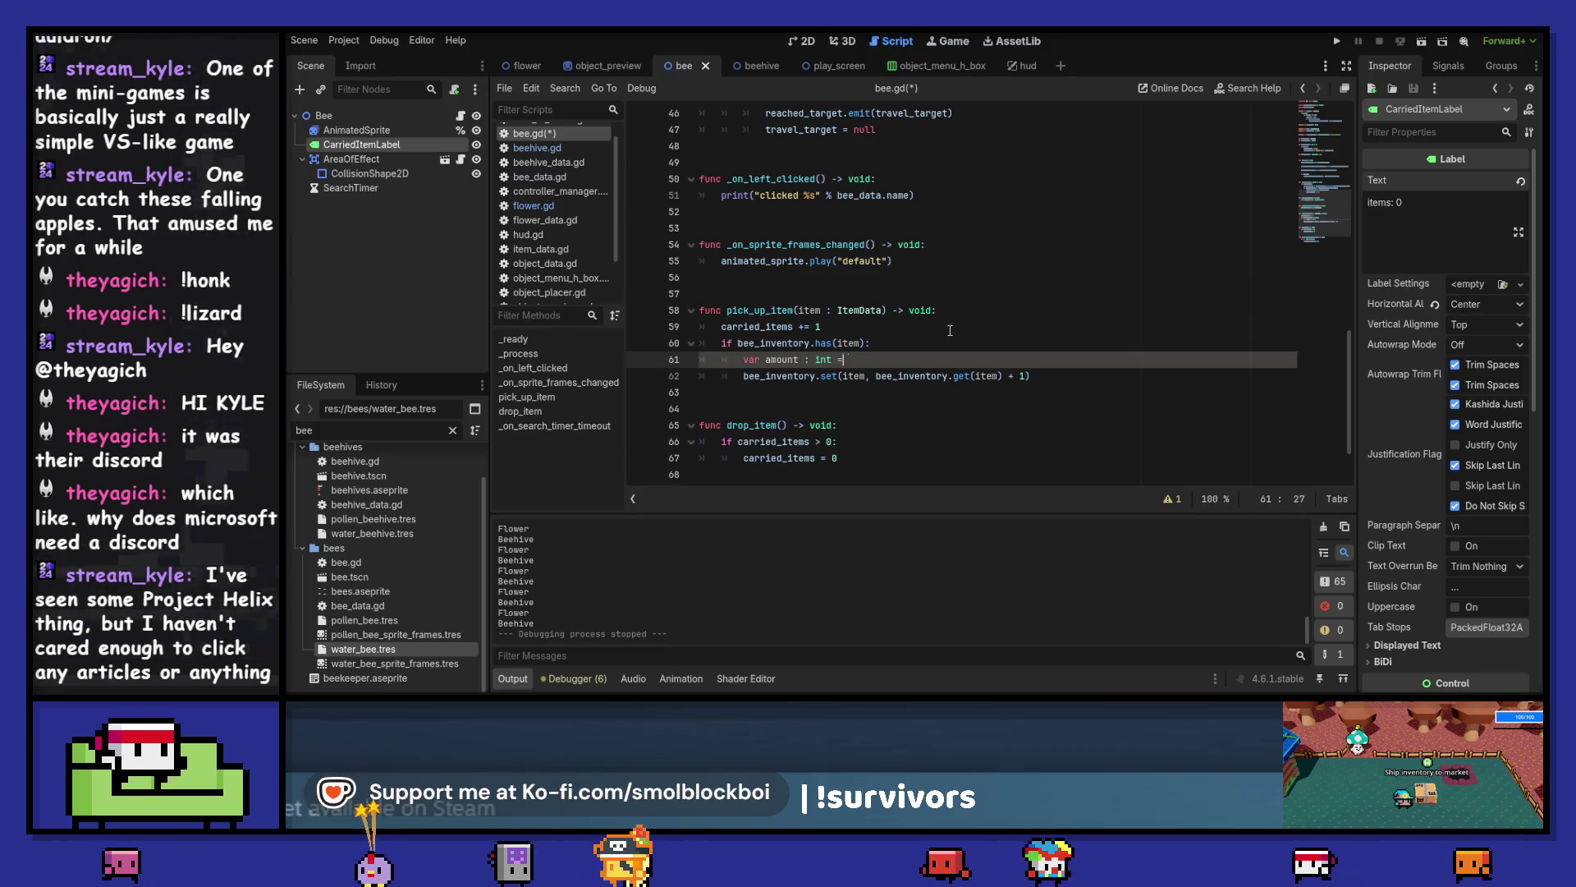
key("Down")
key("Right")
key("Right")
key("Right")
key("shift+End")
key("shift+Left")
key("shift+Left")
key("shift+Left")
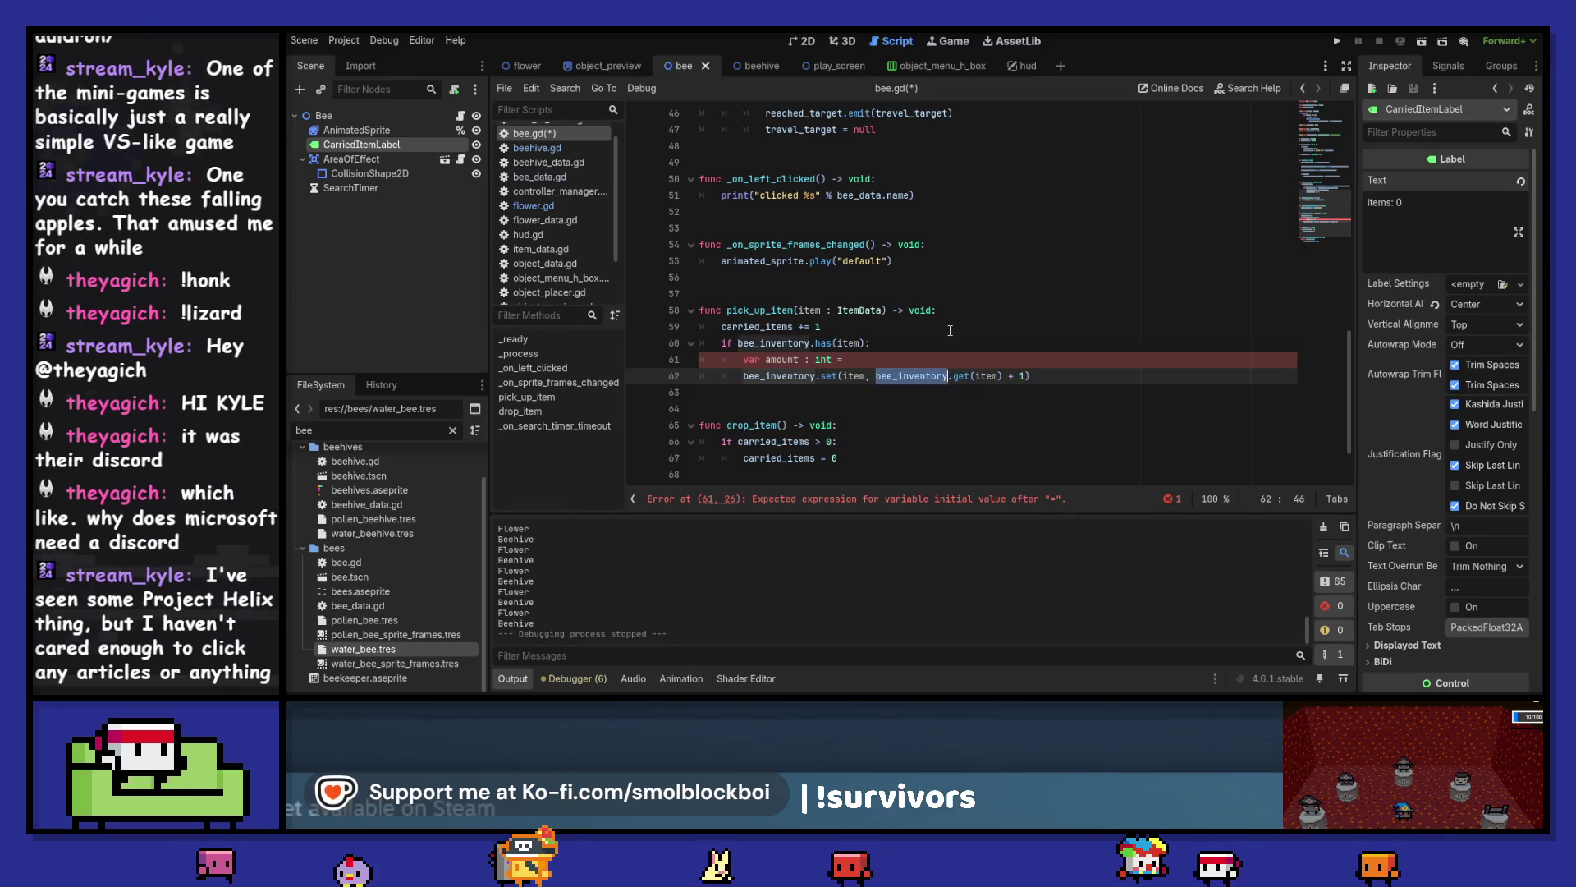
key("ctrl+c")
key("Up")
key("End")
key("ctrl+v")
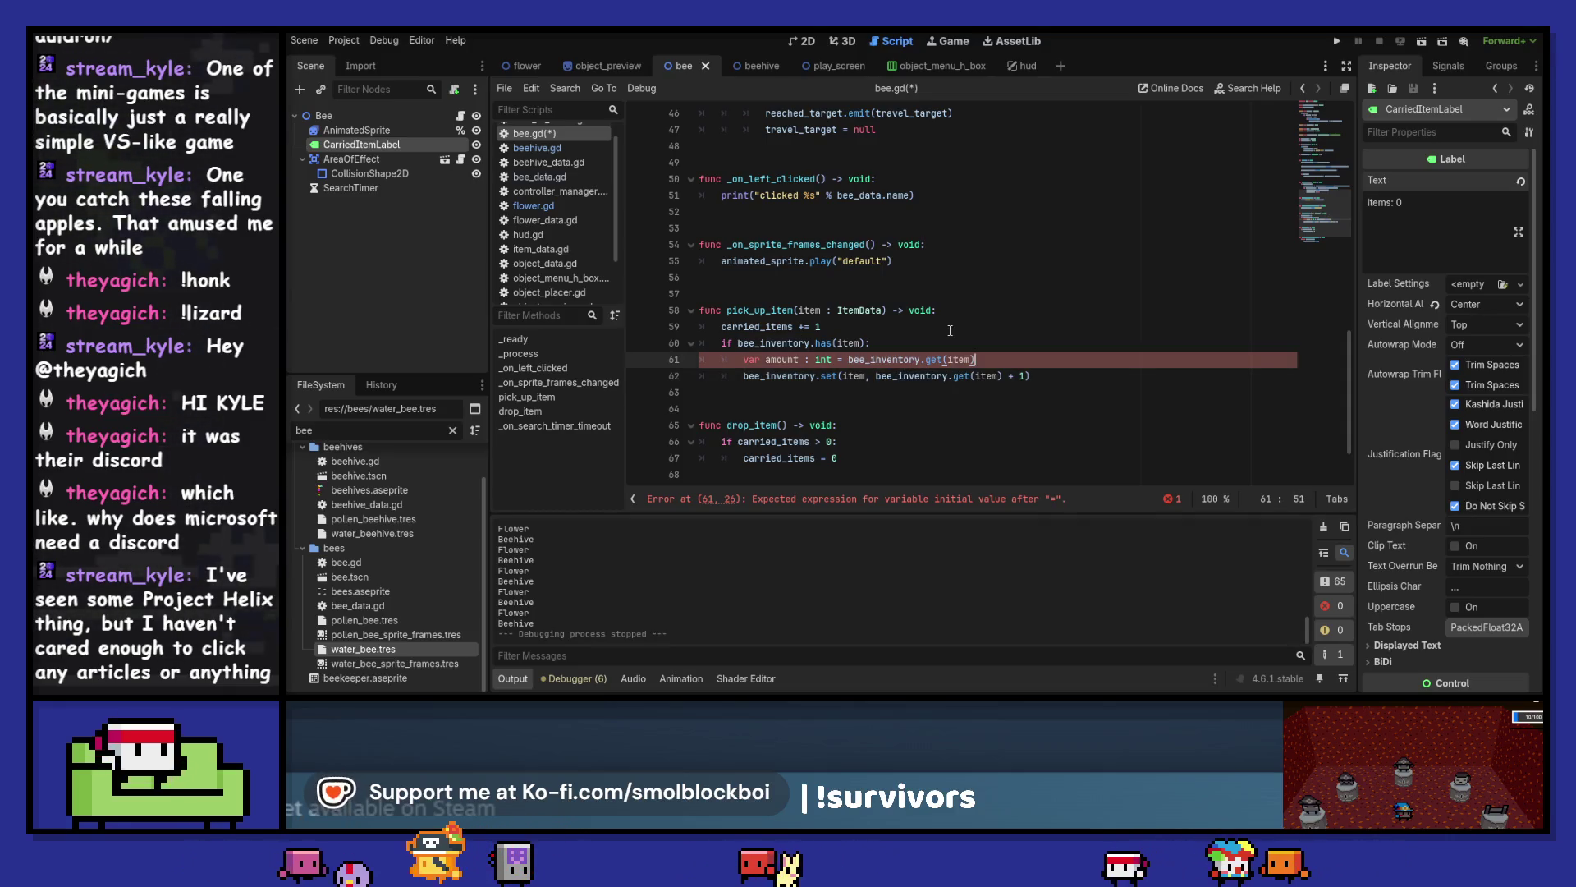
key("Down")
key("shift+End")
key("shift+Left")
key("shift+Left")
key("shift+Left")
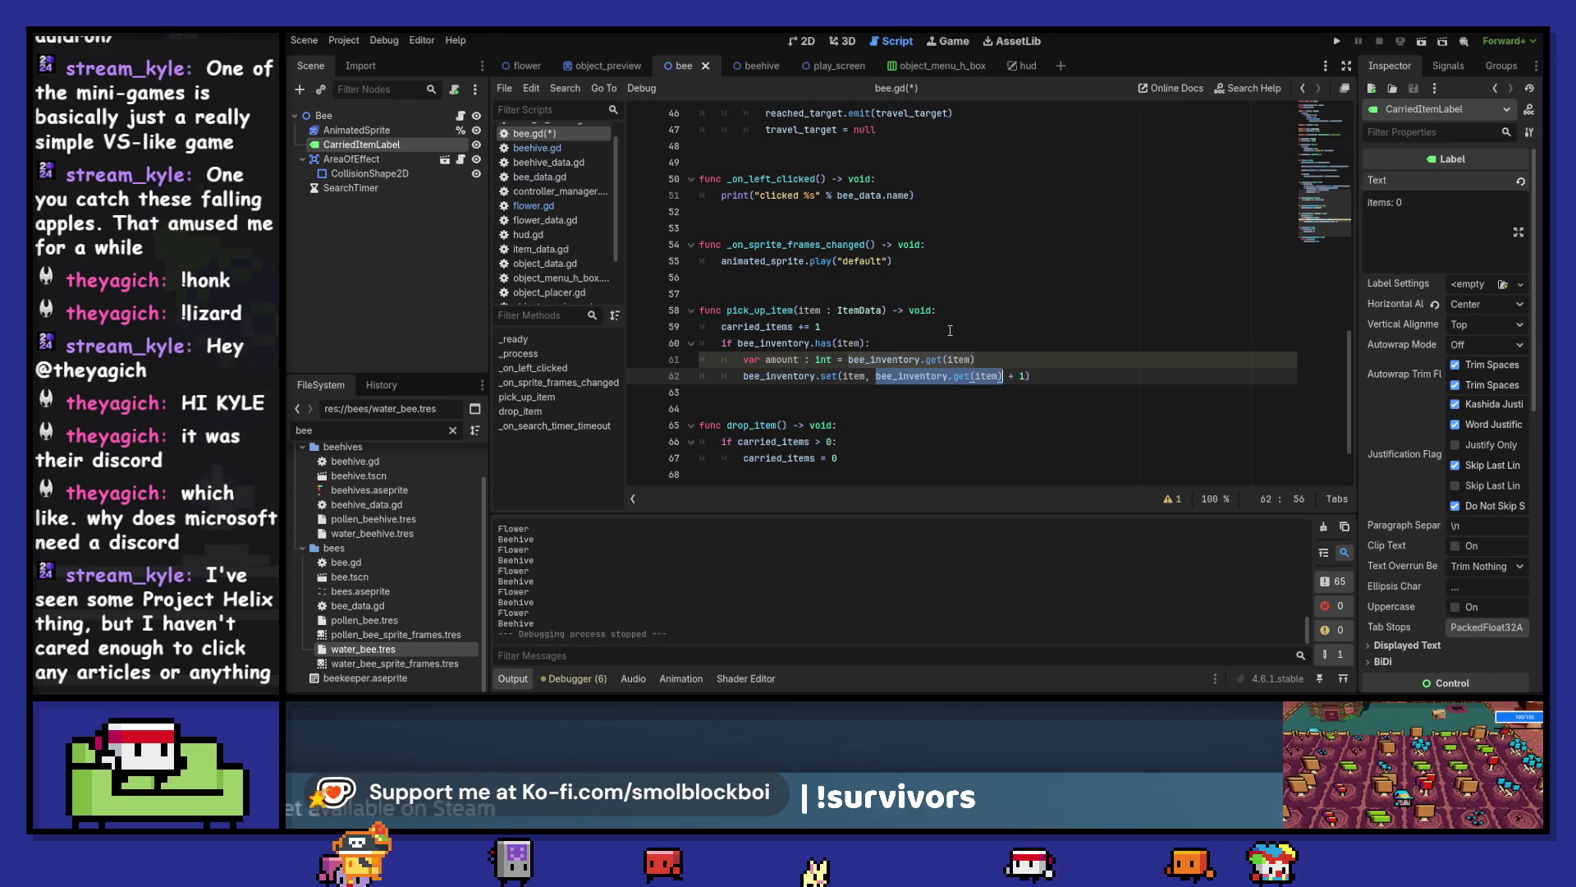
type("amount")
key("ctrl+s")
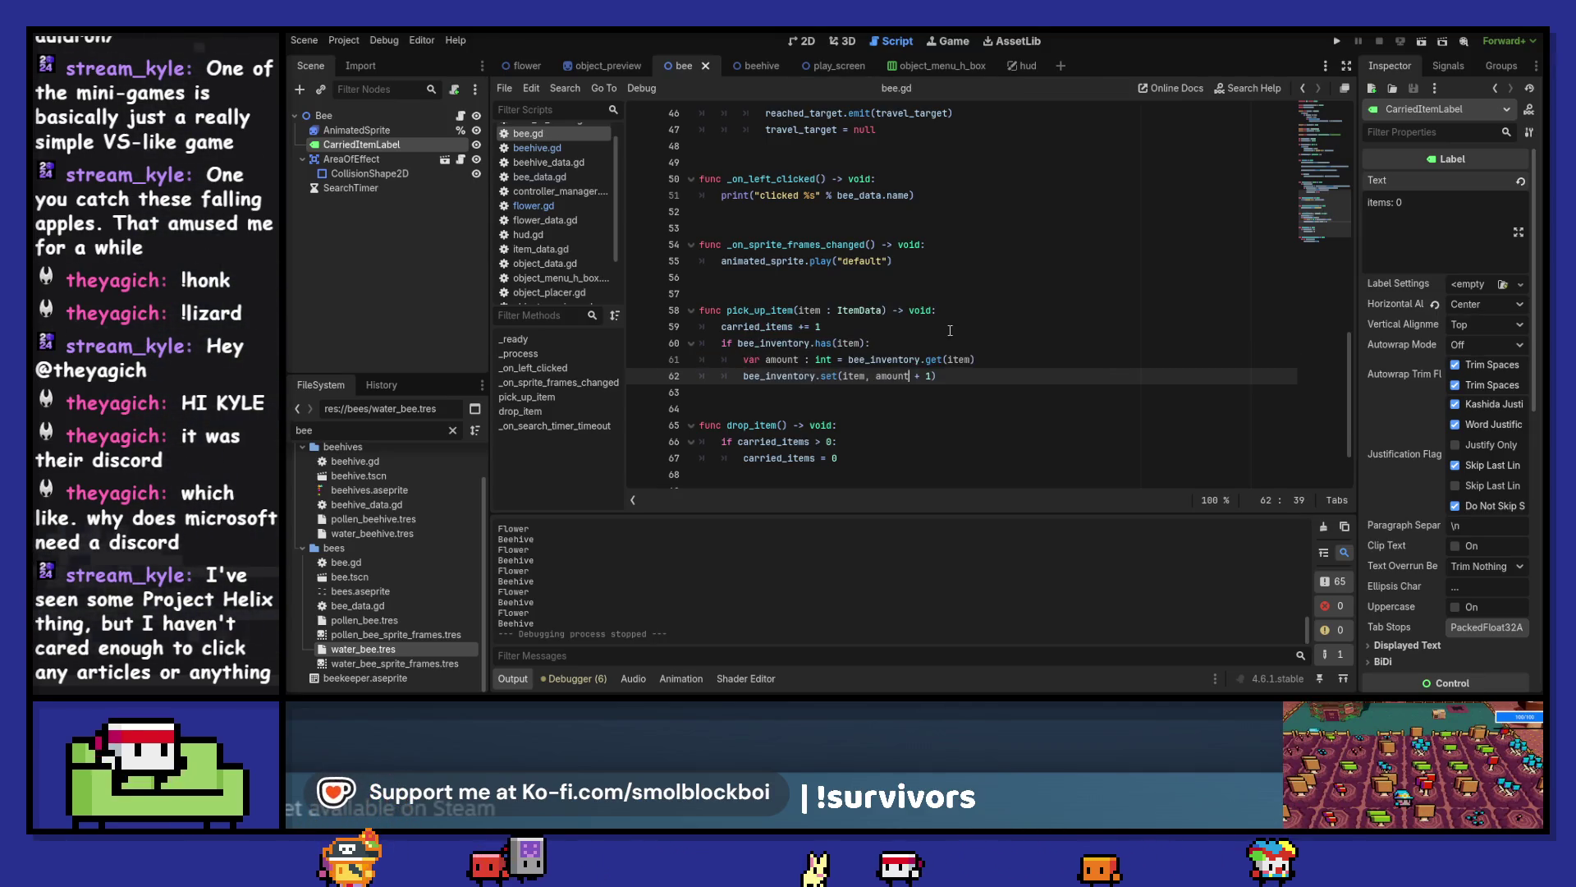
- Add spacing lines and a print of bee_inventory after the update, then run the game
key("Up")
key("Up")
key("Up")
key("Return")
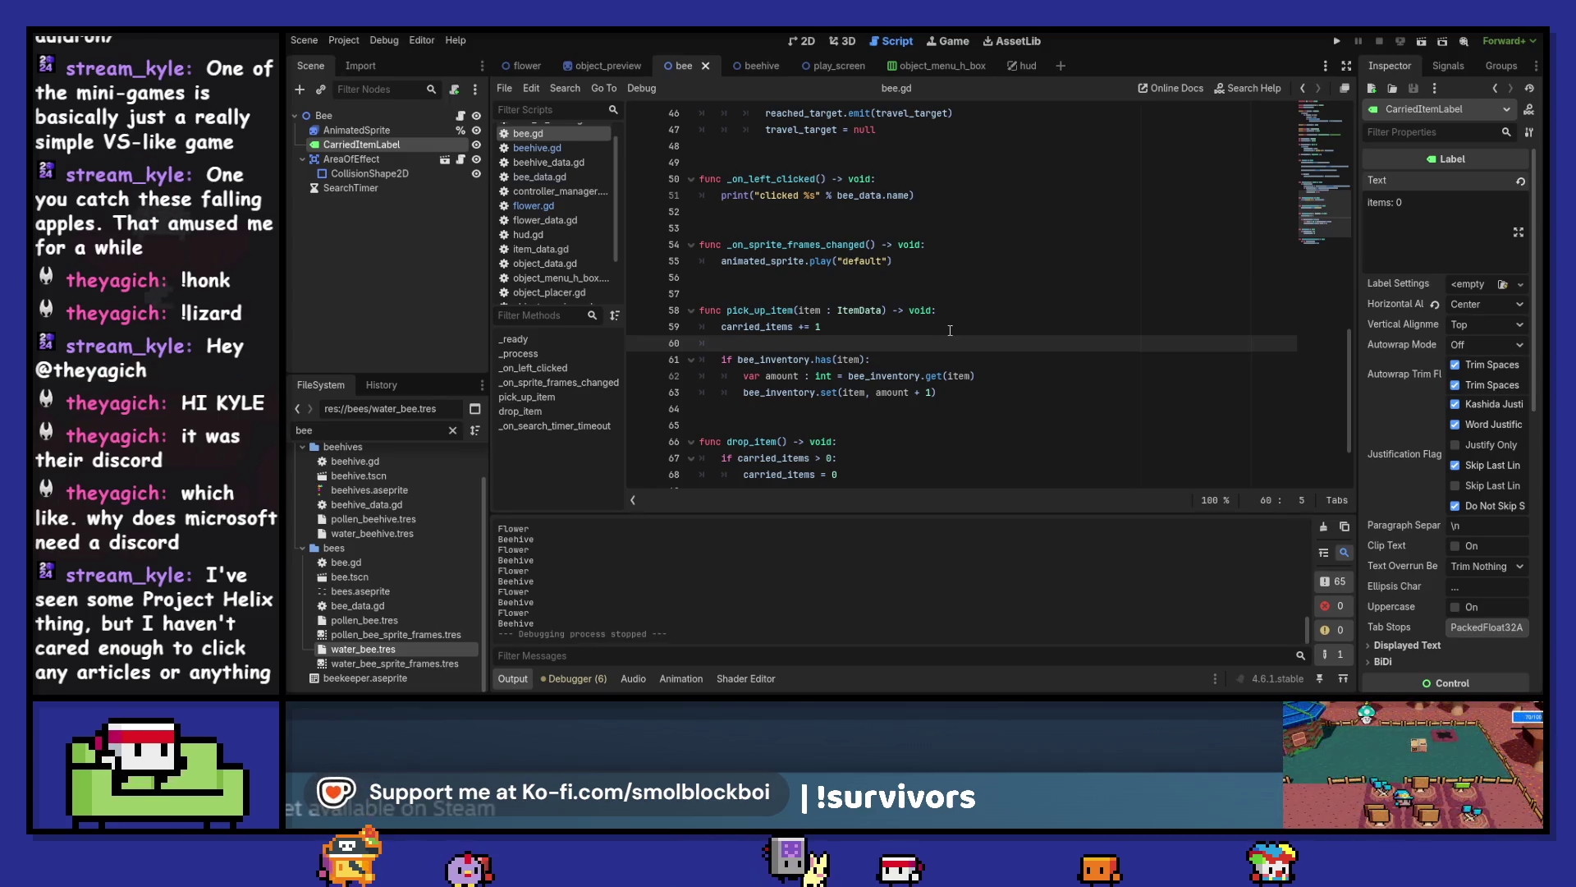
key("Down")
key("Down")
key("Down")
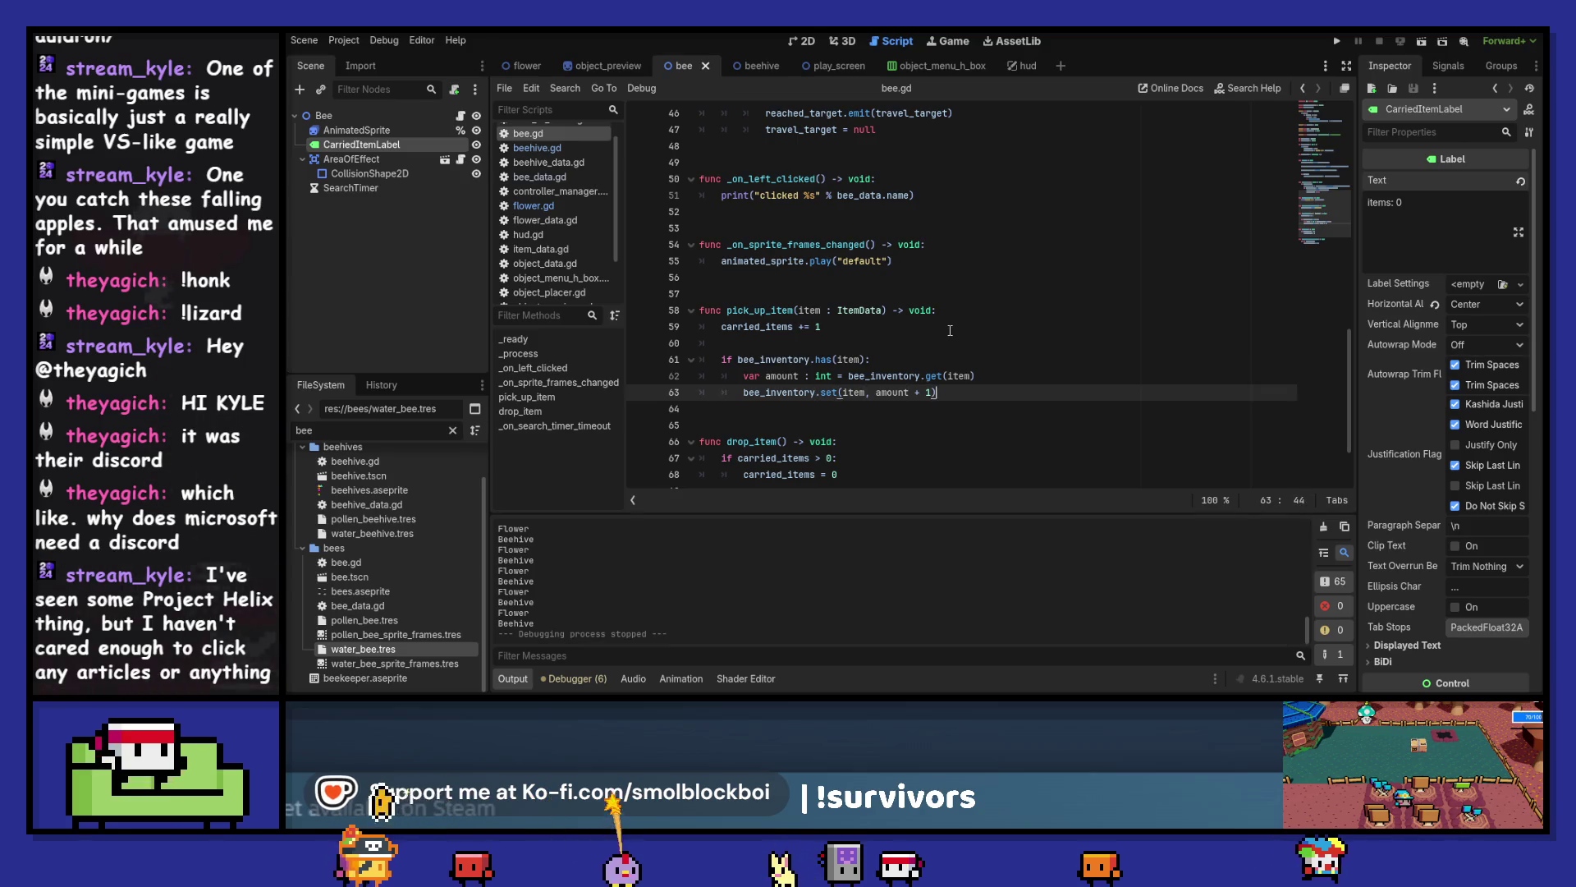
key("End")
key("Return")
key("BackSpace")
key("Return")
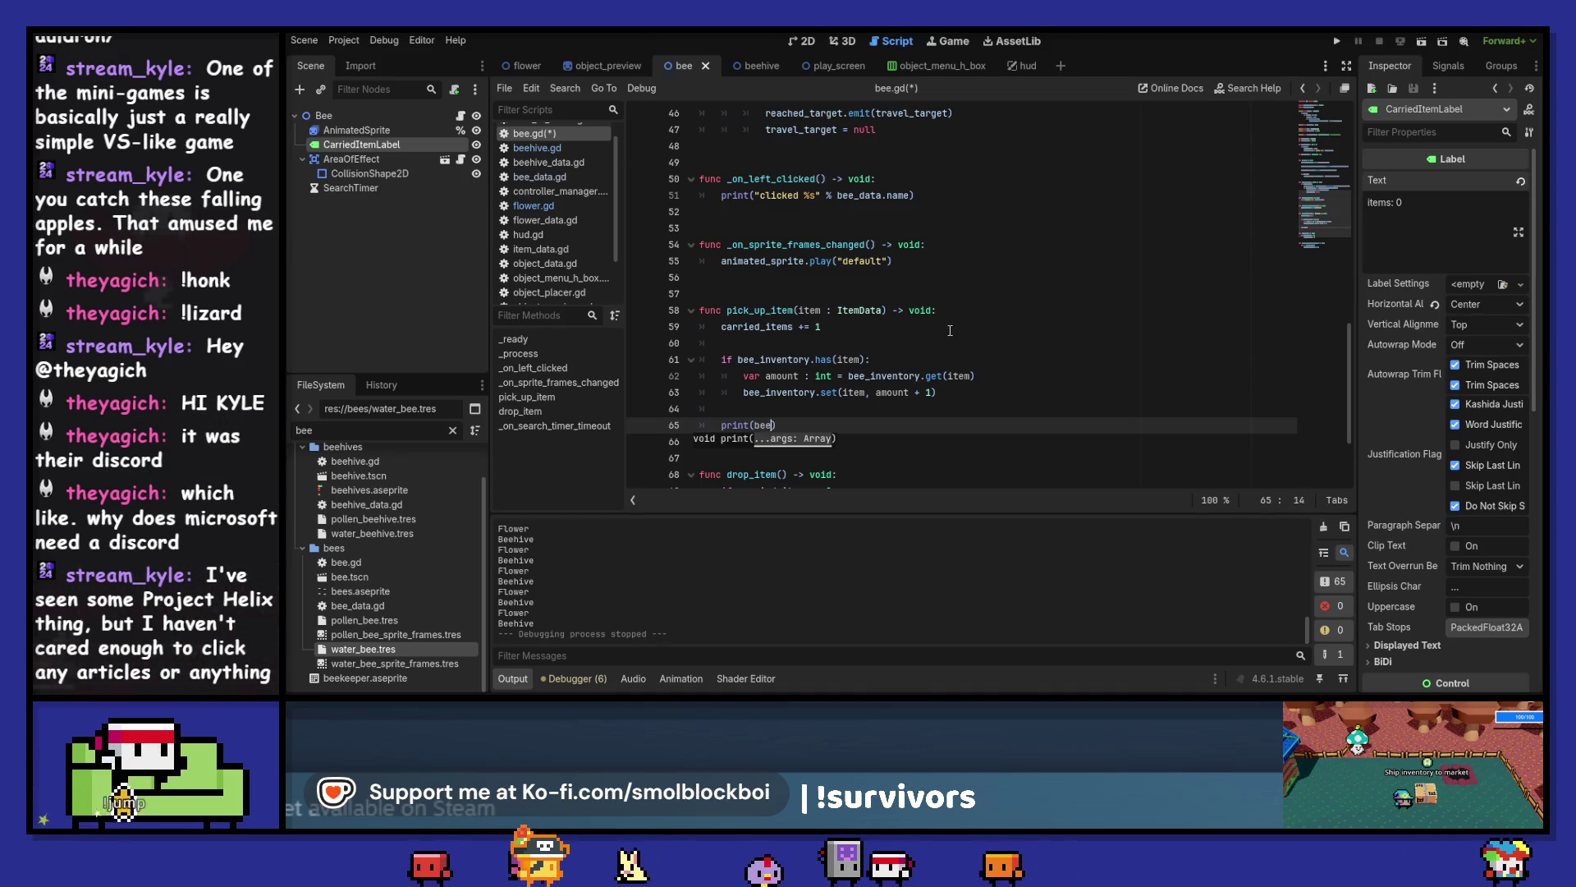
type("bee_inventory")
key("Return")
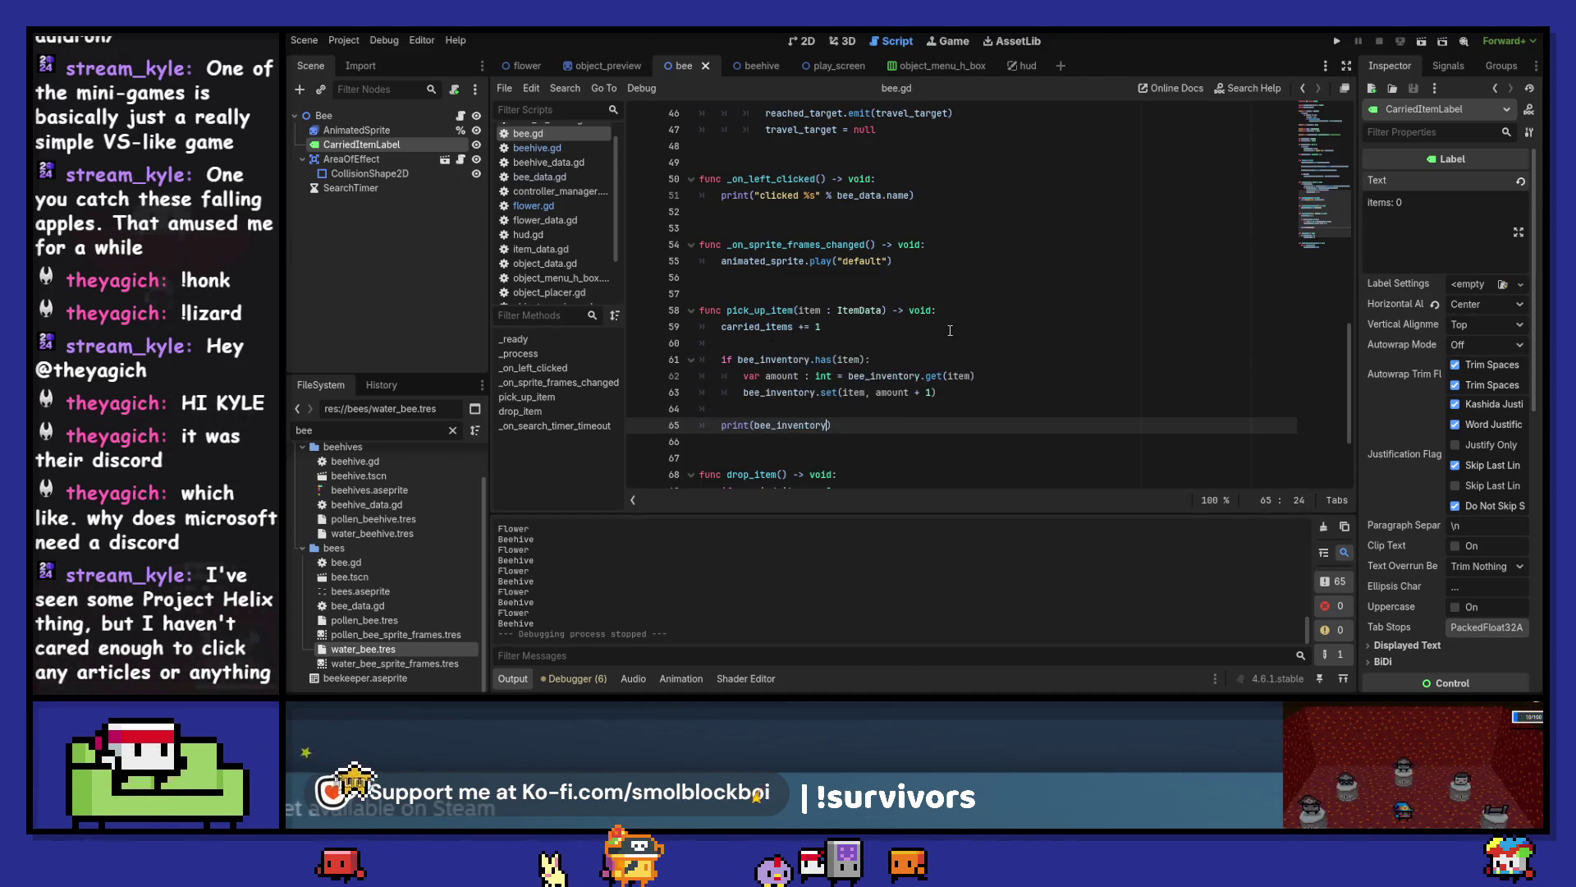
key("F5")
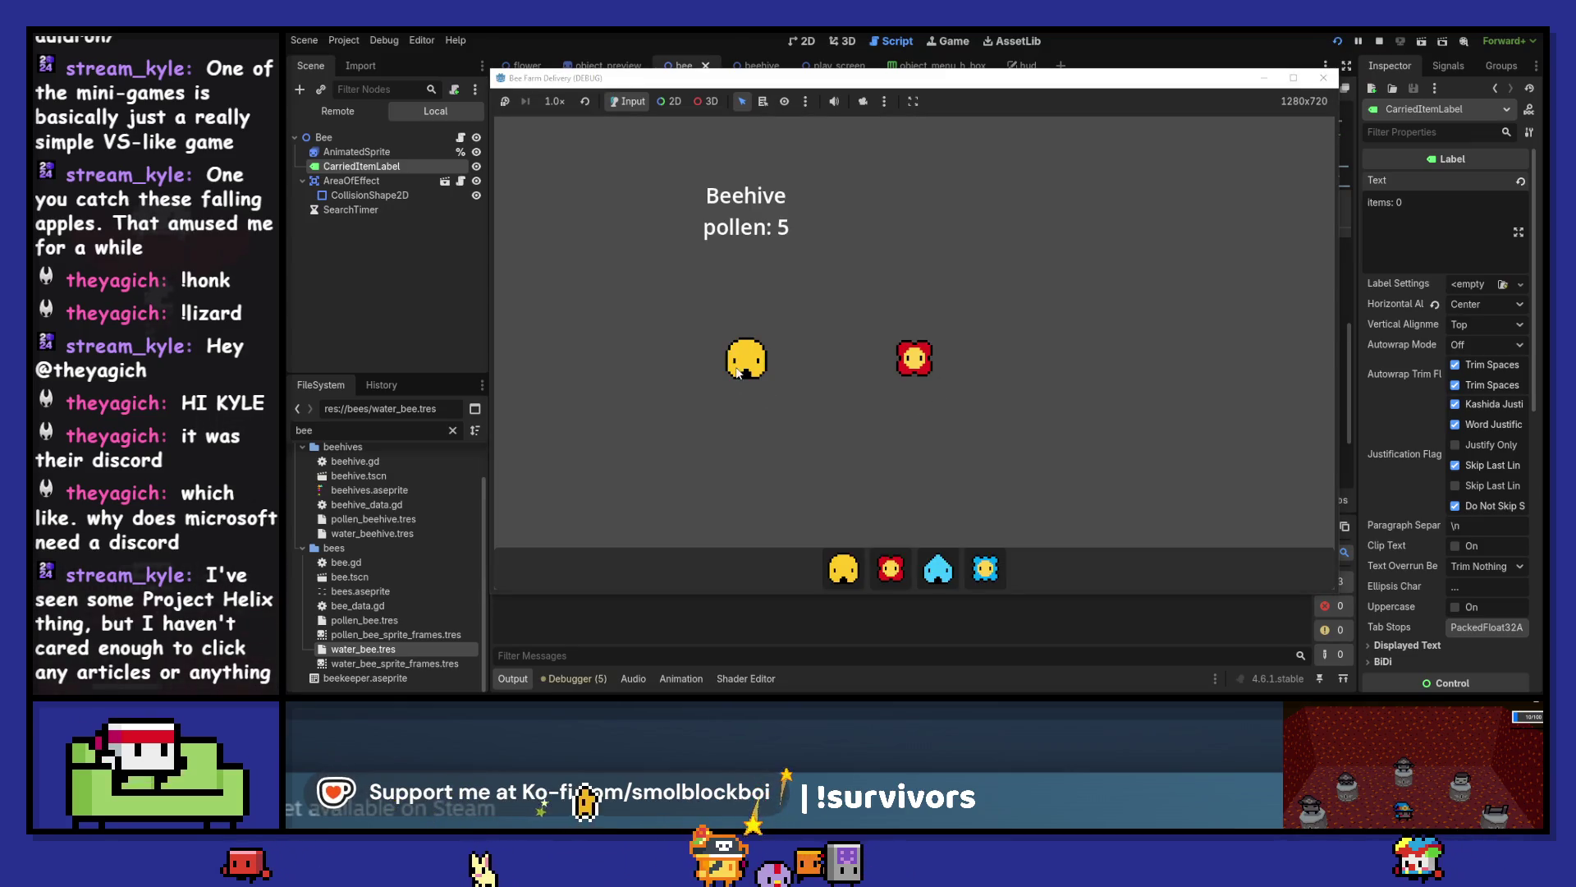
- Send the bee to the beehive, see bee_inventory print as an empty { }, and close the game
left_click(737, 374)
left_click_drag(897, 83, 1110, 79)
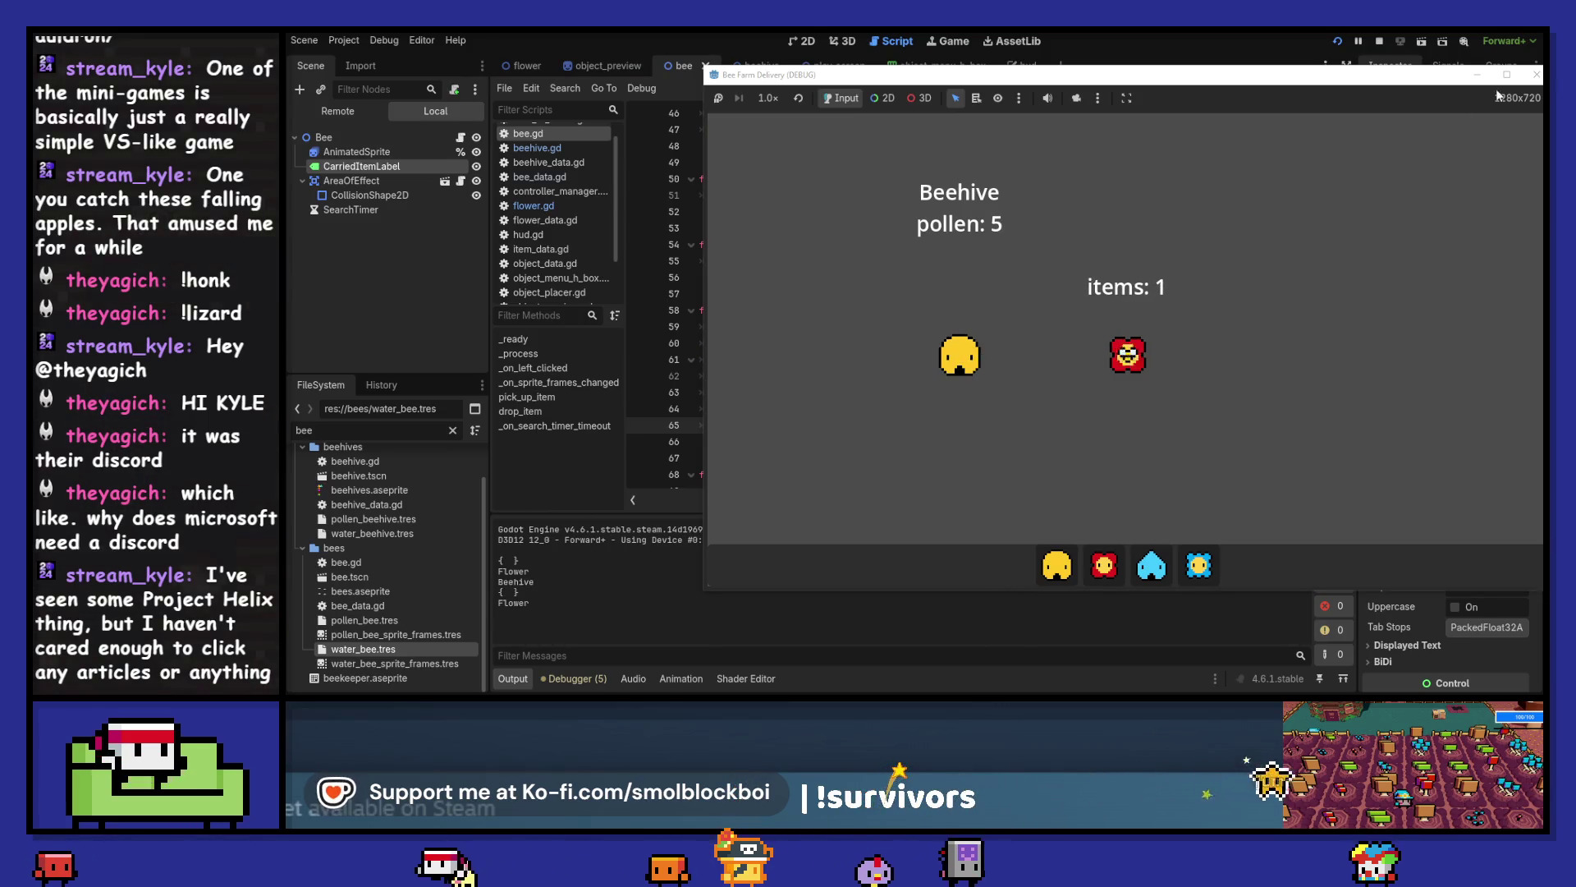
left_click(1537, 74)
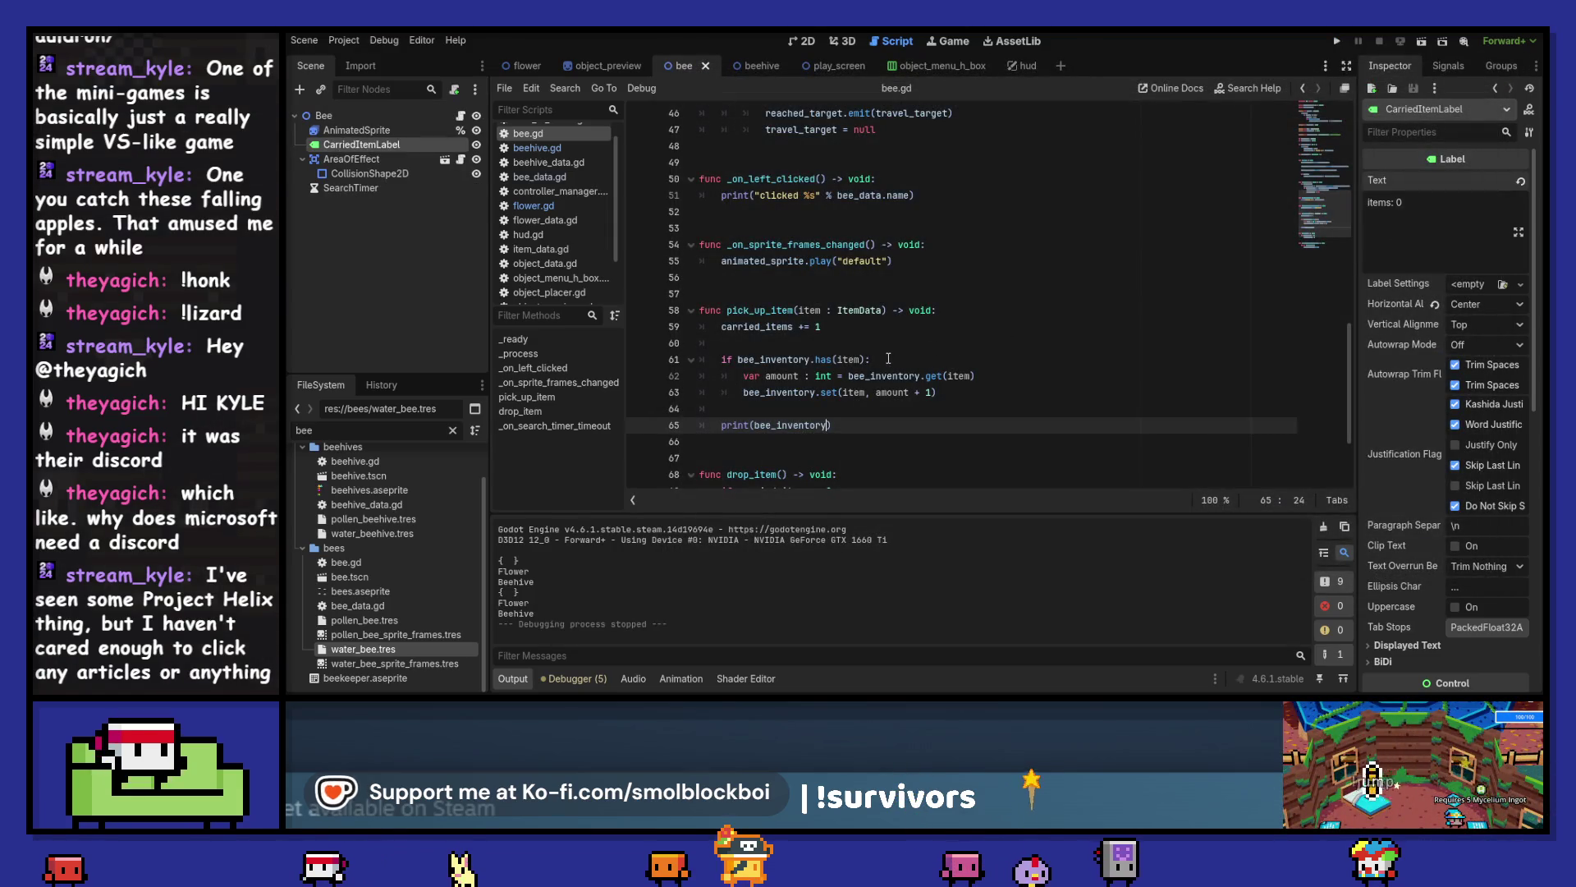
left_click(1008, 388)
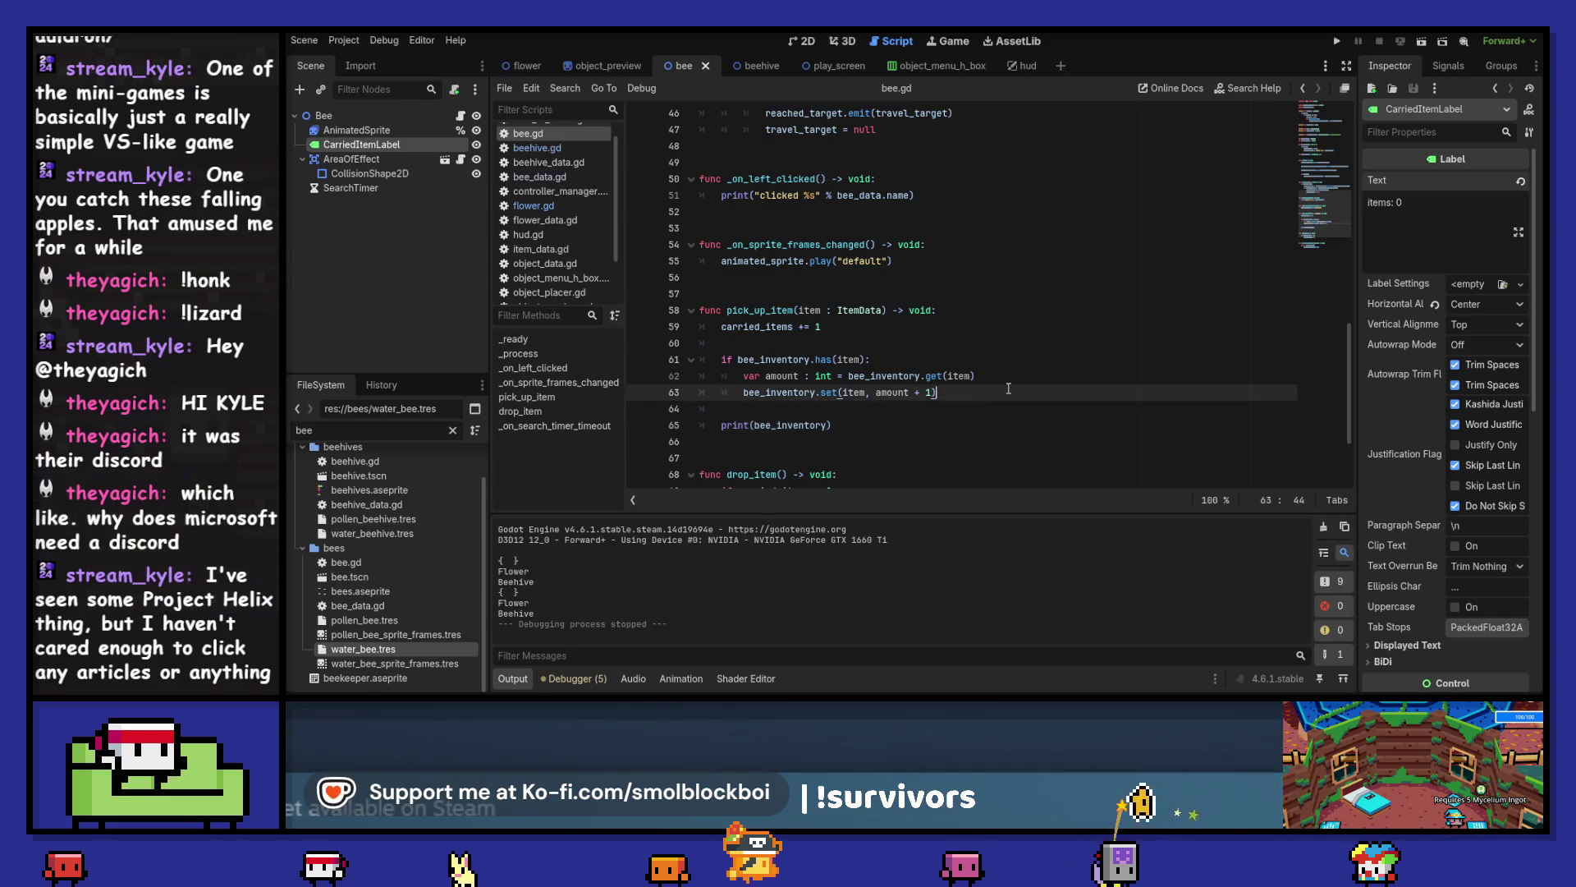
- Add an else branch with bee_inventory.set(item, 1), check the Dictionary.set docs, and rerun the game
key("Return")
key("BackSpace")
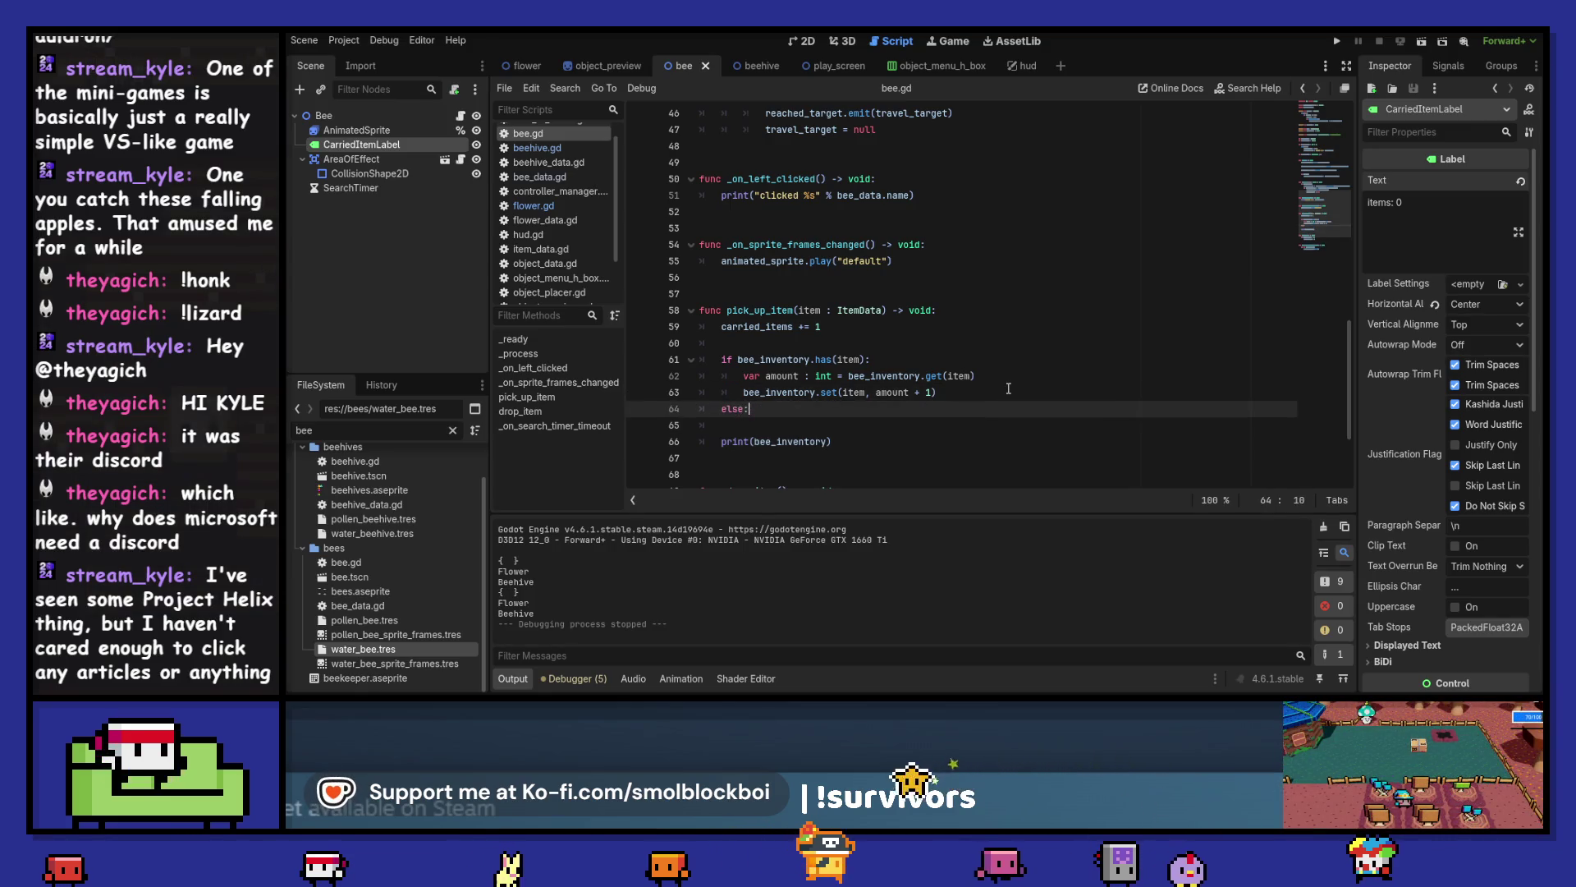
key("Return")
type("bee_inventory.set(item, amount + 1)")
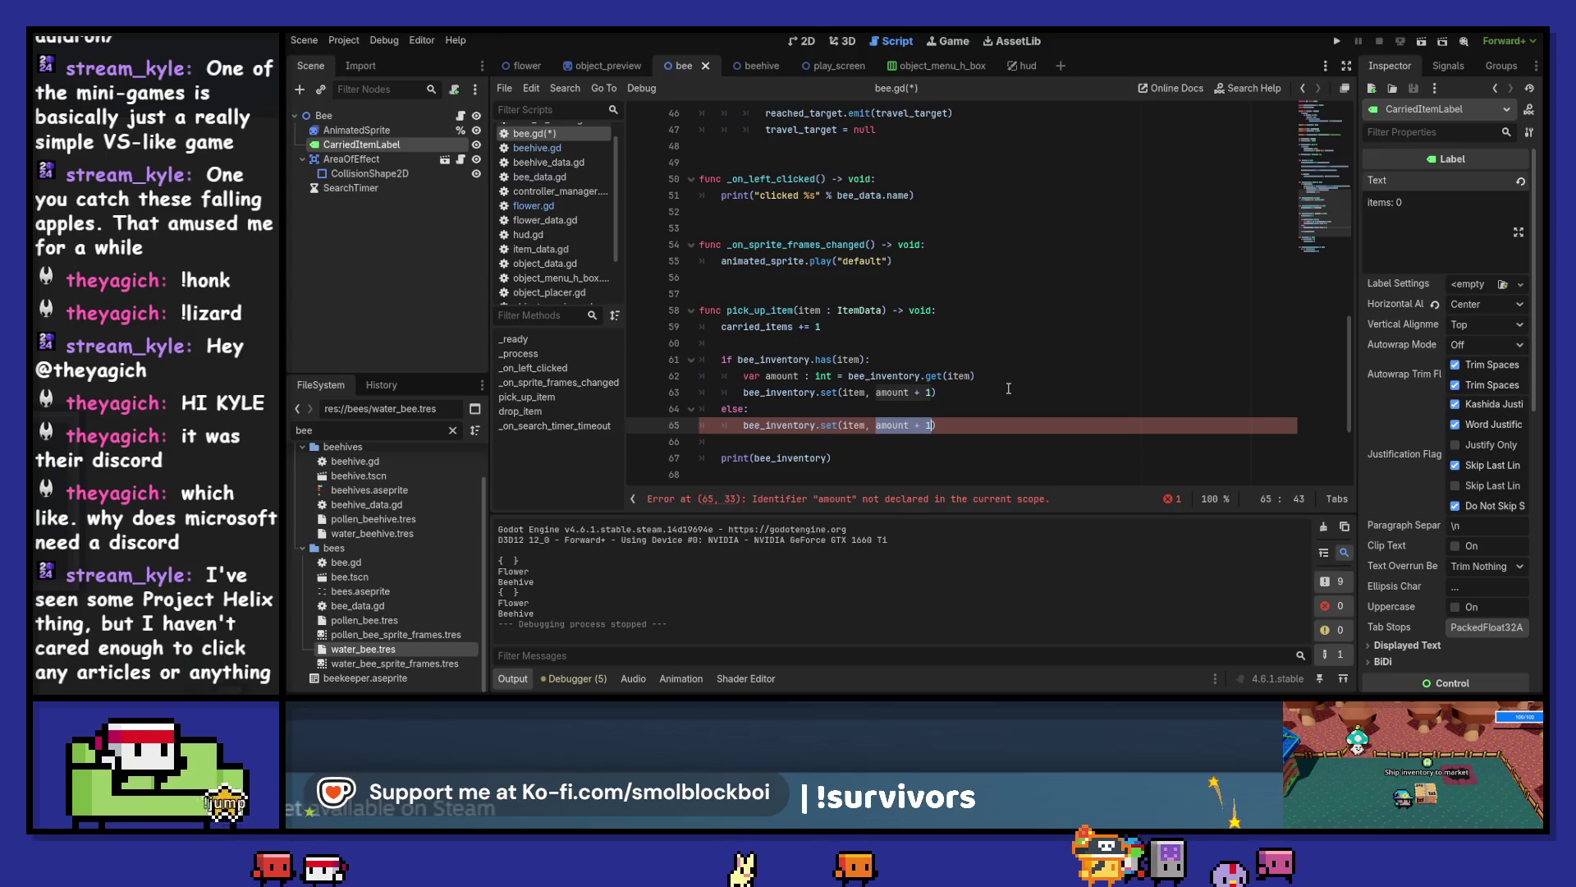
left_click(829, 427, "ctrl")
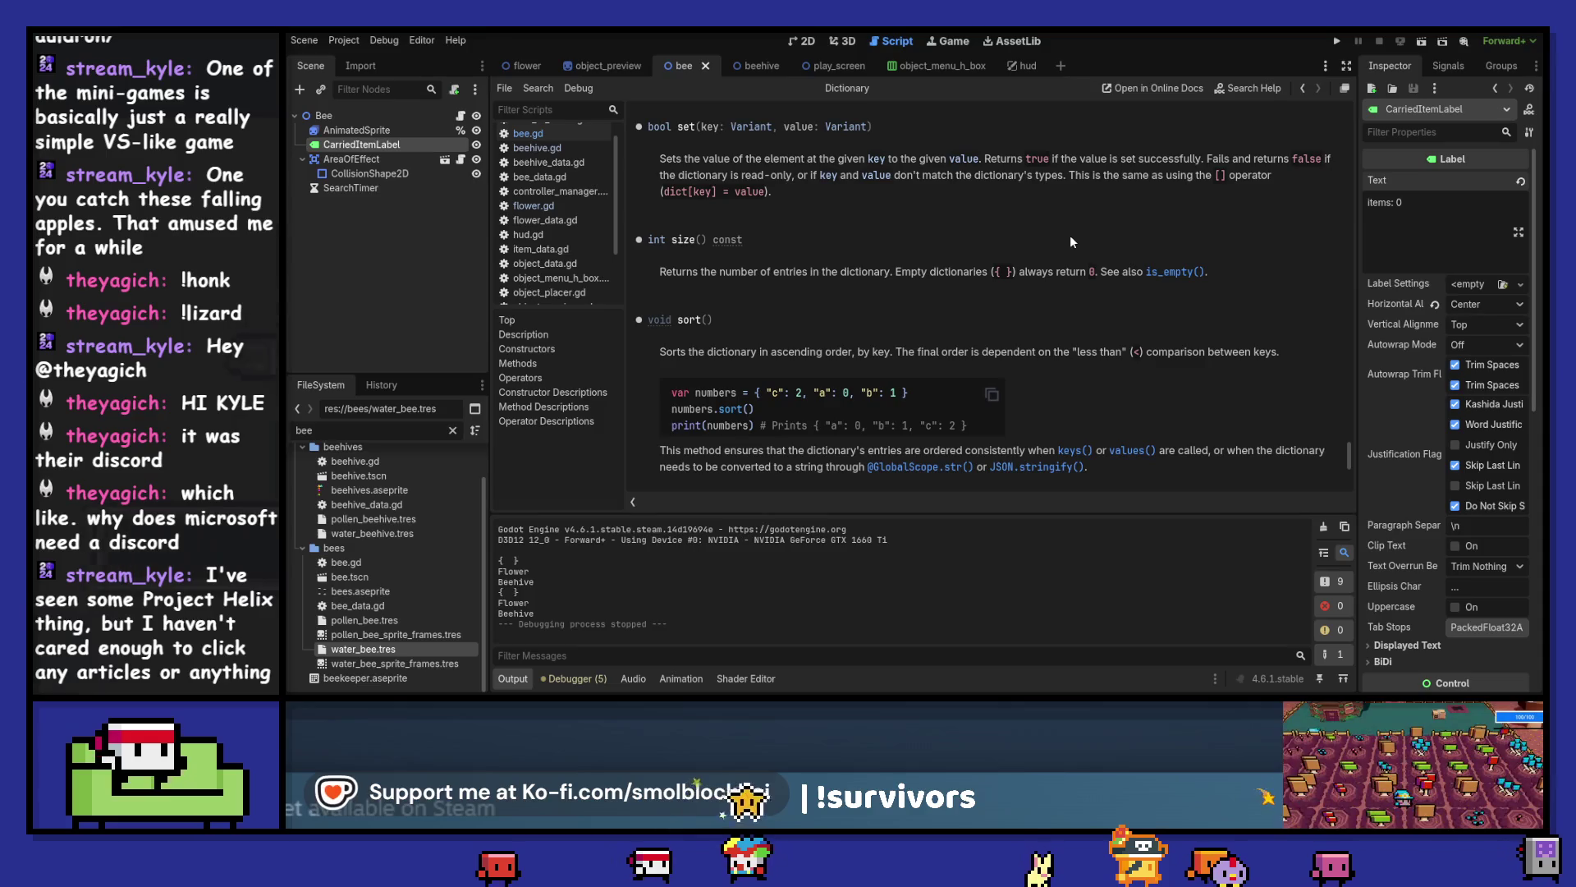
left_click(1301, 88)
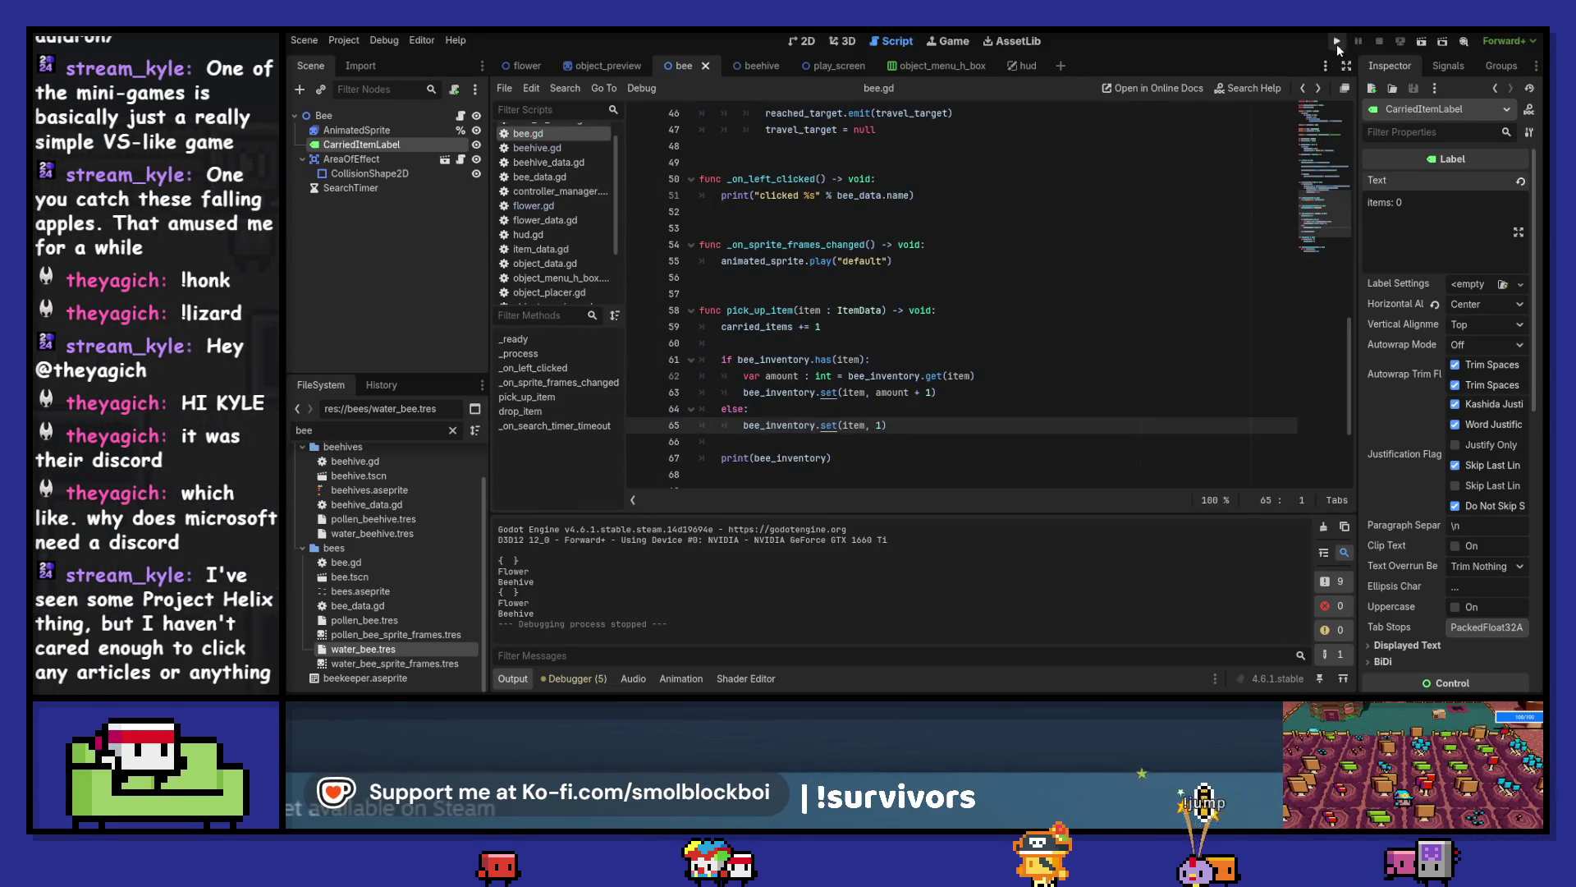
left_click(1336, 42)
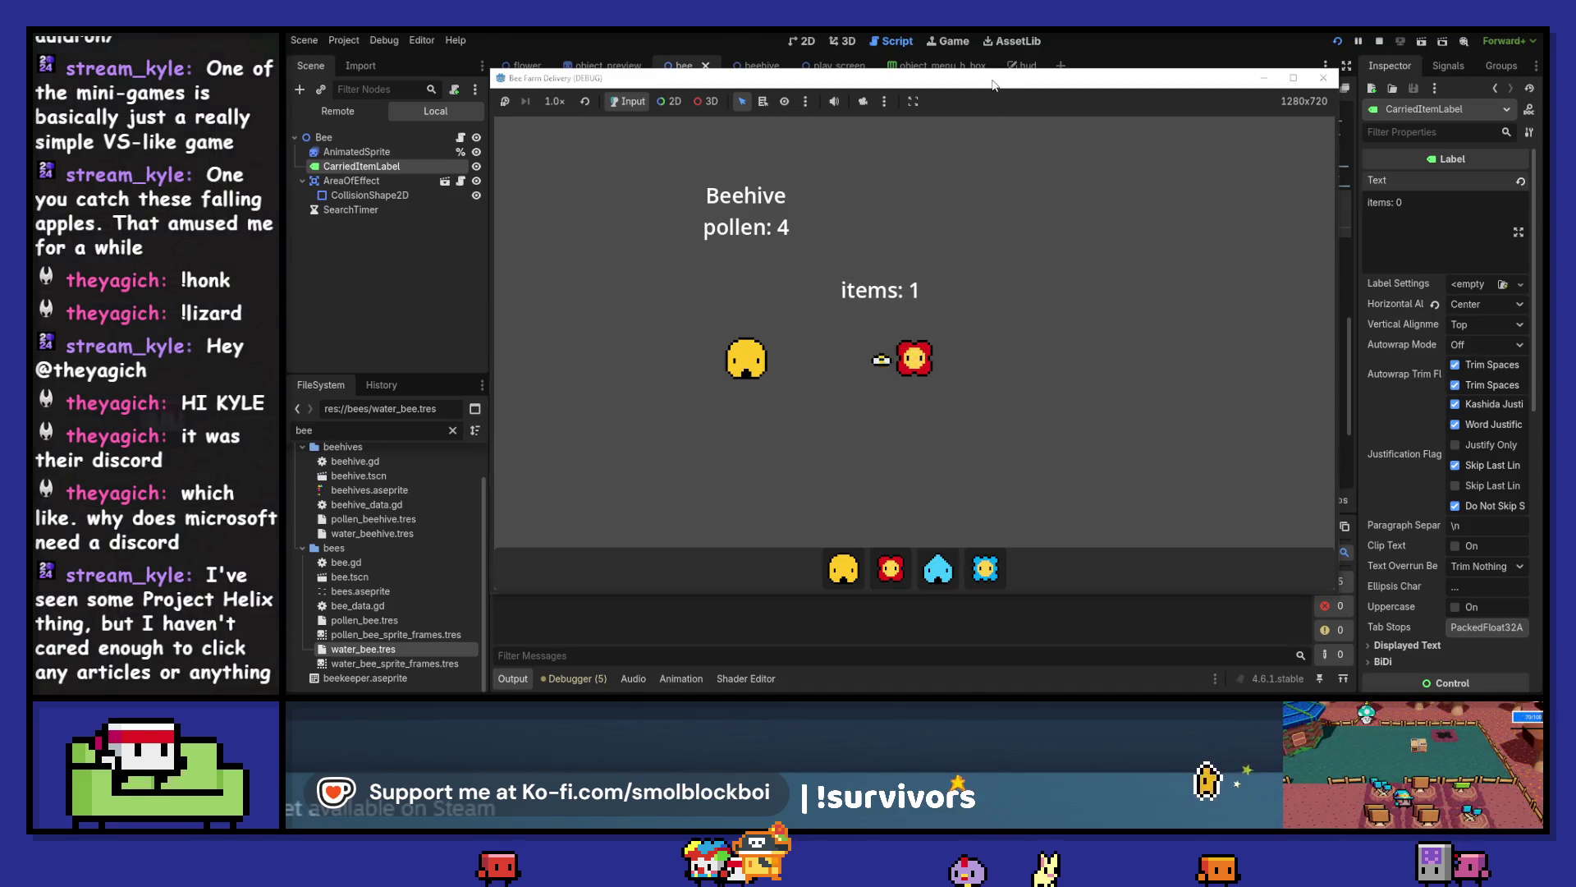
- Place a Blue Flower between hive and red flower, watch pollen_item and water_item counts print, then stop
left_click_drag(1108, 80, 1365, 36)
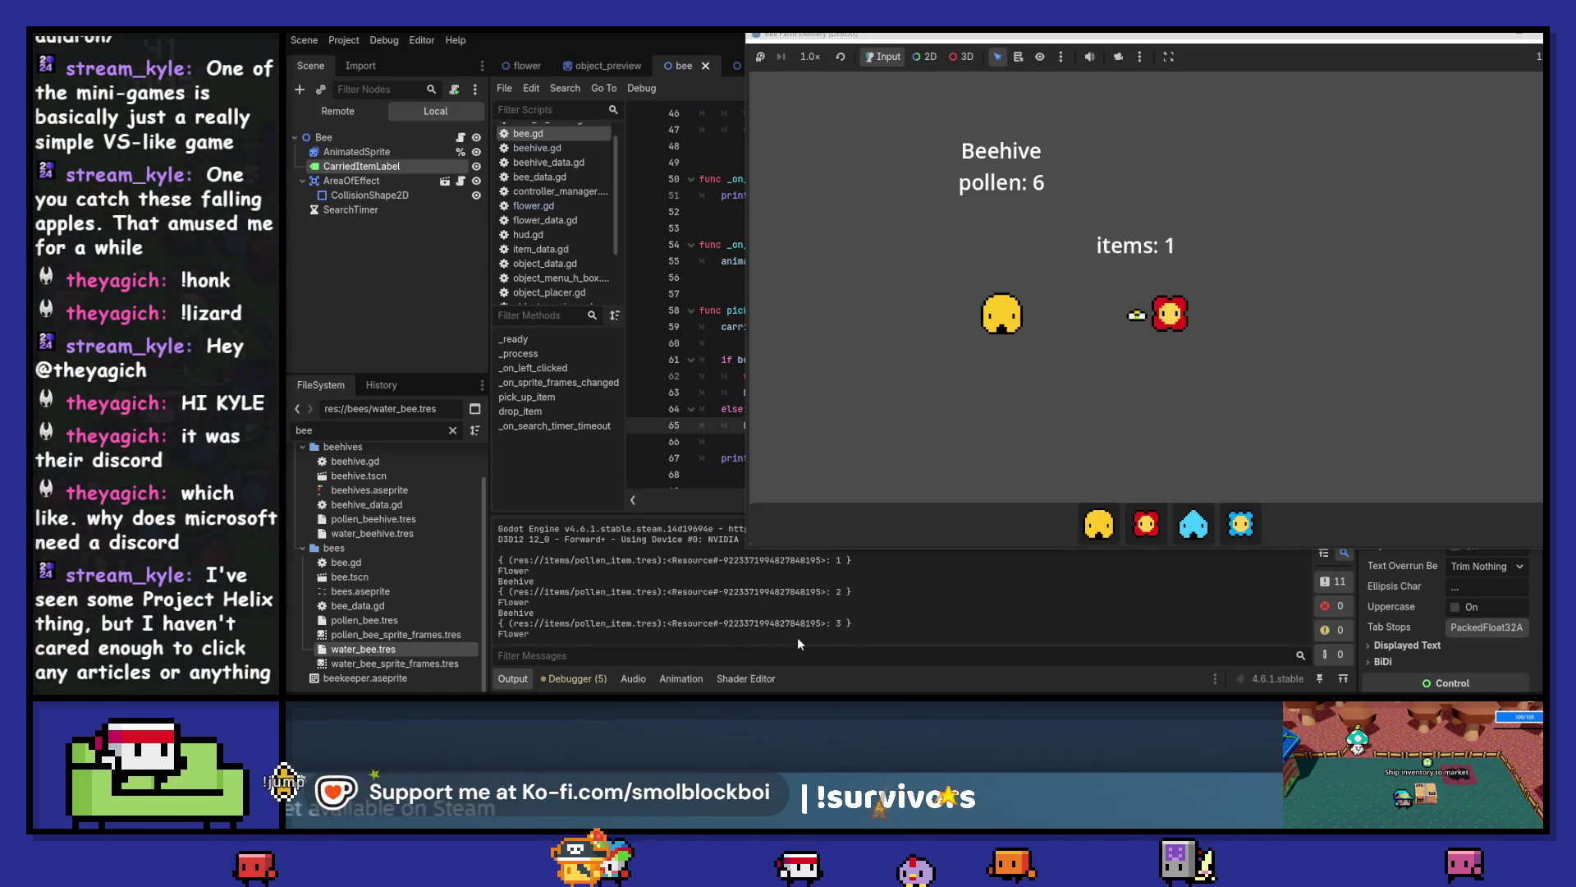
left_click_drag(1225, 39, 1045, 80)
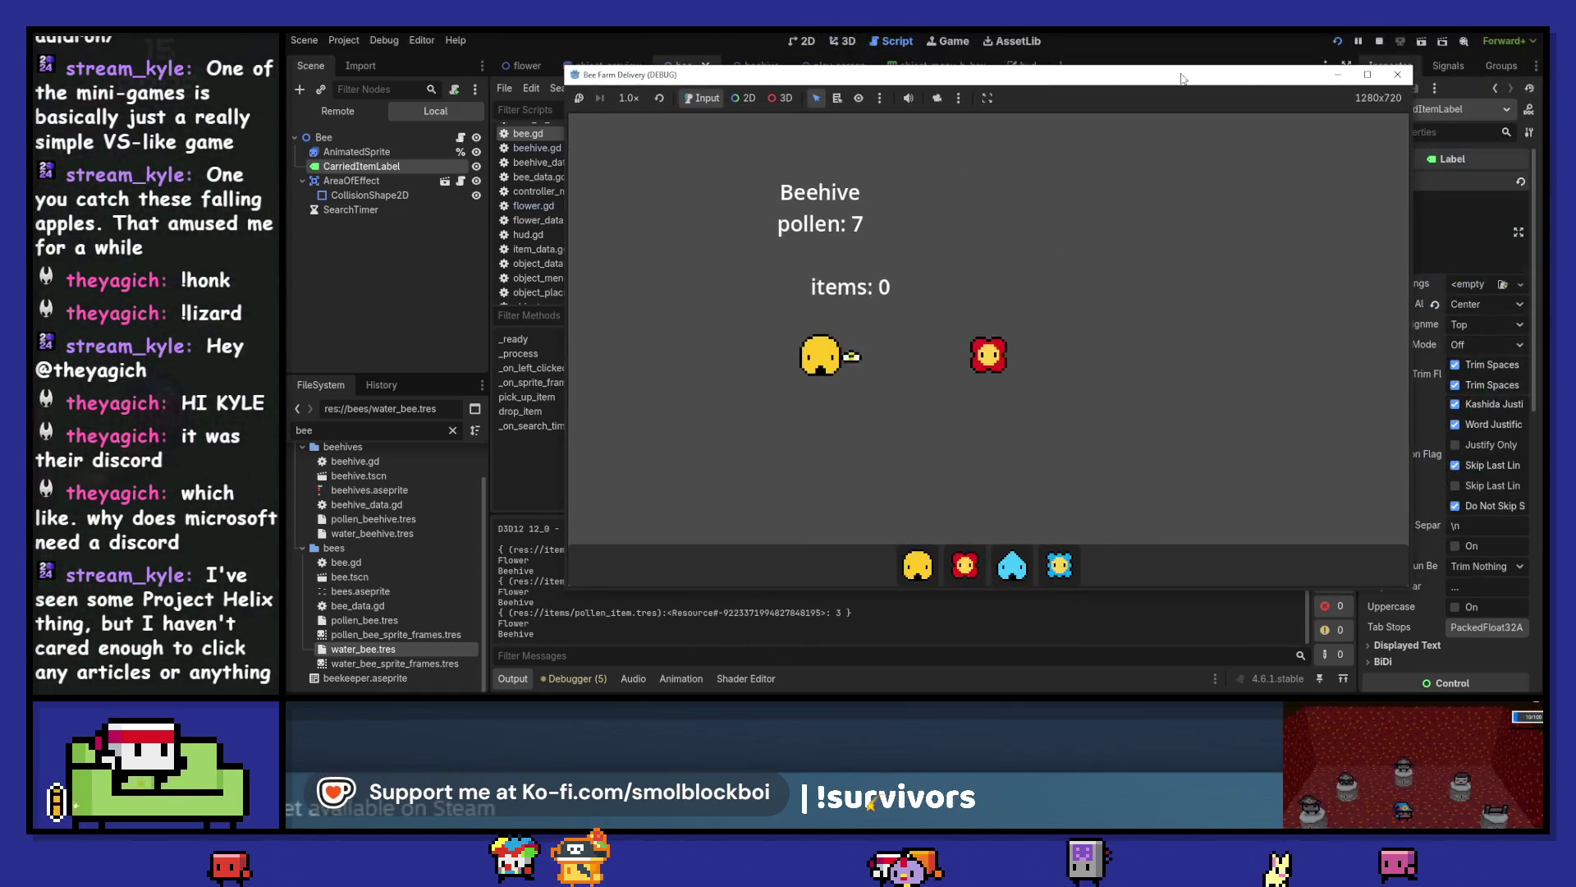
left_click(1059, 565)
left_click(917, 356)
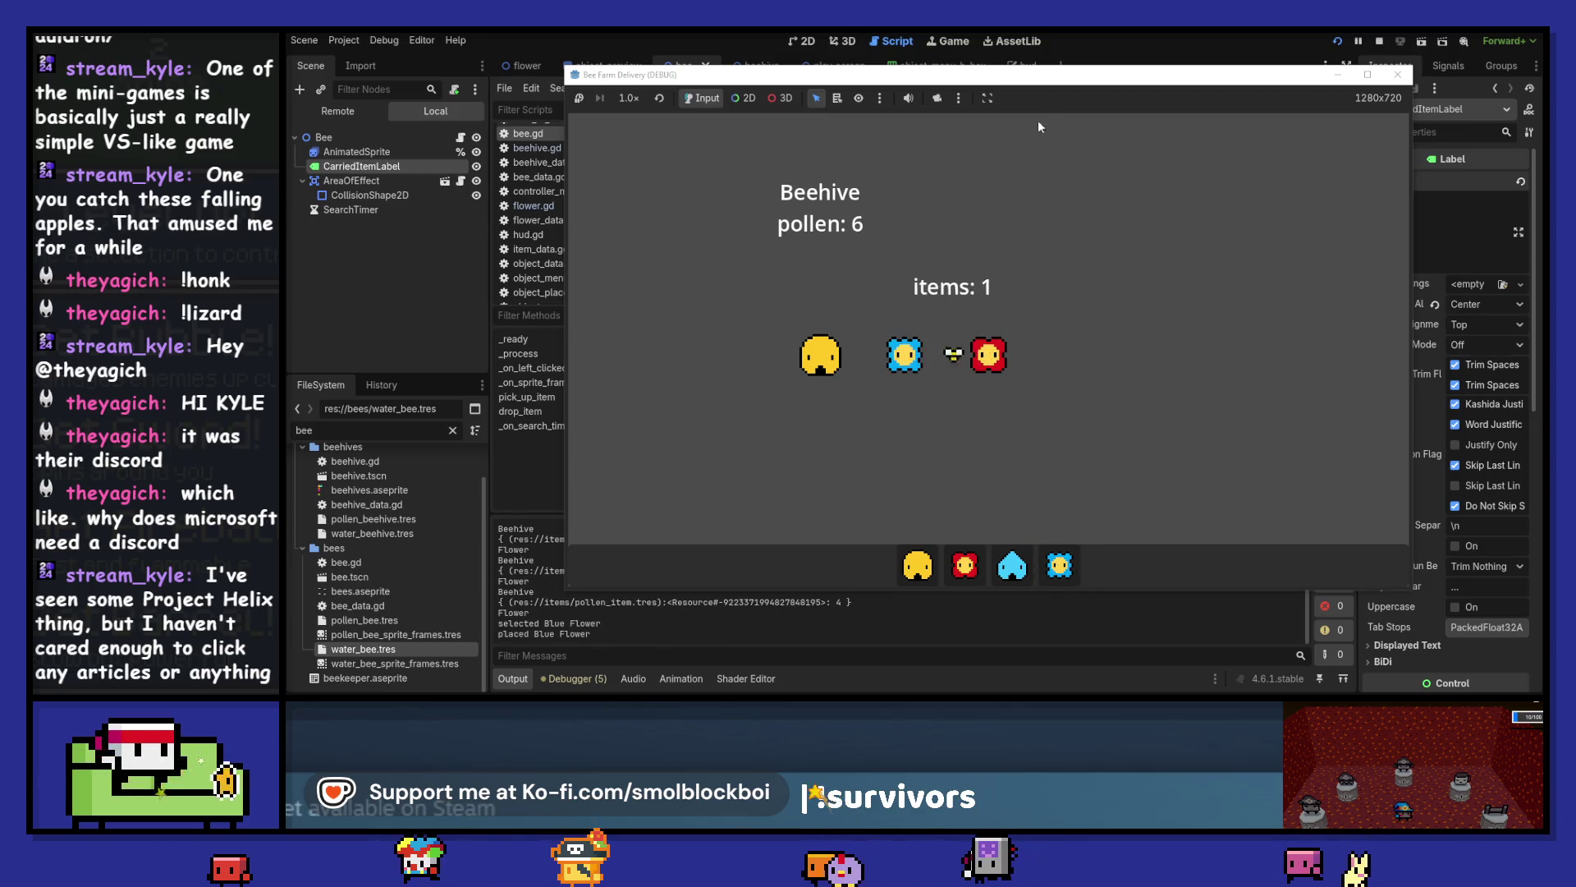
left_click_drag(1059, 80, 1221, 48)
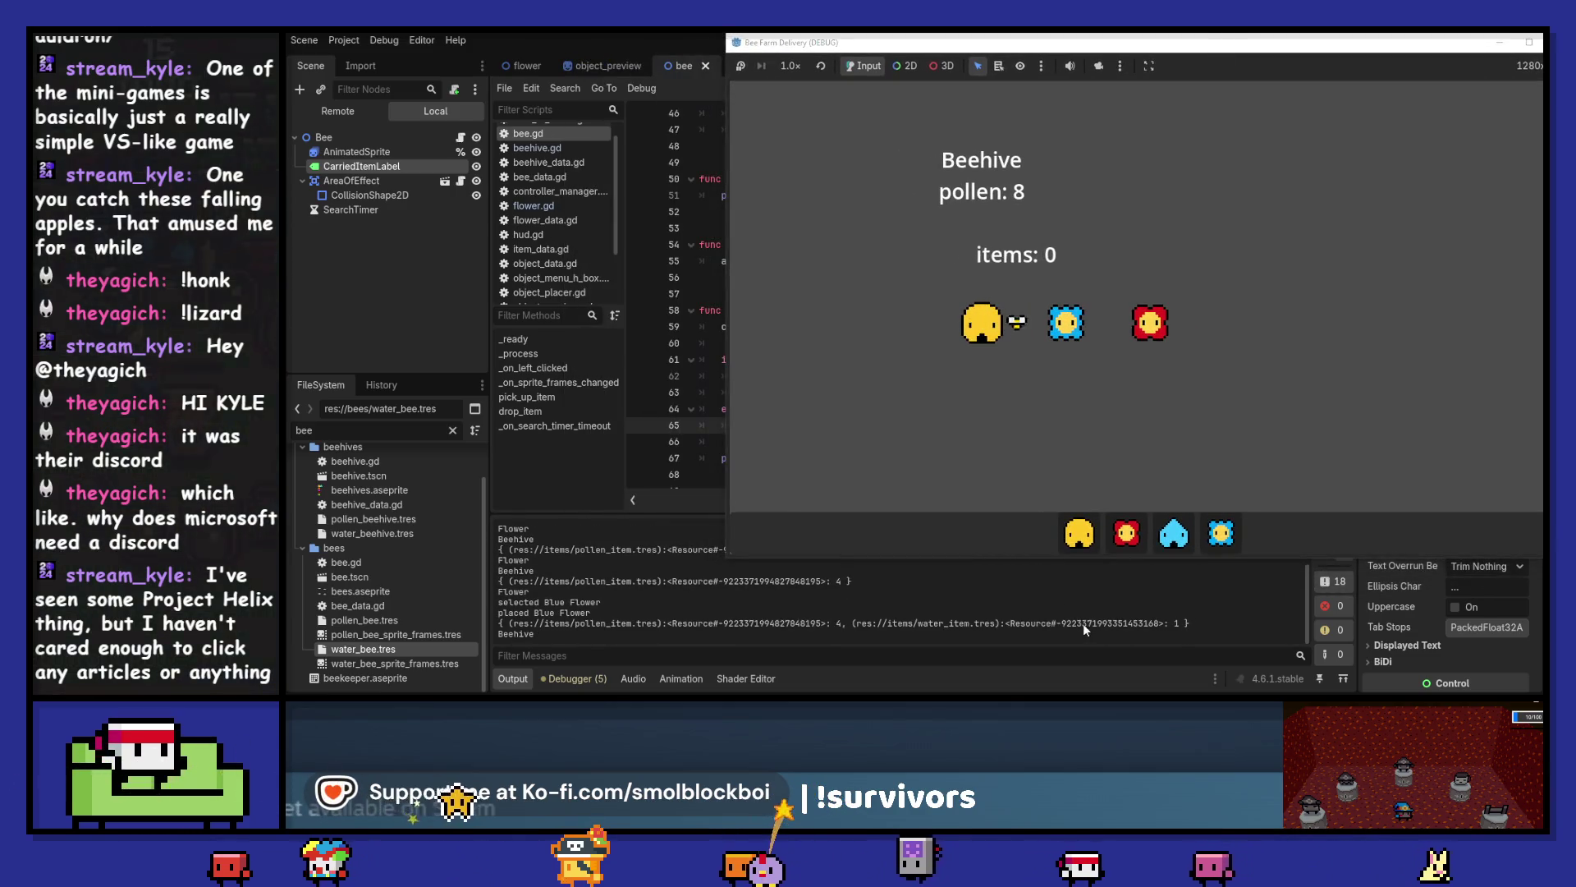
left_click_drag(1382, 52, 1284, 49)
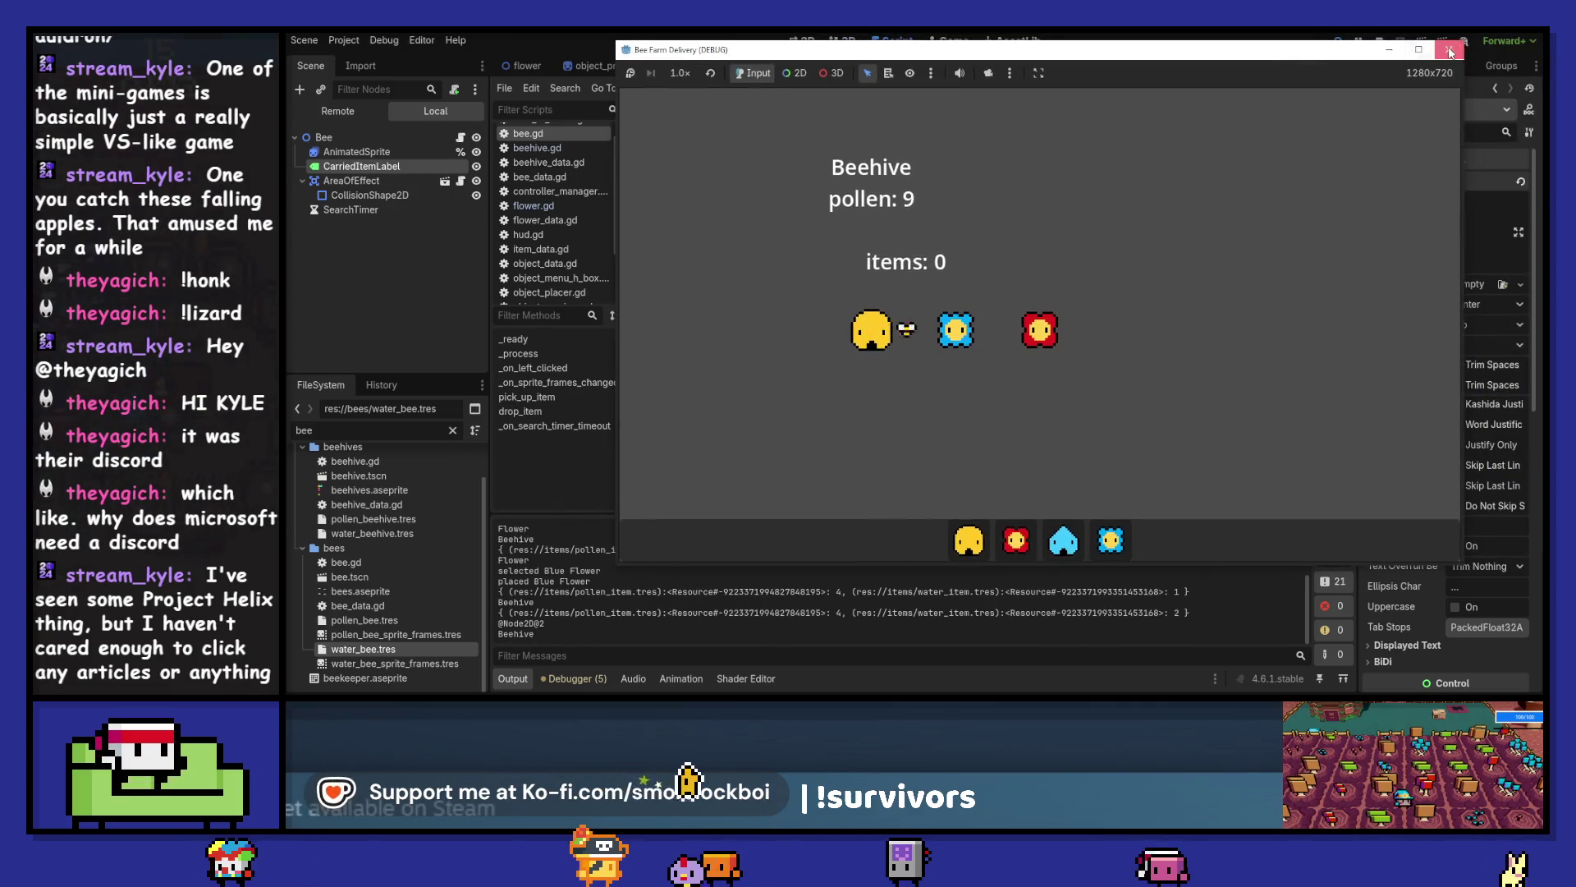
key("alt+F4")
mouse_move(816, 457)
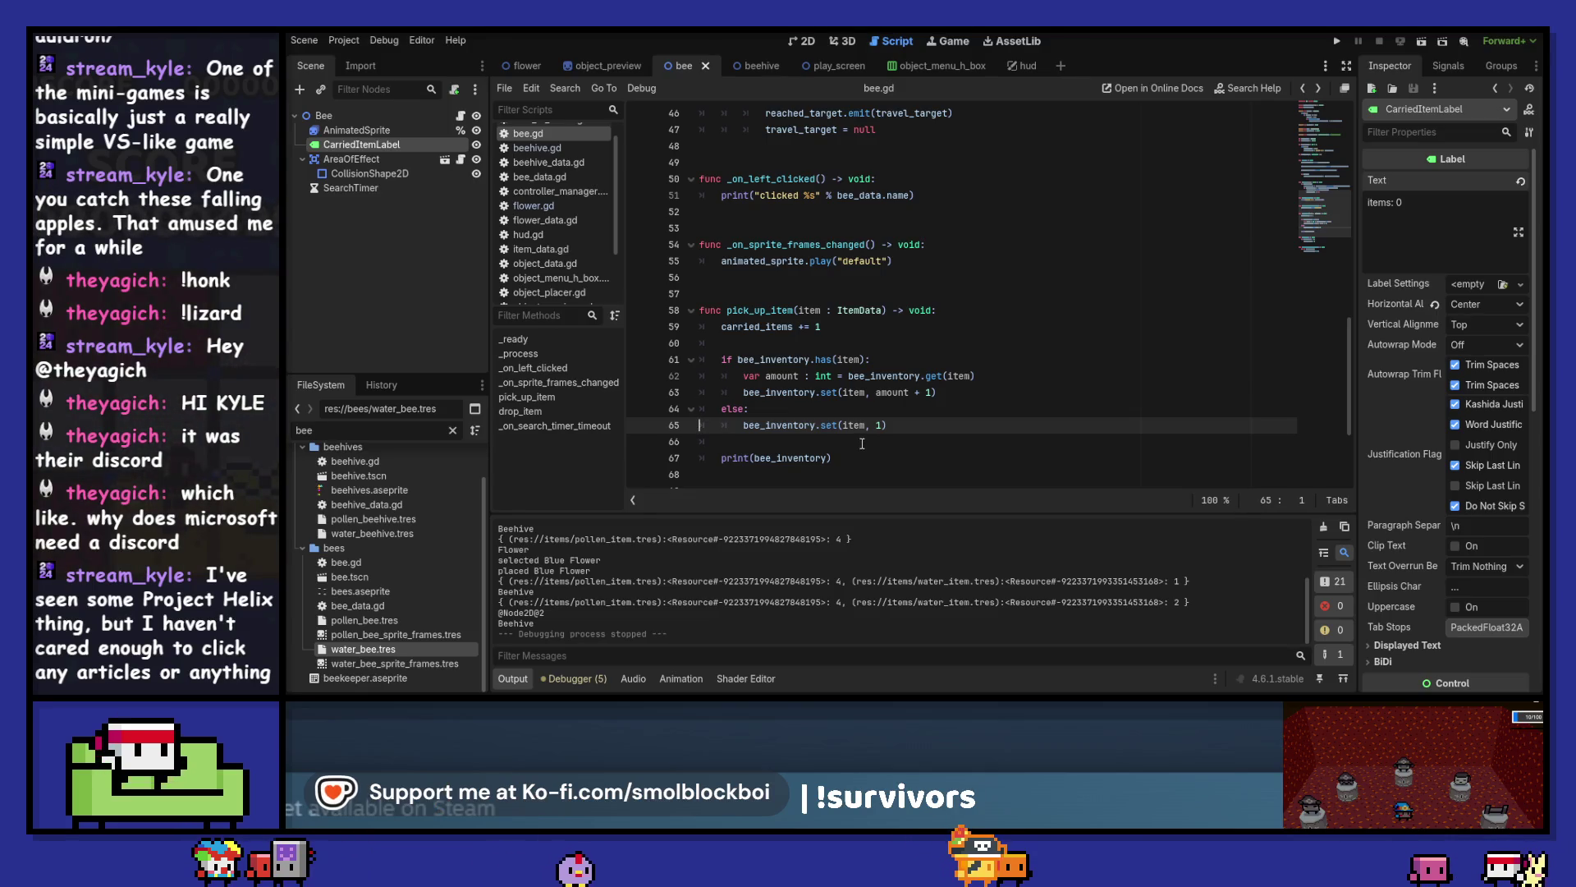
- Add a ##TODO comment on line 66 with a blank line above it, then run the game
left_click(862, 444)
type("##TO")
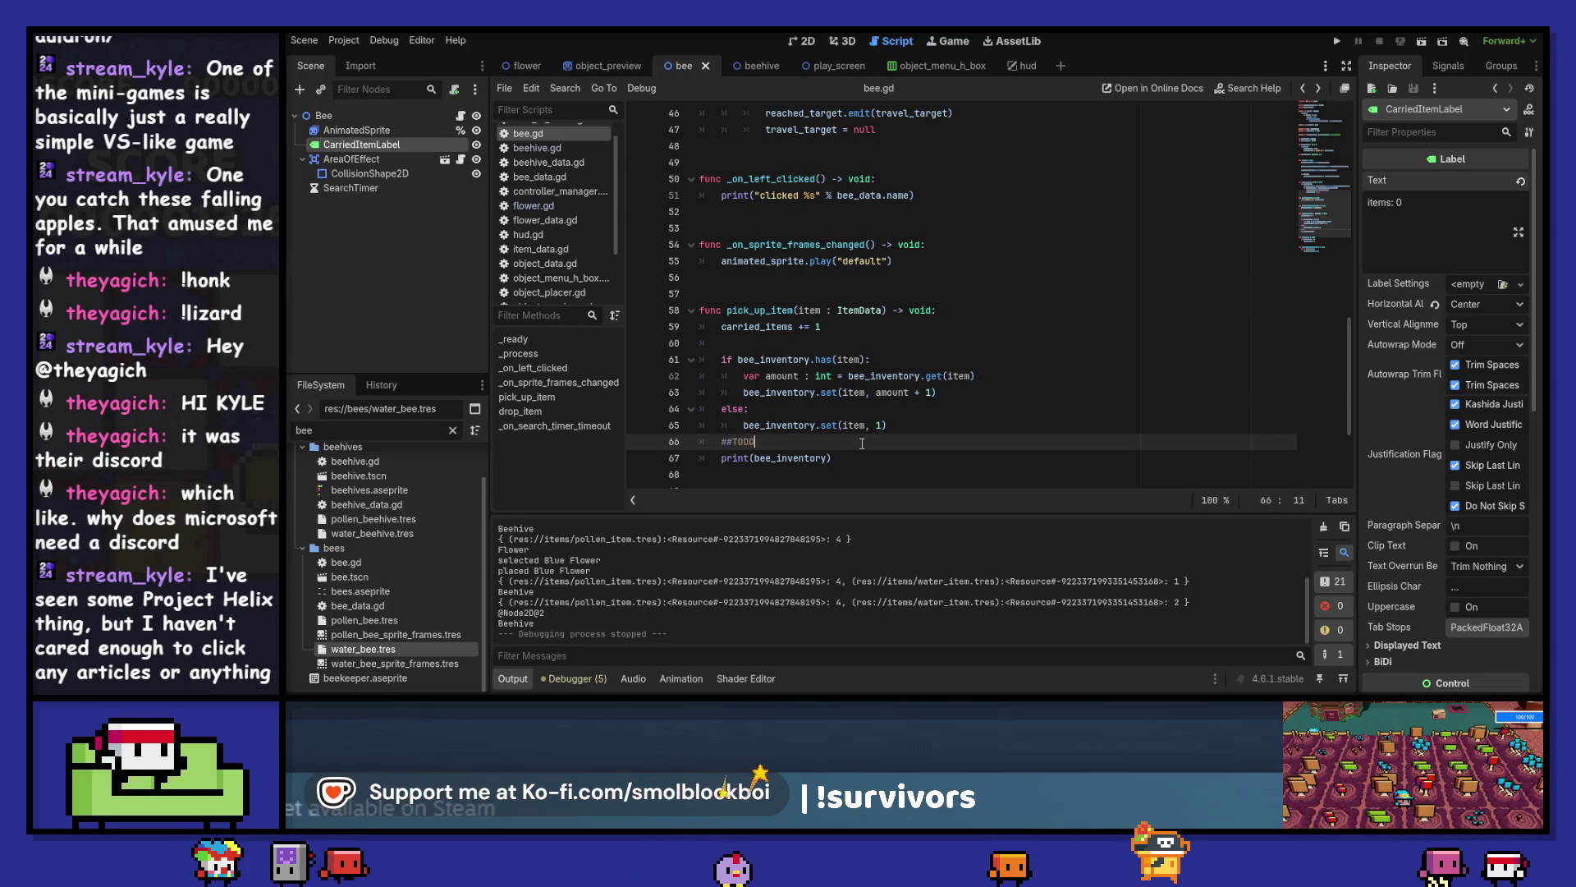
type("DO")
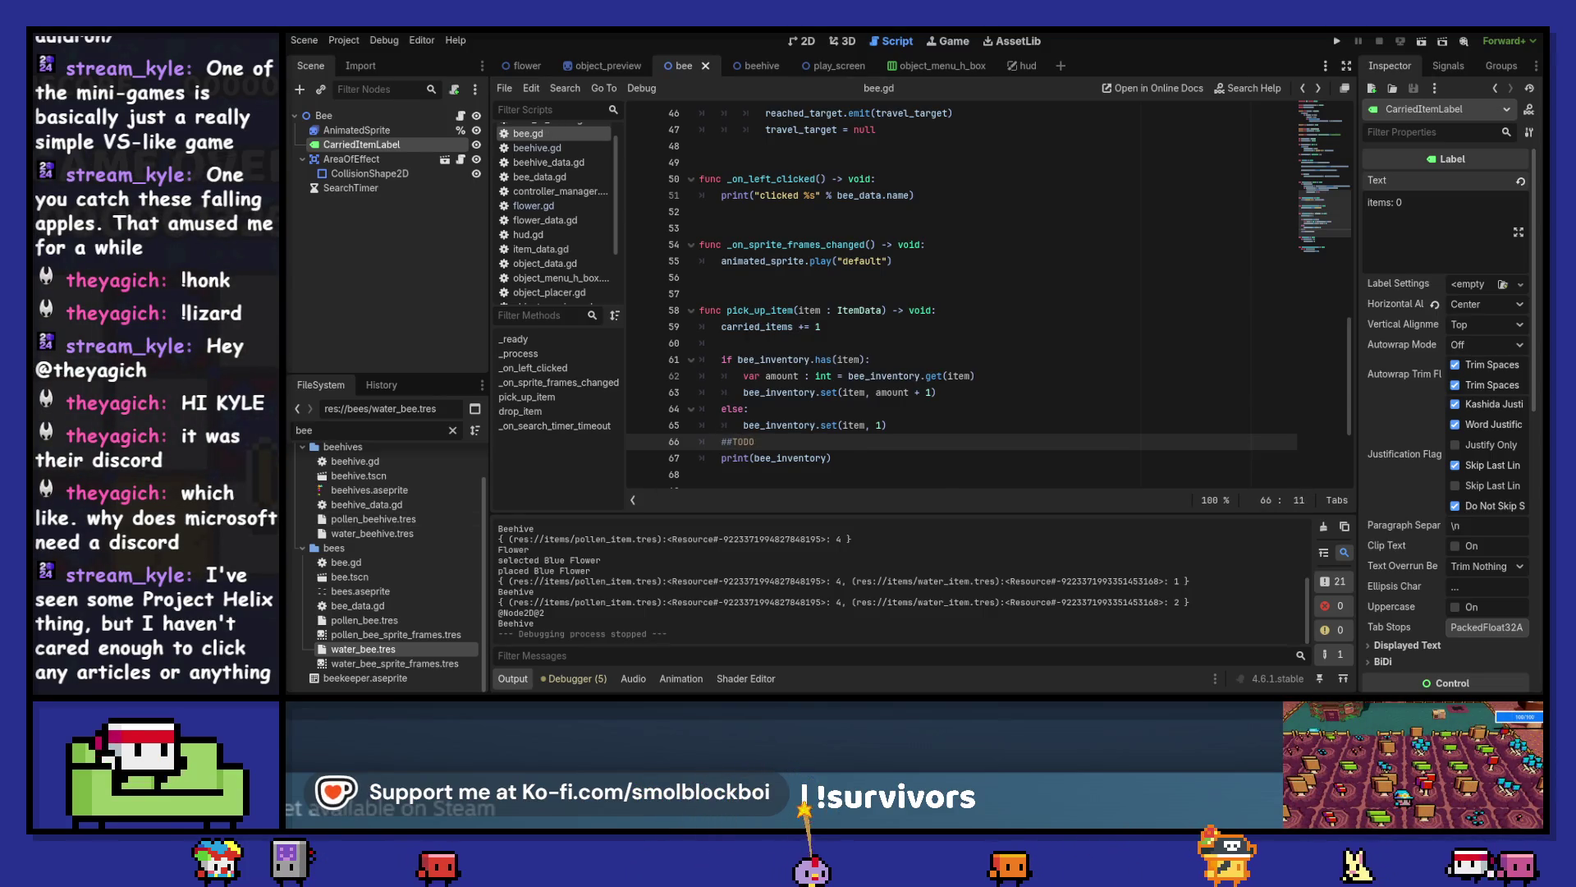
key("Home")
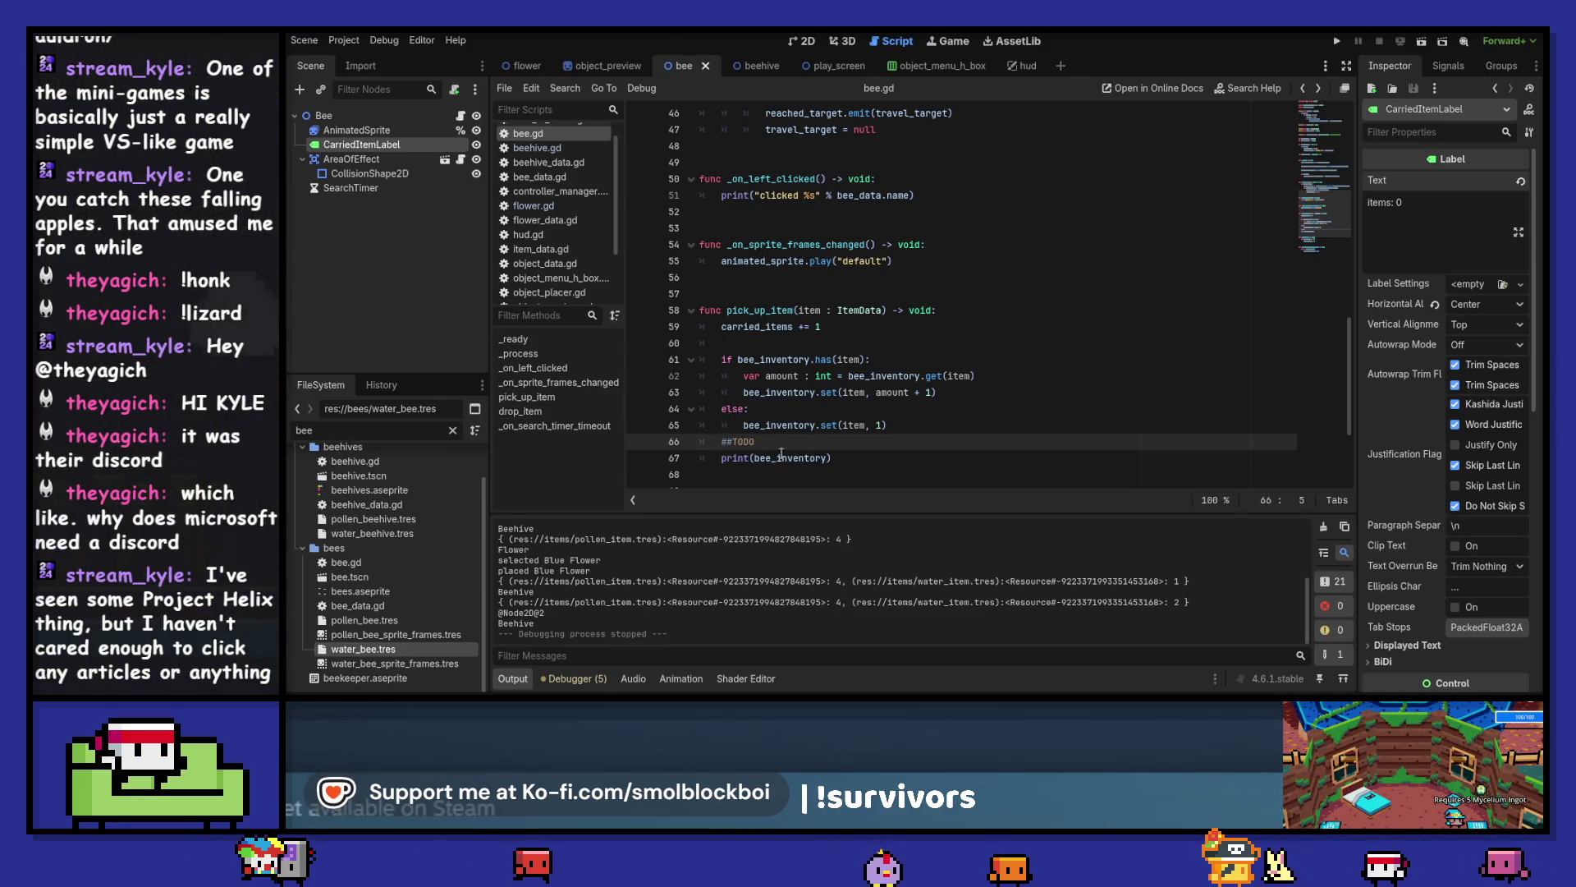
key("Return")
key("F5")
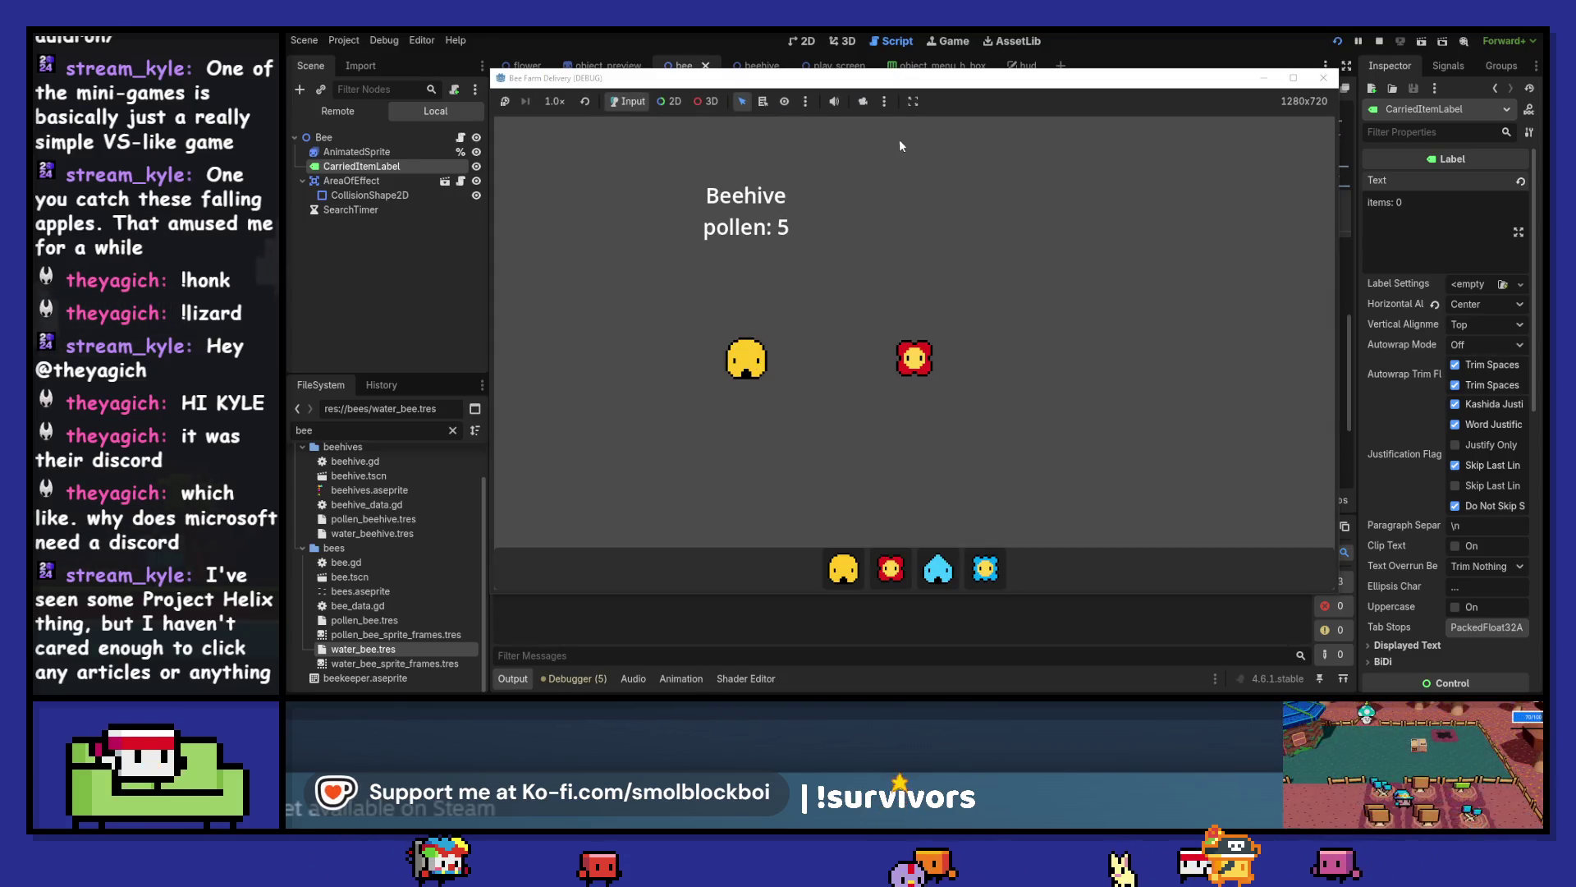
- Watch the bee bring the hive's pollen to 9, stop the game, and keep writing the bee.gd TODO comment
mouse_move(1033, 87)
left_mouse_down()
mouse_move(1176, 45)
mouse_move(1188, 60)
left_mouse_up()
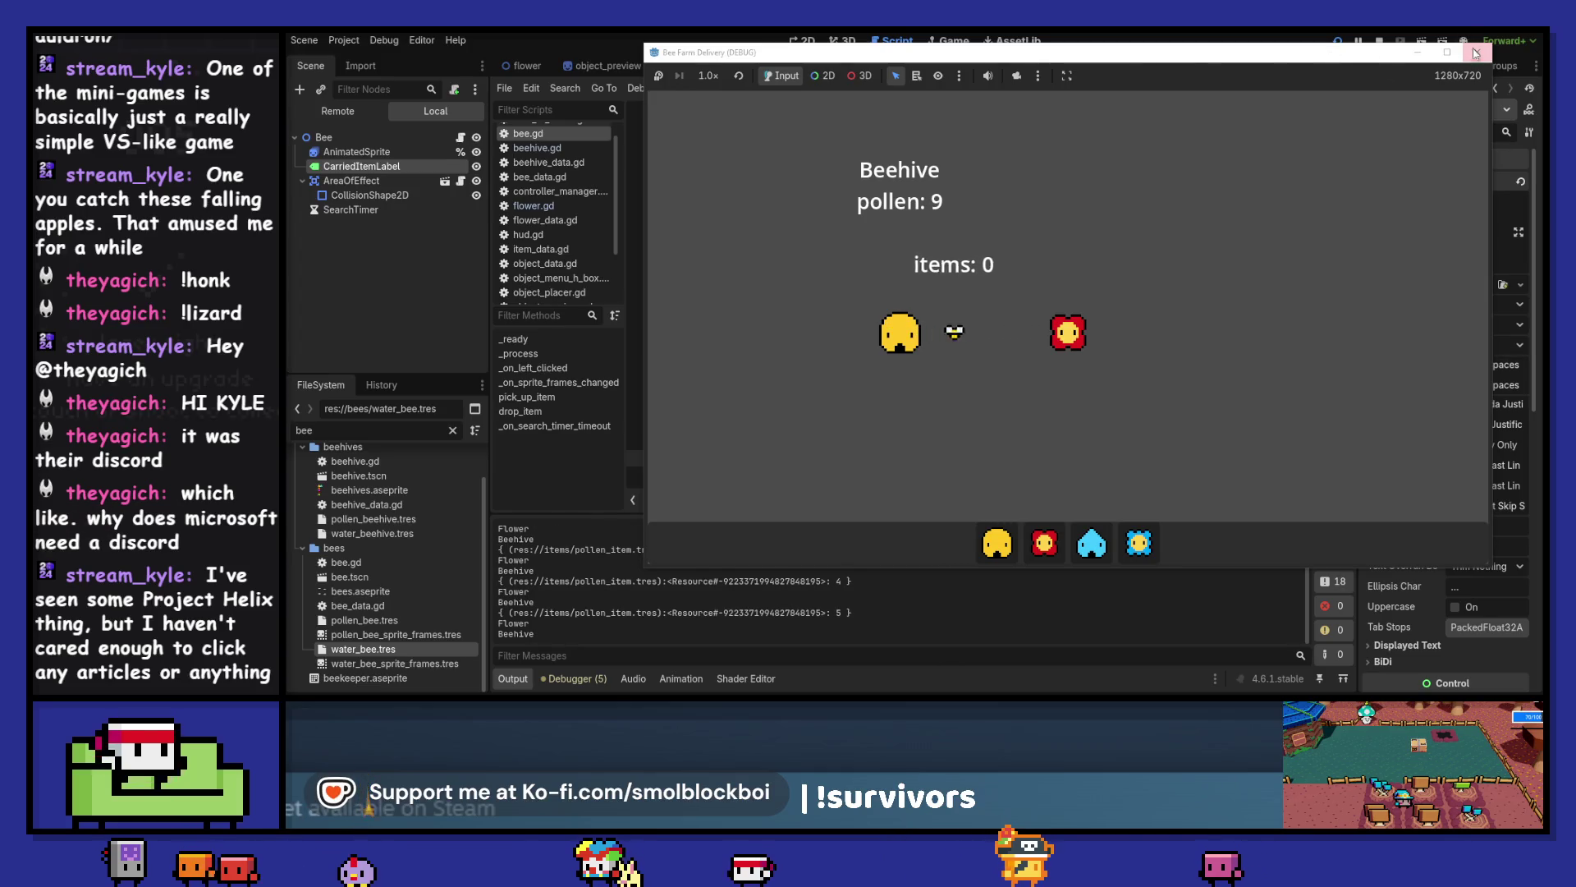
key("F8")
type("MAKE PROPER")
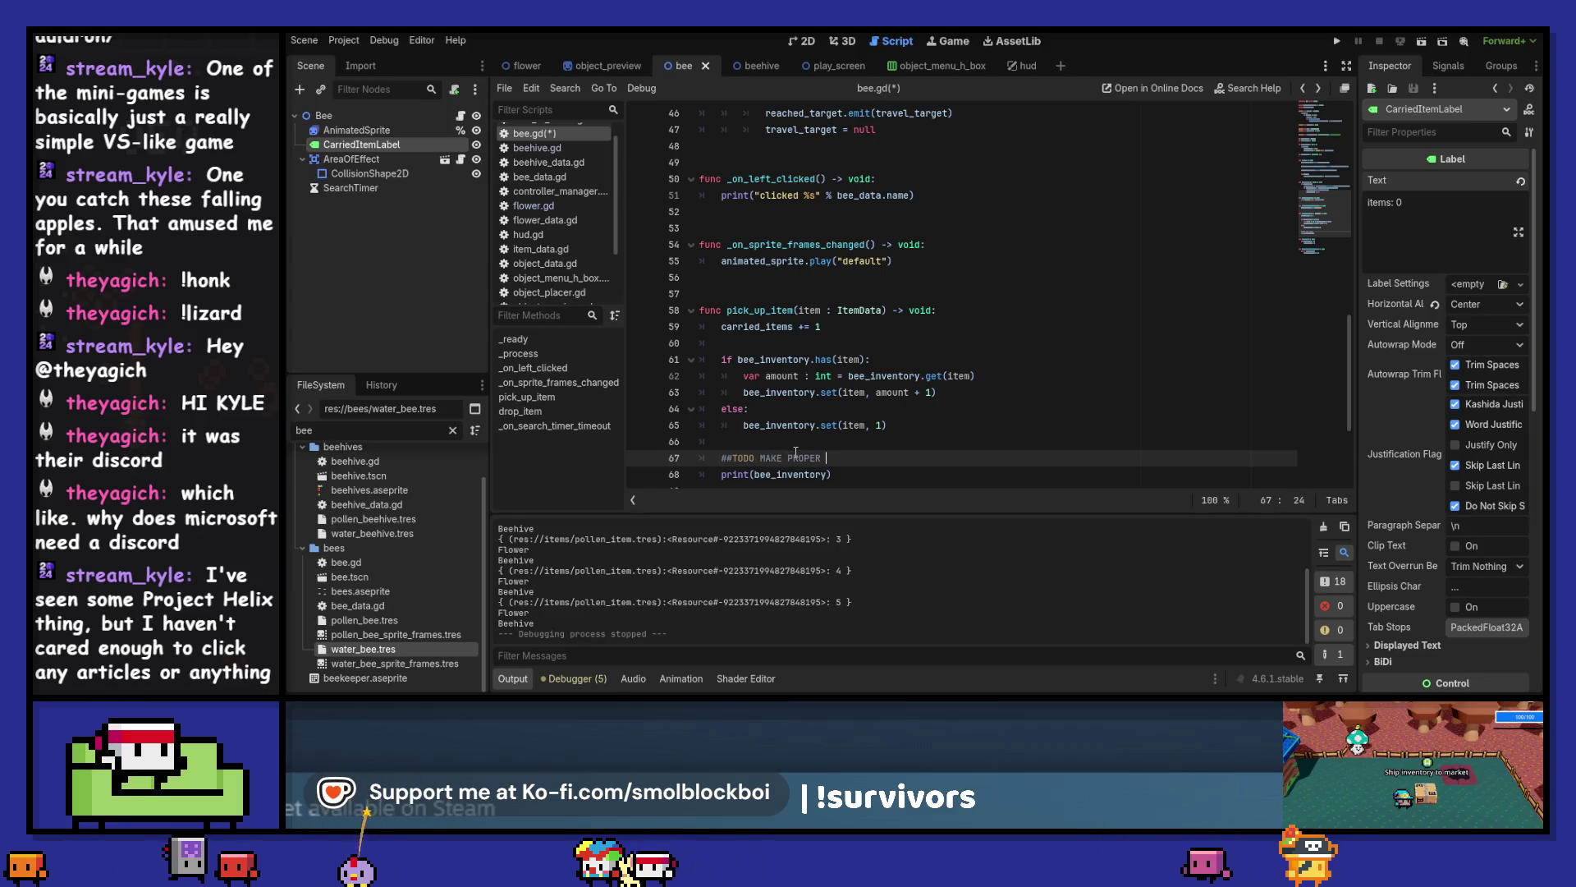
type("NTORY RESO")
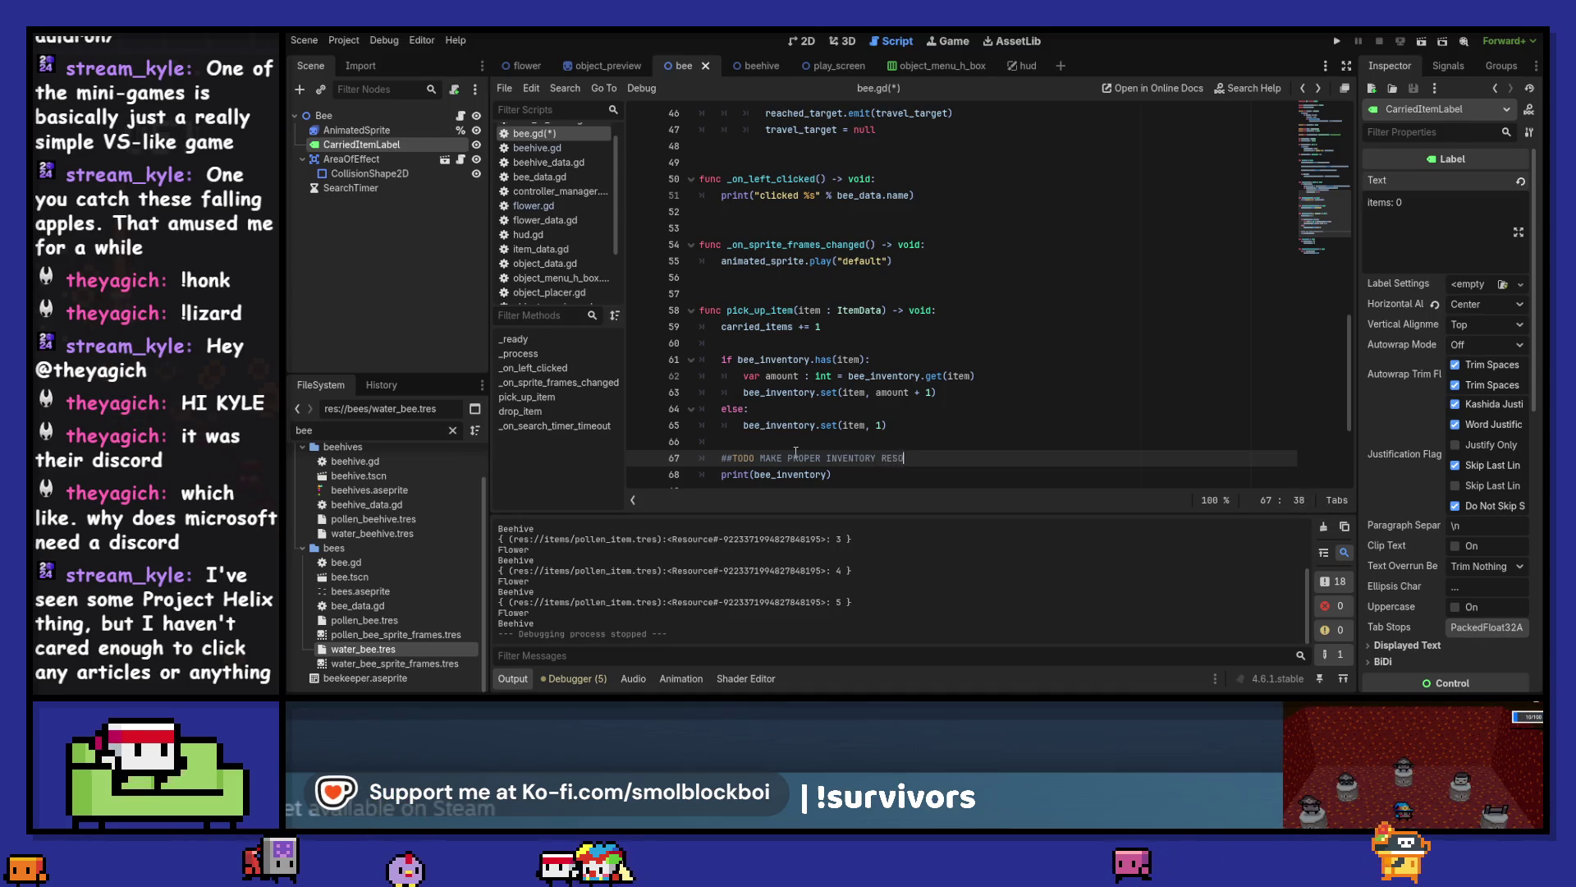
type("URCE")
- Save bee.gd with the comment '##TODO MAKE PROPER INVENTORY RESOURCE' on line 67
key("ctrl+s")
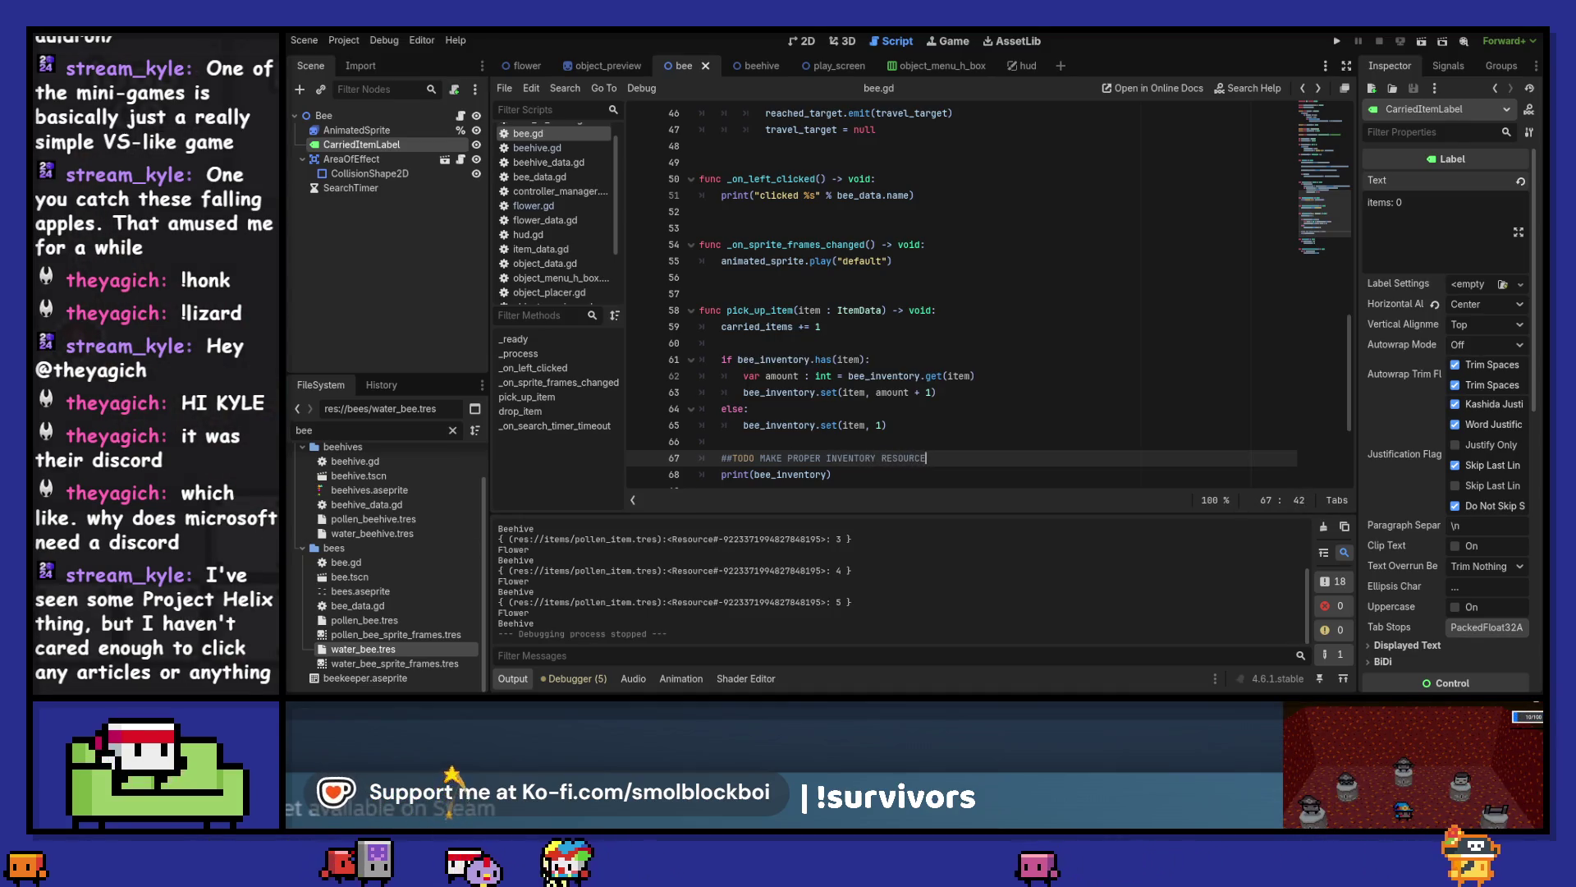